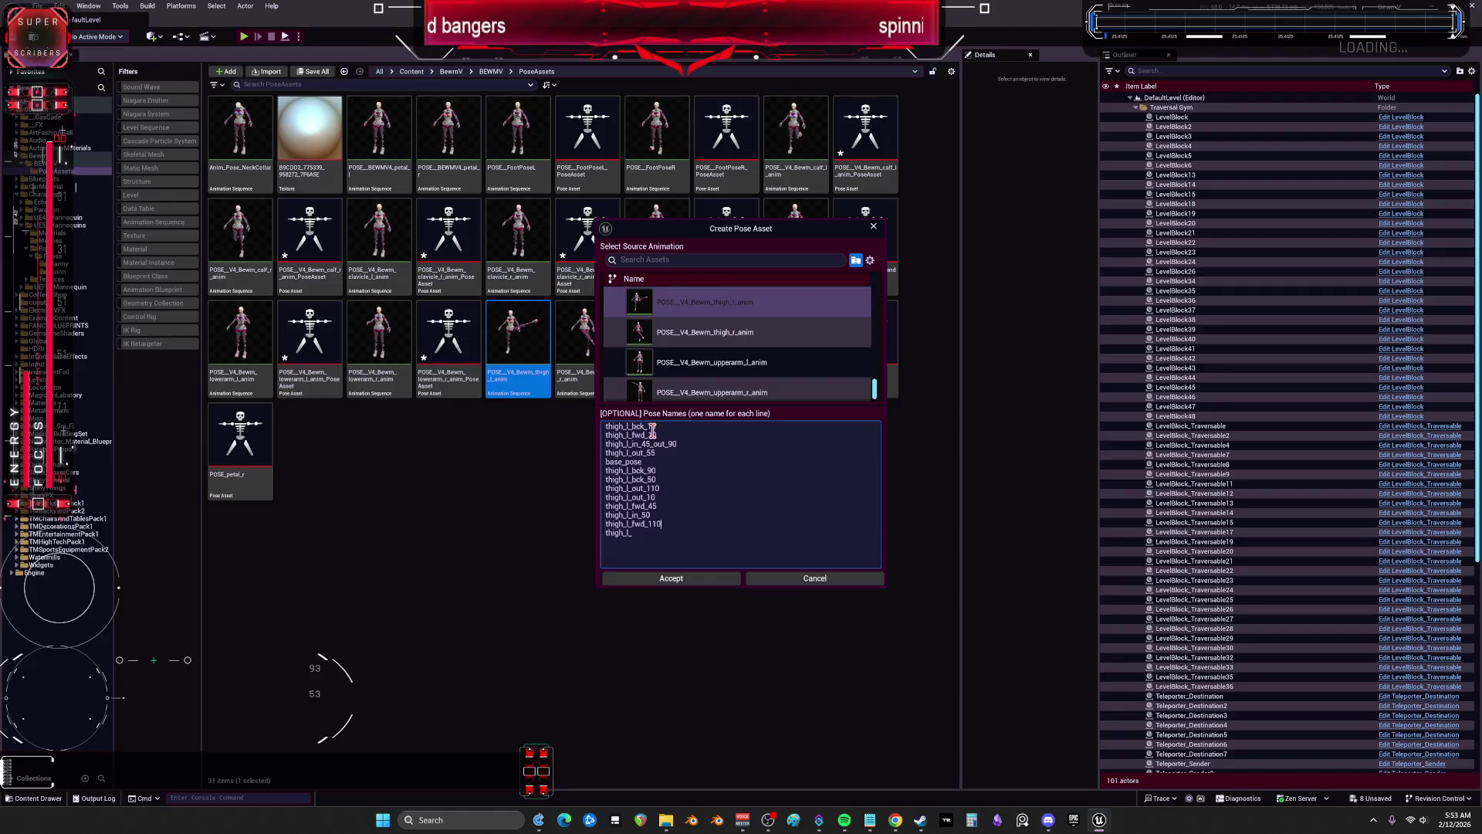
Step: Finish the thigh_l_fwd_90 pose name and fill the list with thigh_r_ placeholder lines
type("fwd_")
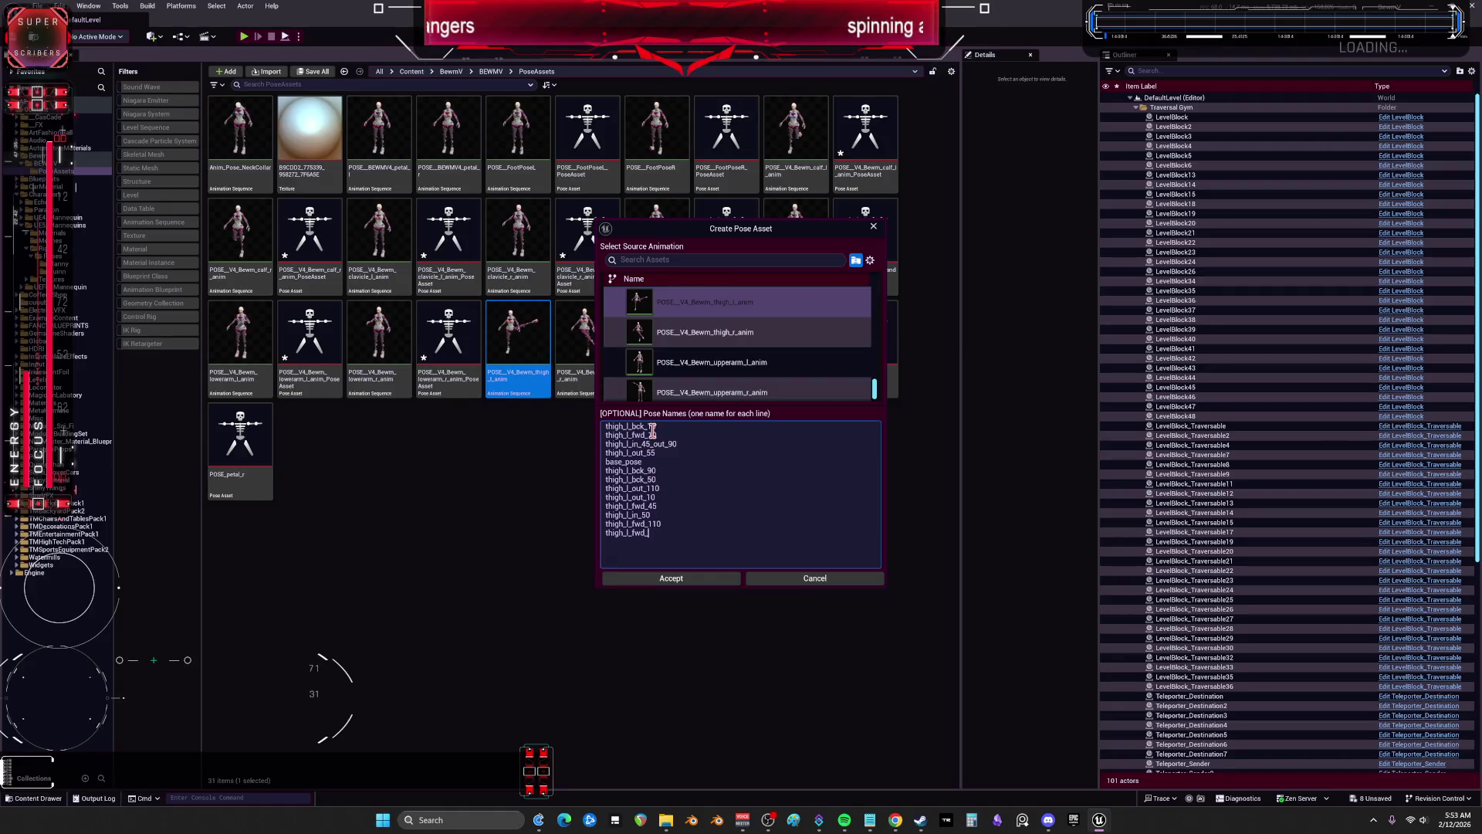
type("90")
key("Return")
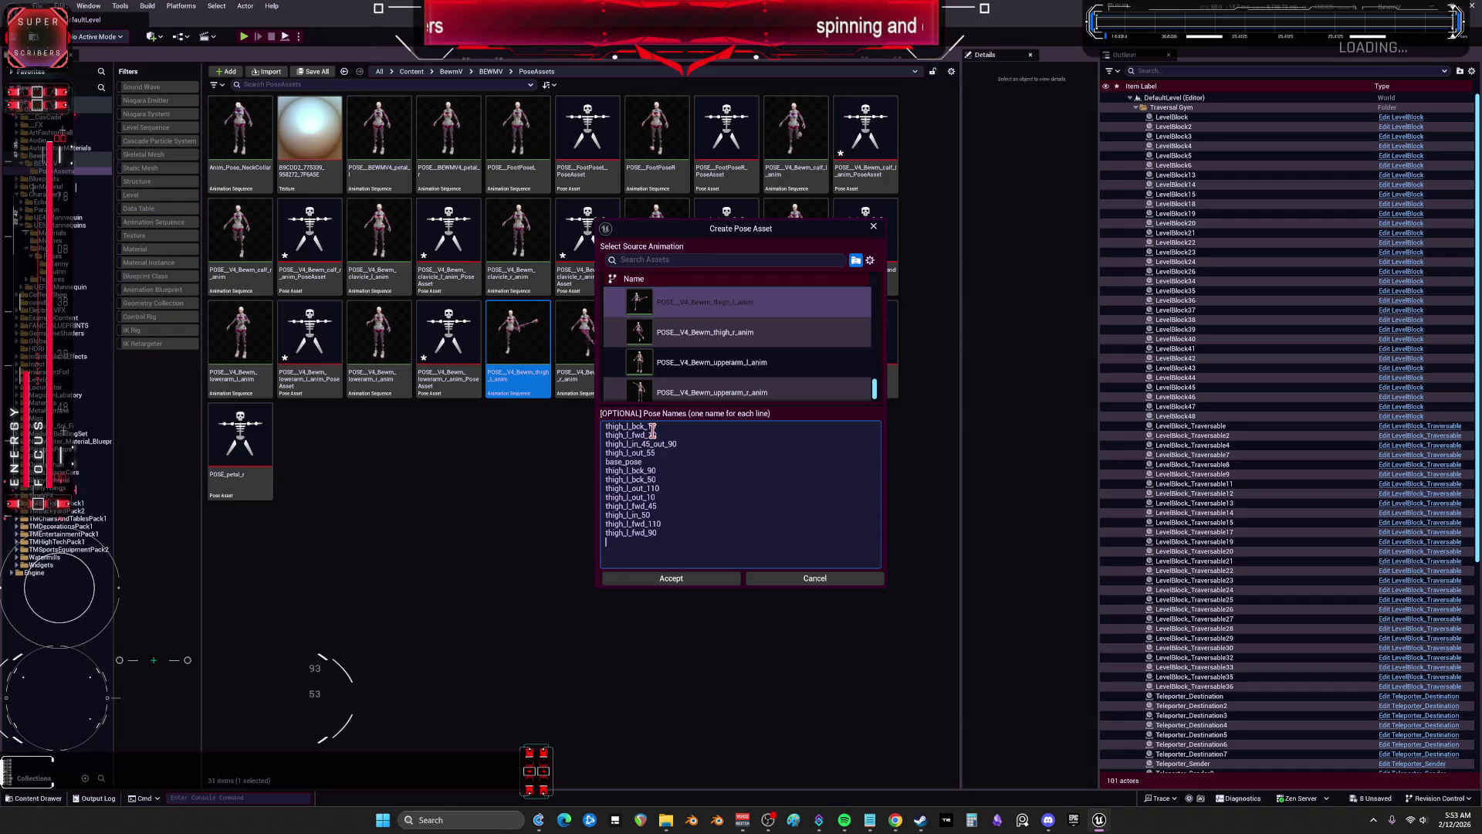
type("thigh_l_")
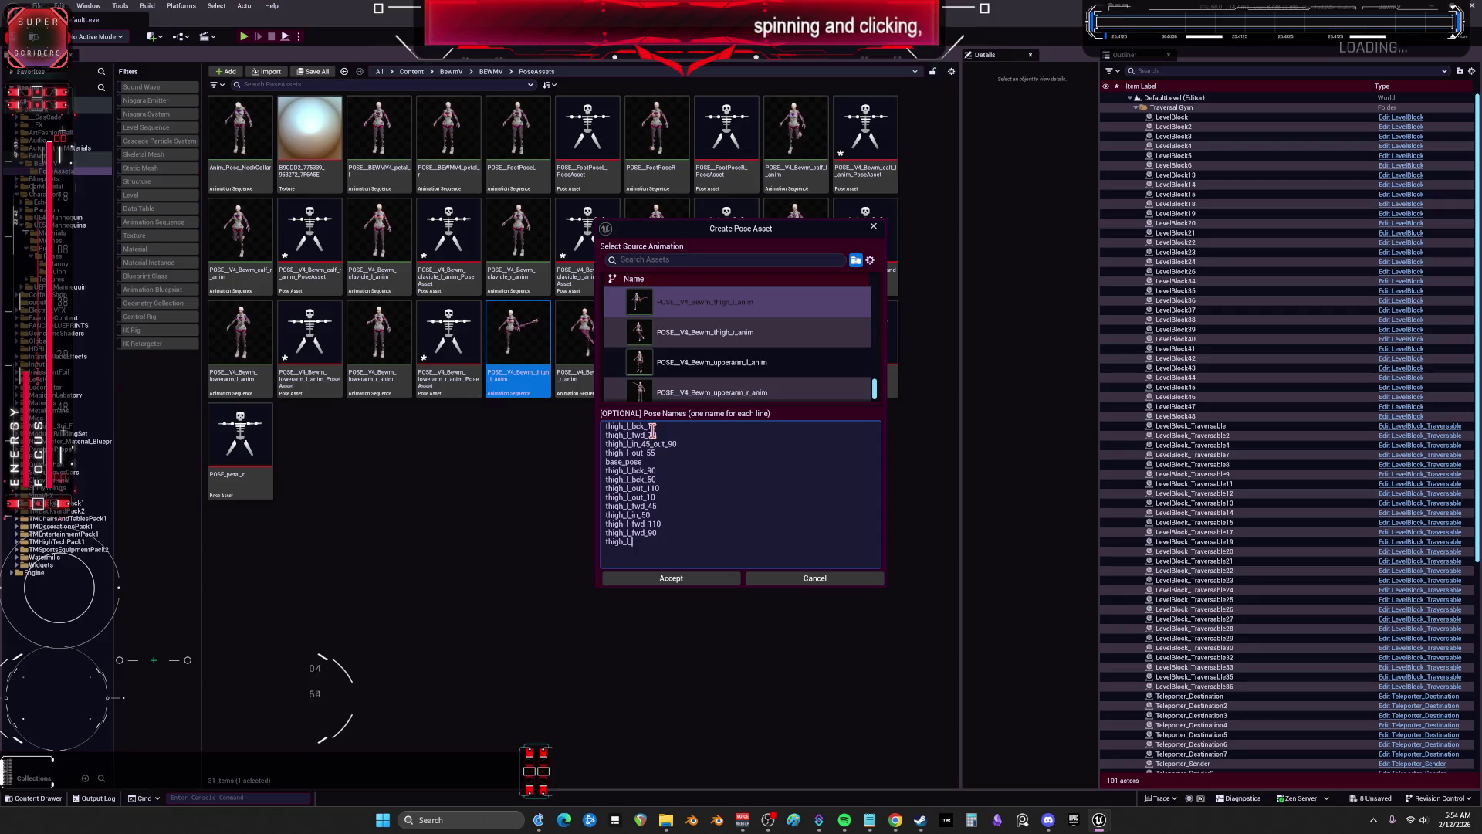
type("thigh_r_")
left_click(814, 437)
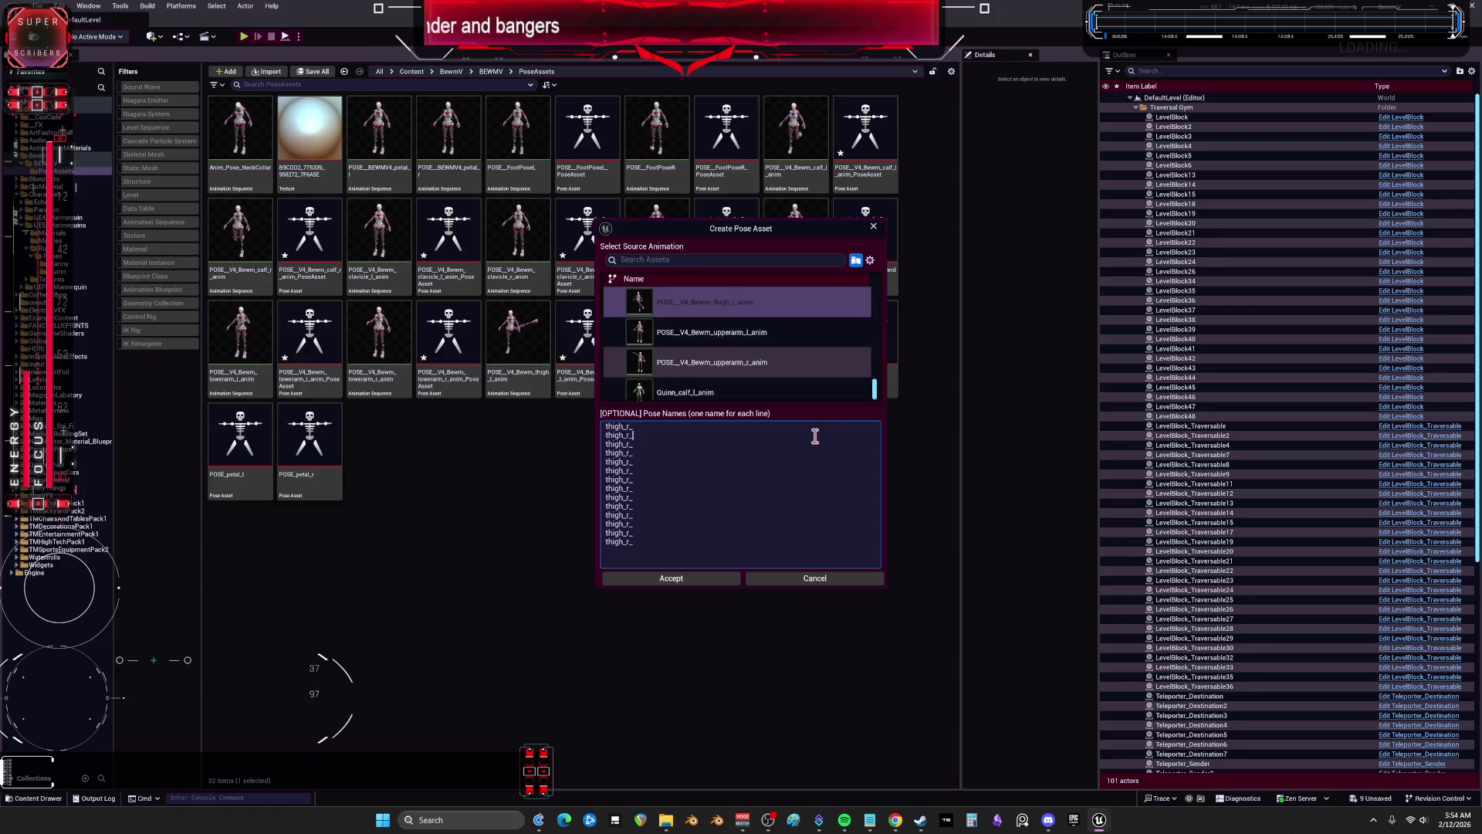
Step: Name the first right-thigh poses thigh_r_fwd_10, thigh_r_out_55, base_pose, fwd_90, fwd_45 and bck_10
key("Up")
type("fwd_10")
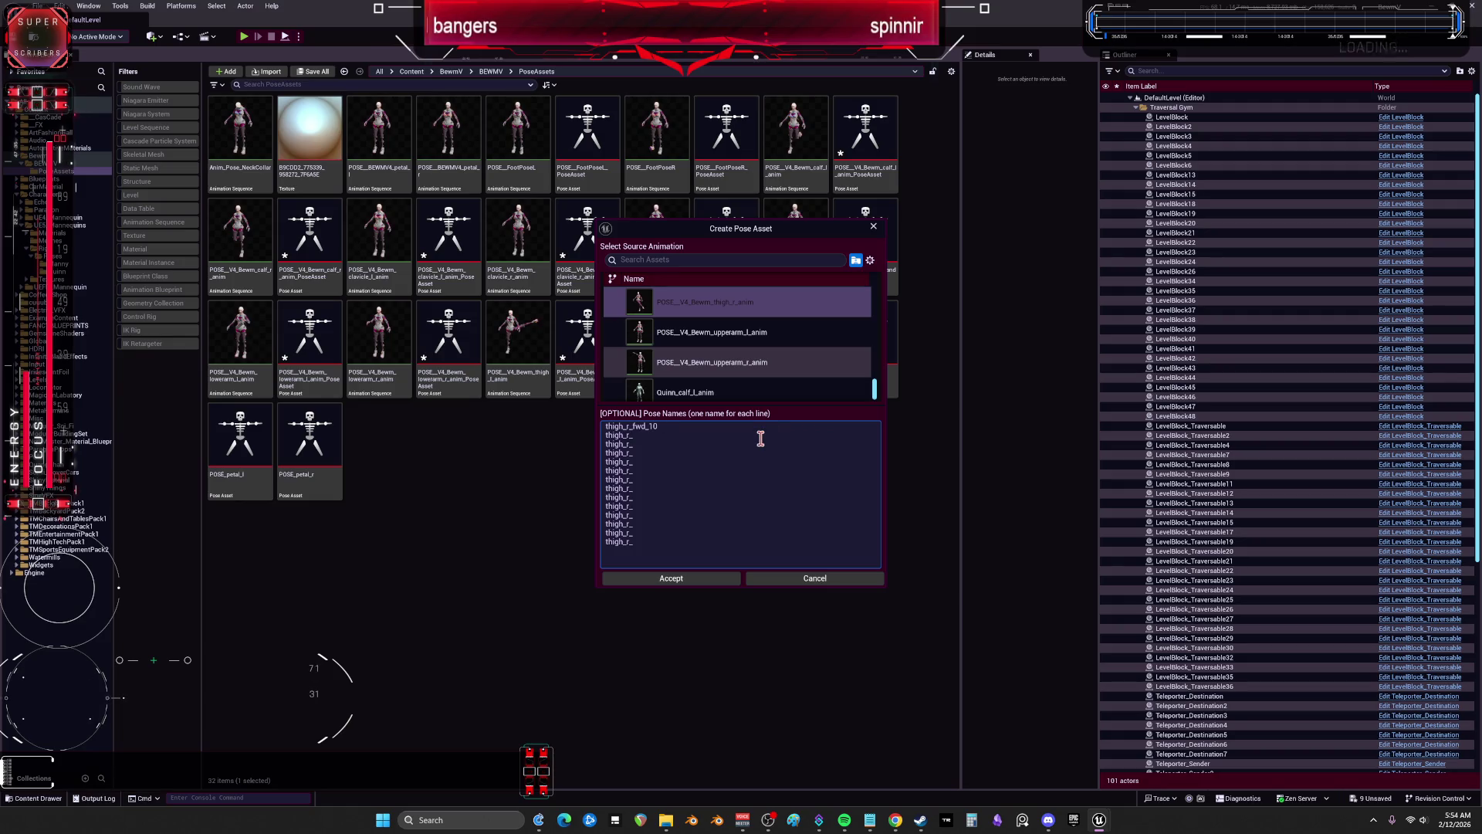
key("Down")
type("out_")
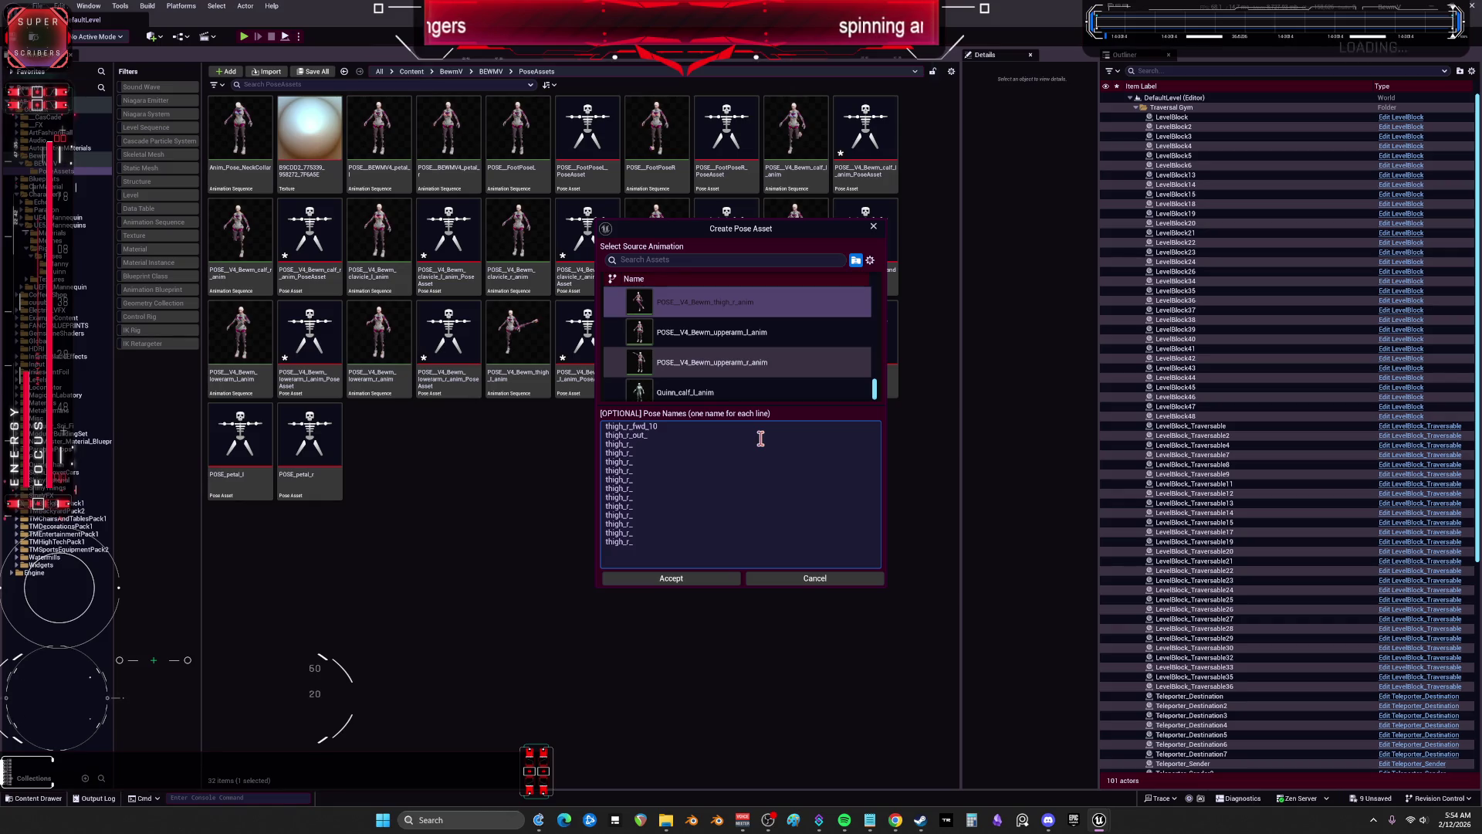
type("55")
key("Return")
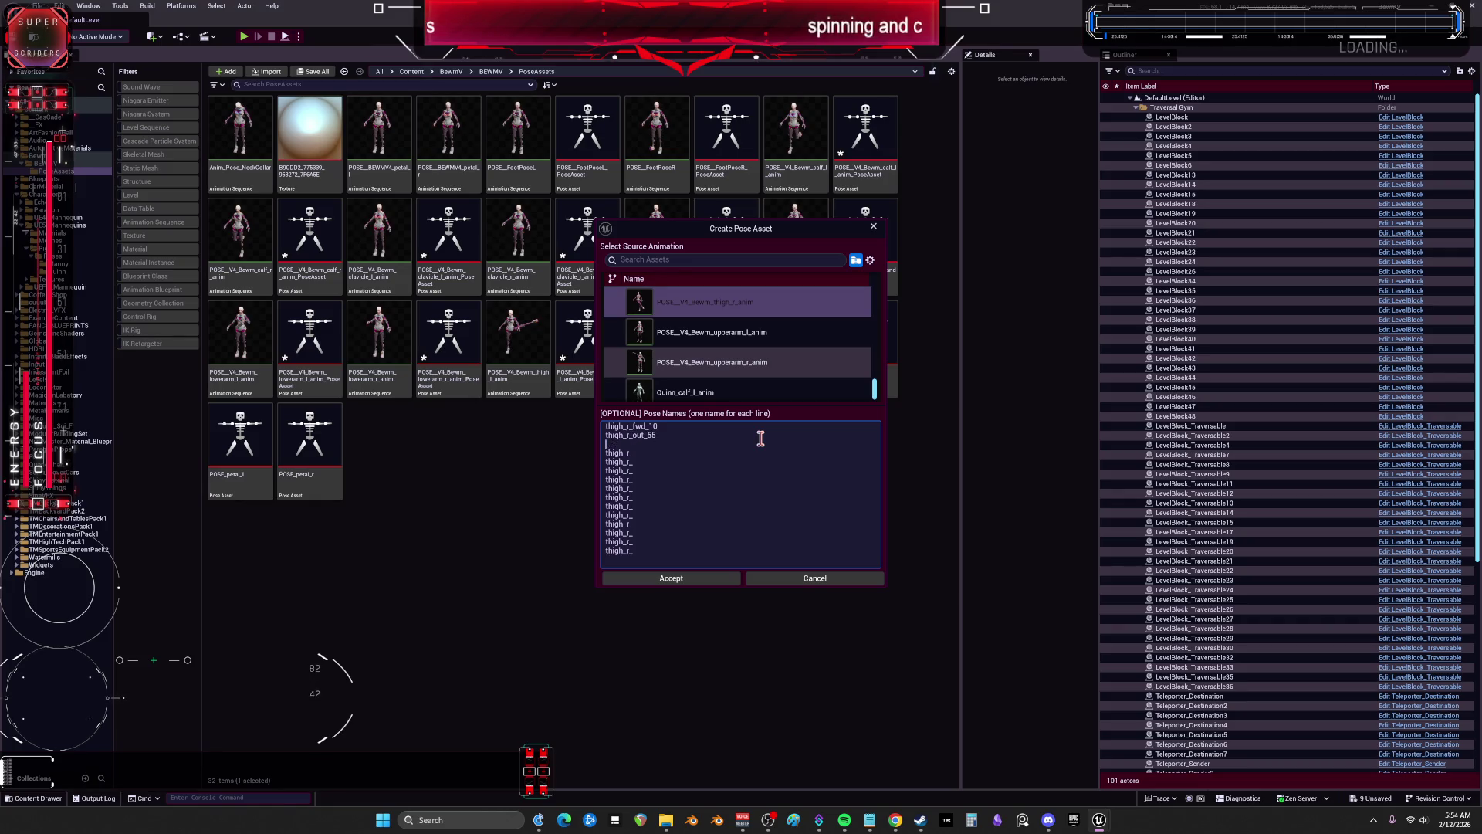
type("base_pose")
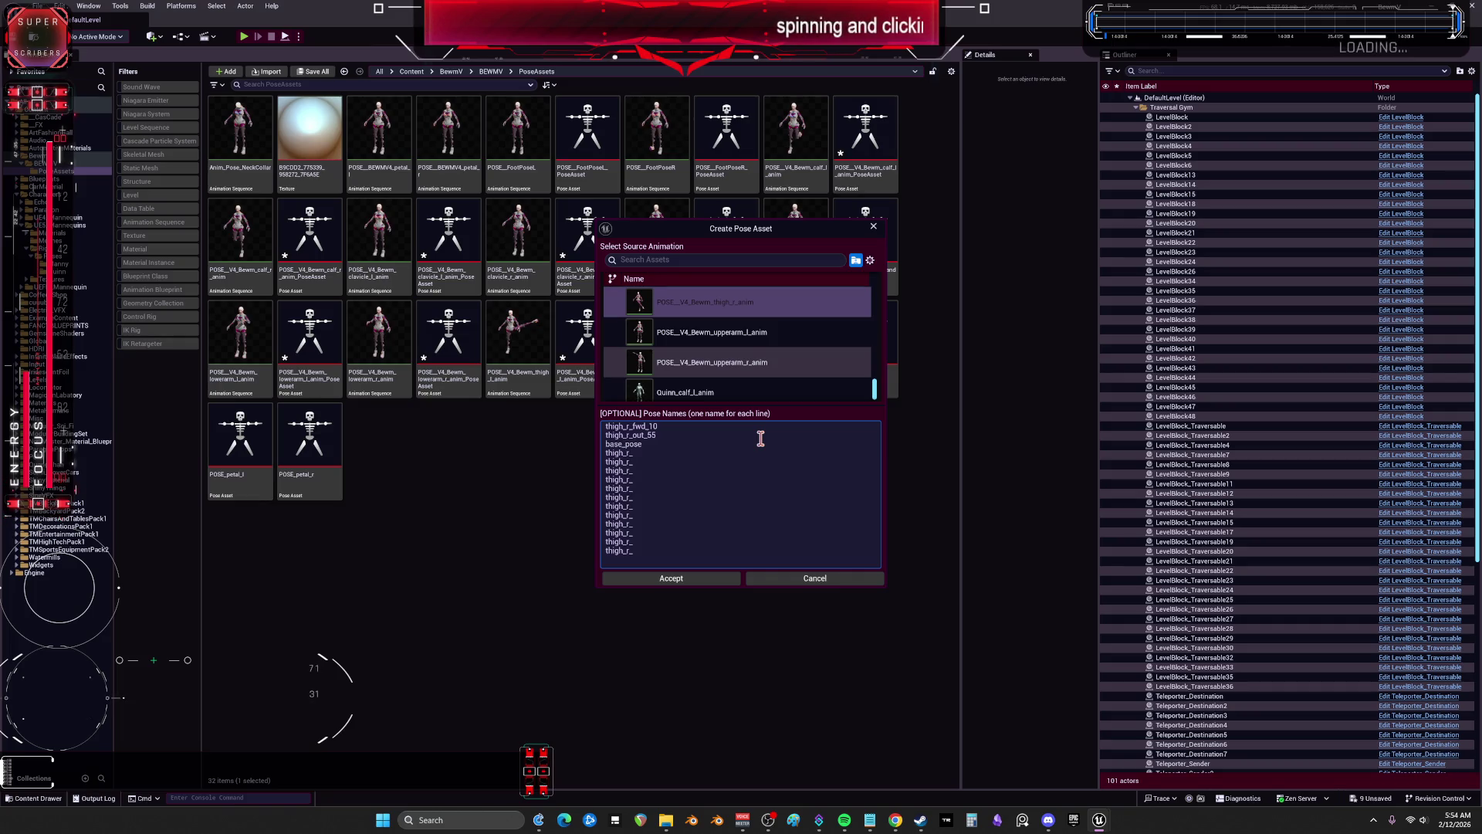
type("wd")
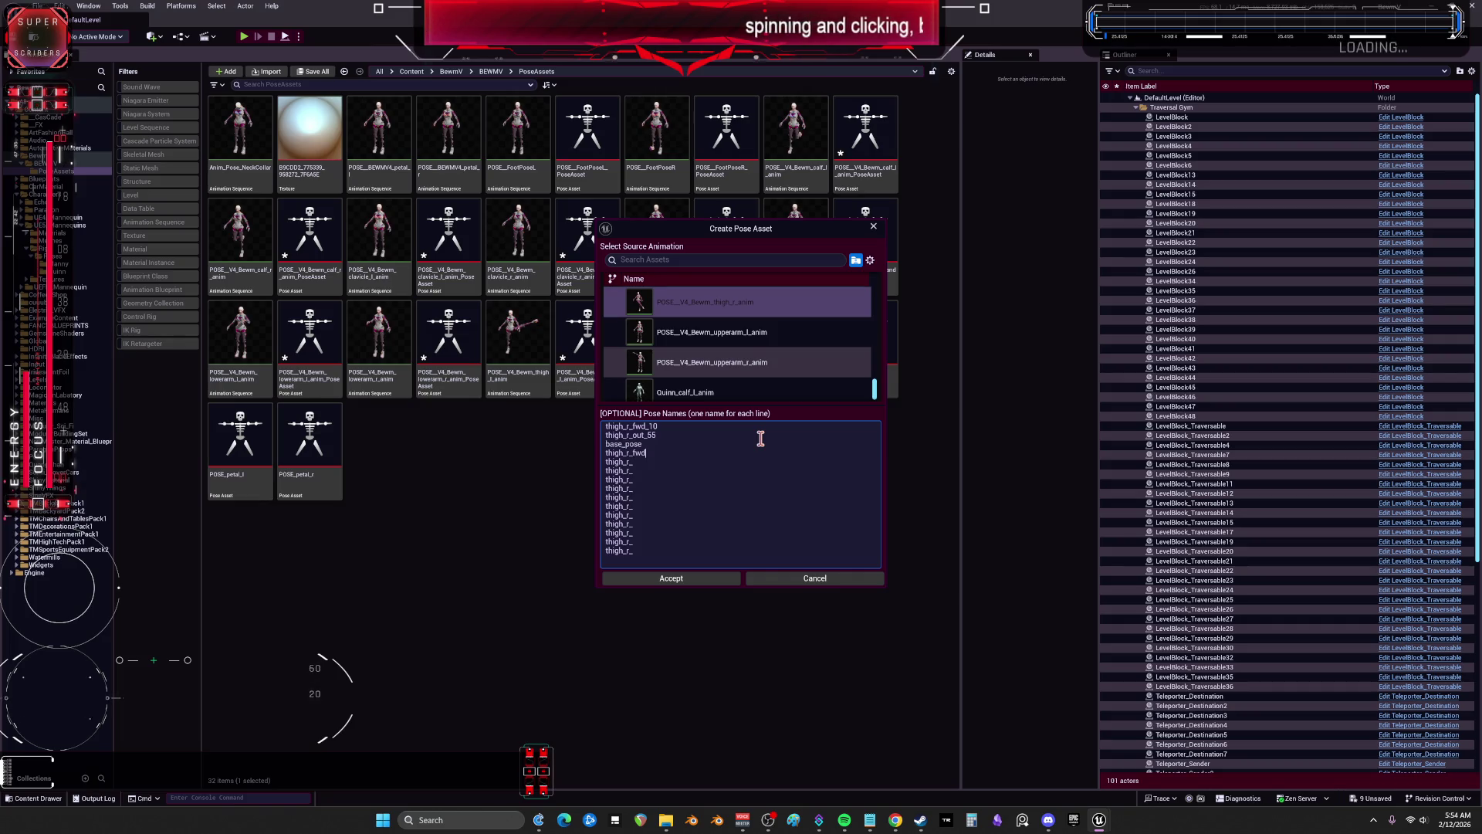
type("_90")
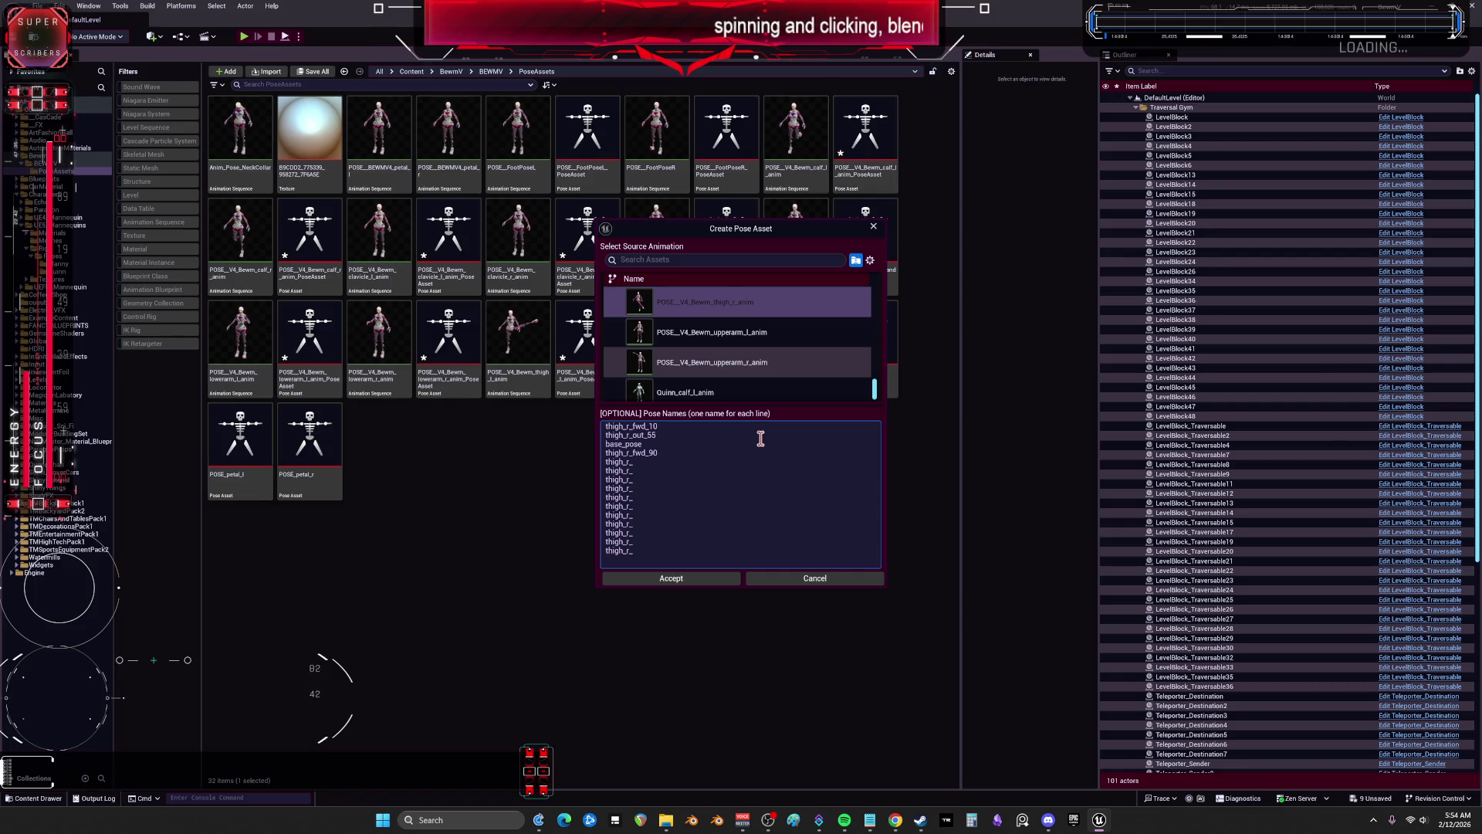
type("wd_45")
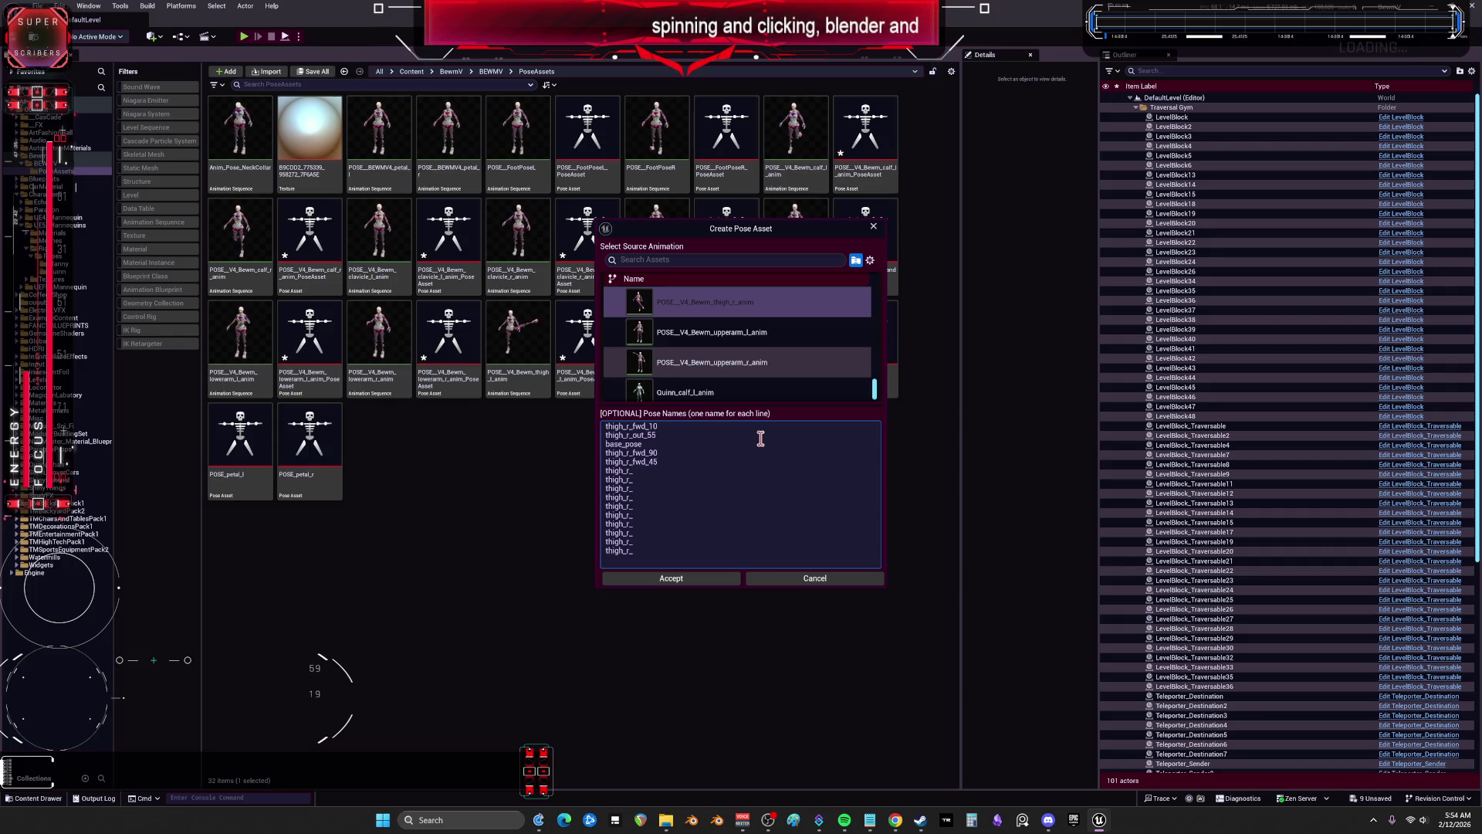
type("ck_10")
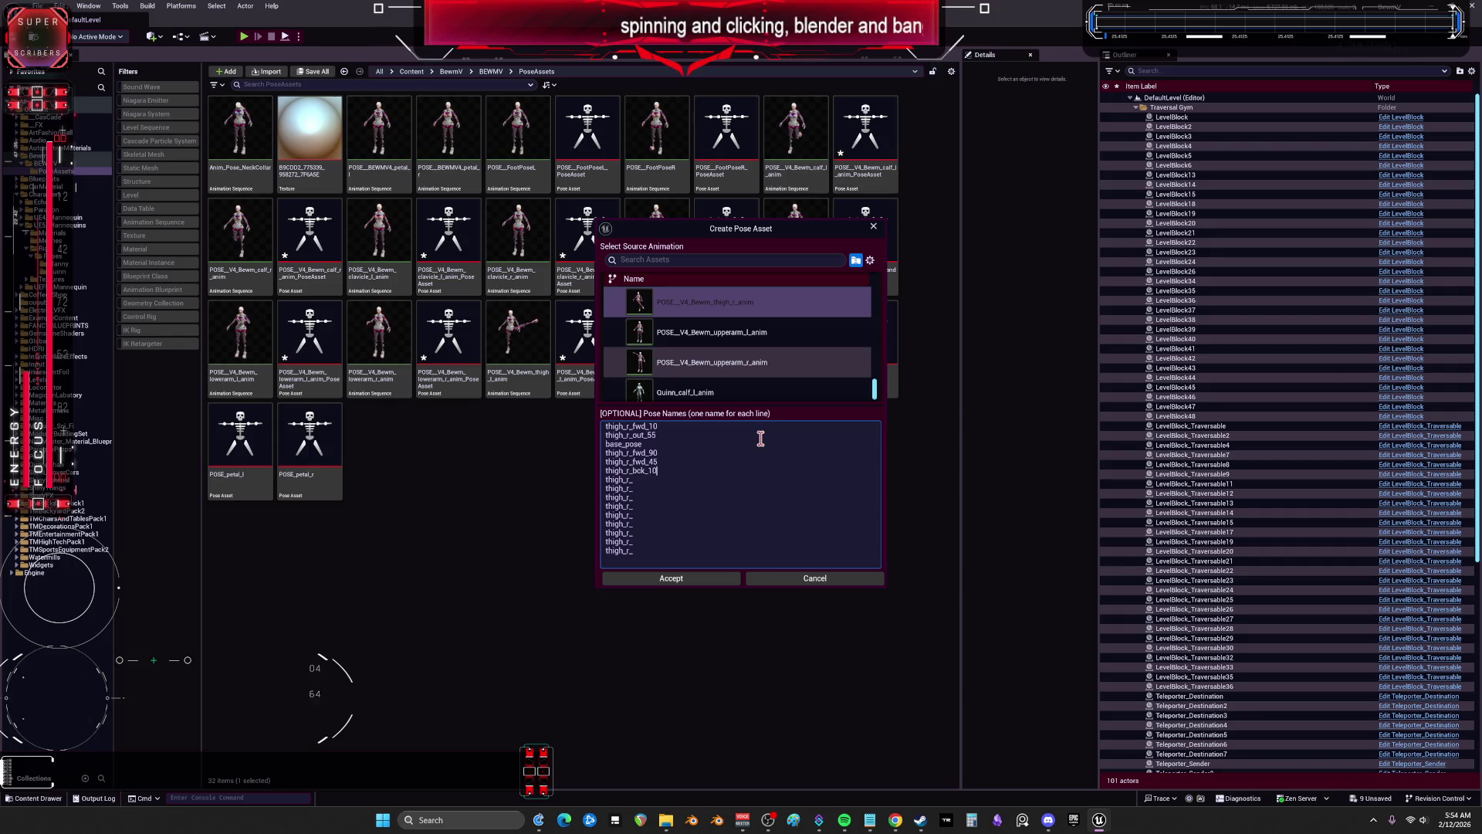
Step: Add suffixes out_110, in_50, bck_90, out_85, bck_50, out_10, in_45_out_90 and fwd_110 to the remaining thigh_r_ lines
key("Down")
type("out_110")
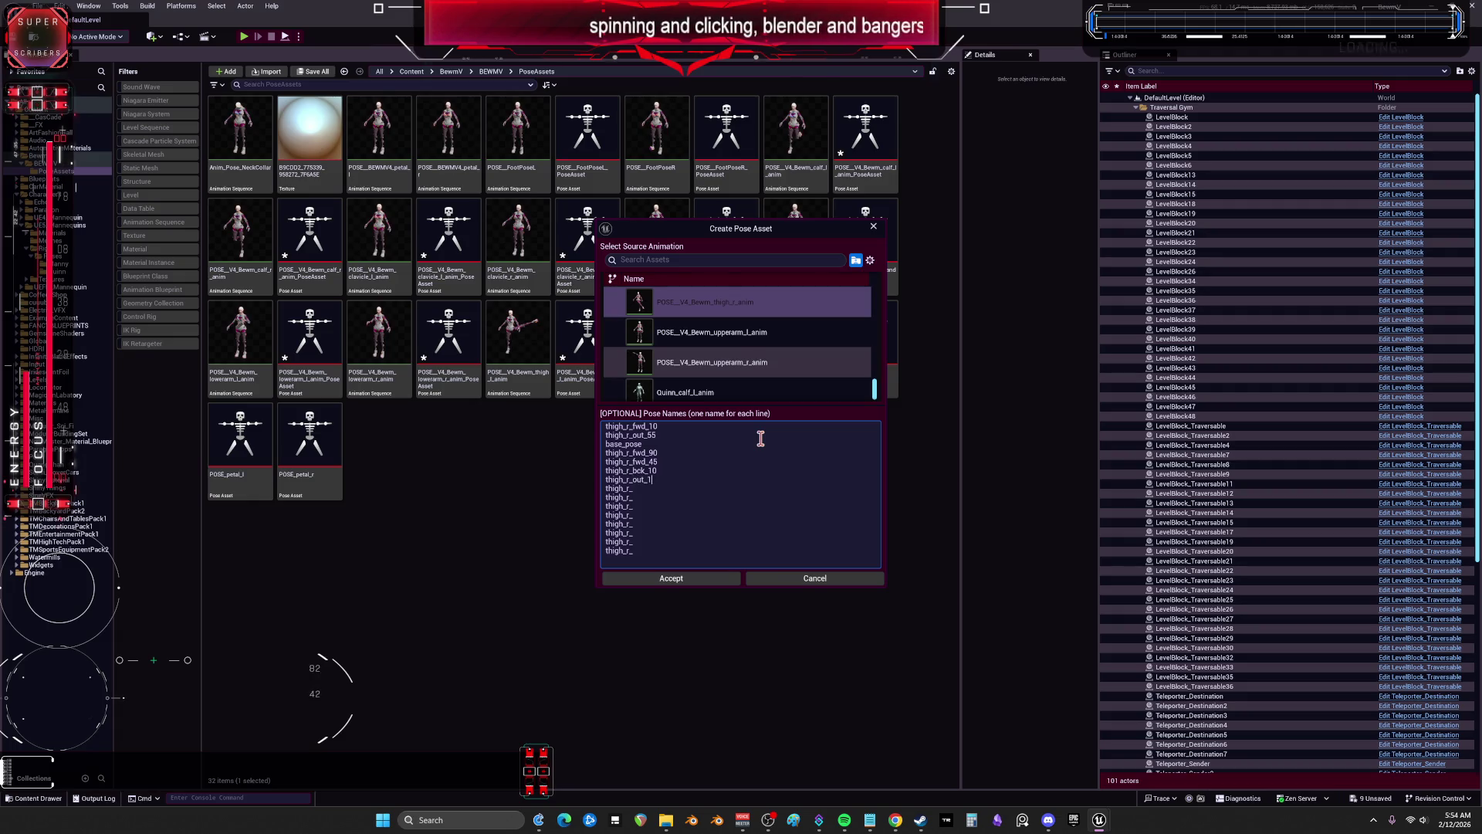
key("Down")
type("in_50")
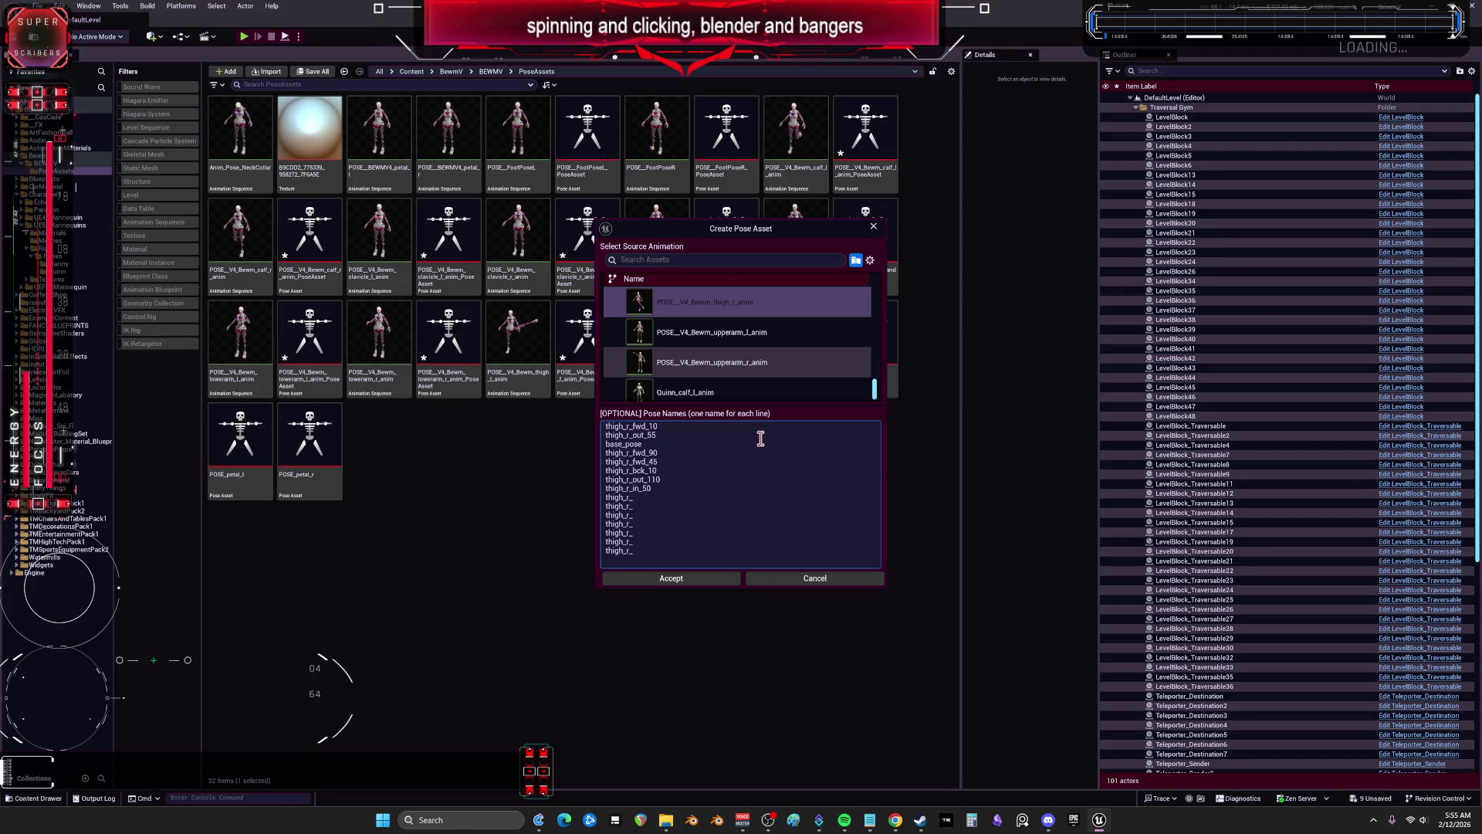
type(" thigh_r_bck_90")
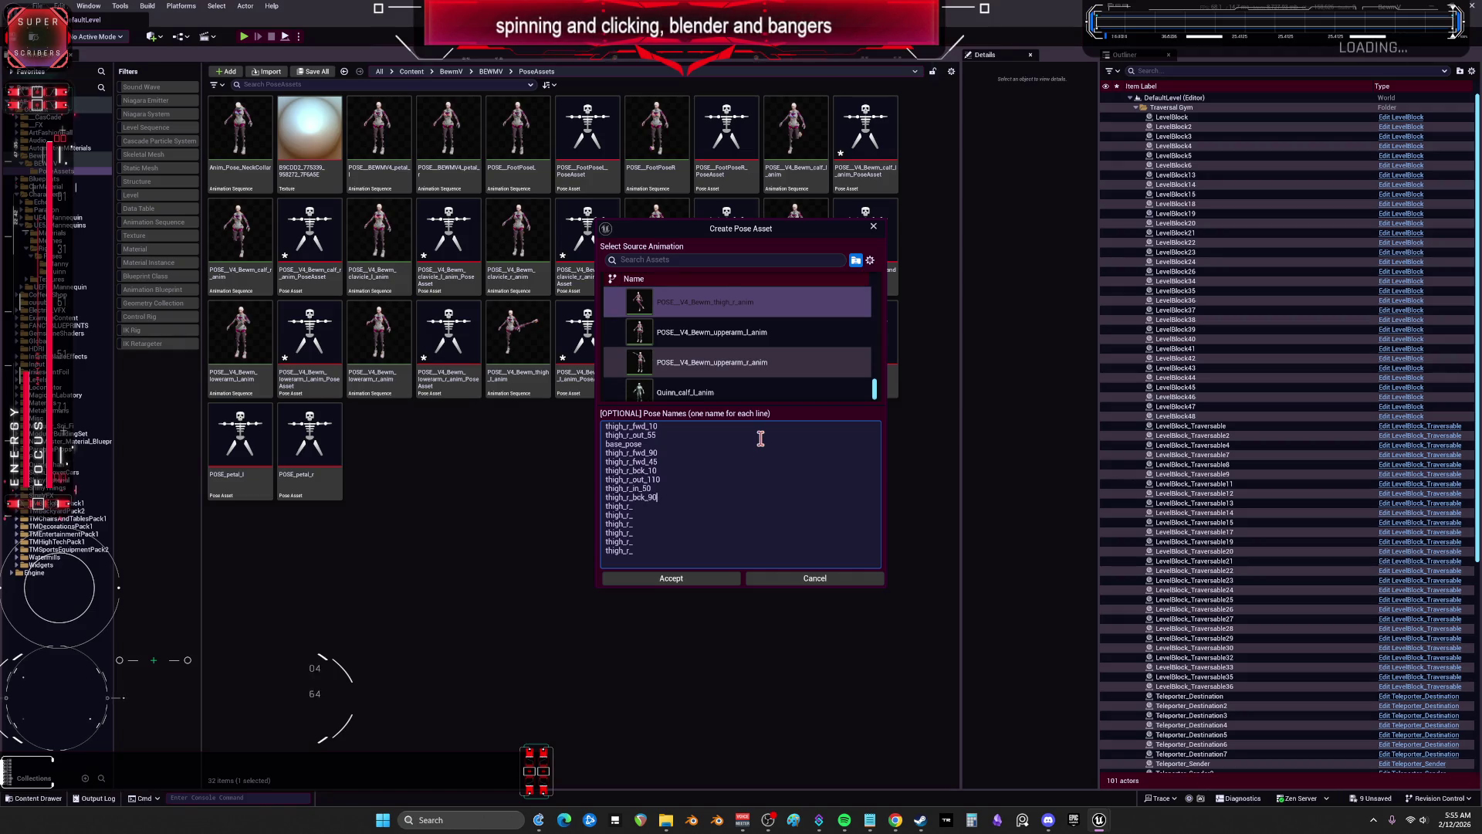
key("Down")
type("out_85")
key("Down")
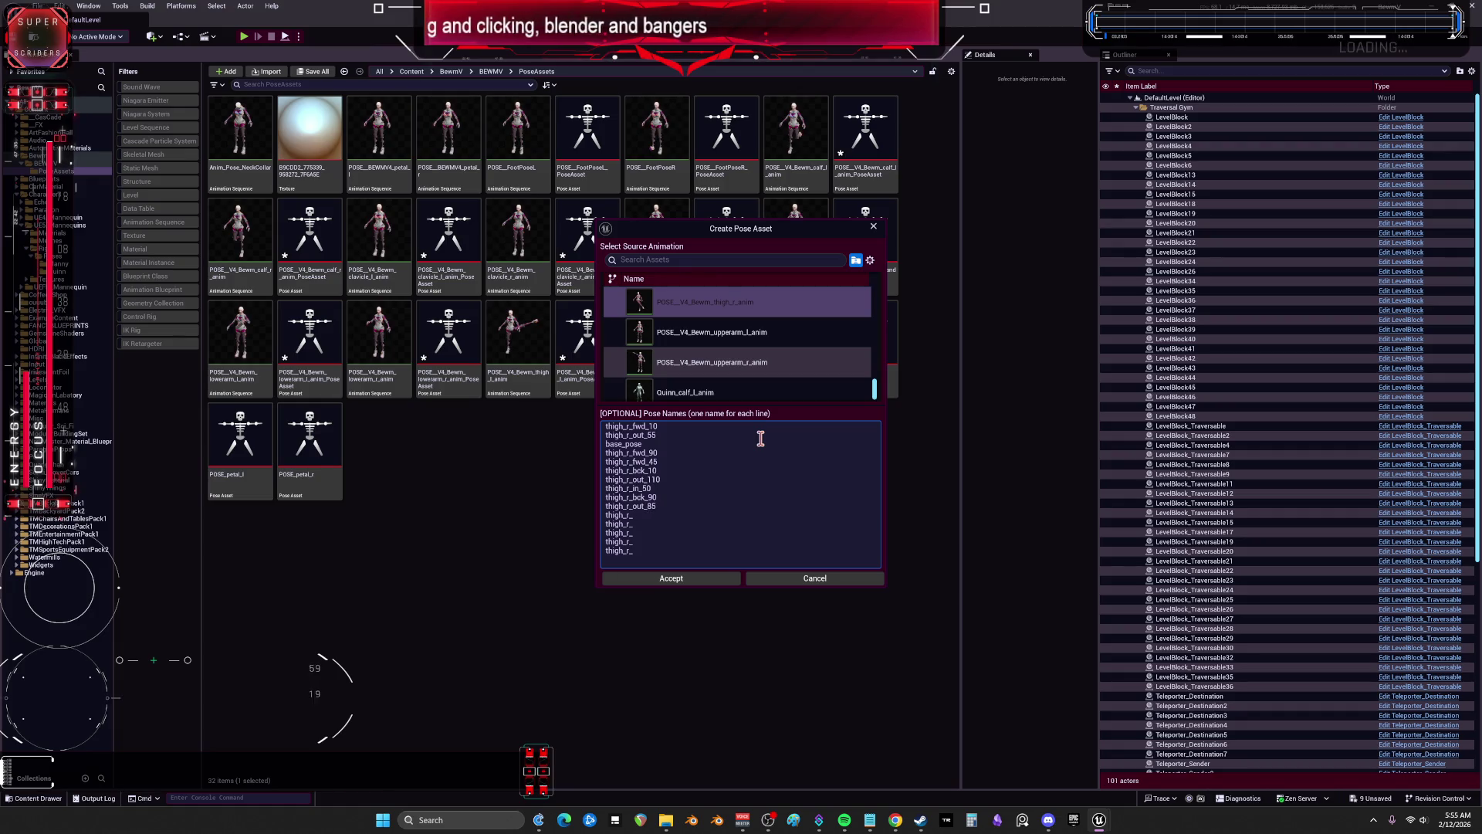
type("bc")
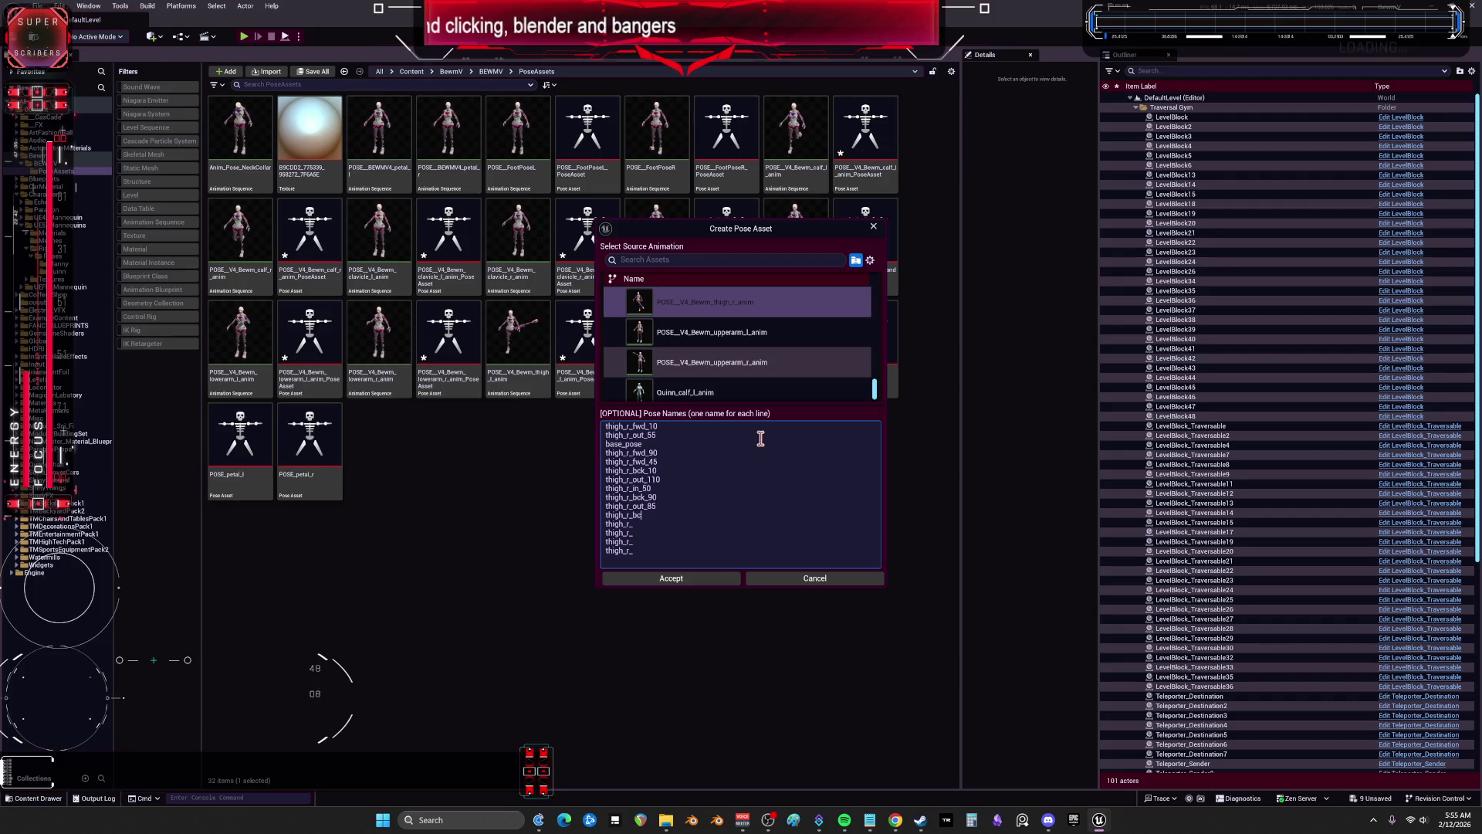
type("k_")
type("50")
key("Down")
type("out_10")
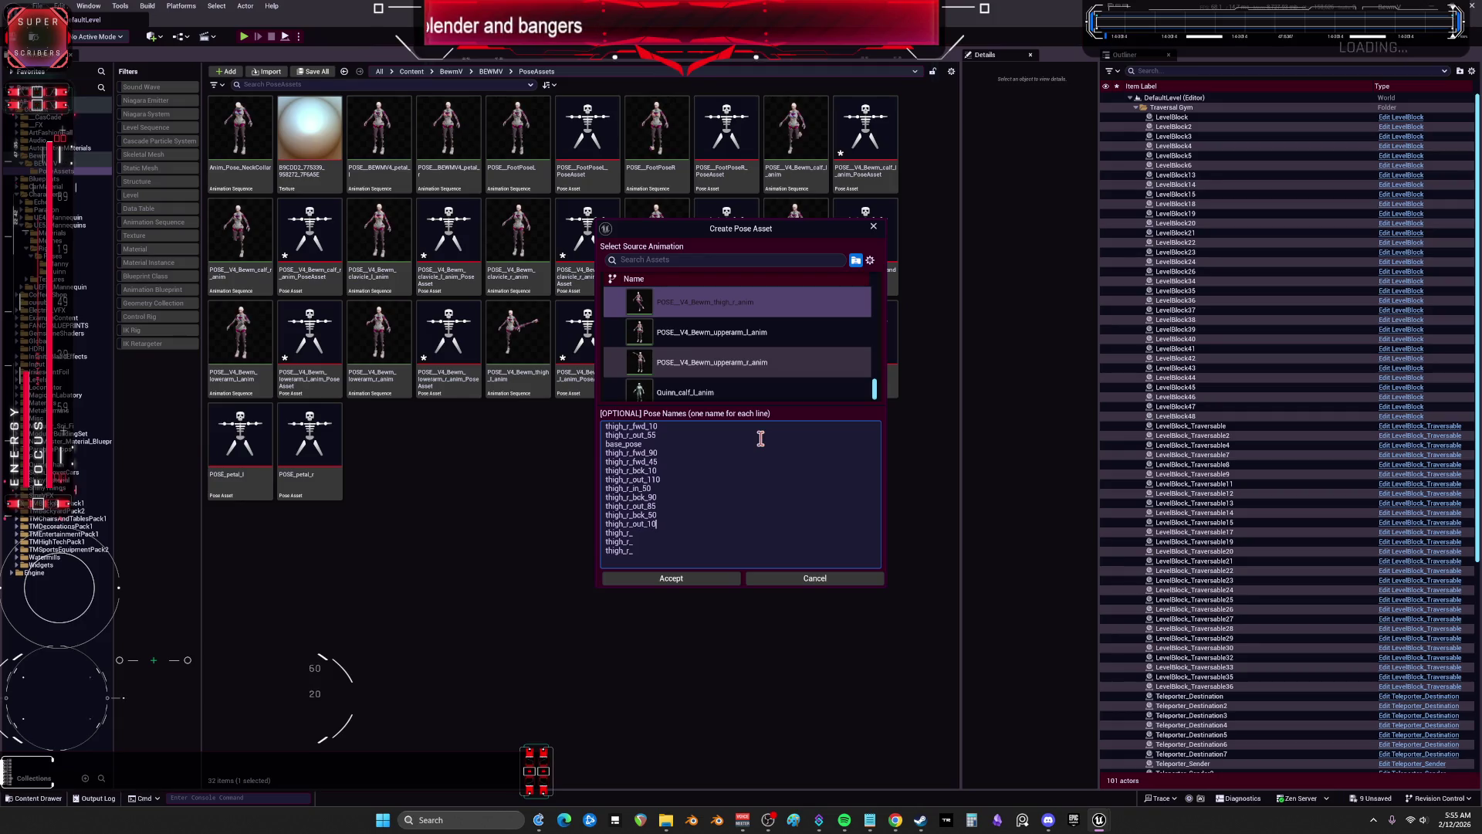
type("in_")
type("out_90")
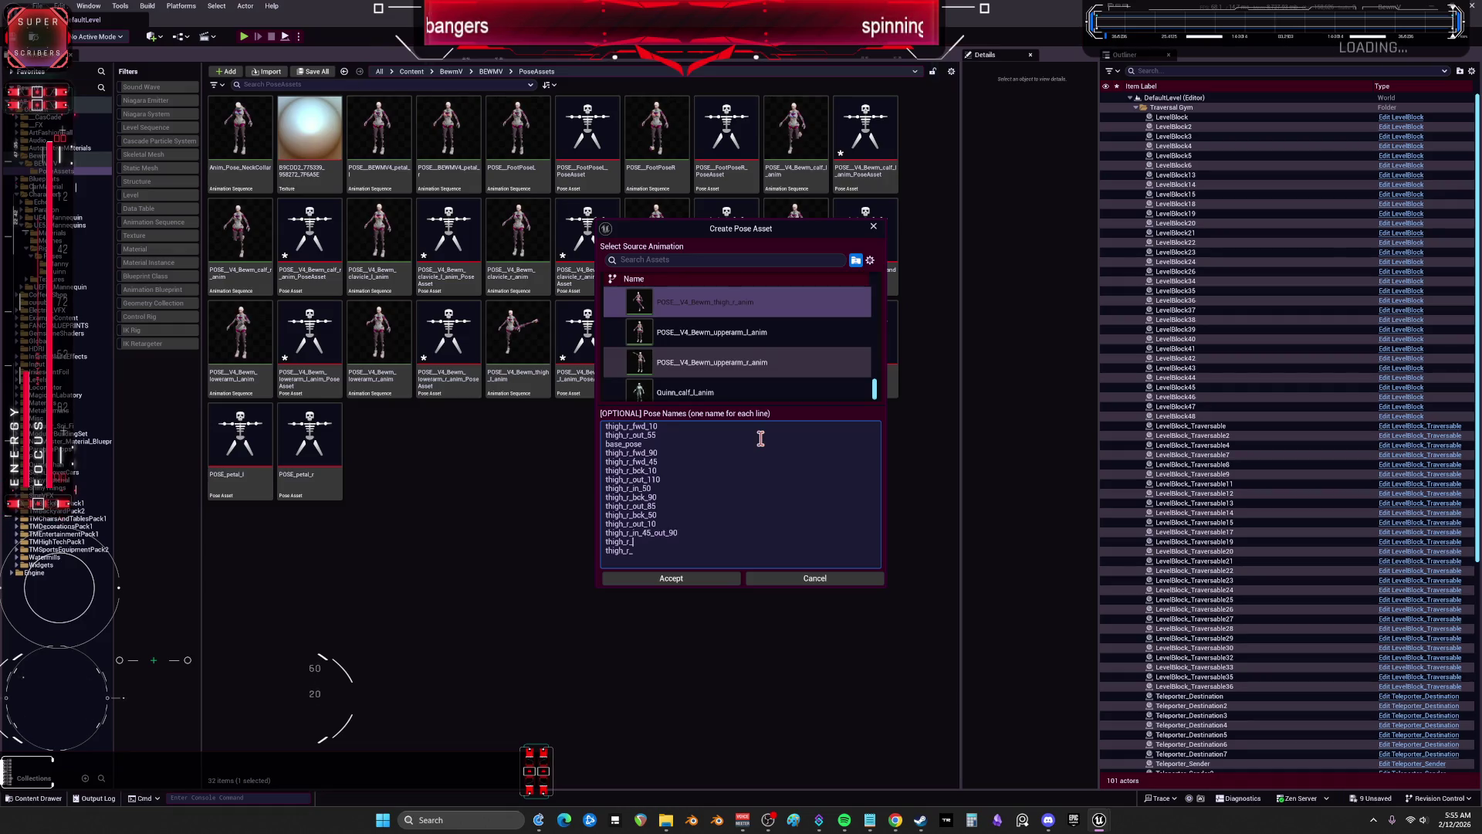
type("fwd")
type("110")
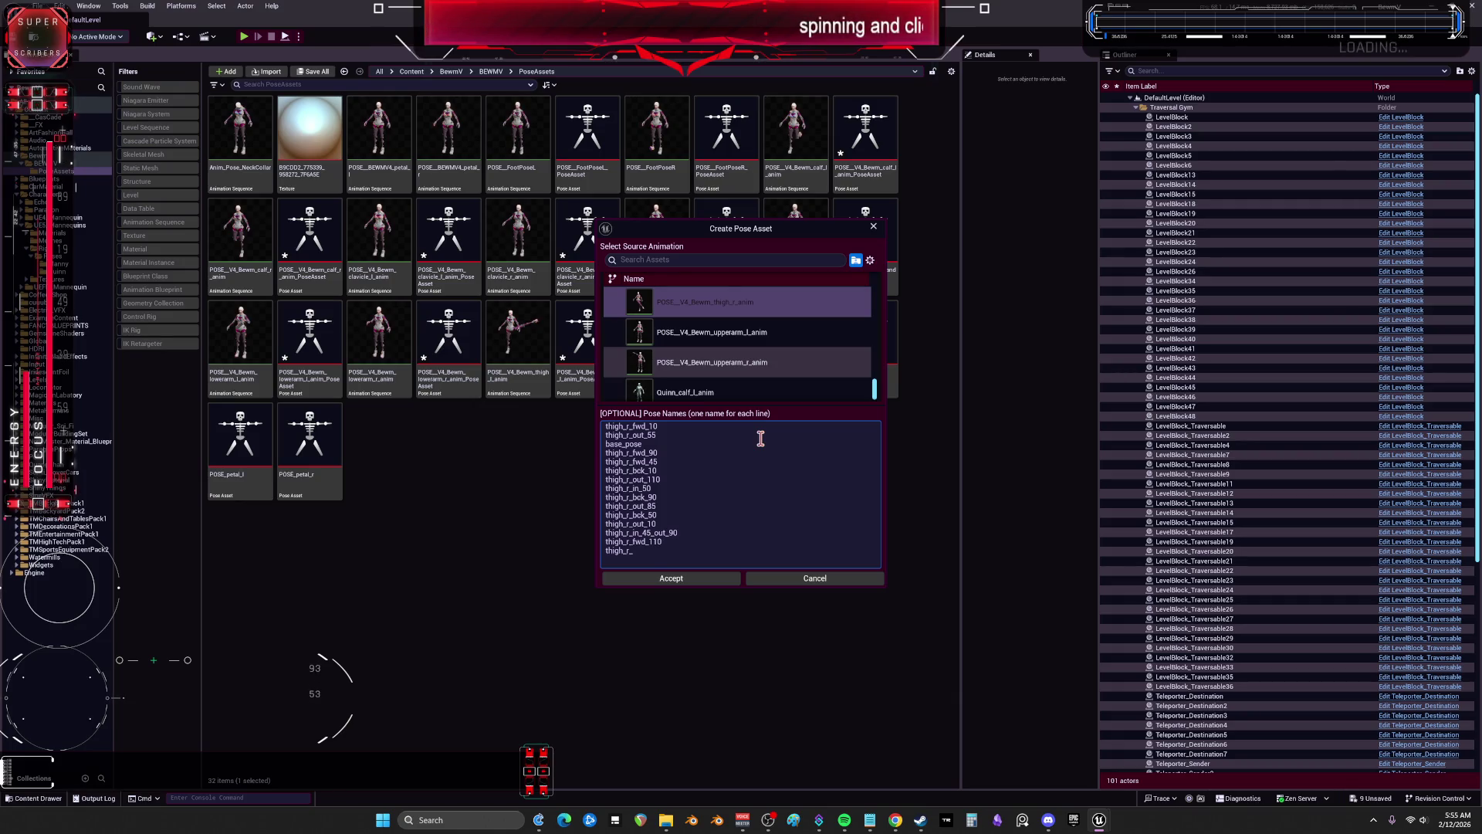
Step: Delete the leftover empty thigh_r_ line at the bottom of the Pose Names list
key("BackSpace")
key("BackSpace")
key("BackSpace")
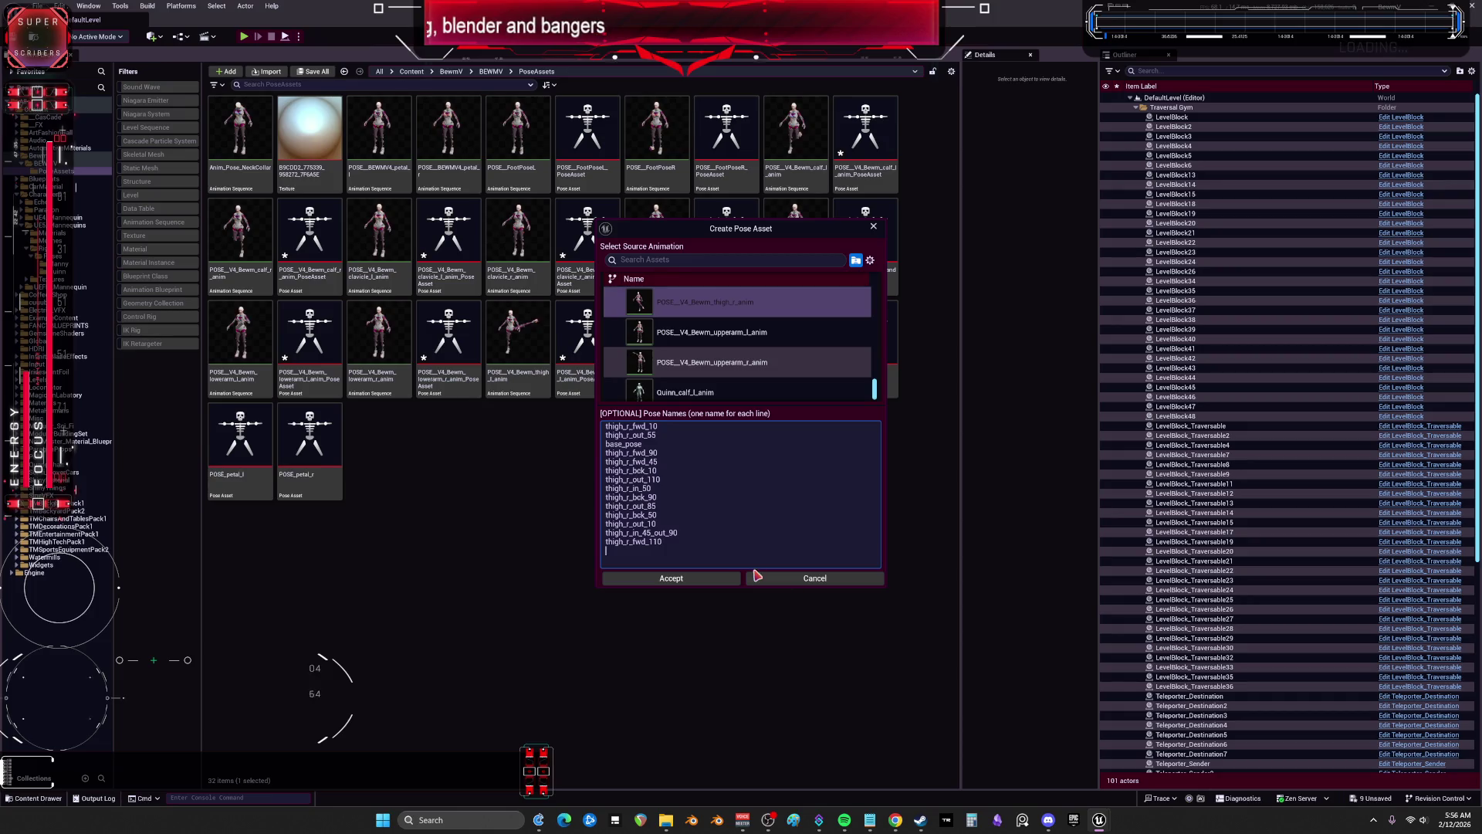
Step: Create the right-thigh pose asset under its suggested name, then start a pose asset from the upperarm_l animation
left_click(696, 579)
key("Return")
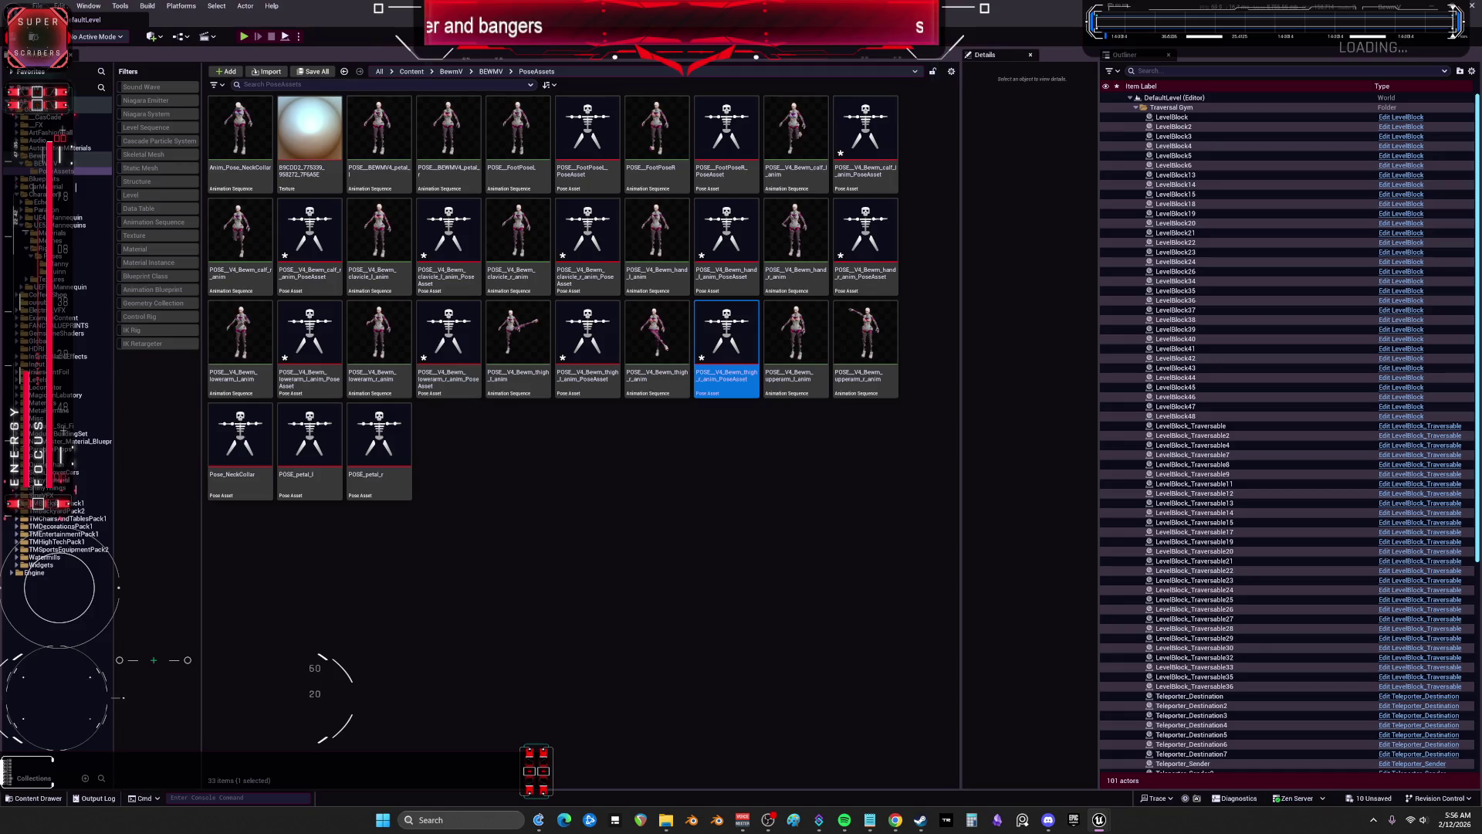
left_click(796, 347)
right_click(796, 346)
mouse_move(911, 454)
left_click(1011, 485)
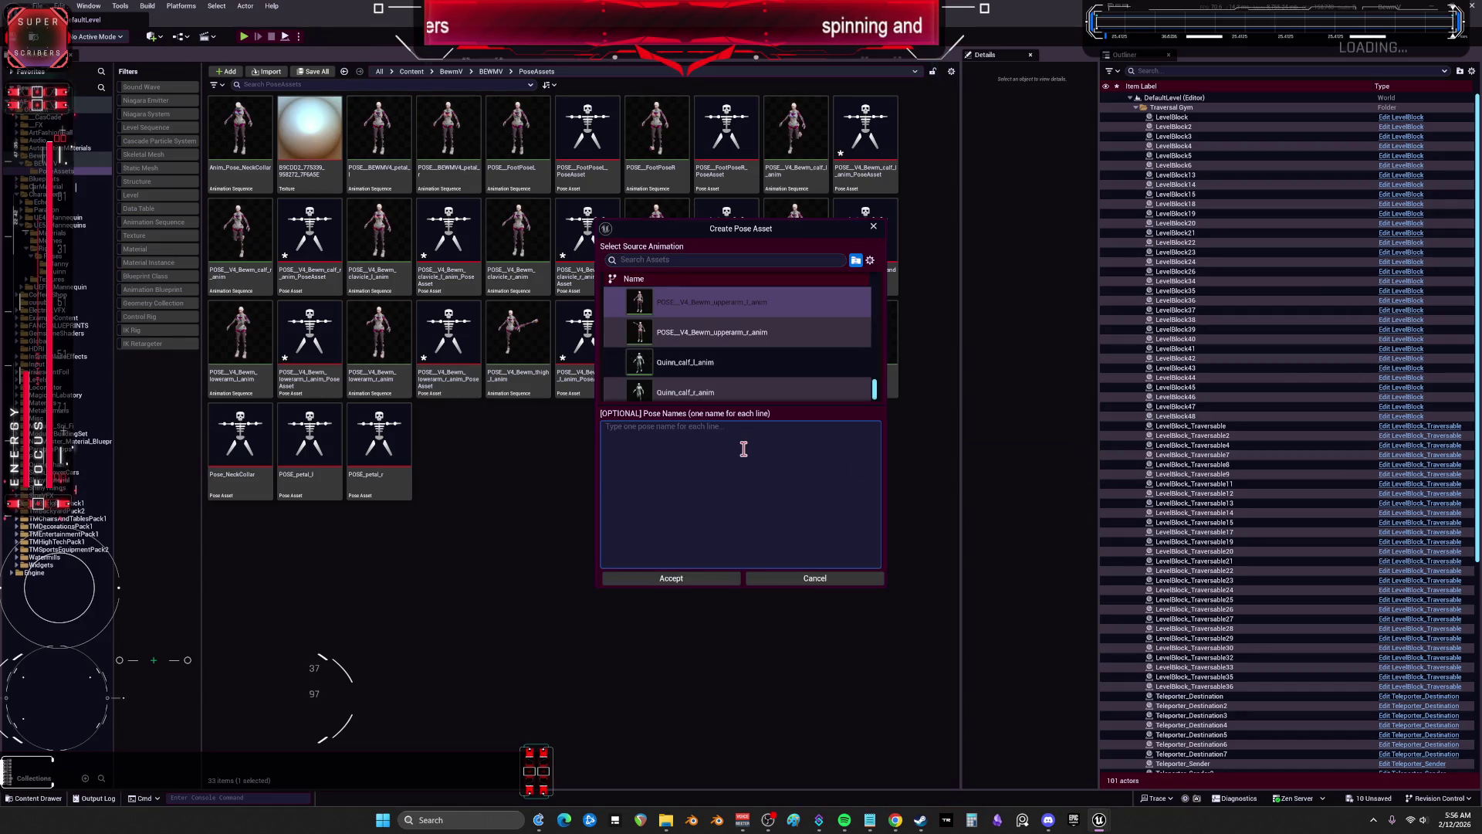
Step: Fill the Pose Names box with about a dozen upperarm_l_ placeholder lines
type("upperarm_l_")
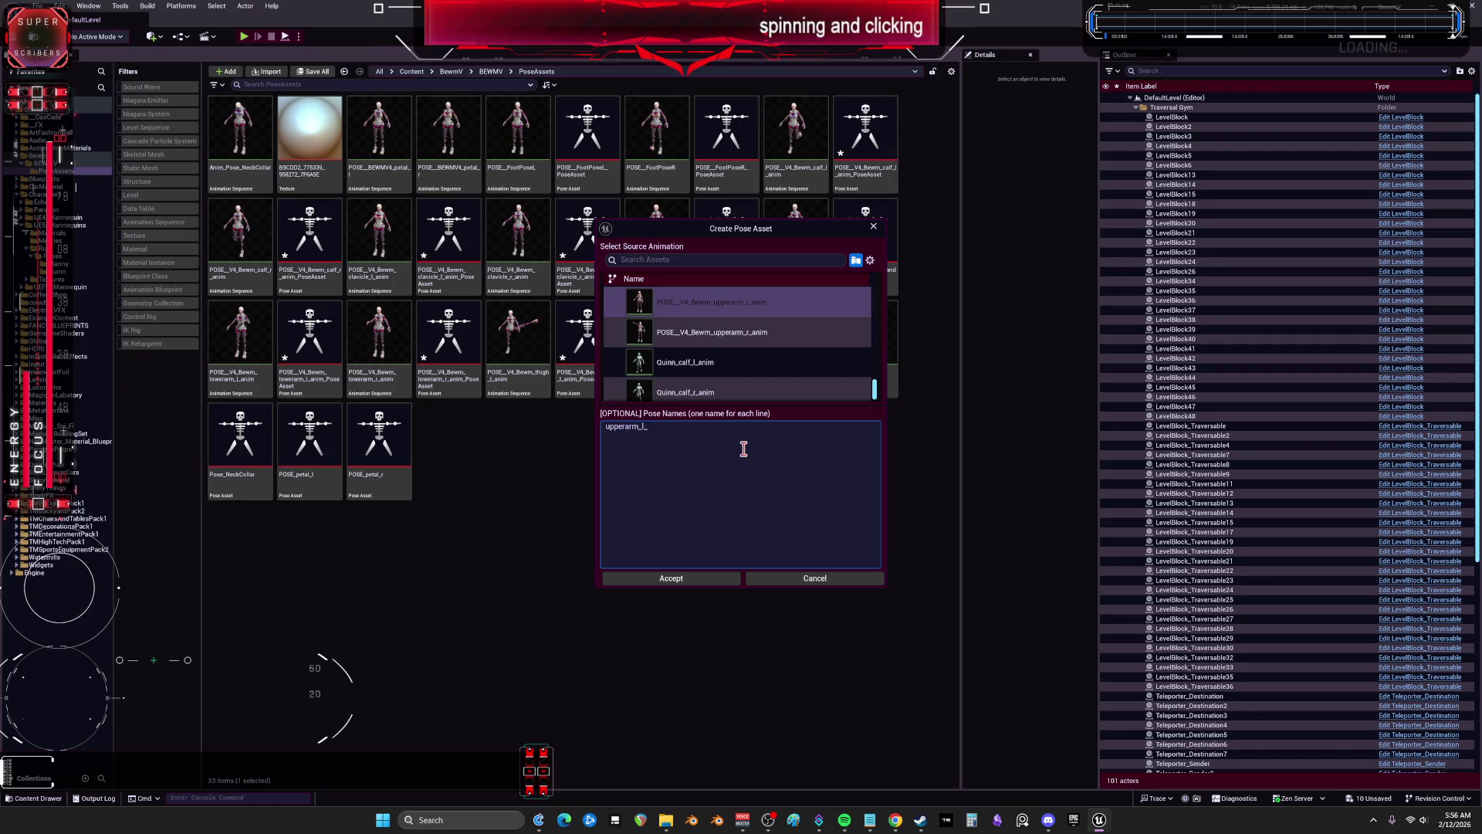
key("Home")
key("ctrl+a")
key("ctrl+c")
key("BackSpace")
key("ctrl+v")
key("Return")
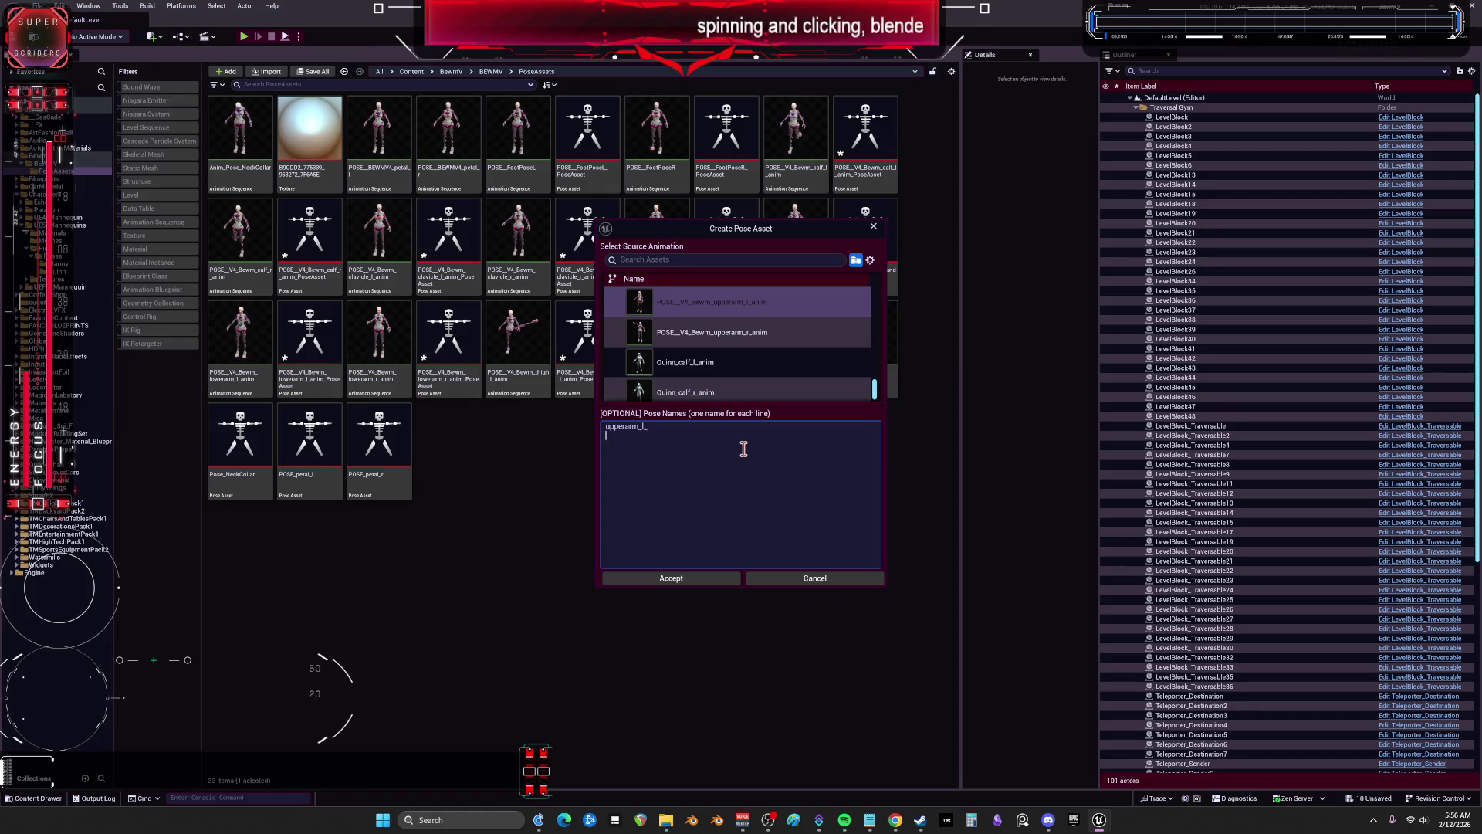
key("ctrl+v")
key("Return")
key("ctrl+v")
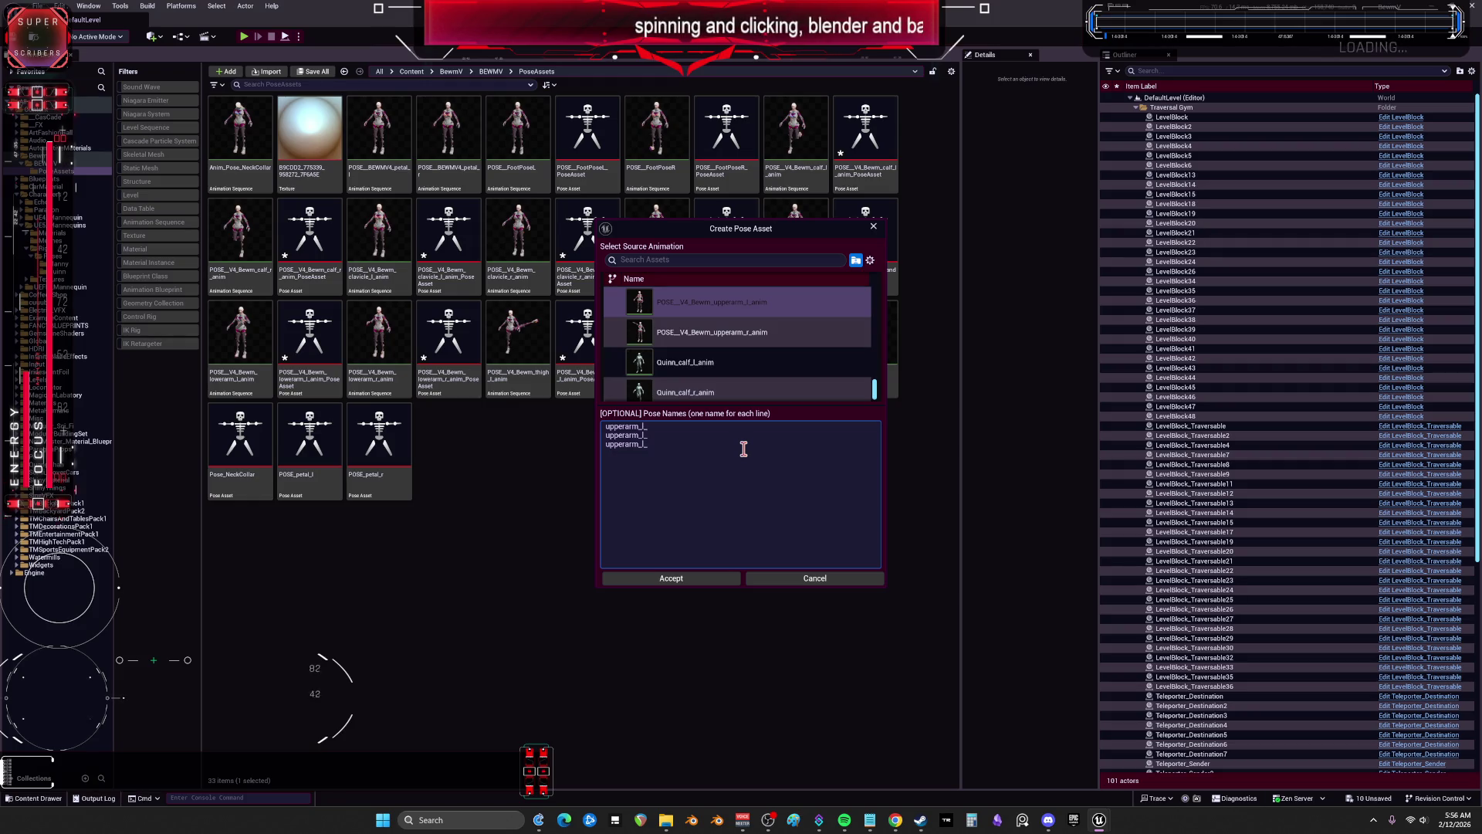
key("Return")
key("ctrl+v")
key("Return")
key("ctrl+v")
key("Return")
key("ctrl+v")
key("Return")
key("ctrl+v")
key("Return")
key("ctrl+v")
key("Return")
key("ctrl+v")
key("Return")
key("ctrl+v")
key("Return")
key("ctrl+v")
key("Return")
key("ctrl+v")
key("Return")
key("ctrl+v")
key("Return")
key("ctrl+v")
key("Return")
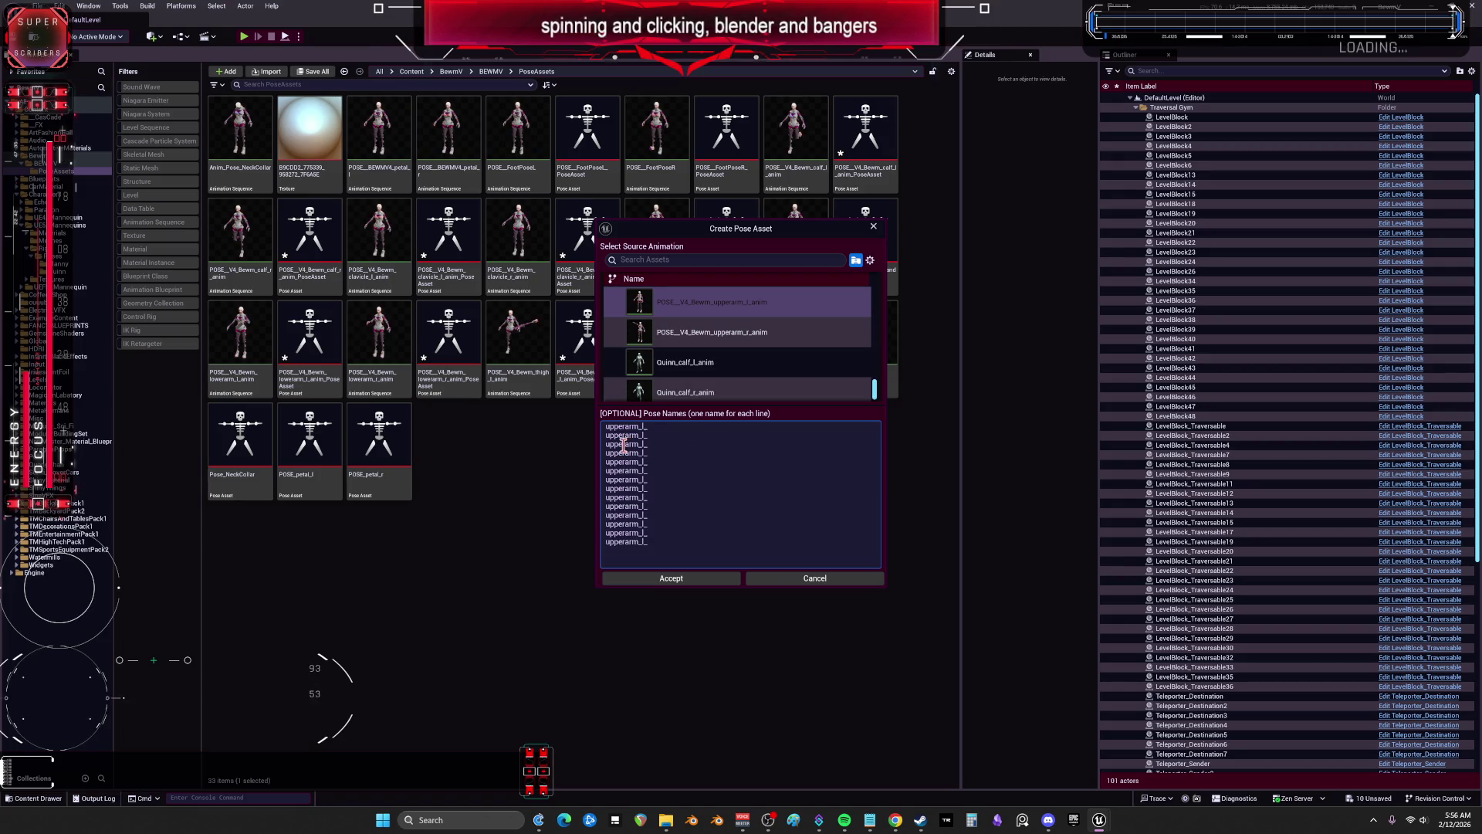
left_click_drag(624, 445, 602, 447)
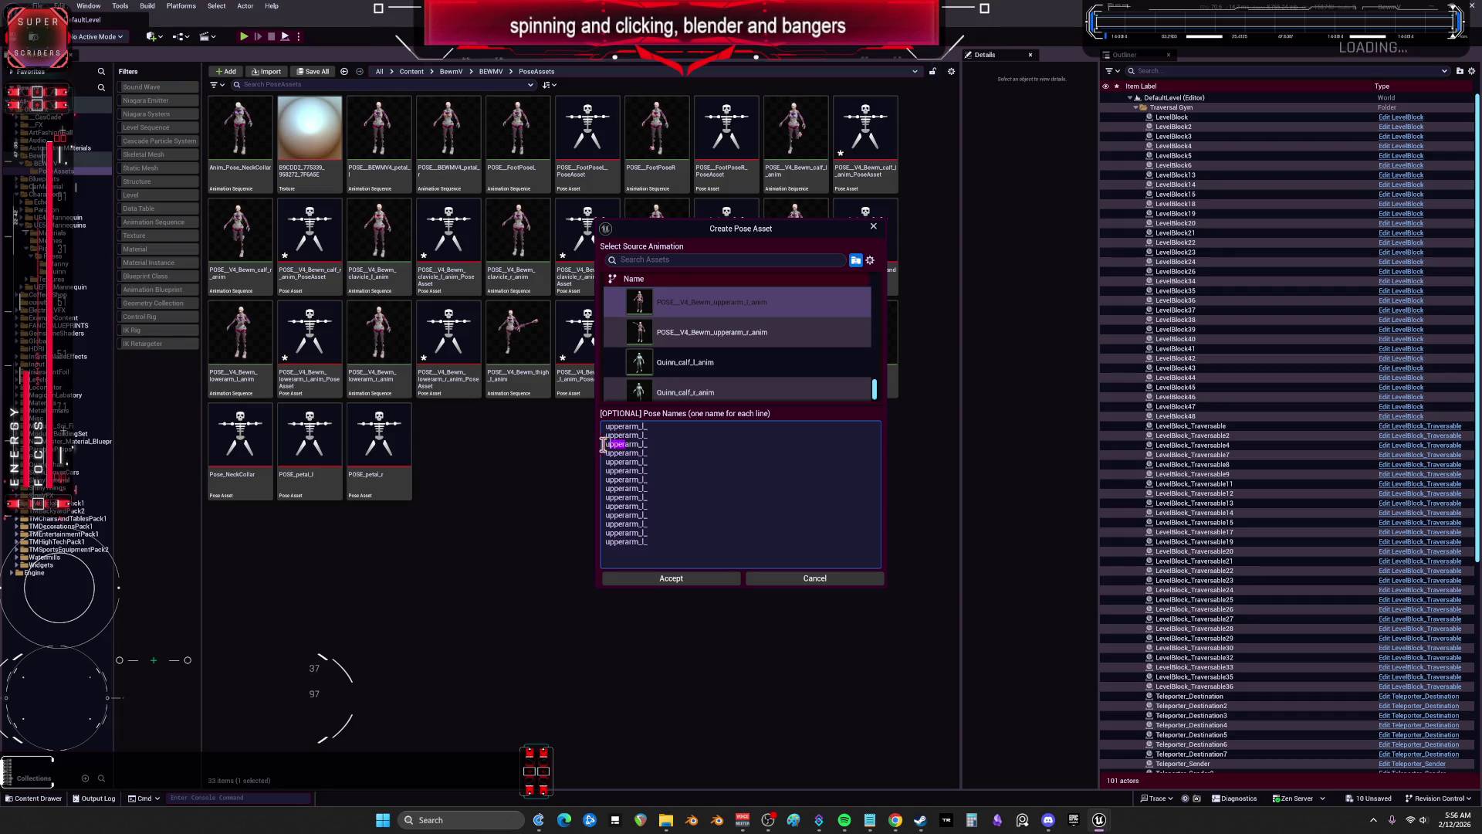
Step: Change the third line to lowerarm_l_, add base_pose, and name the first pose upperarm_l_back_45
type("lower")
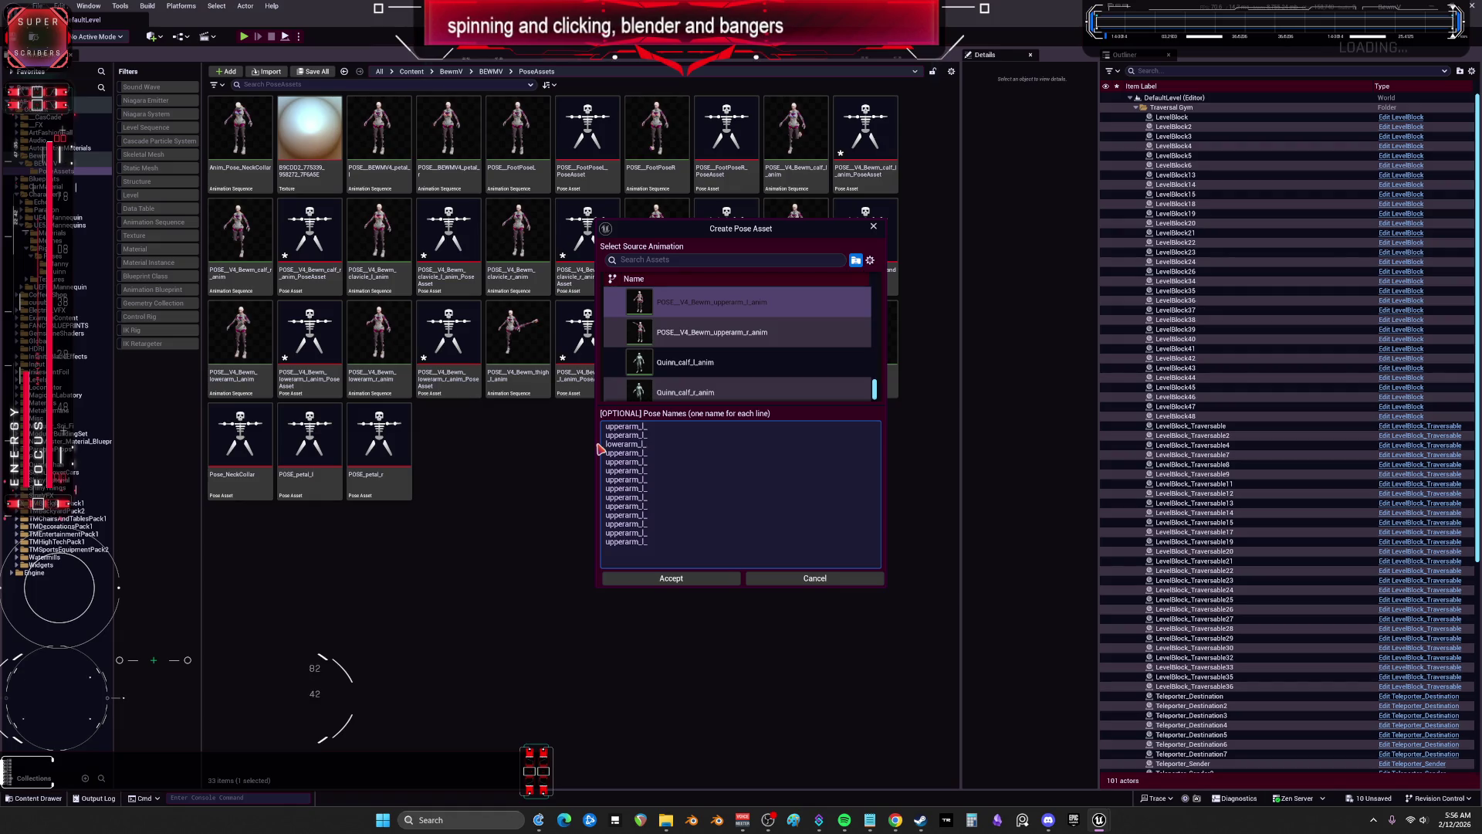
key("Return")
type("base_")
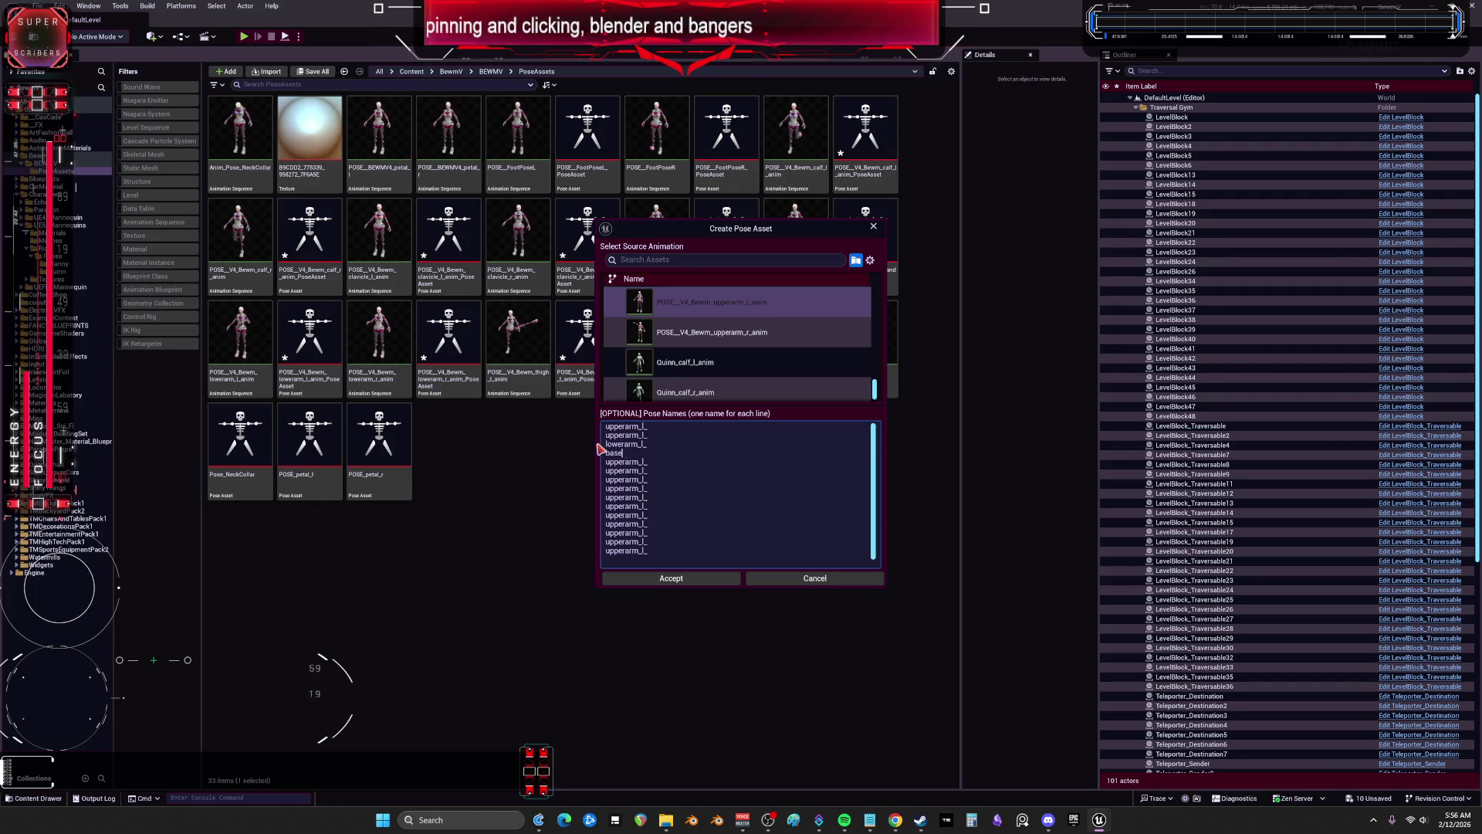
type("pose")
key("Up")
key("Up")
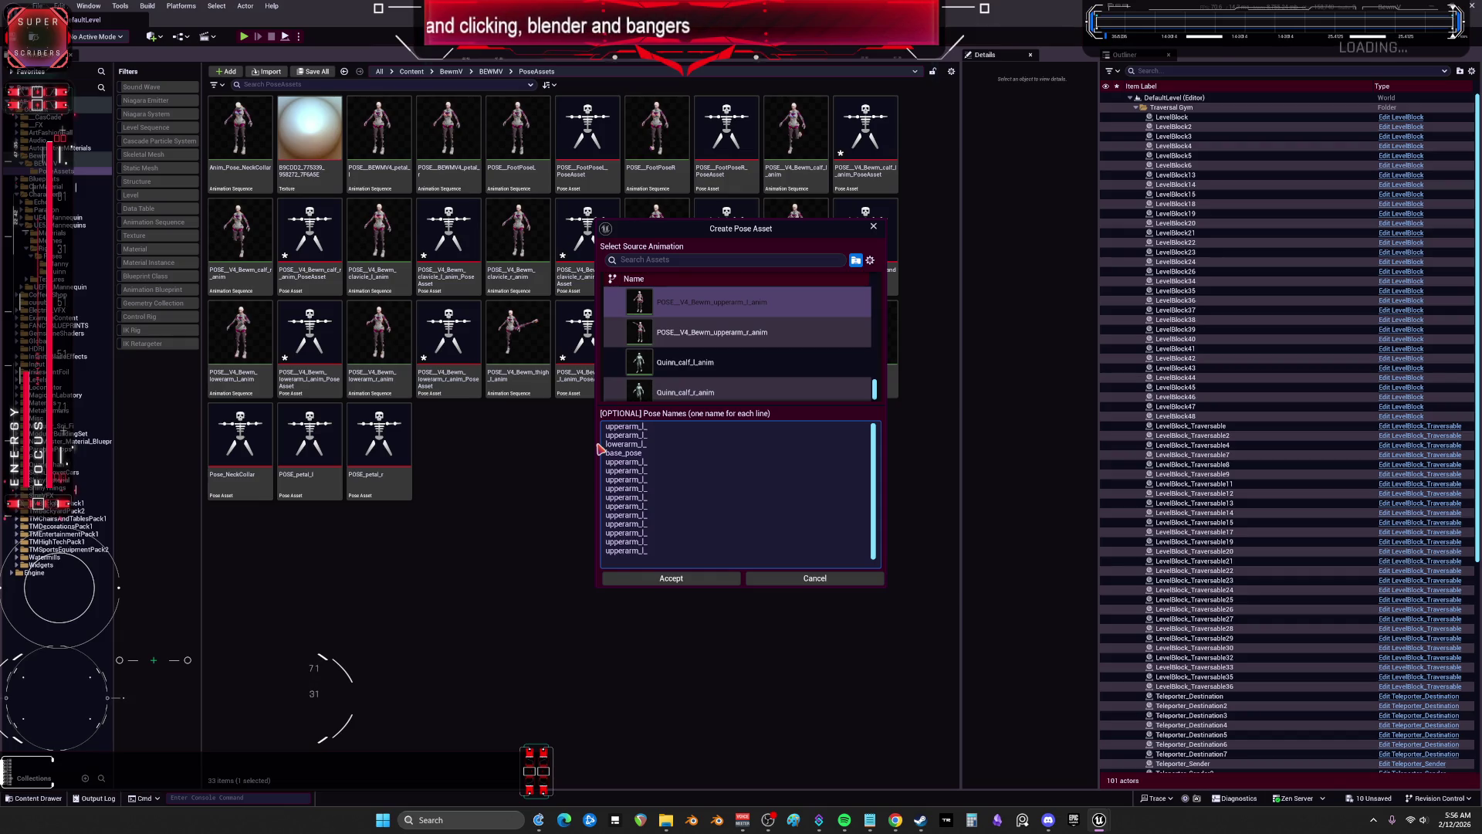
type("back_45")
key("Down")
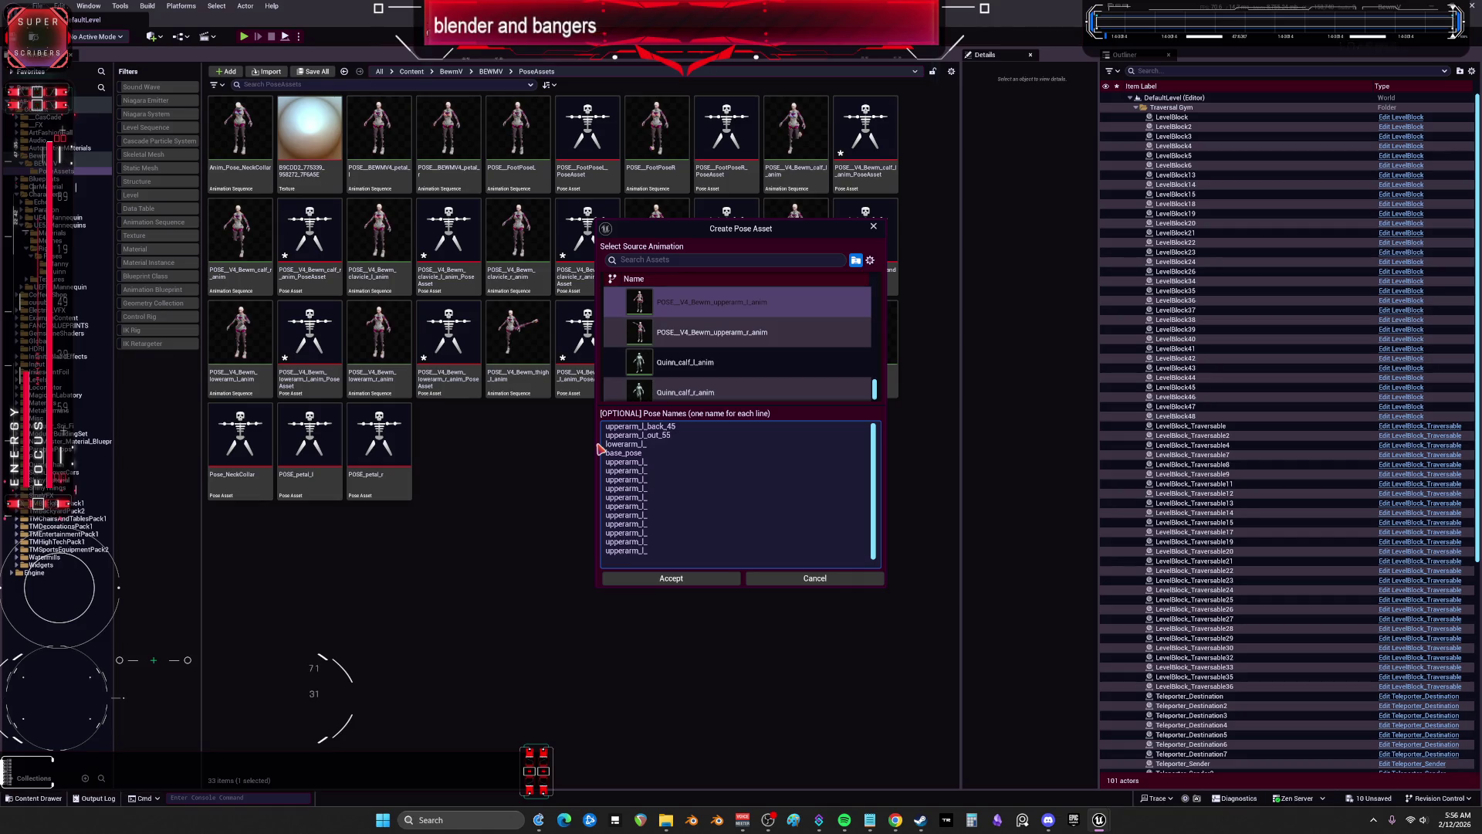
Step: Type the remaining angle suffixes through upperarm_l_fwd_90 and remove the unused placeholder lines
type("in_35")
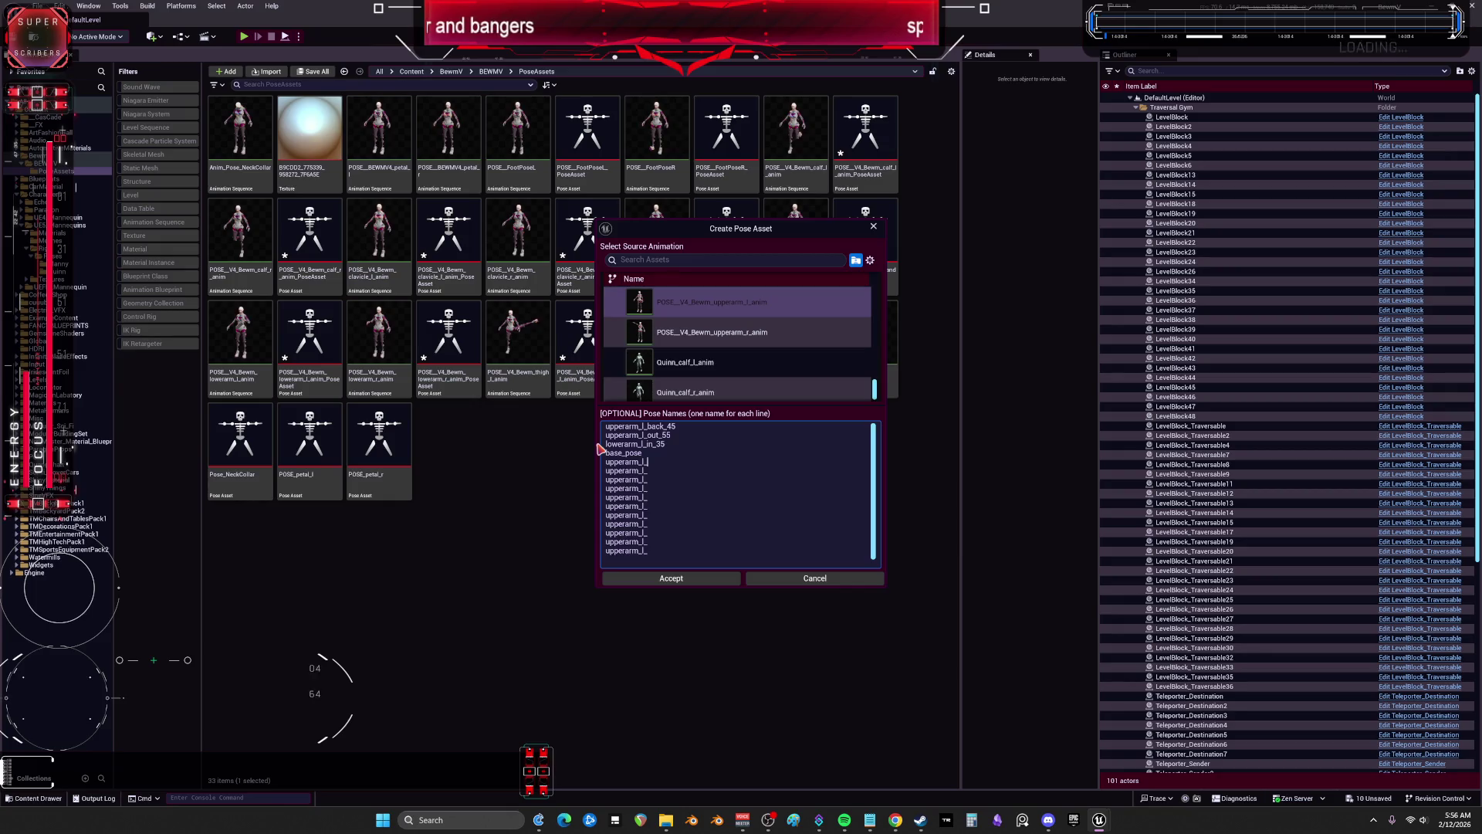
type("out_85")
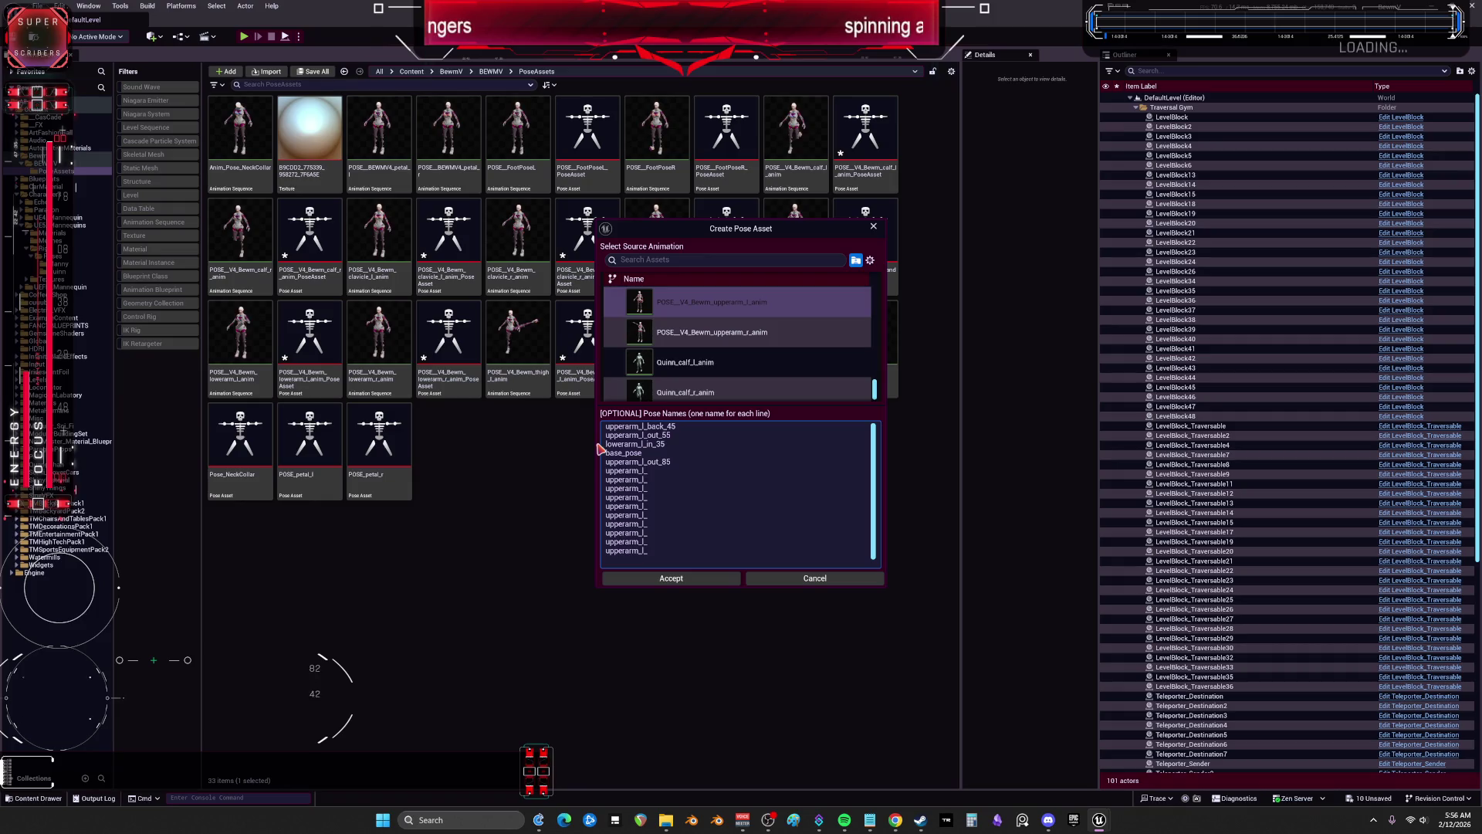
type("dw")
type("wd_110")
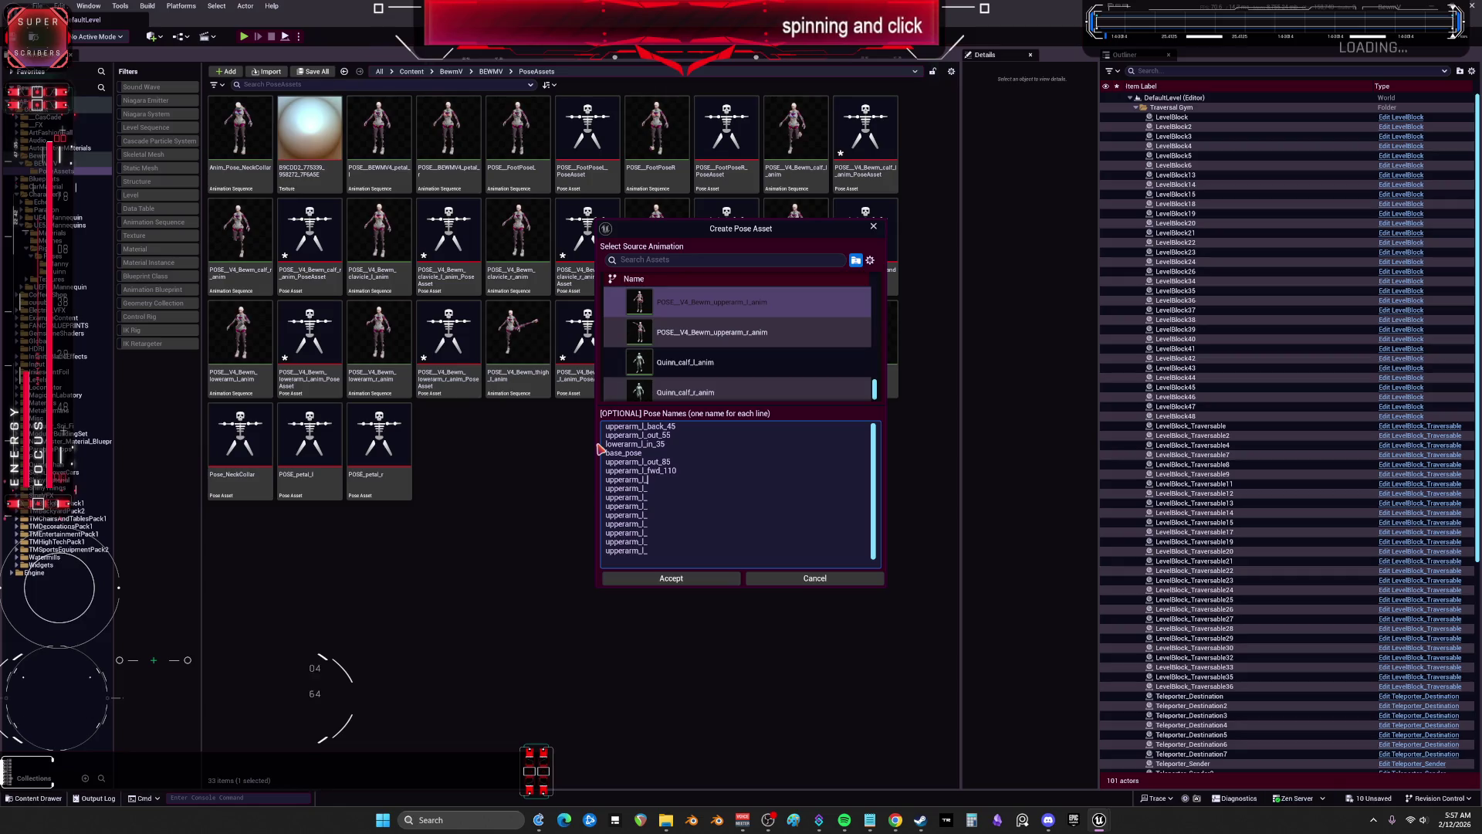
type("om_10")
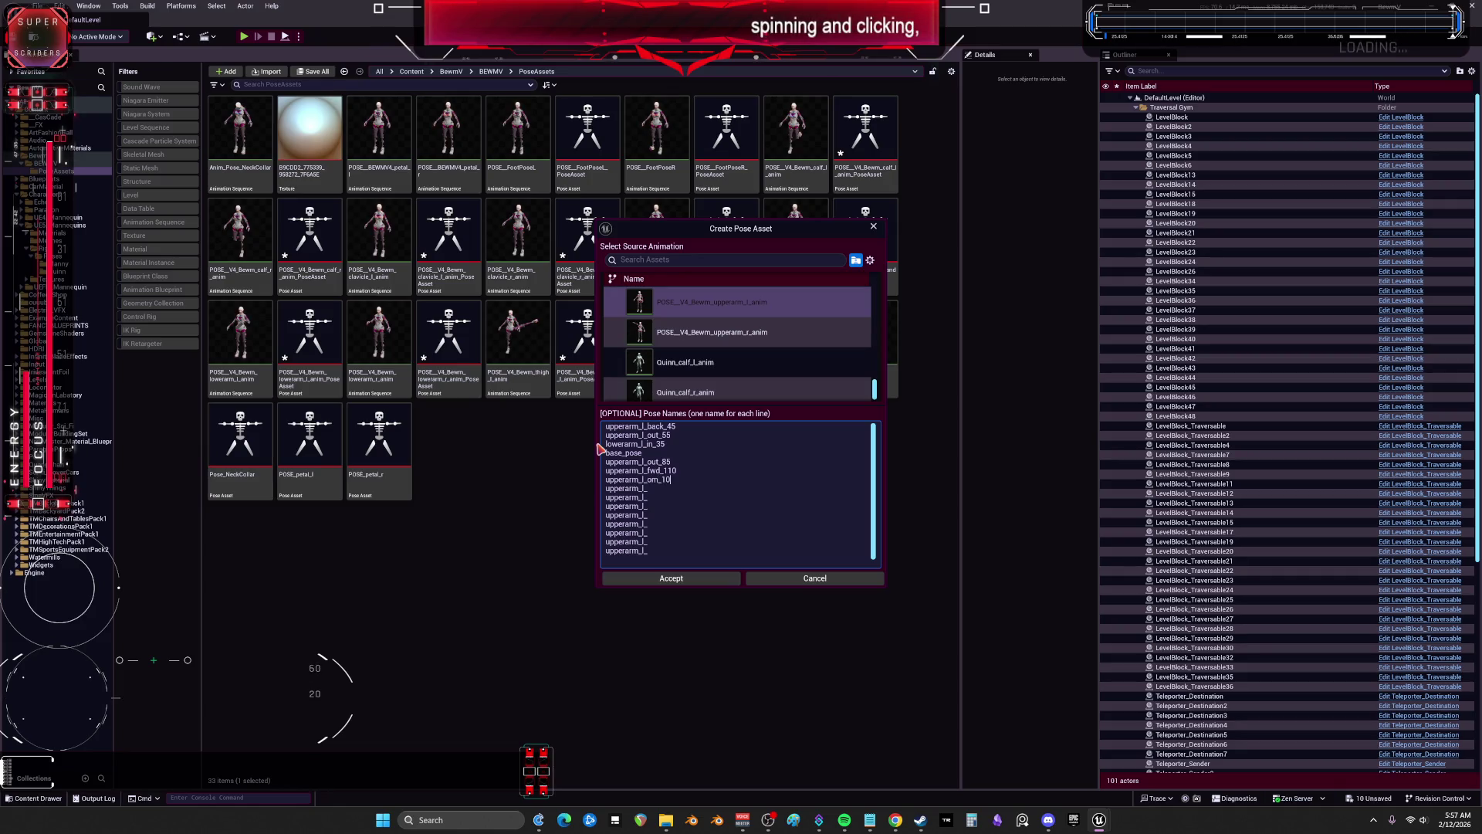
key("BackSpace")
key("BackSpace")
key("BackSpace")
type("in_10")
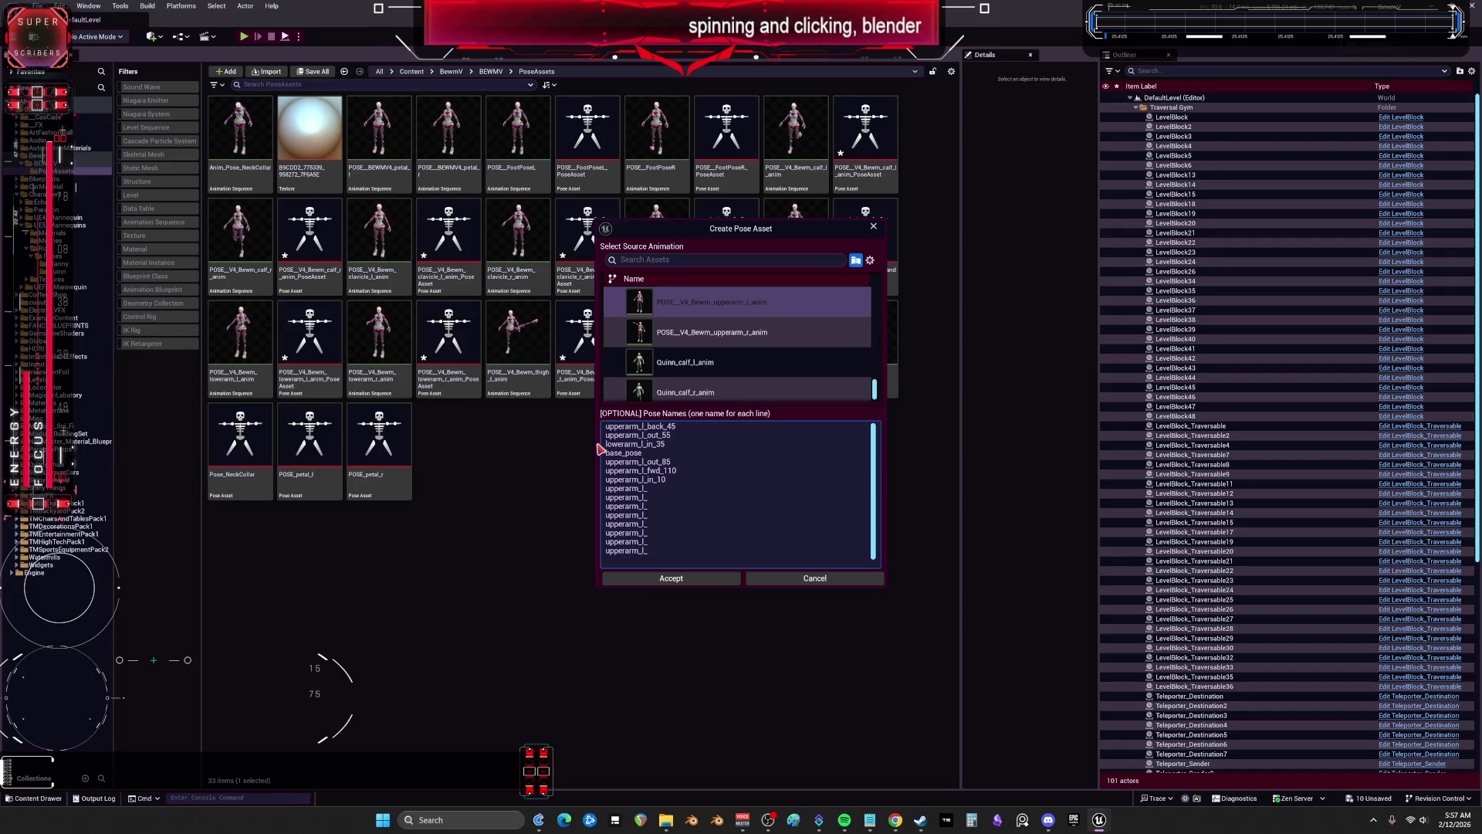
type("15")
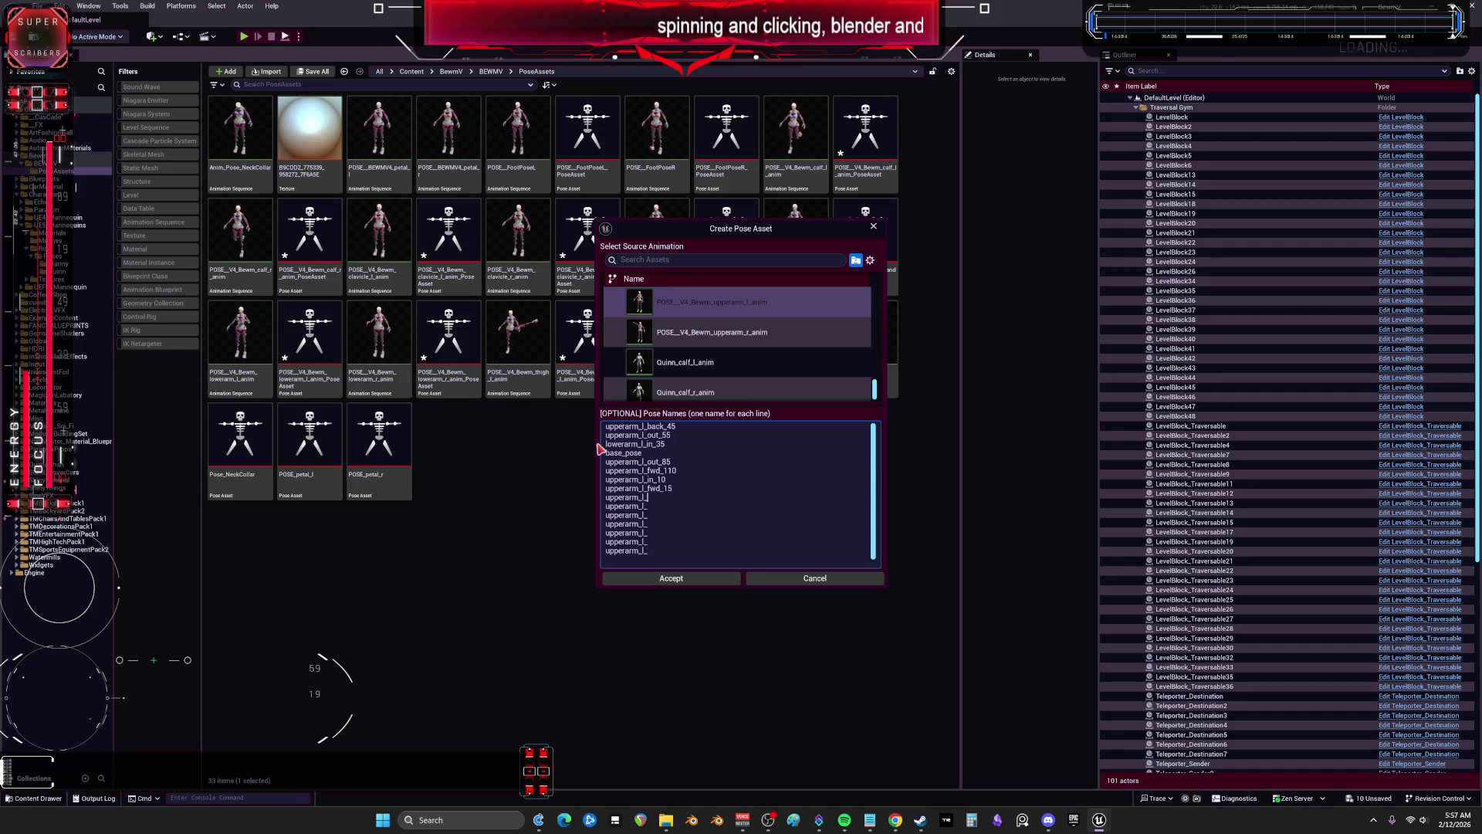
type("u")
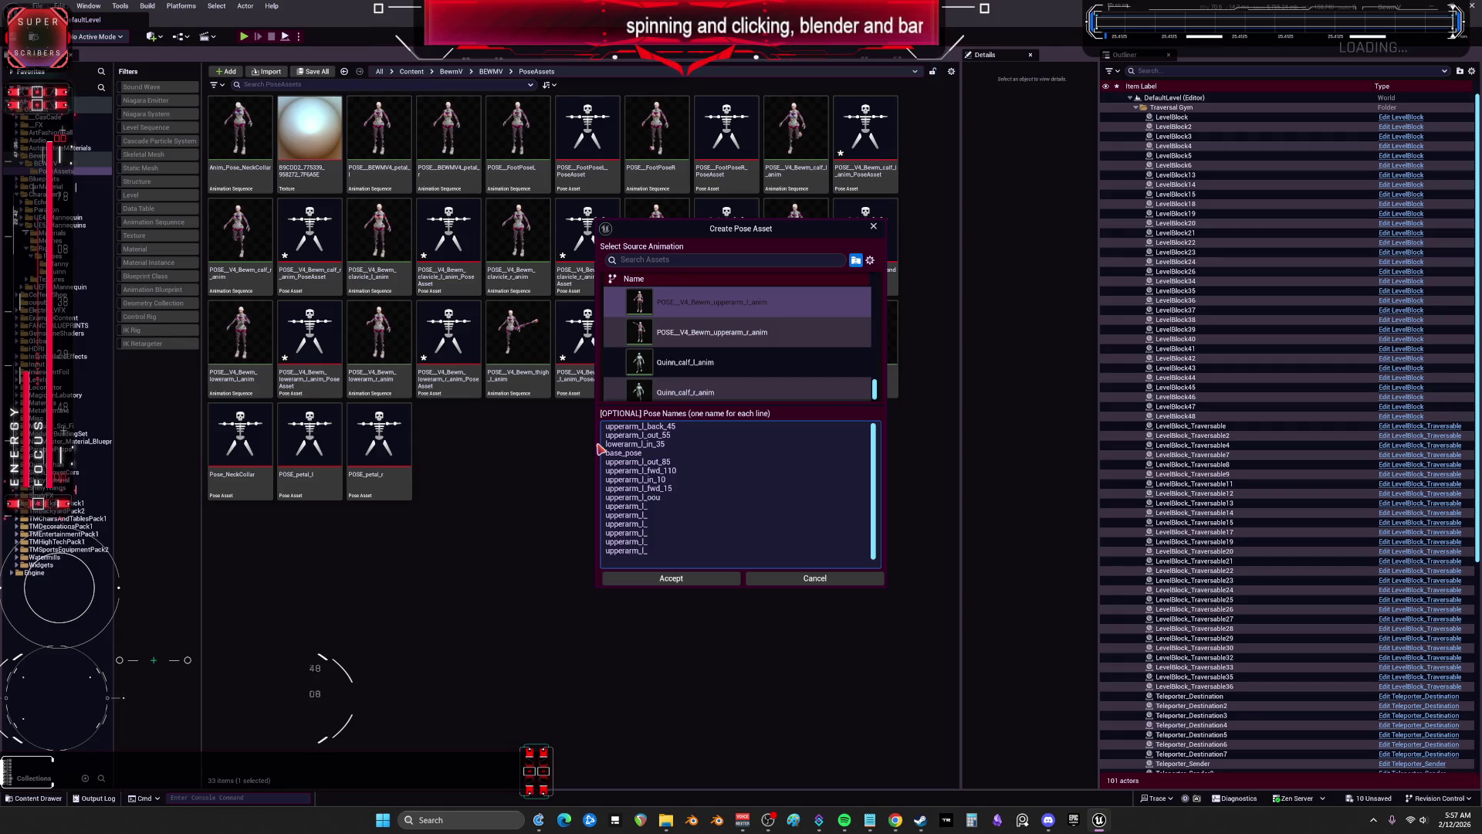
type("ut_15")
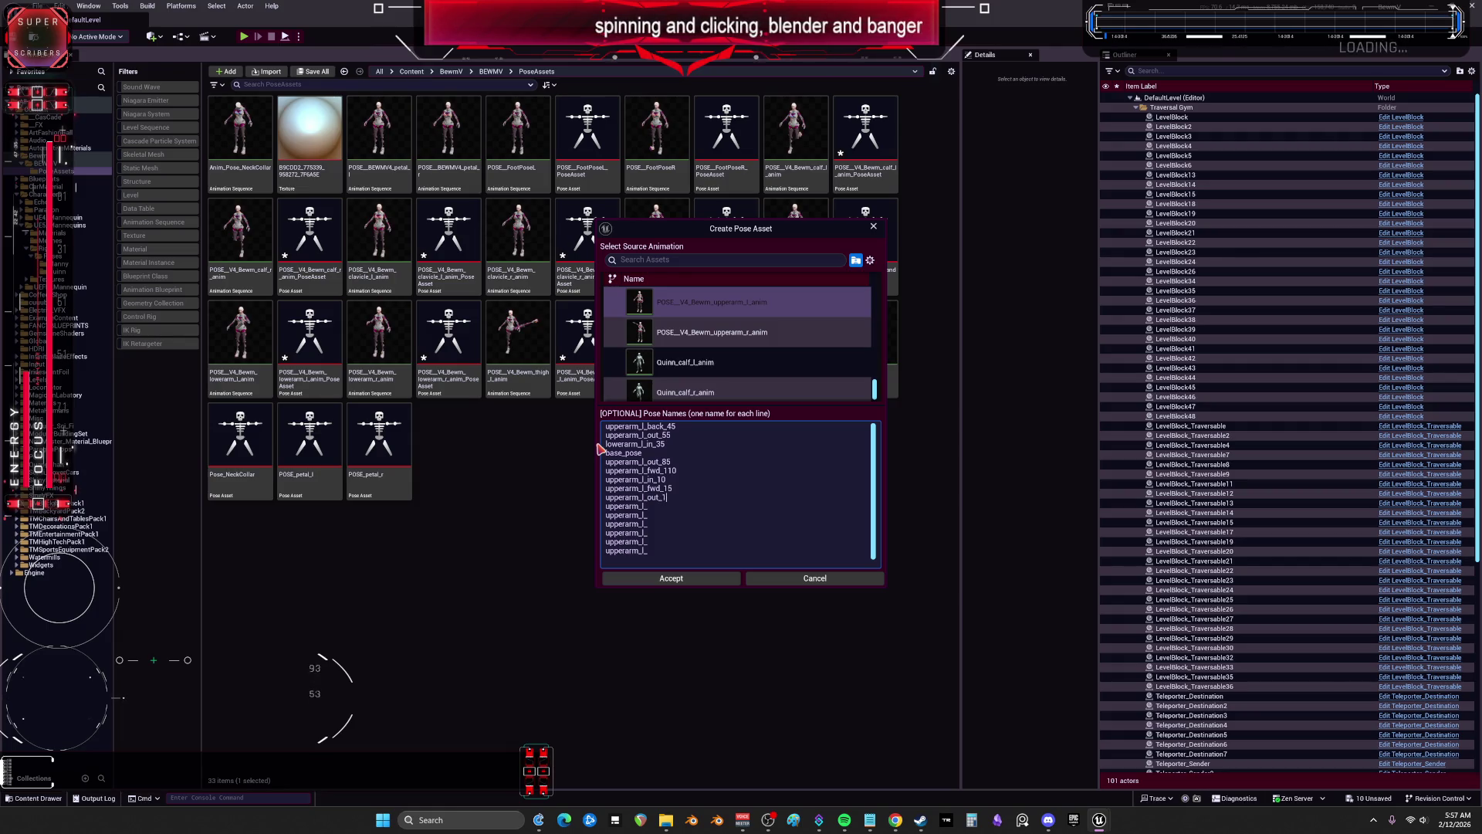
type("ack_10")
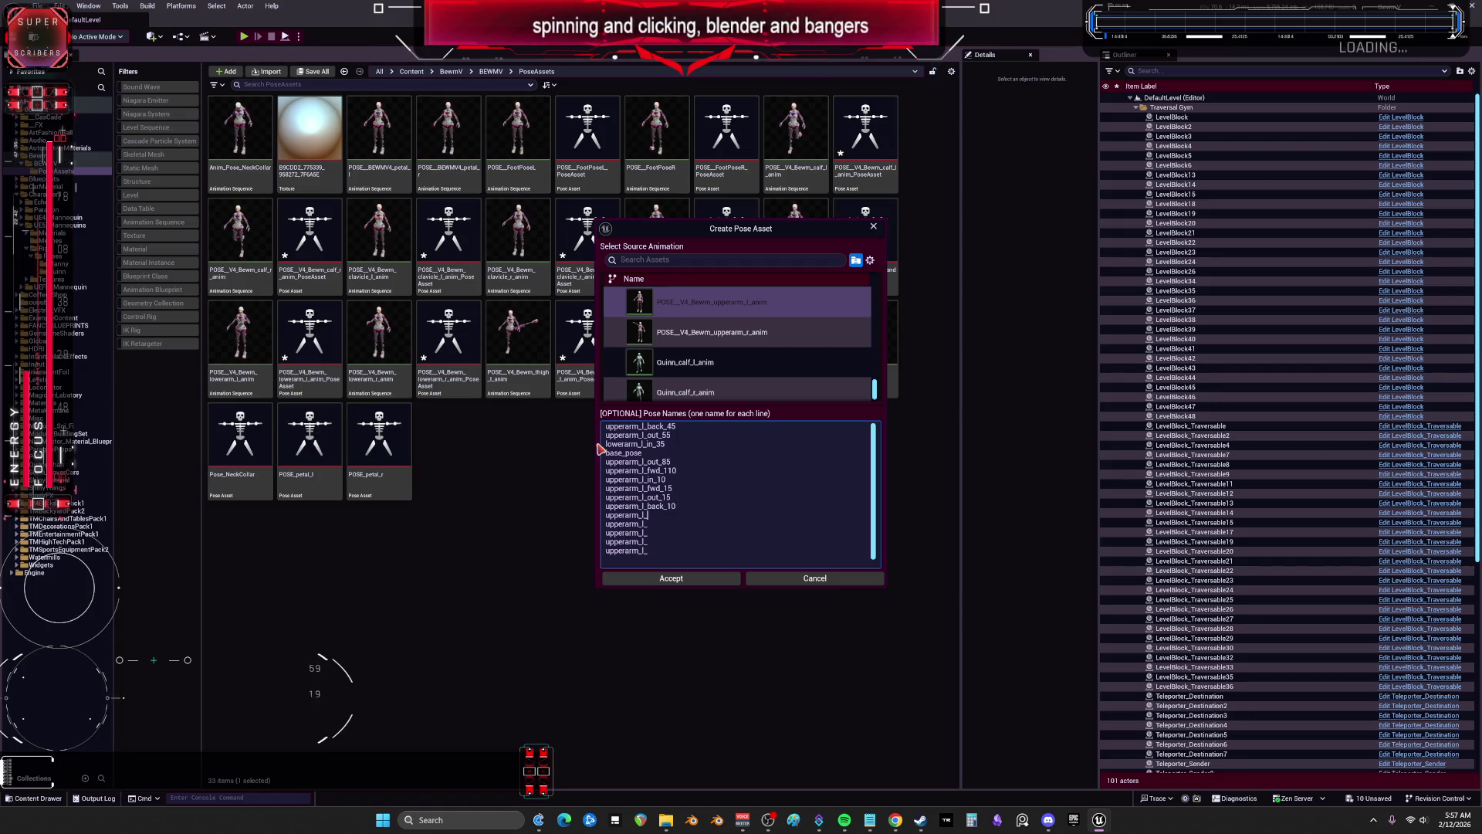
type("out110")
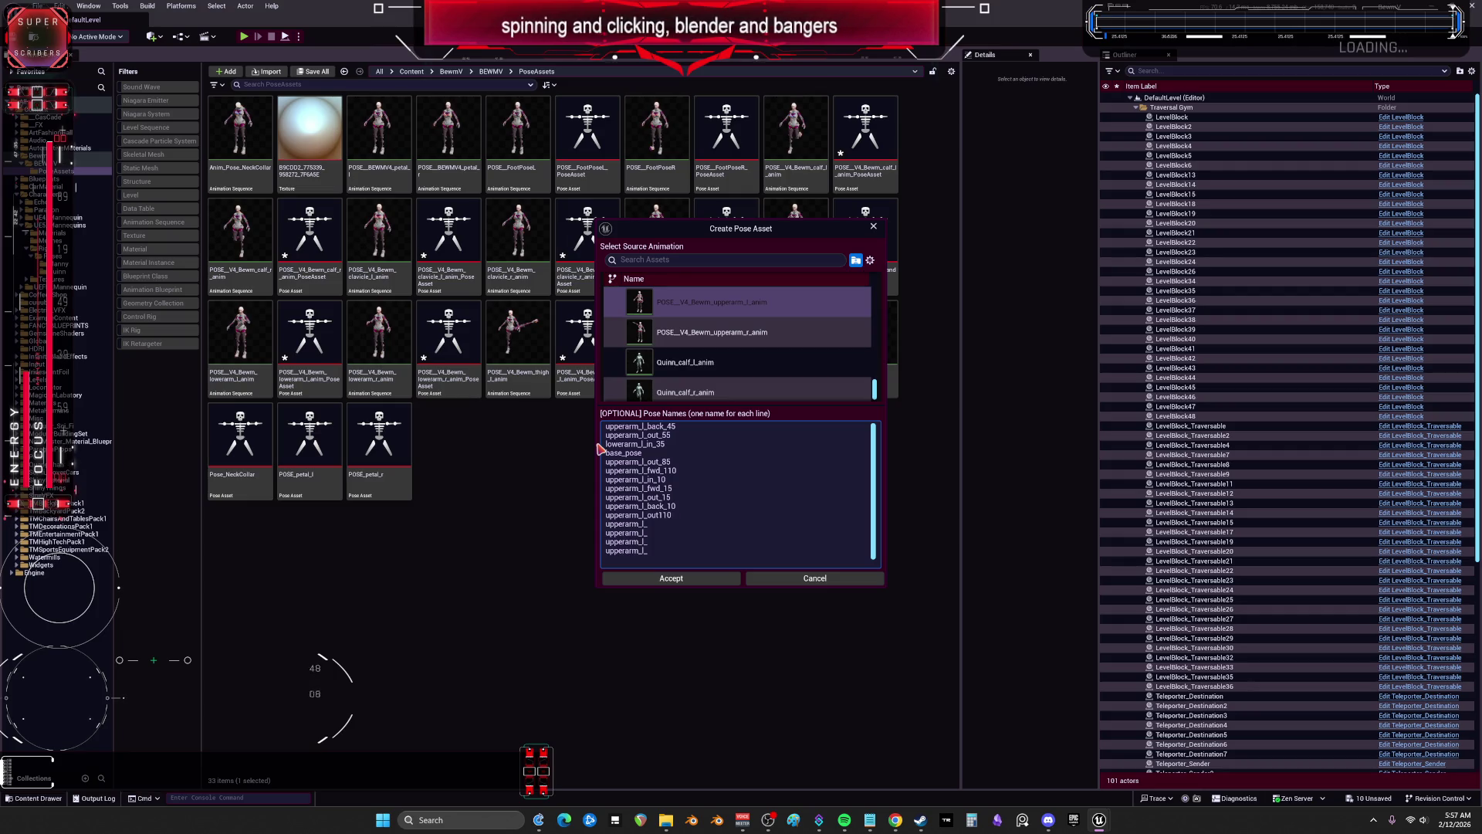
type("fwd_90")
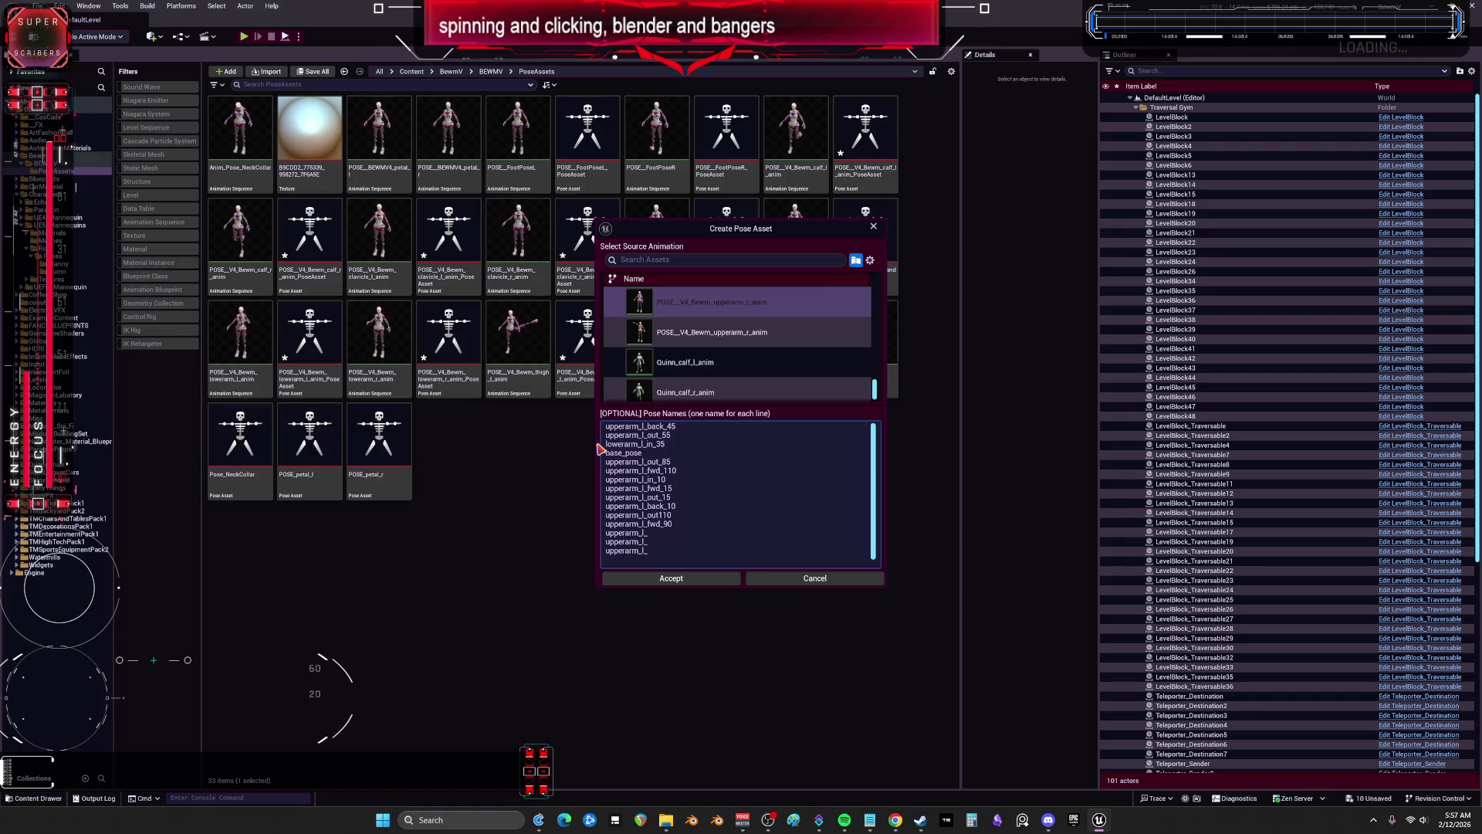
key("shift+Up")
key("shift+Up")
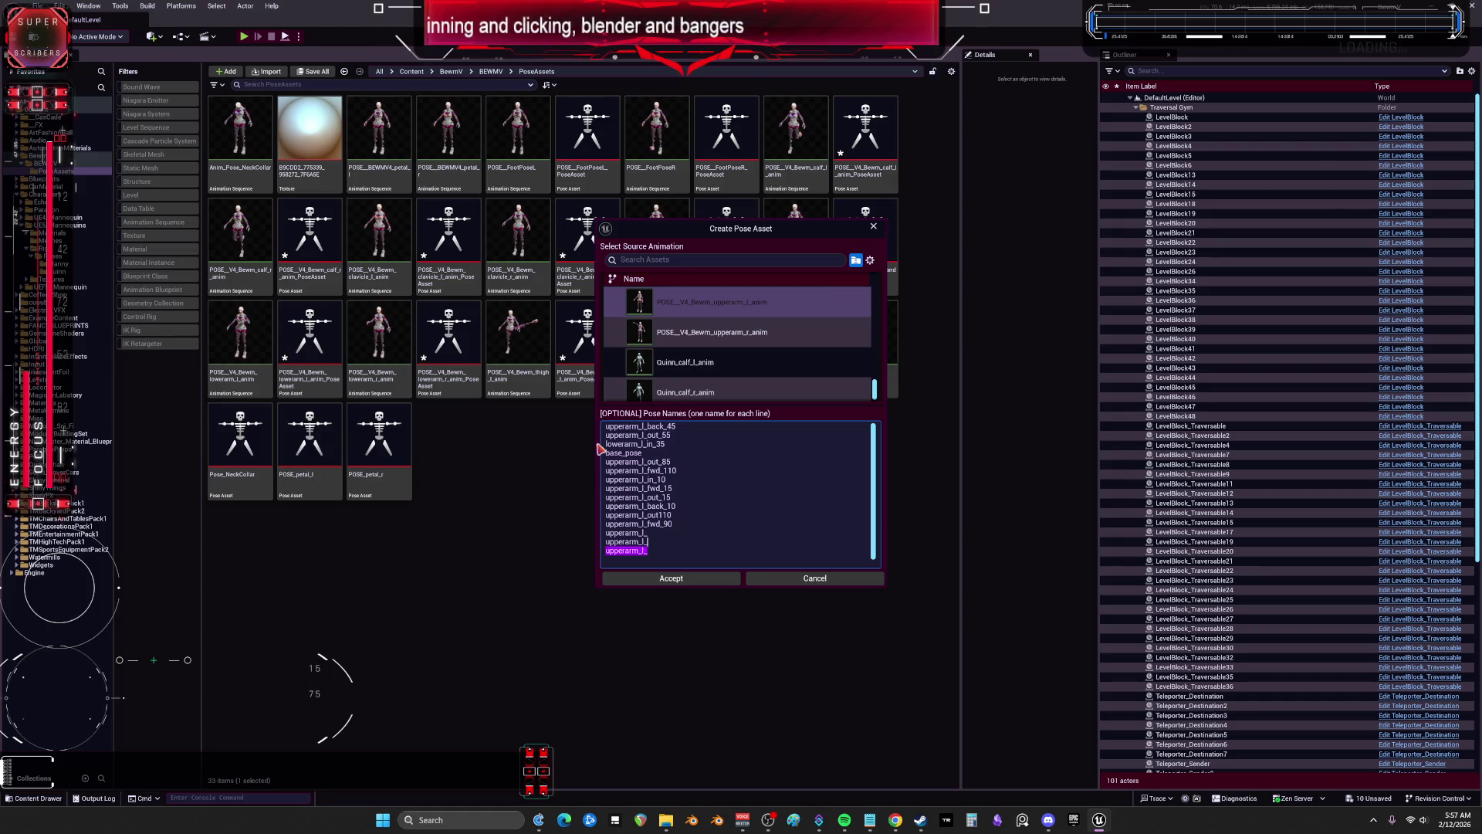
key("BackSpace")
key("BackSpace")
key("BackSpace")
key("BackSpace")
key("BackSpace")
key("BackSpace")
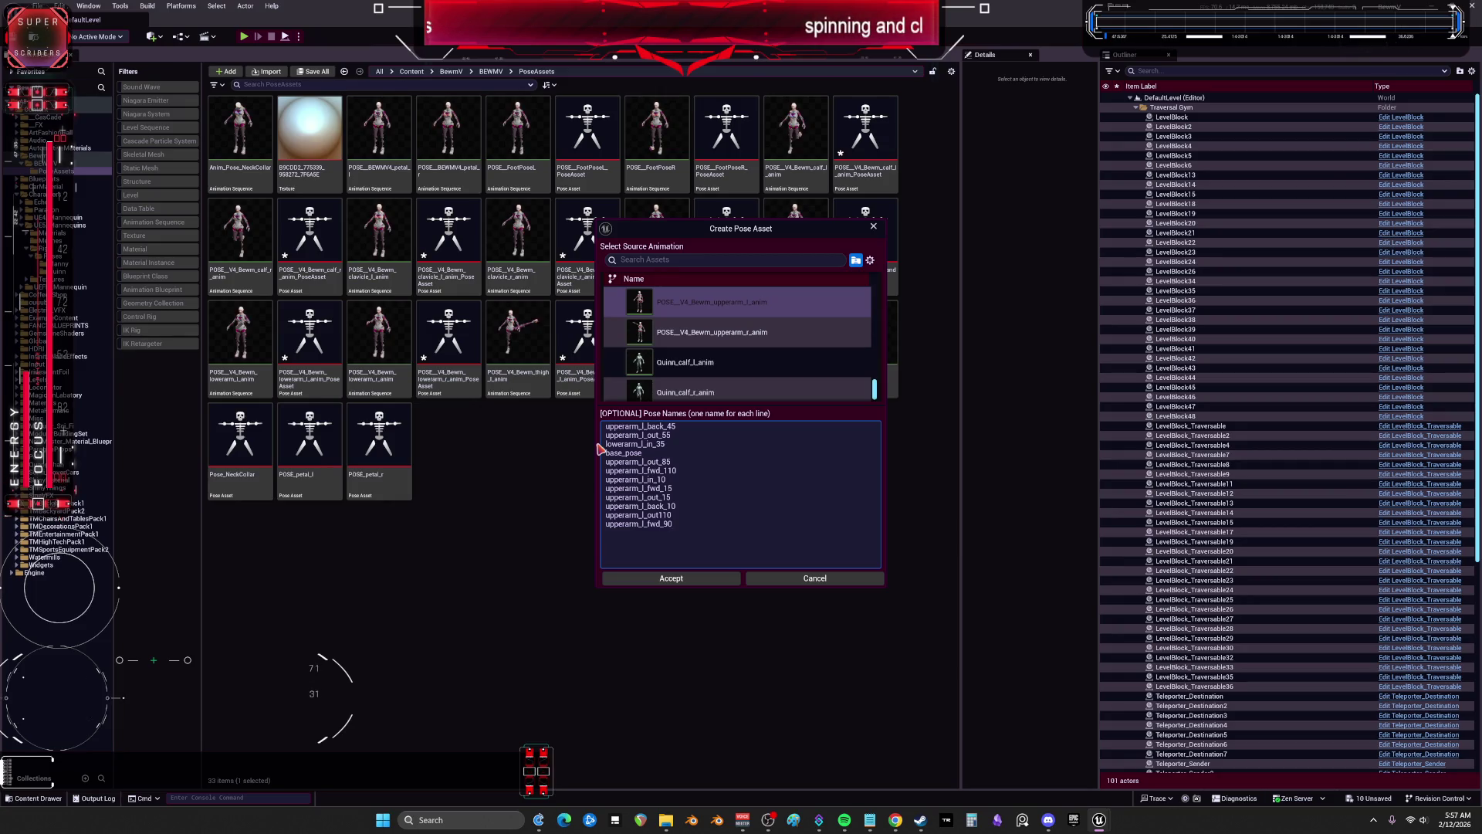
Step: Copy the pose names and create POSE_V4_Bewm_upperarm_l_anim_PoseAsset with its default name
key("ctrl+a")
left_click(671, 578)
key("Return")
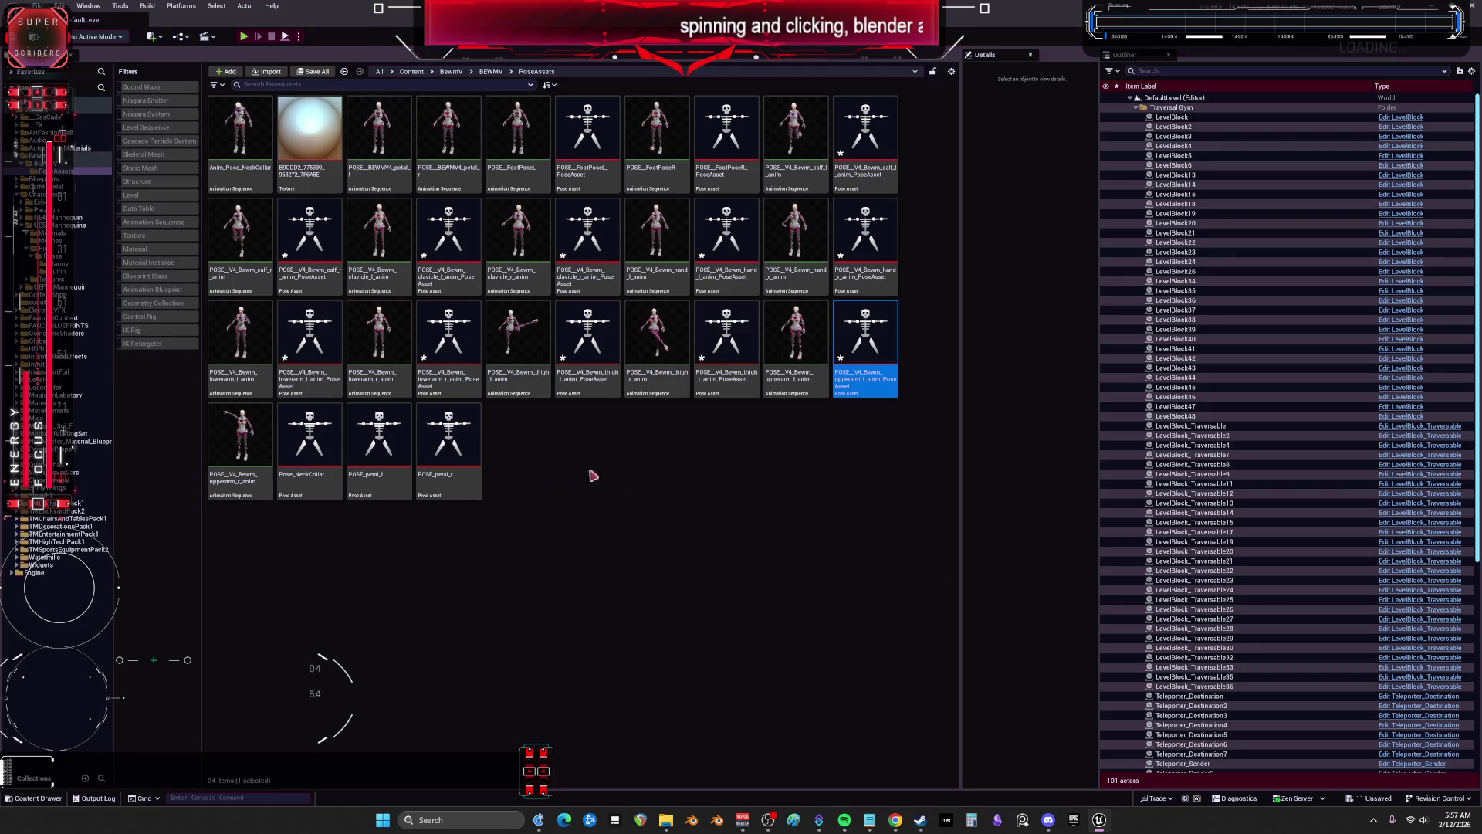
right_click(252, 436)
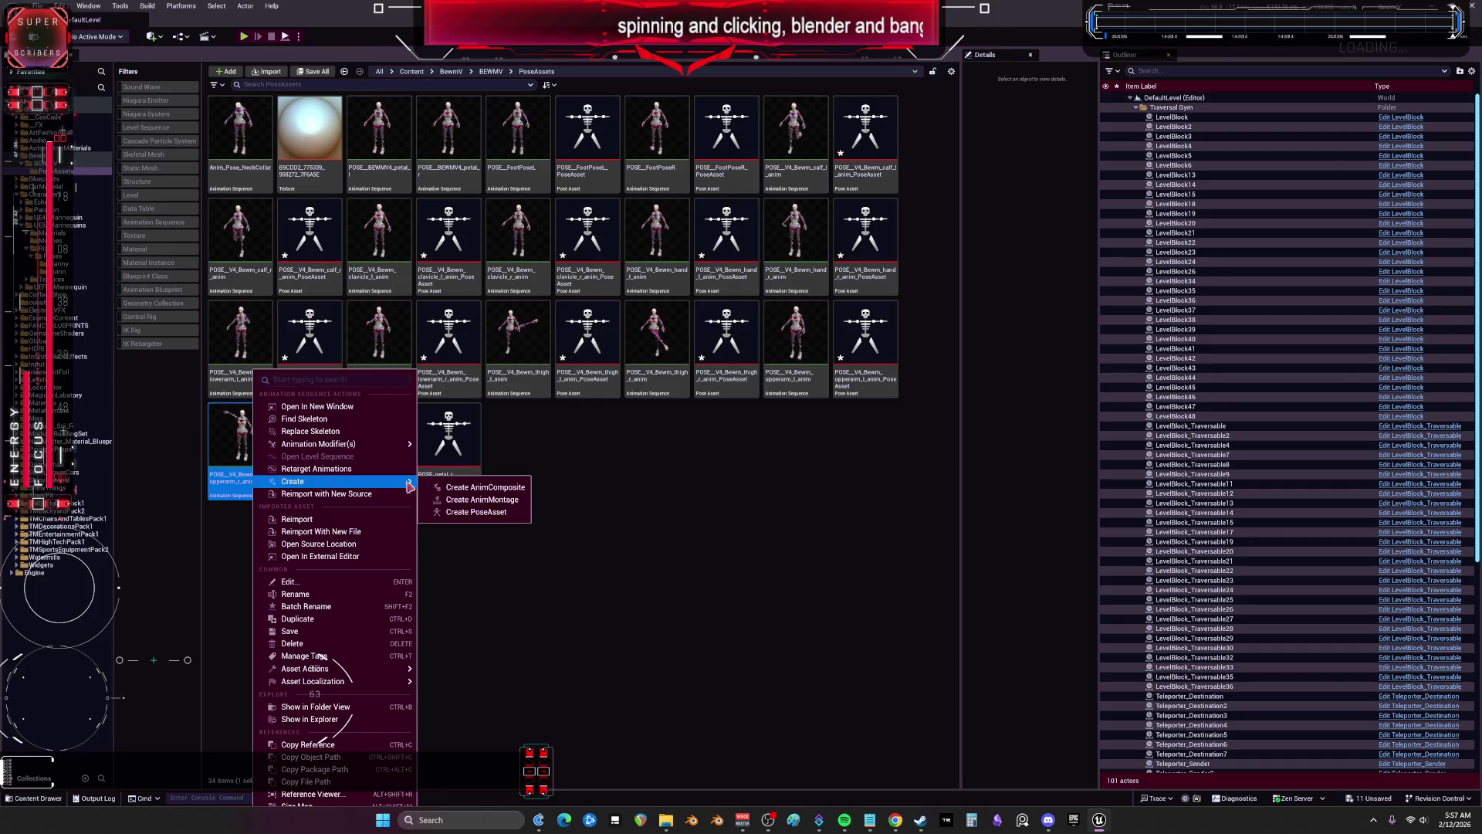
Step: Start a pose asset from the right upper-arm animation and change the first five names from _l_ to _r_
left_click(478, 512)
left_click(646, 426)
key("BackSpace")
type("rarm_r_in_35")
key("Down")
key("BackSpace")
type("rarm_r_in_35")
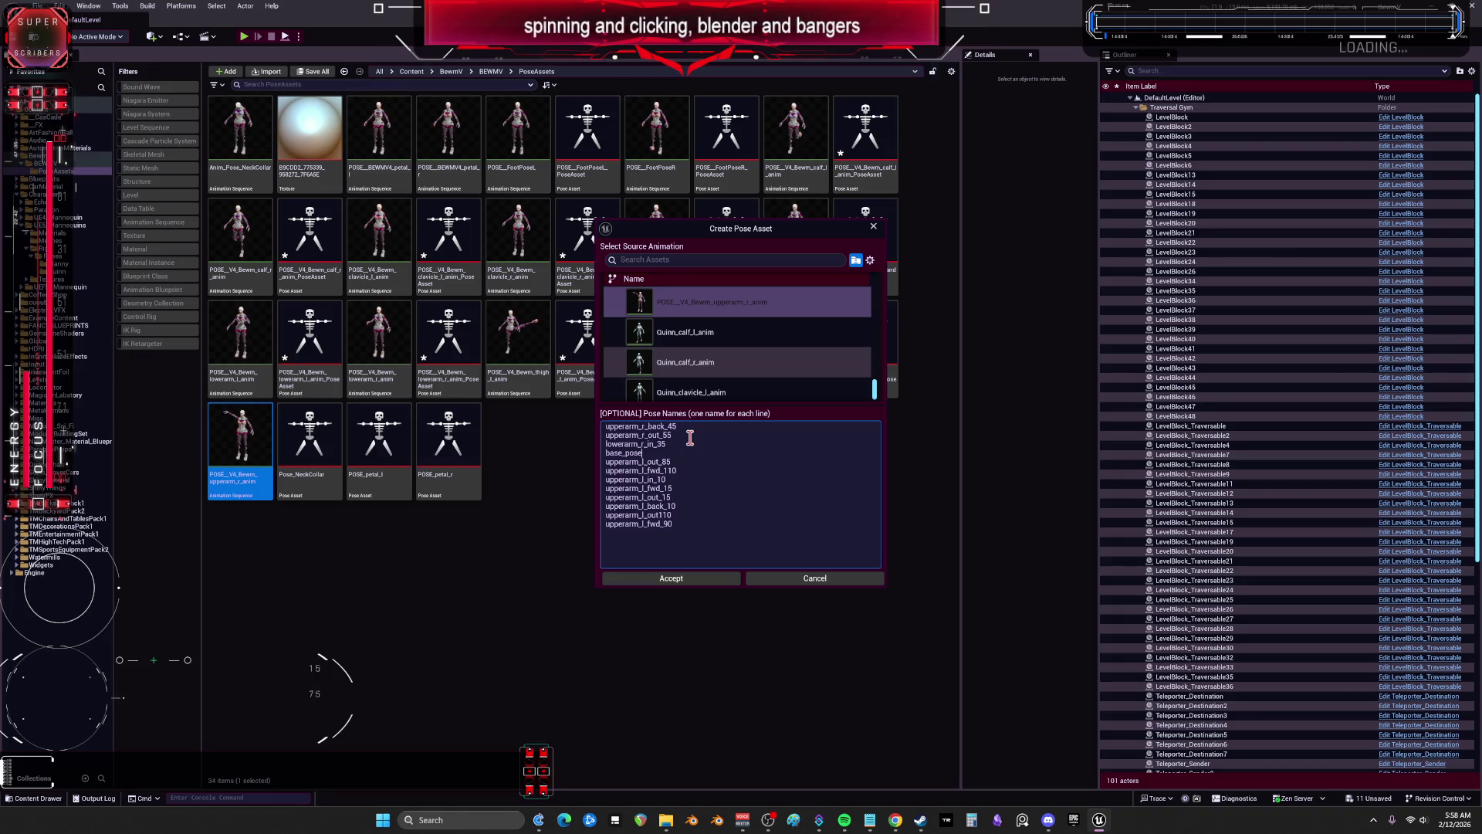
key("Down")
key("Down")
key("BackSpace")
type("r")
key("Down")
key("BackSpace")
type("r")
key("Down")
key("BackSpace")
type("r")
Step: Switch the remaining pose names to _r_, through upperarm_r_fwd_90, and remove stray l characters
key("Down")
key("BackSpace")
key("Down")
type("r")
key("Down")
key("BackSpace")
type("r")
key("Down")
key("BackSpace")
type("r")
key("Down")
type("r")
key("Left")
key("BackSpace")
key("Delete")
type("r")
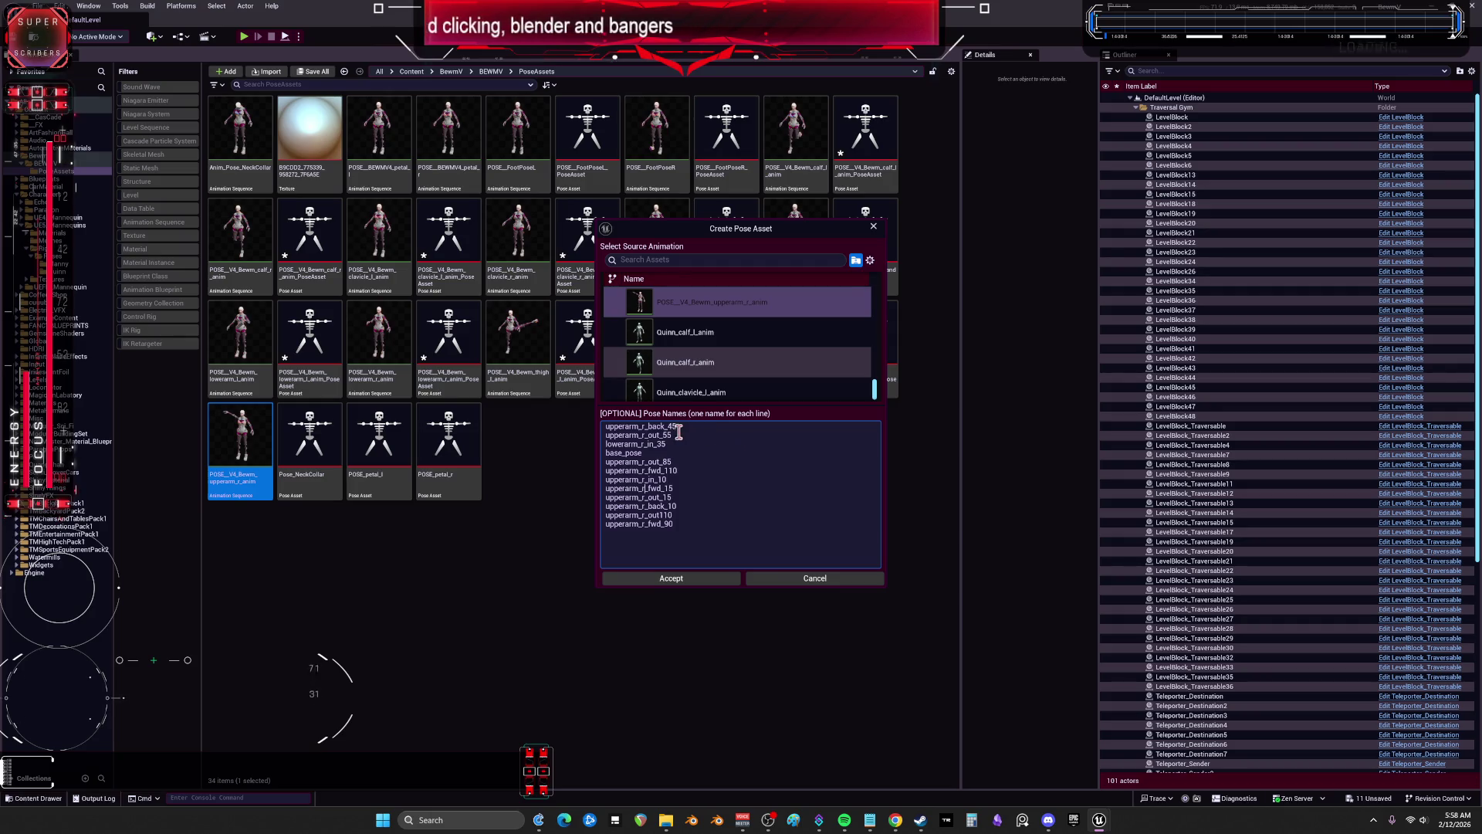
double_click(650, 426)
left_click(674, 427)
double_click(651, 427)
left_click(673, 427)
Step: Rename the first three poses to upperarm_r_out_15, upperarm_r_fwd_15 and a fwd_90 entry
key("BackSpace")
key("BackSpace")
key("BackSpace")
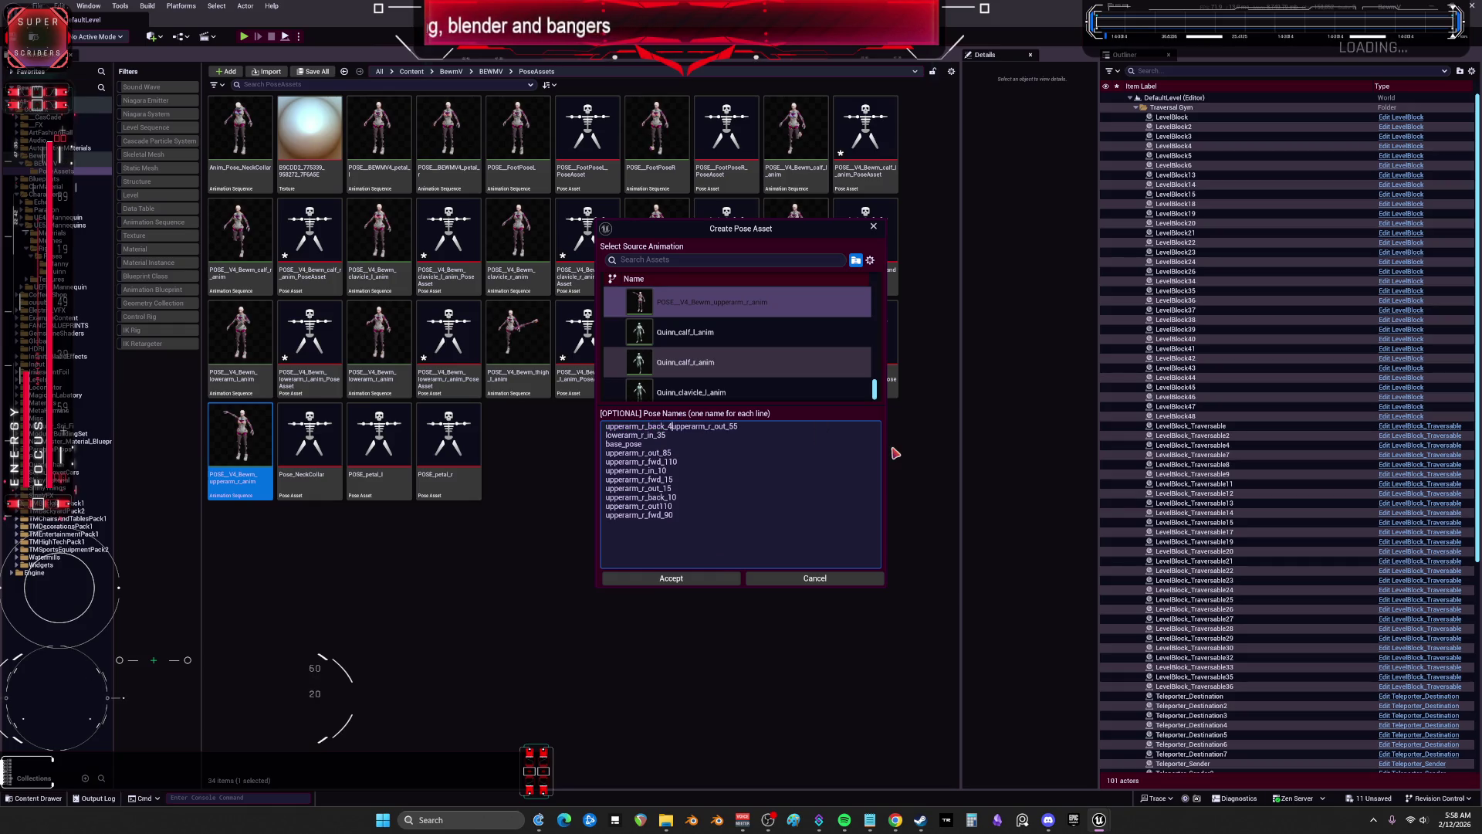
type("out_15")
key("Return")
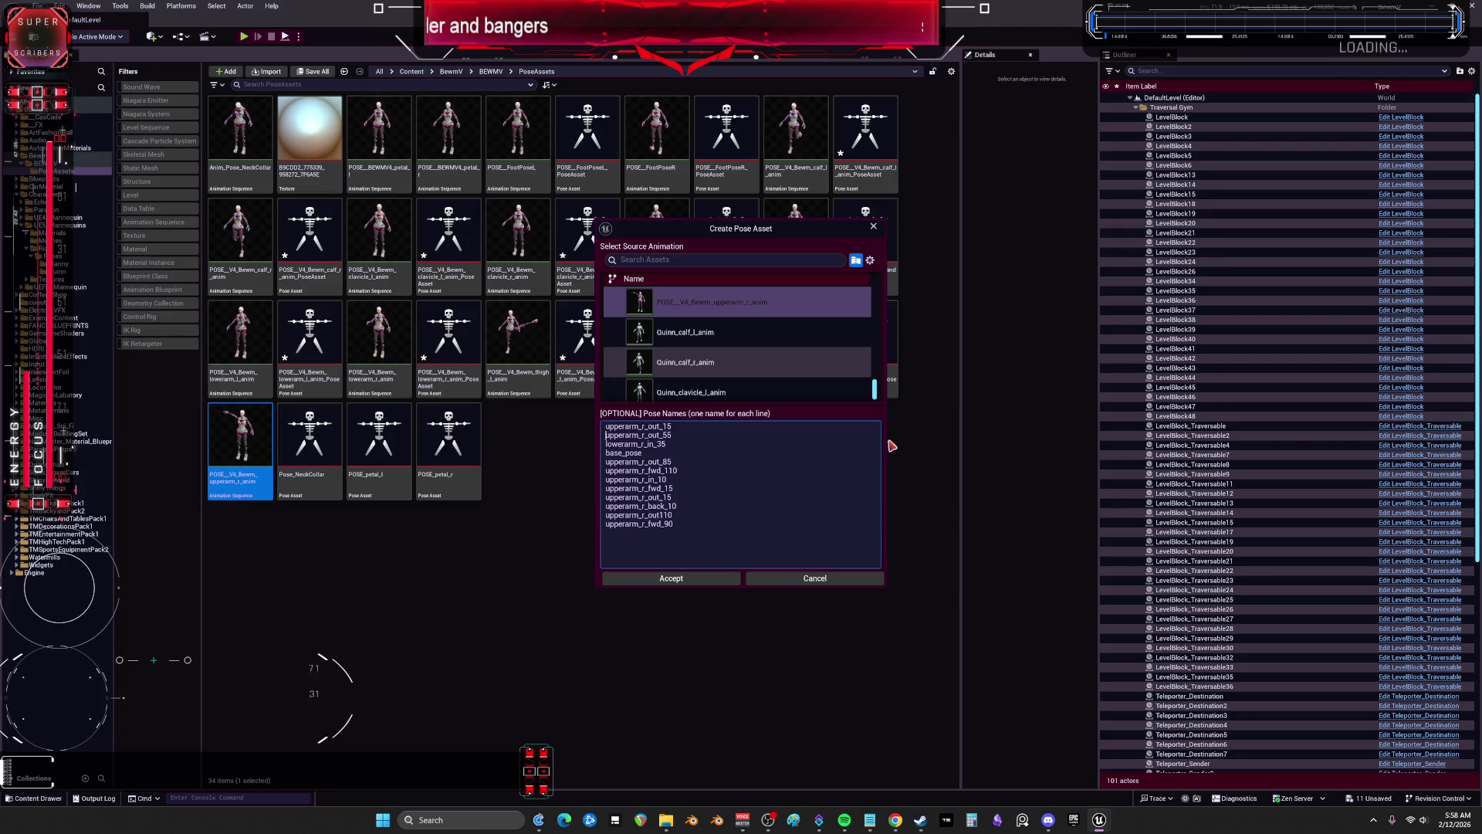
key("Right")
key("Right")
key("Right")
key("BackSpace")
key("BackSpace")
key("BackSpace")
type("fwd")
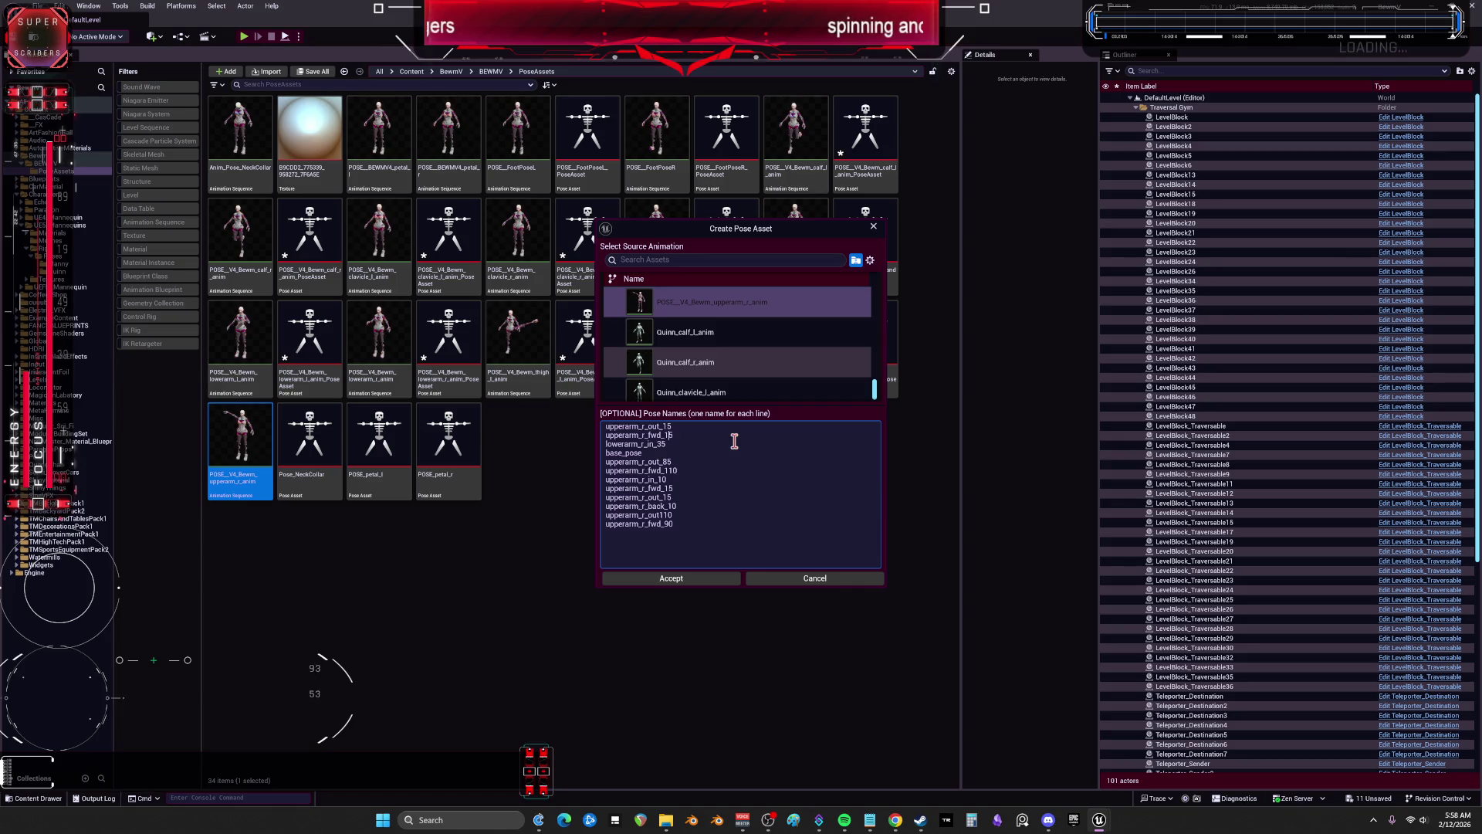
key("BackSpace")
key("BackSpace")
key("BackSpace")
type("fd_")
key("Delete")
key("Delete")
type("90")
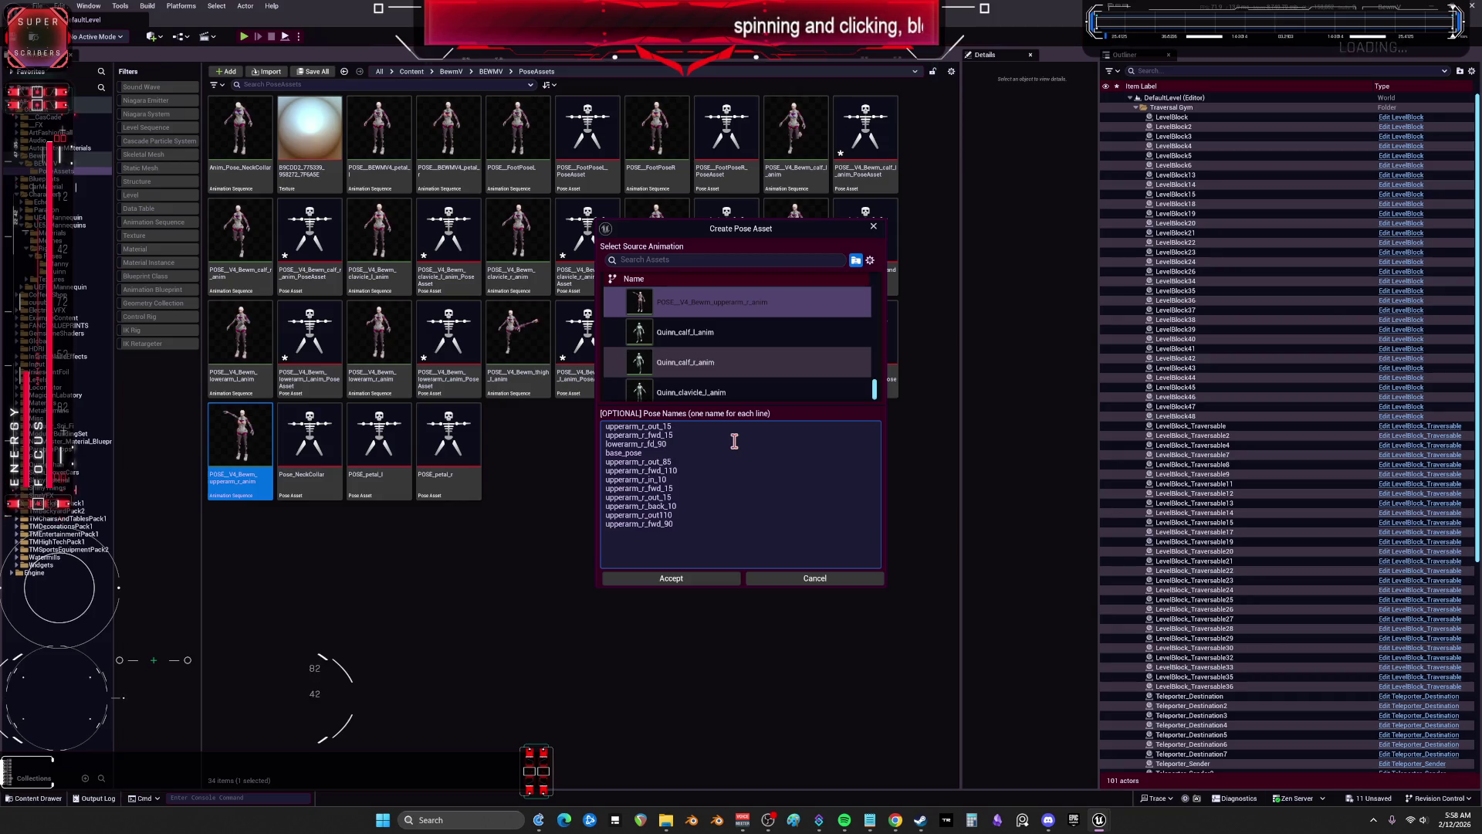
Step: Insert an upperarm_r_out110 line, change lower to upper in the third name, and fix fd to fwd
key("Return")
type("upper_")
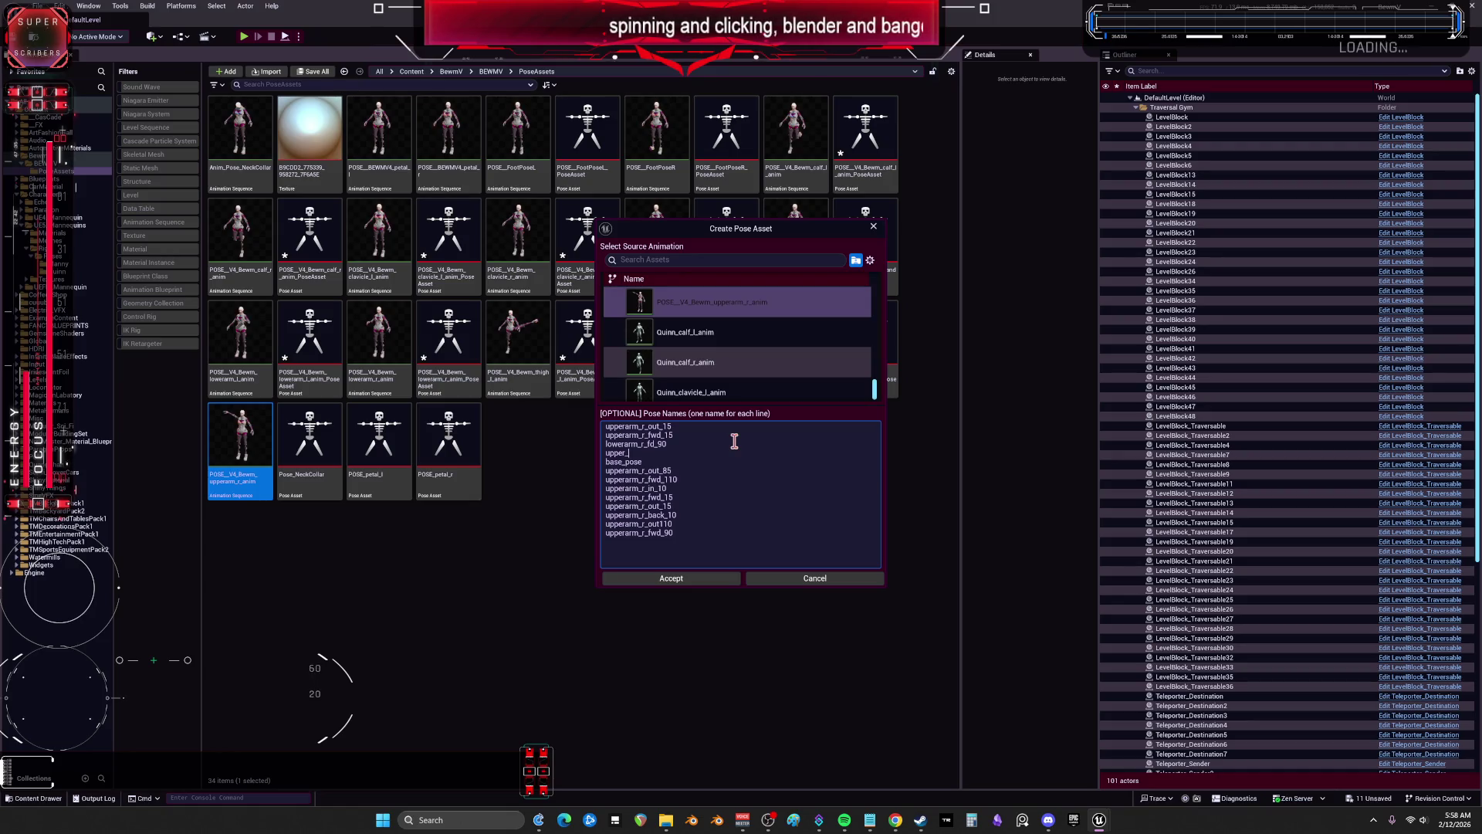
type("arm_")
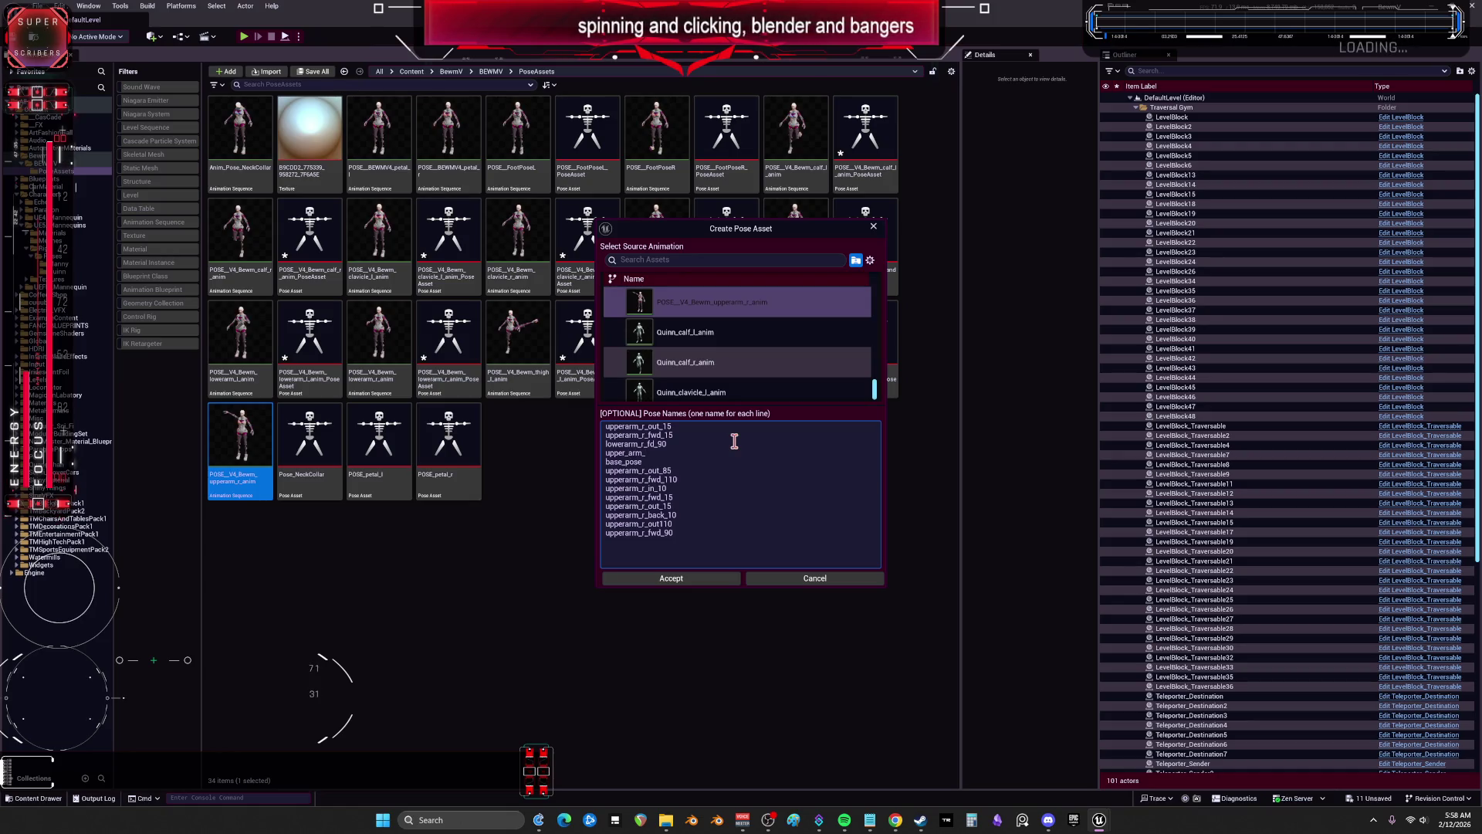
key("BackSpace")
key("BackSpace")
key("BackSpace")
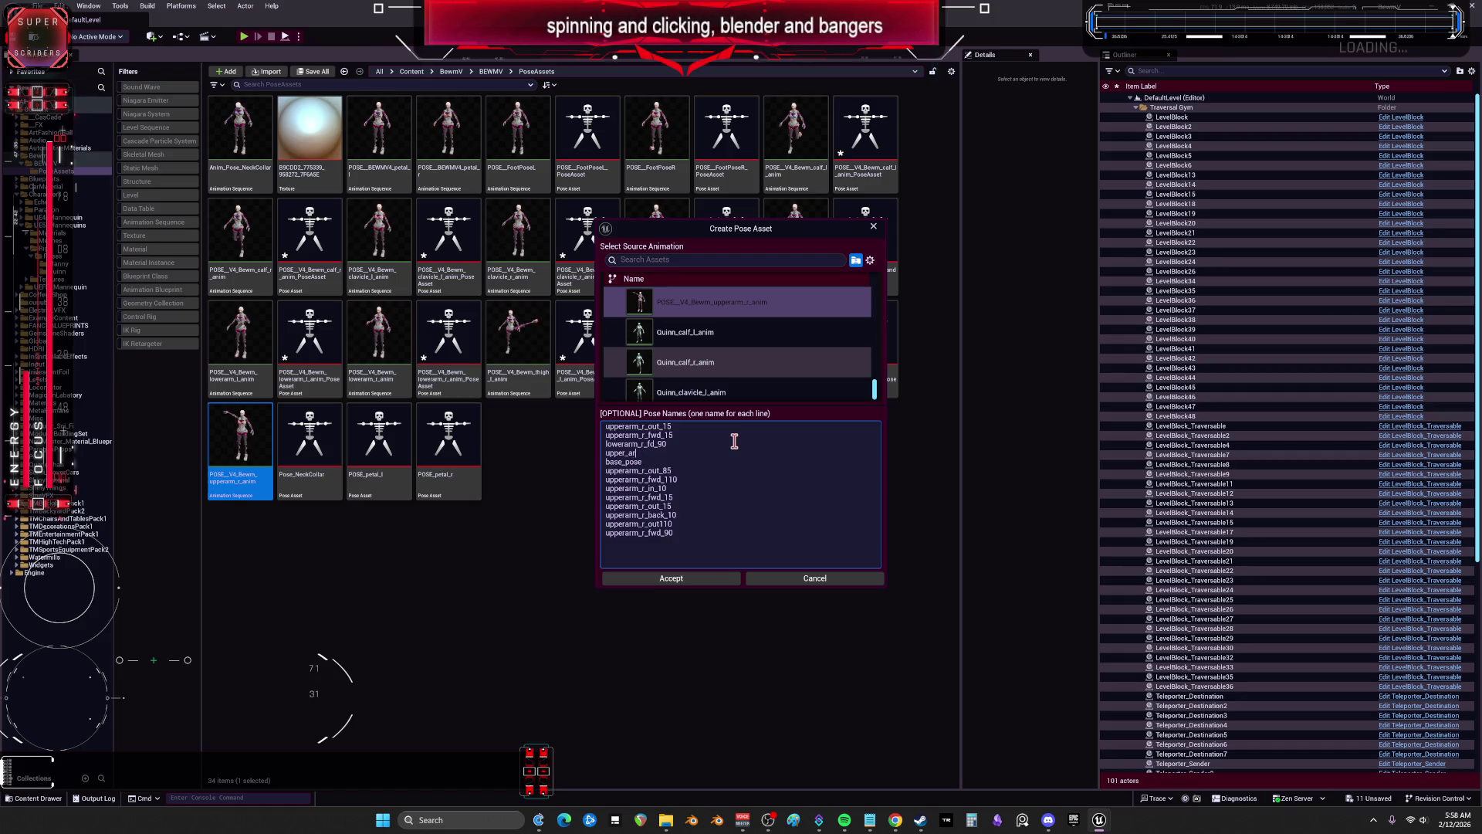
type("arm_r_")
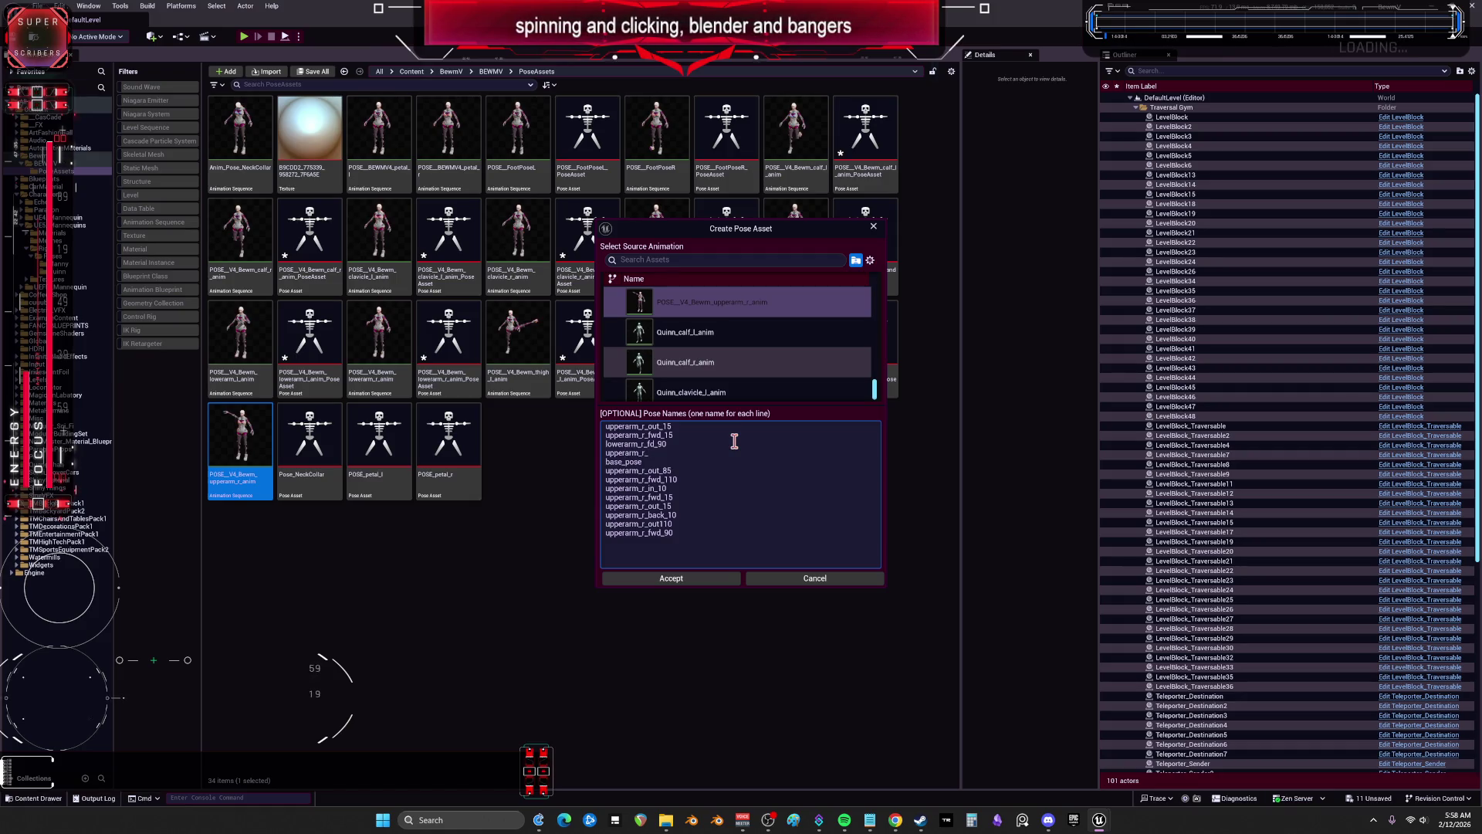
type("out110")
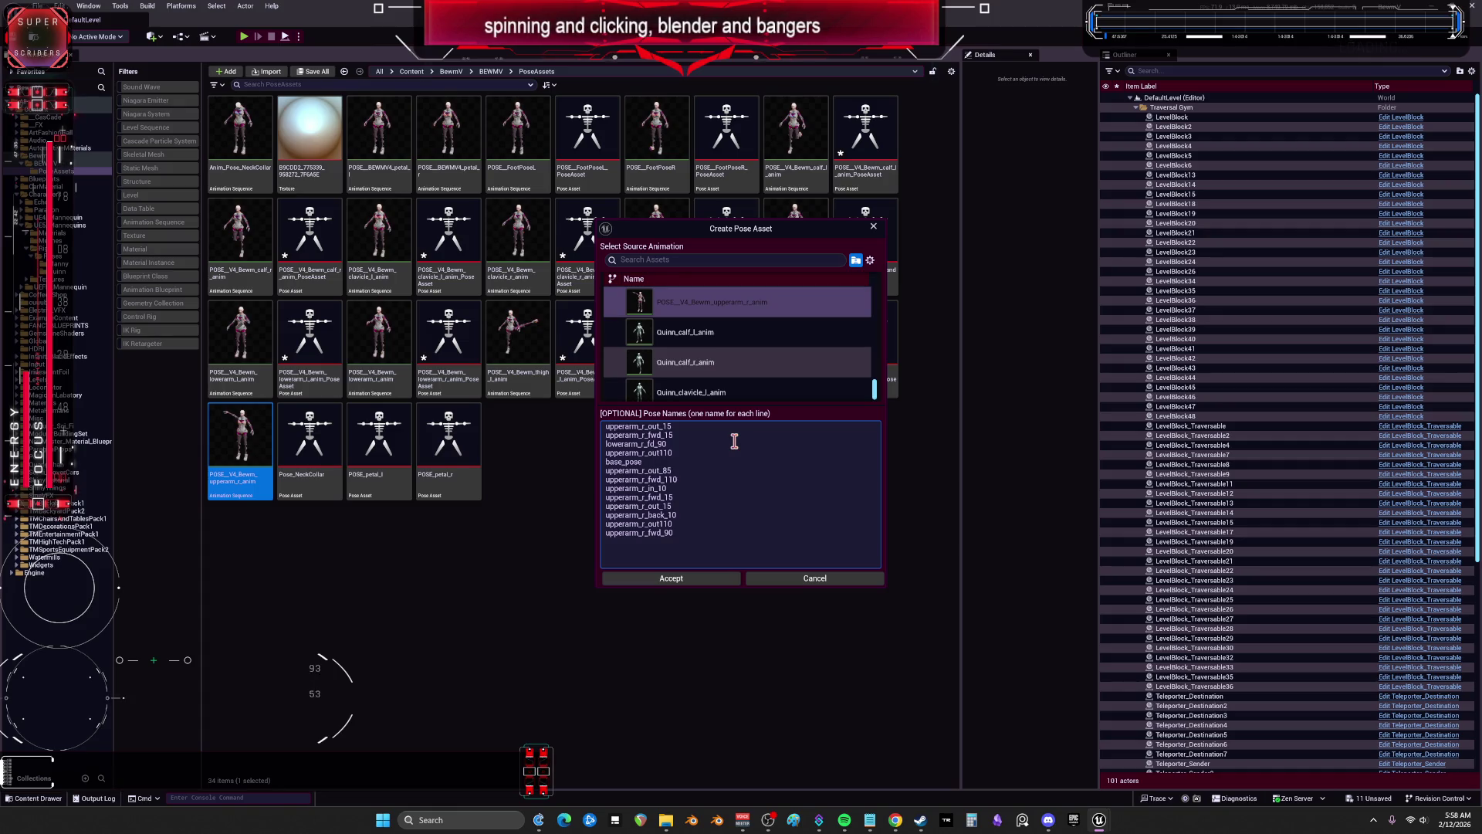
key("Left")
key("Left")
key("Left")
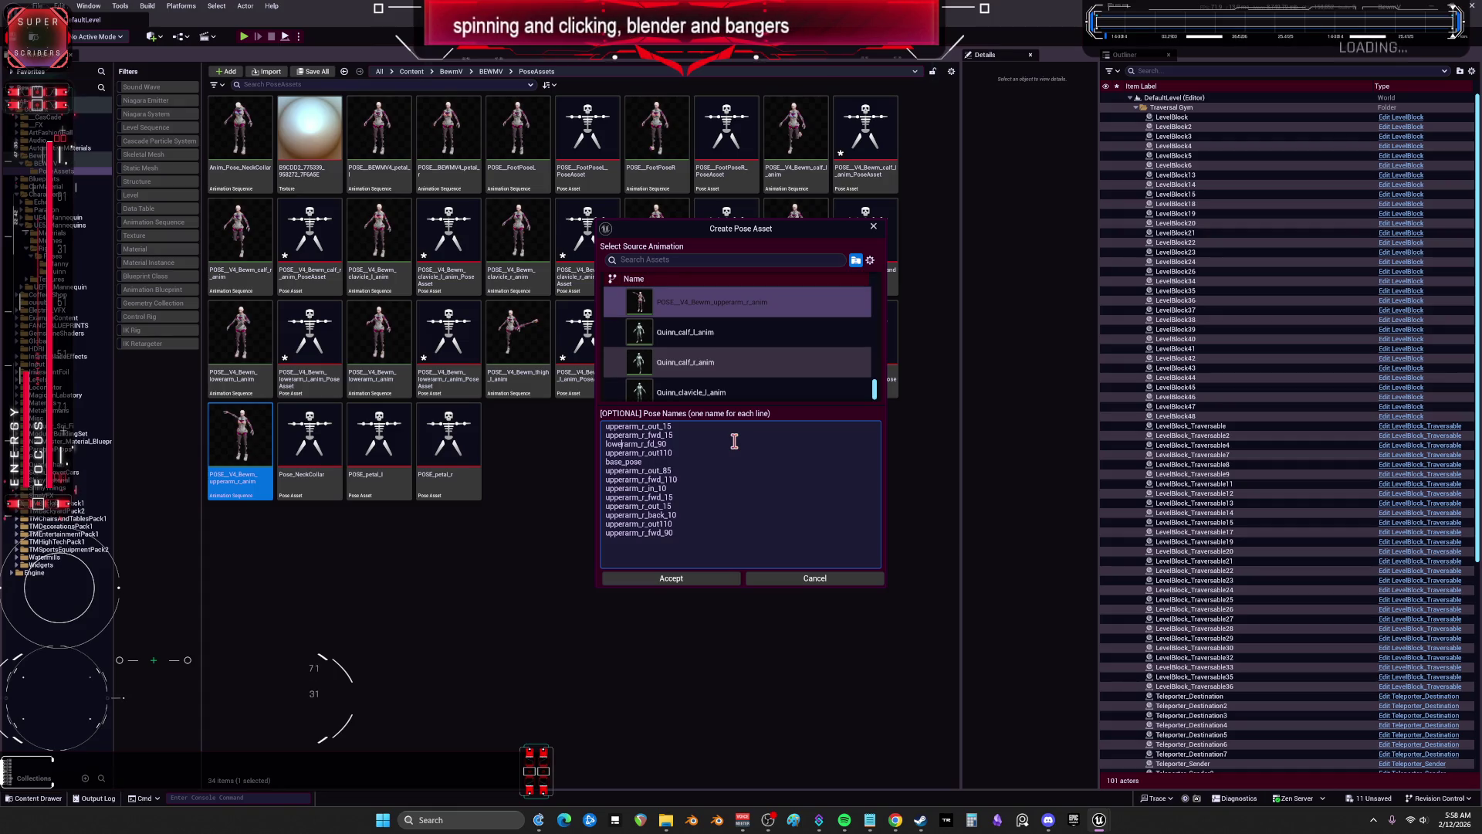
key("BackSpace")
key("BackSpace")
key("BackSpace")
type("upper")
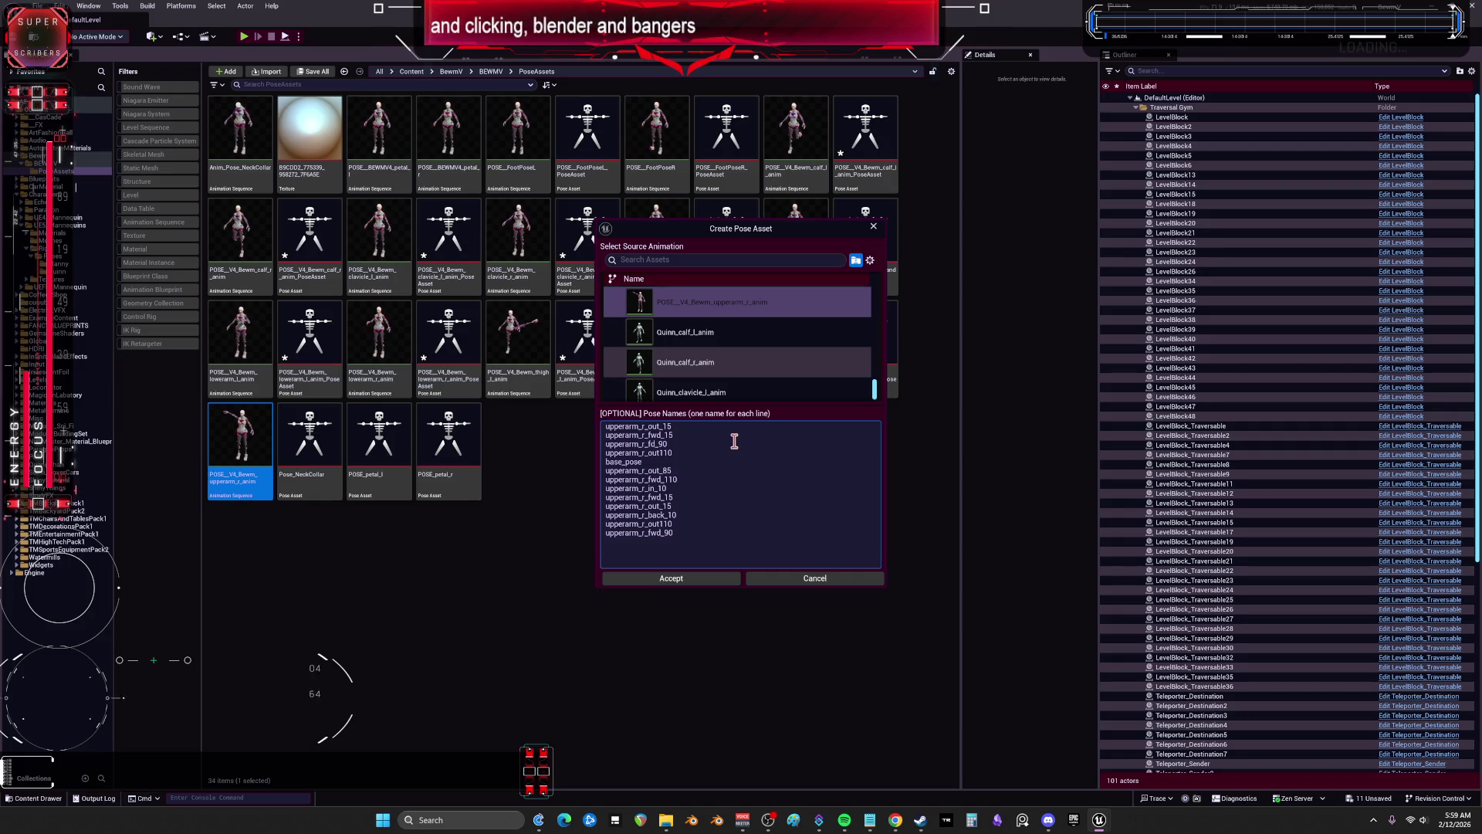
key("Up")
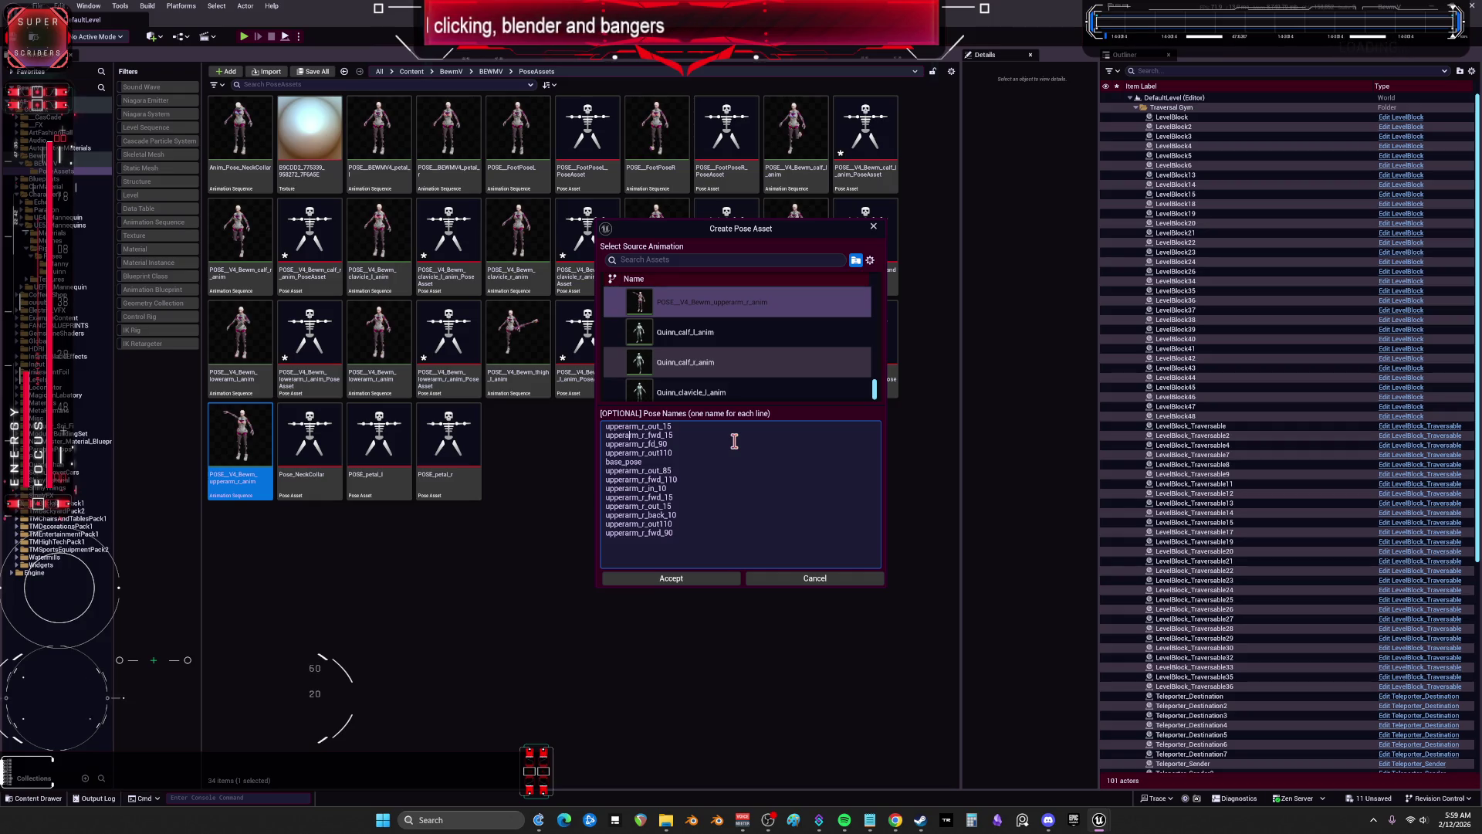
type("w")
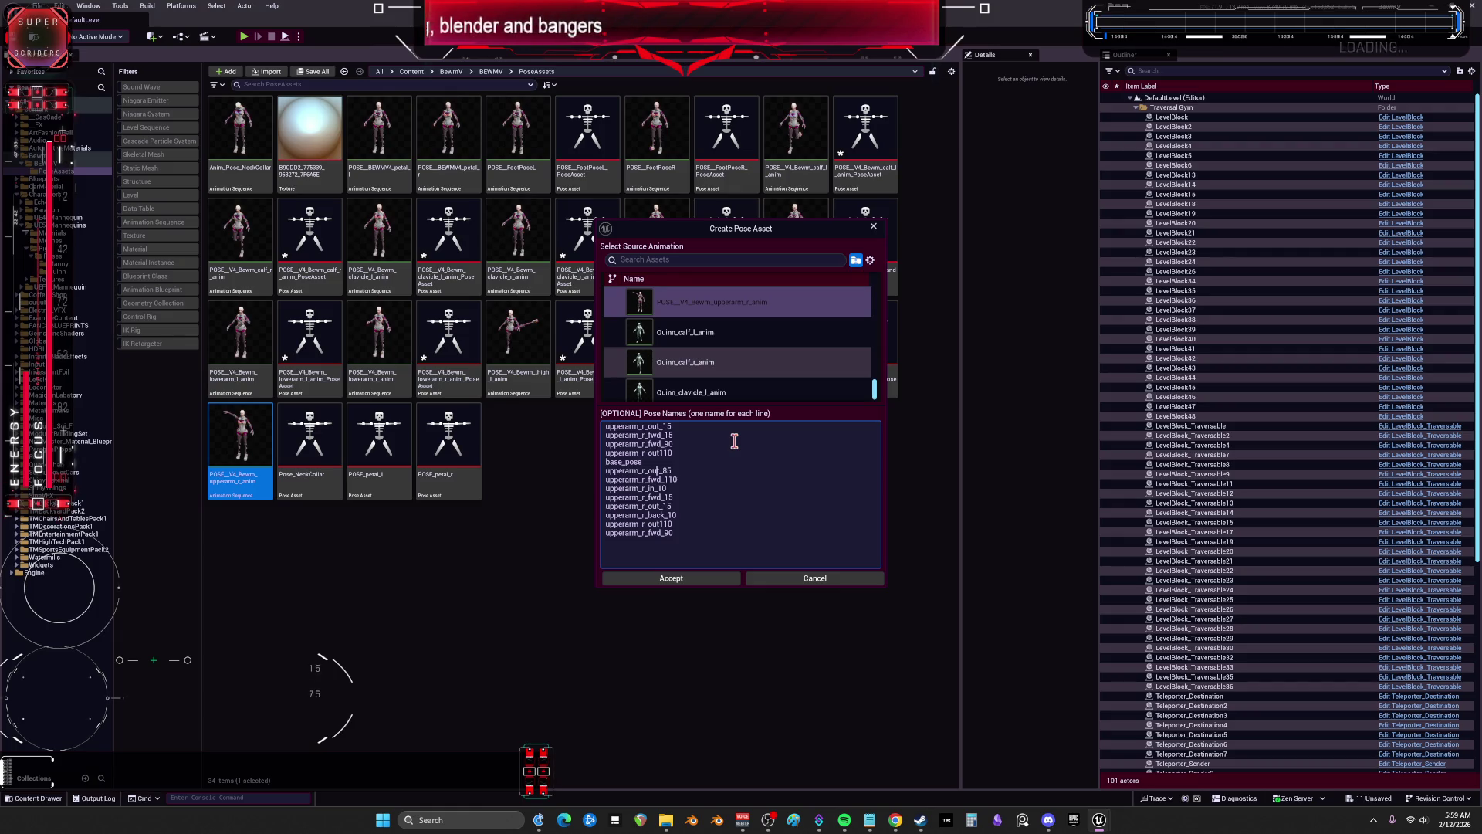
Step: Rewrite the out_85, fwd_110, fwd_85 and fwd_15 lines as back and out pose names
key("BackSpace")
key("BackSpace")
key("BackSpace")
type("back")
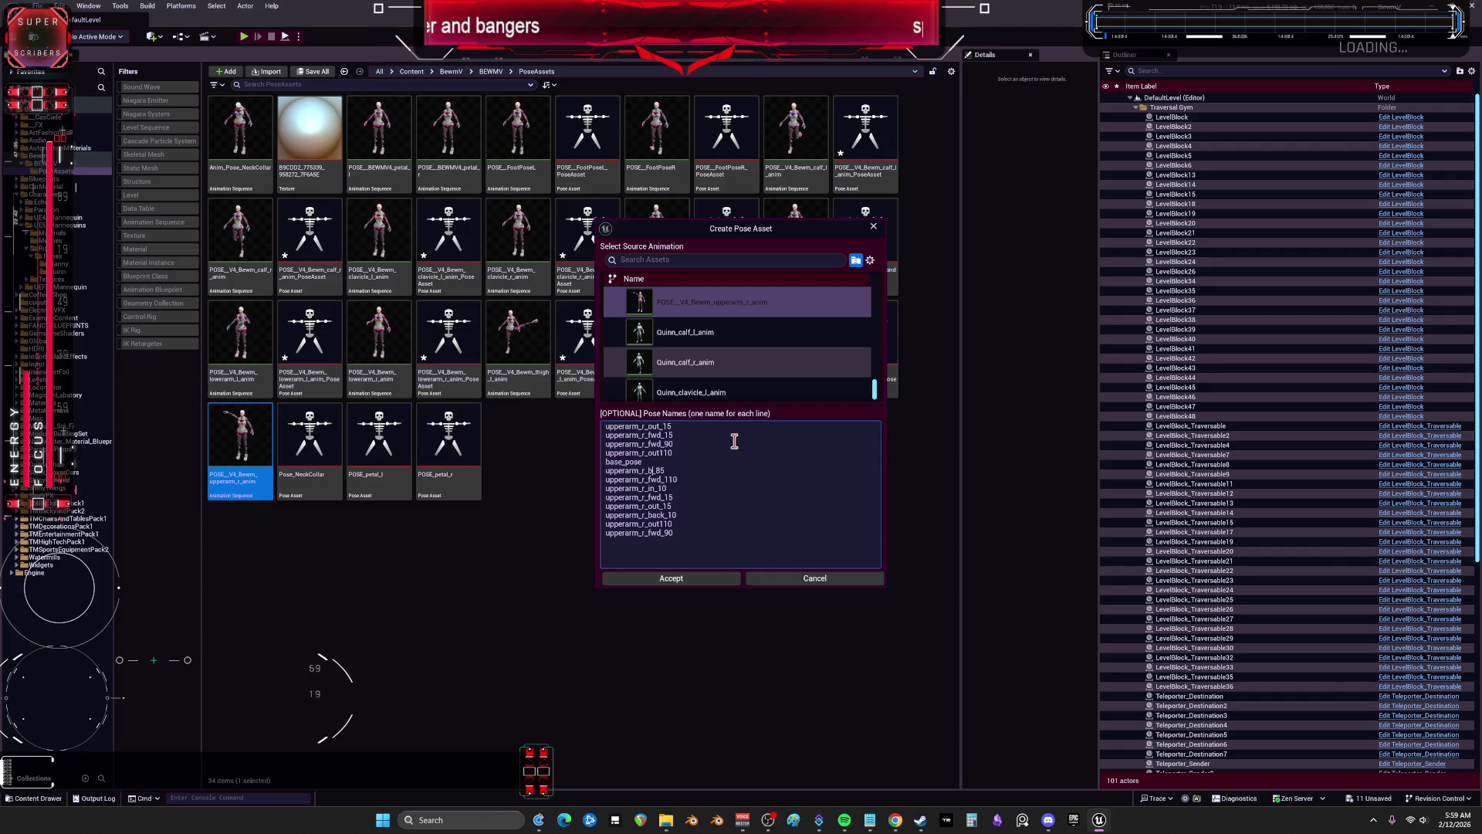
key("BackSpace")
key("BackSpace")
type("0")
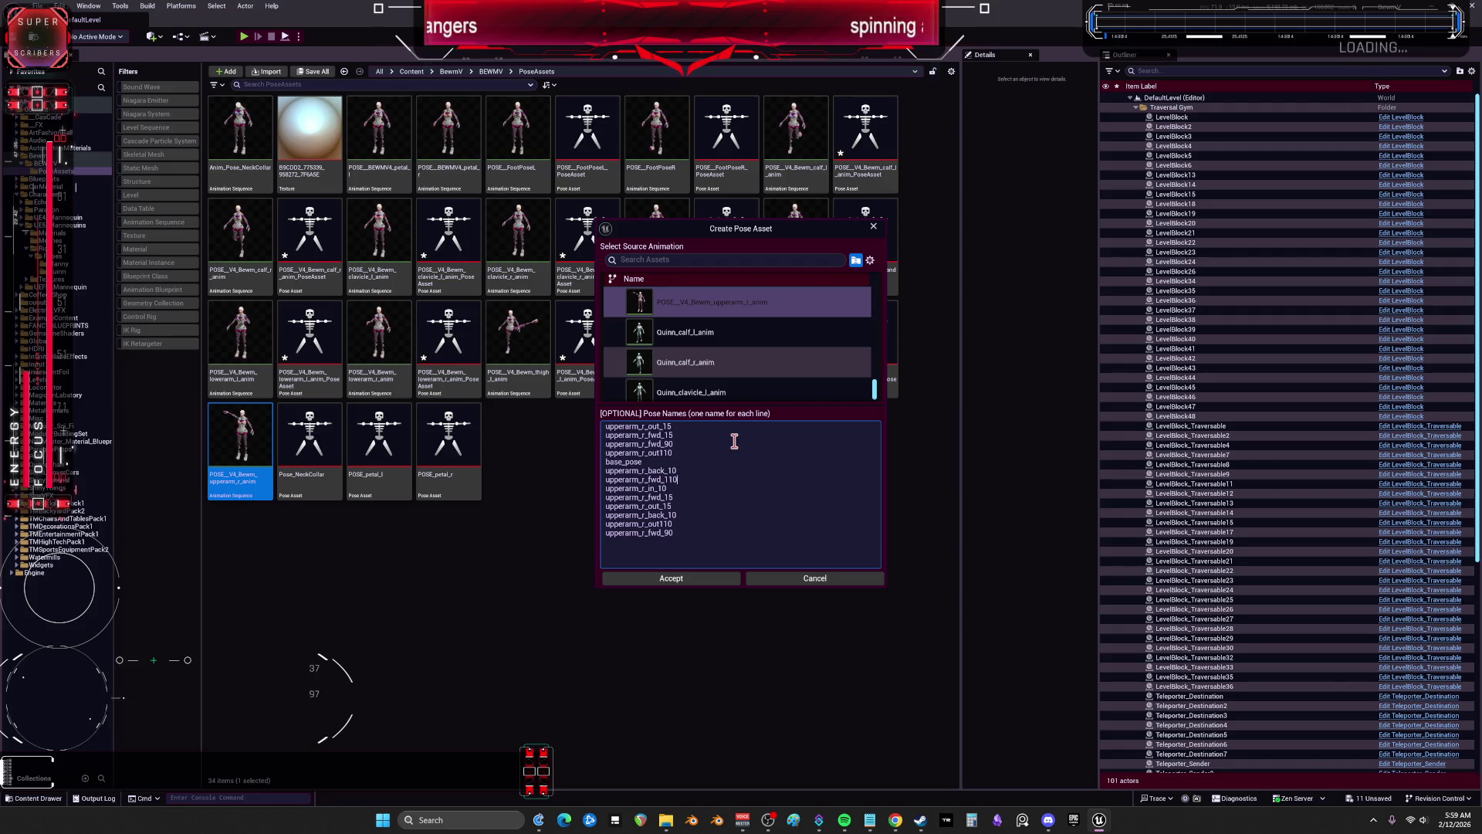
key("BackSpace")
key("BackSpace")
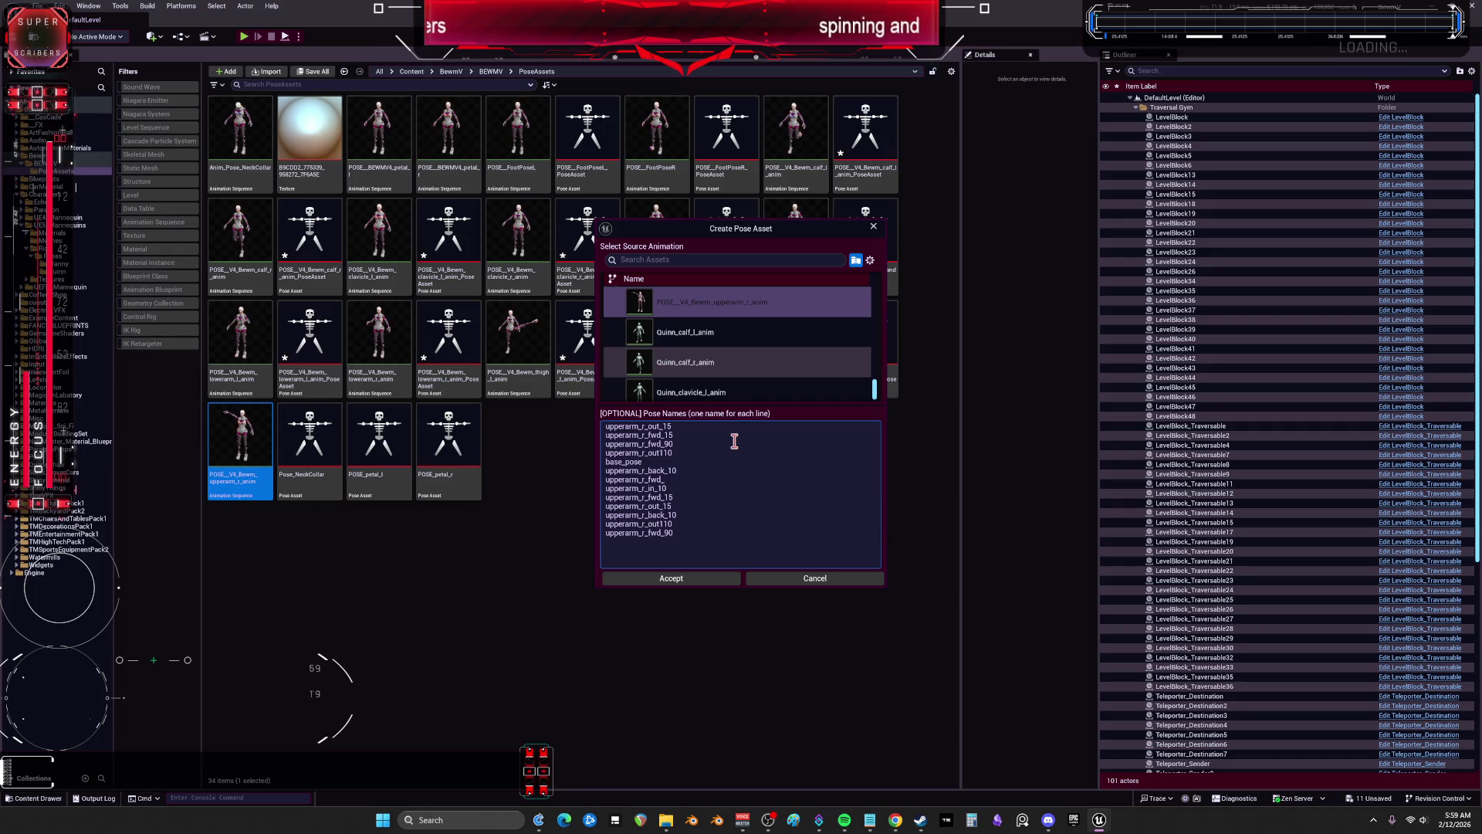
type("85")
key("BackSpace")
key("BackSpace")
key("BackSpace")
type("out")
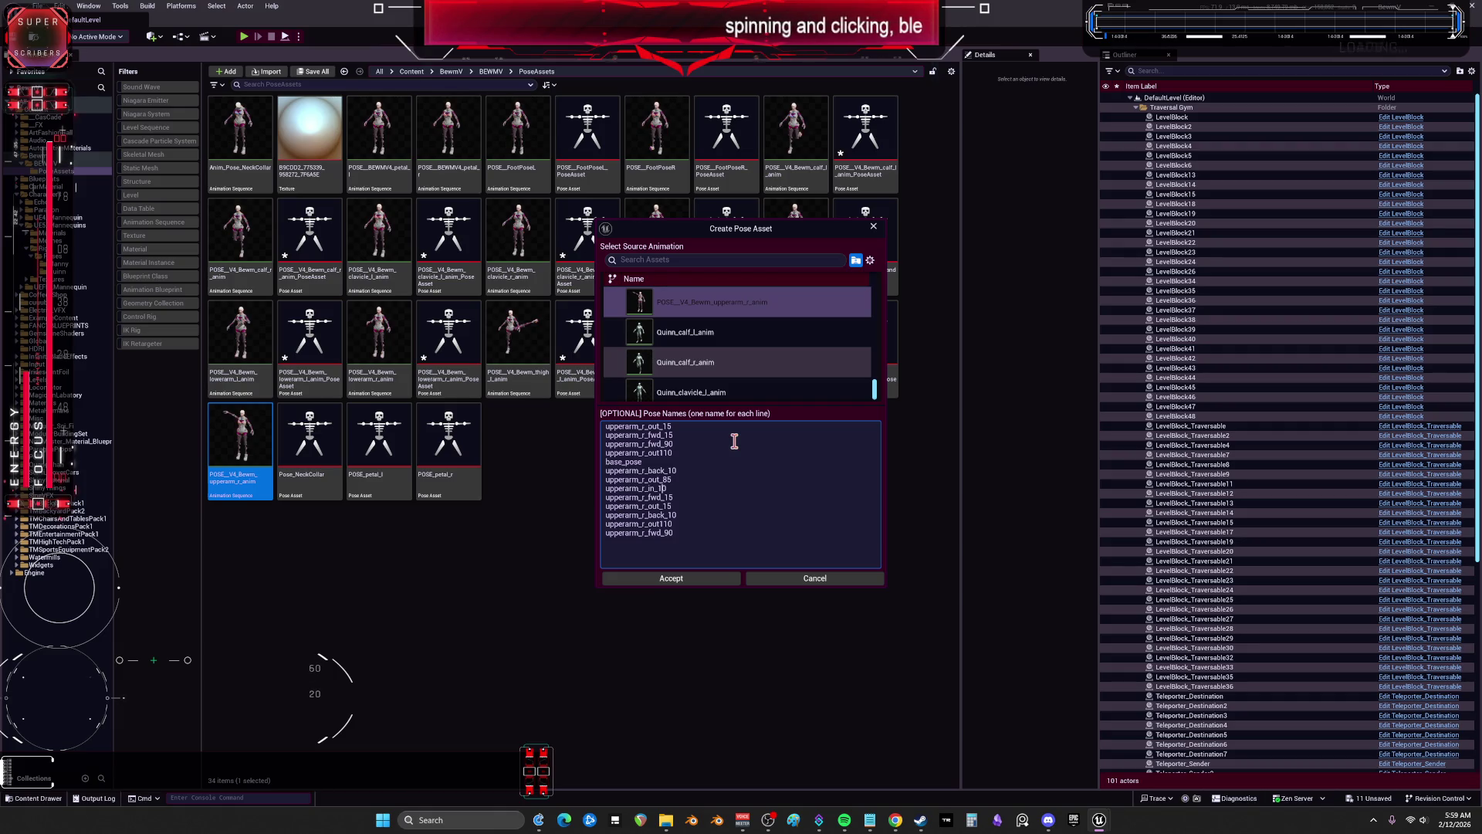
key("BackSpace")
key("BackSpace")
key("BackSpace")
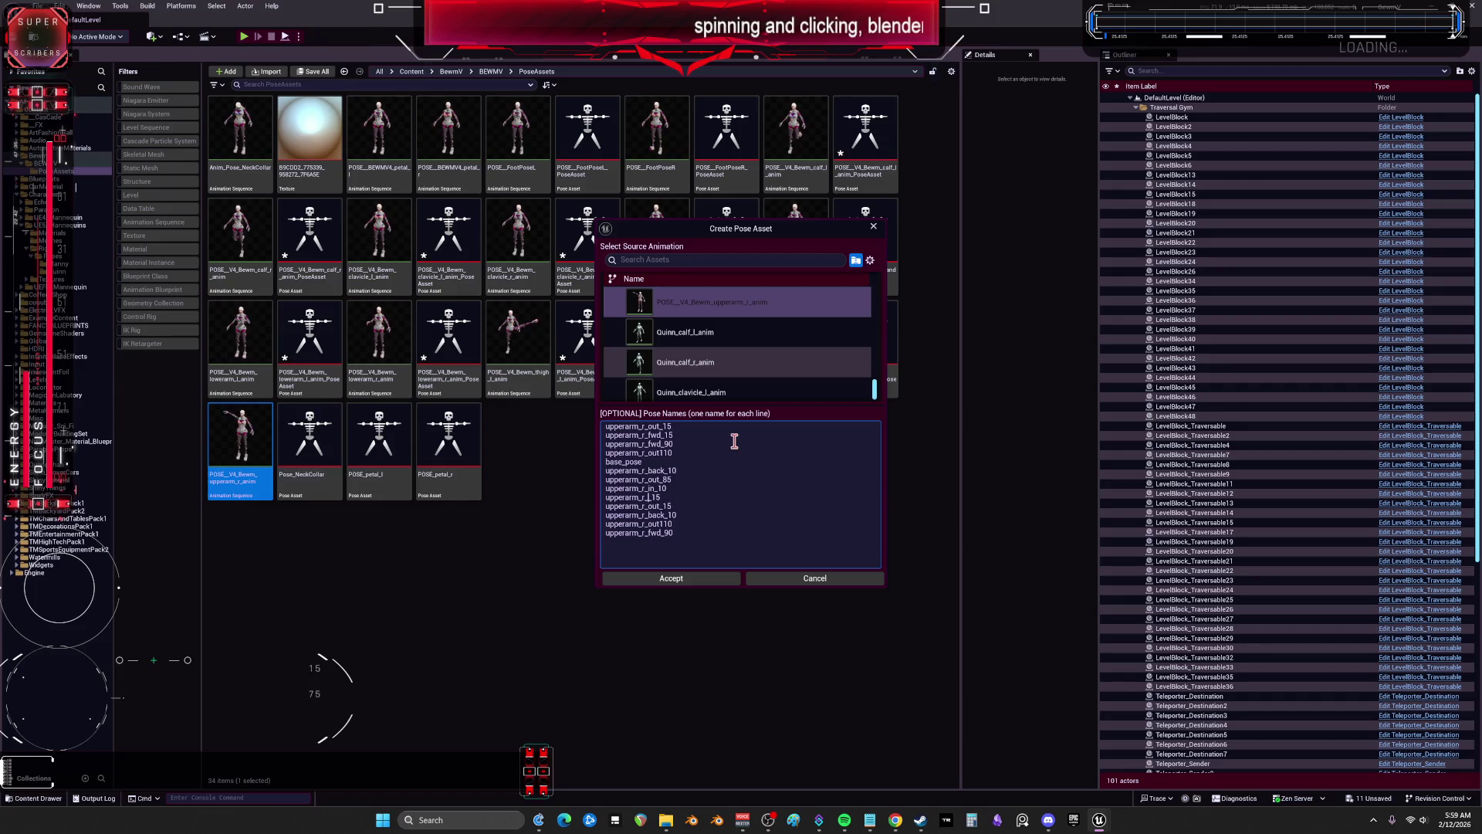
type("back_")
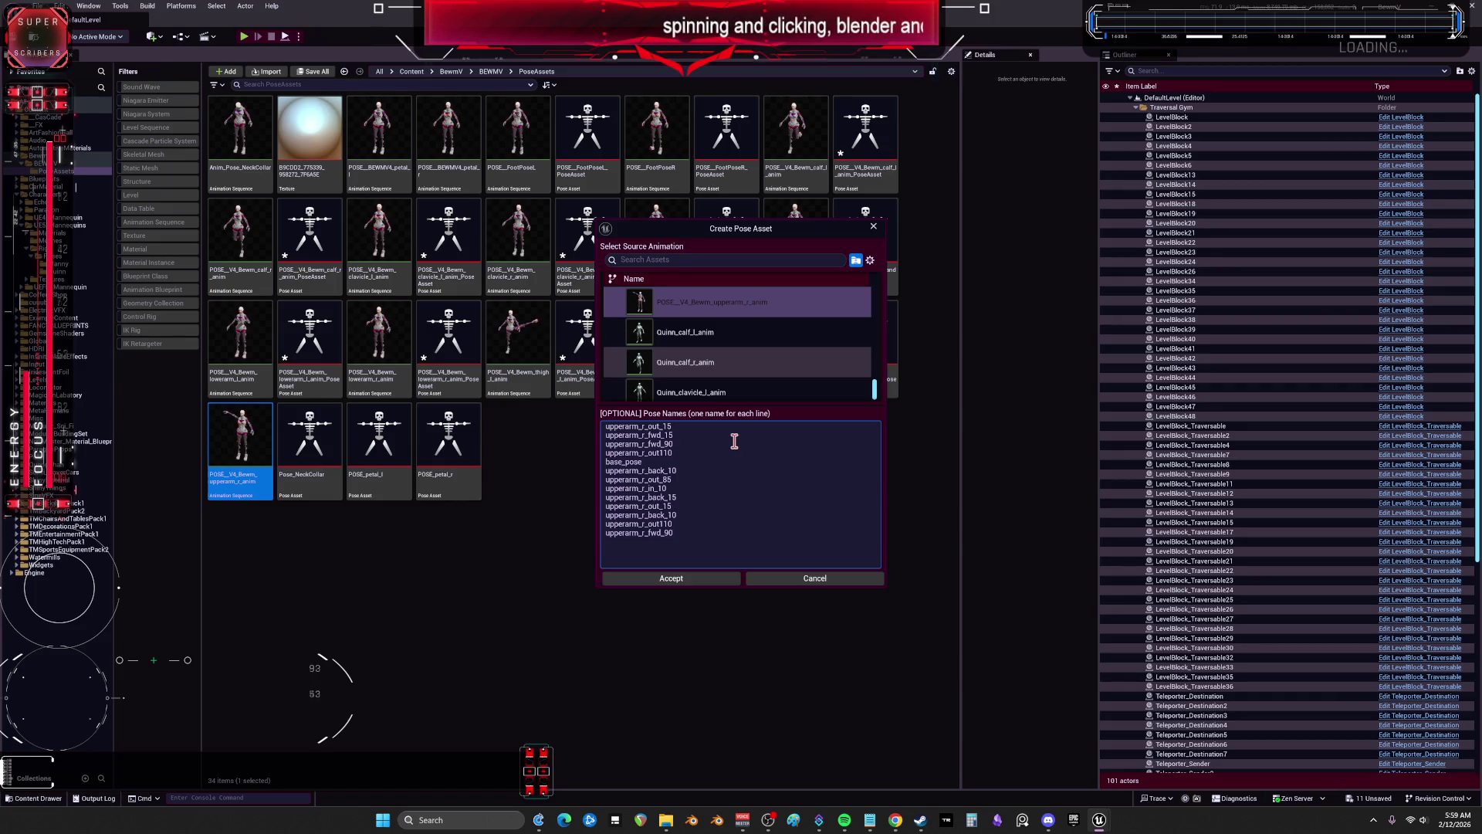
type("4")
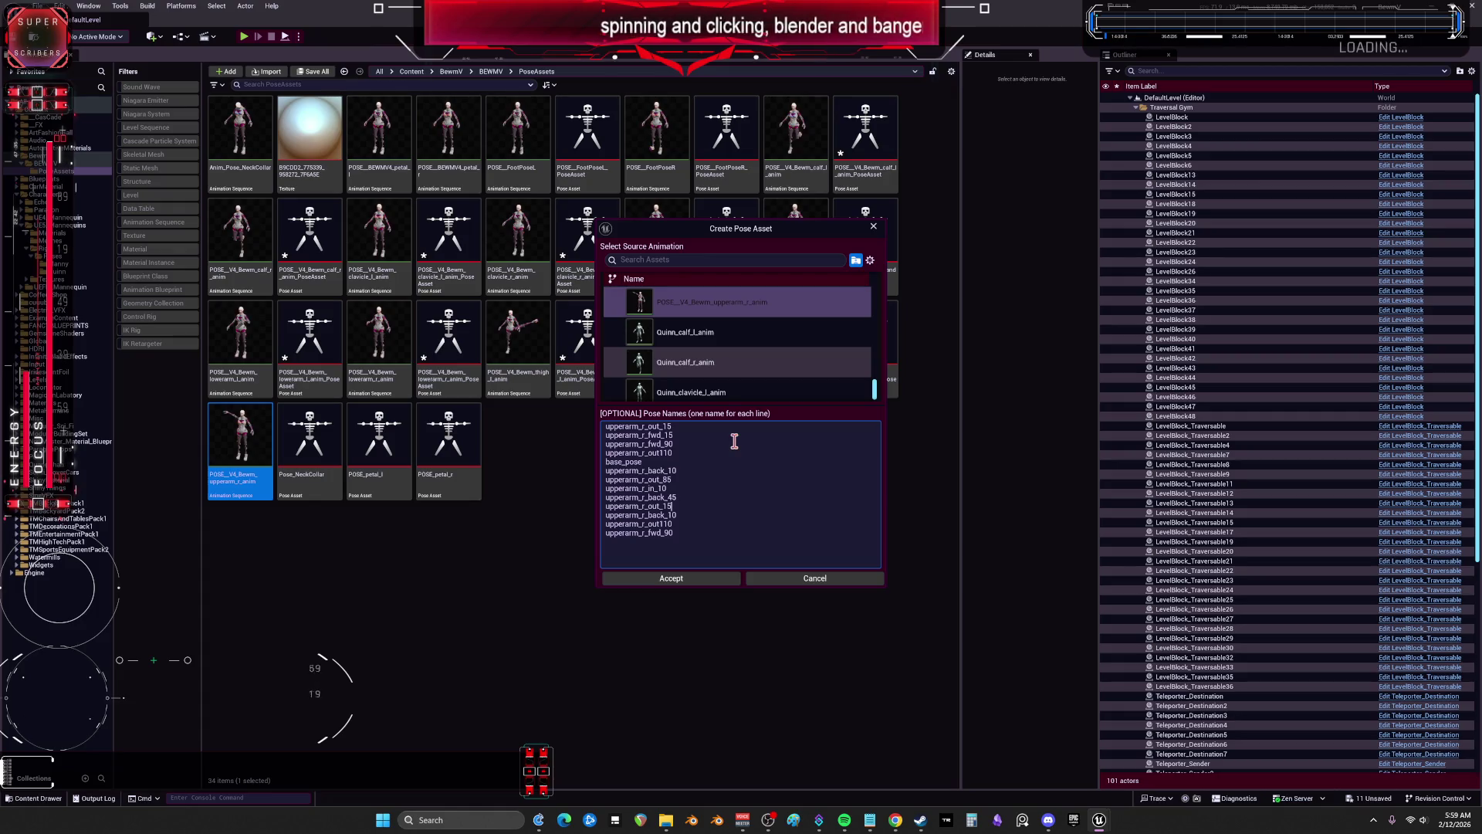
Step: Fix the remaining lines to names like in_35 and out_55, and trim the fwd_90 entry
key("Left")
key("BackSpace")
key("BackSpace")
key("BackSpace")
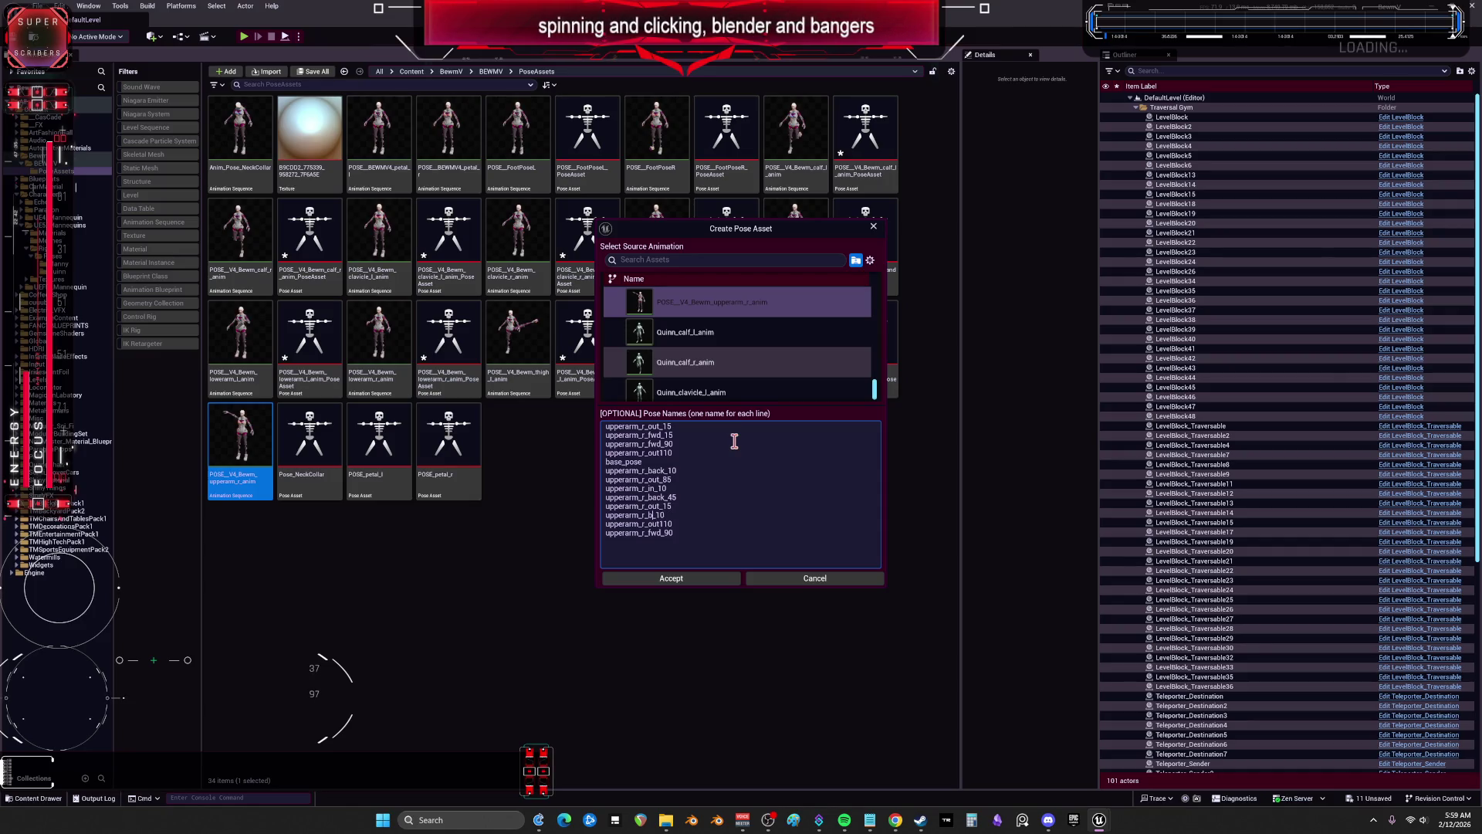
type("in")
key("BackSpace")
type("35")
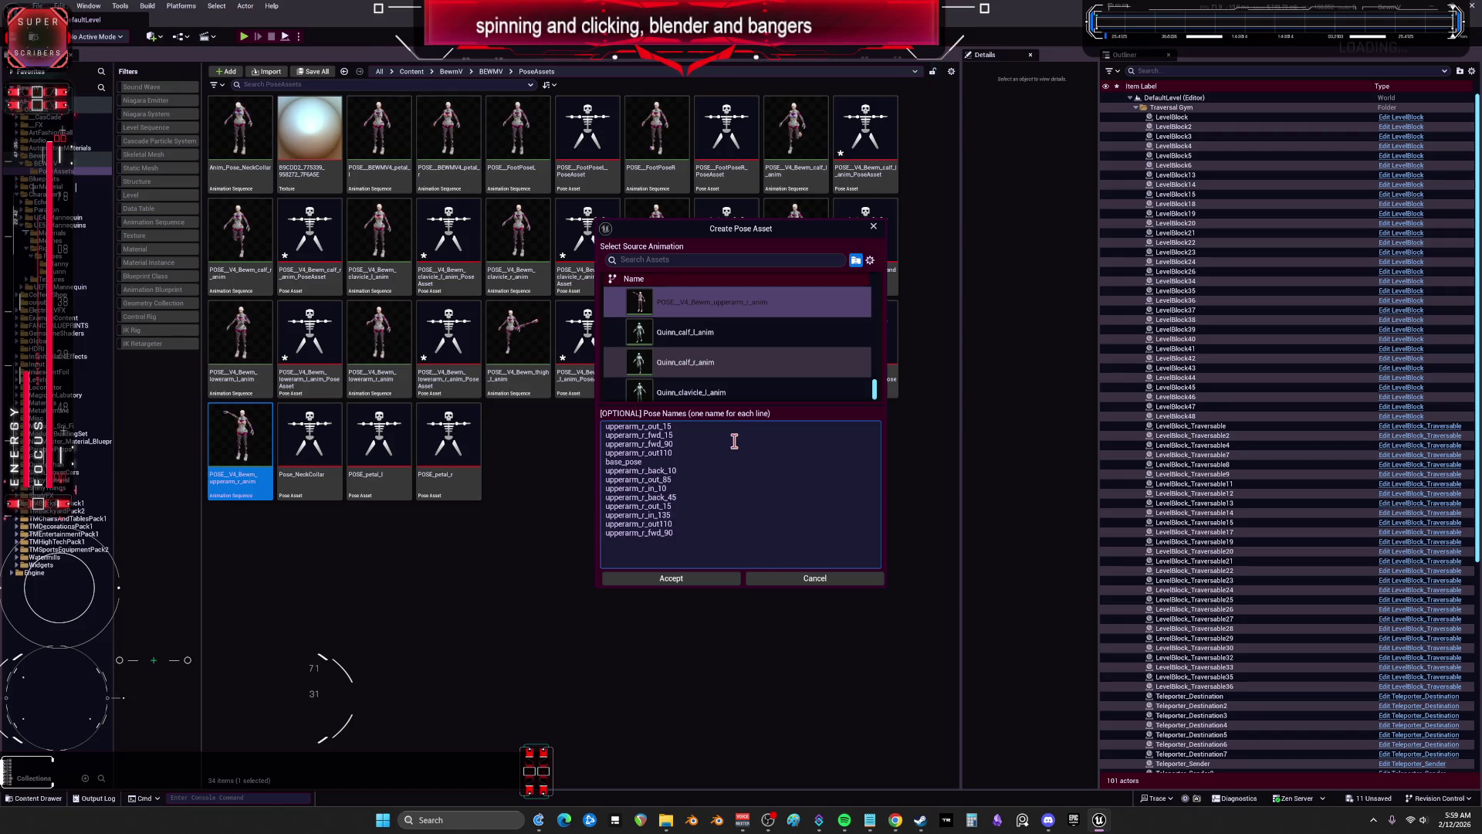
key("BackSpace")
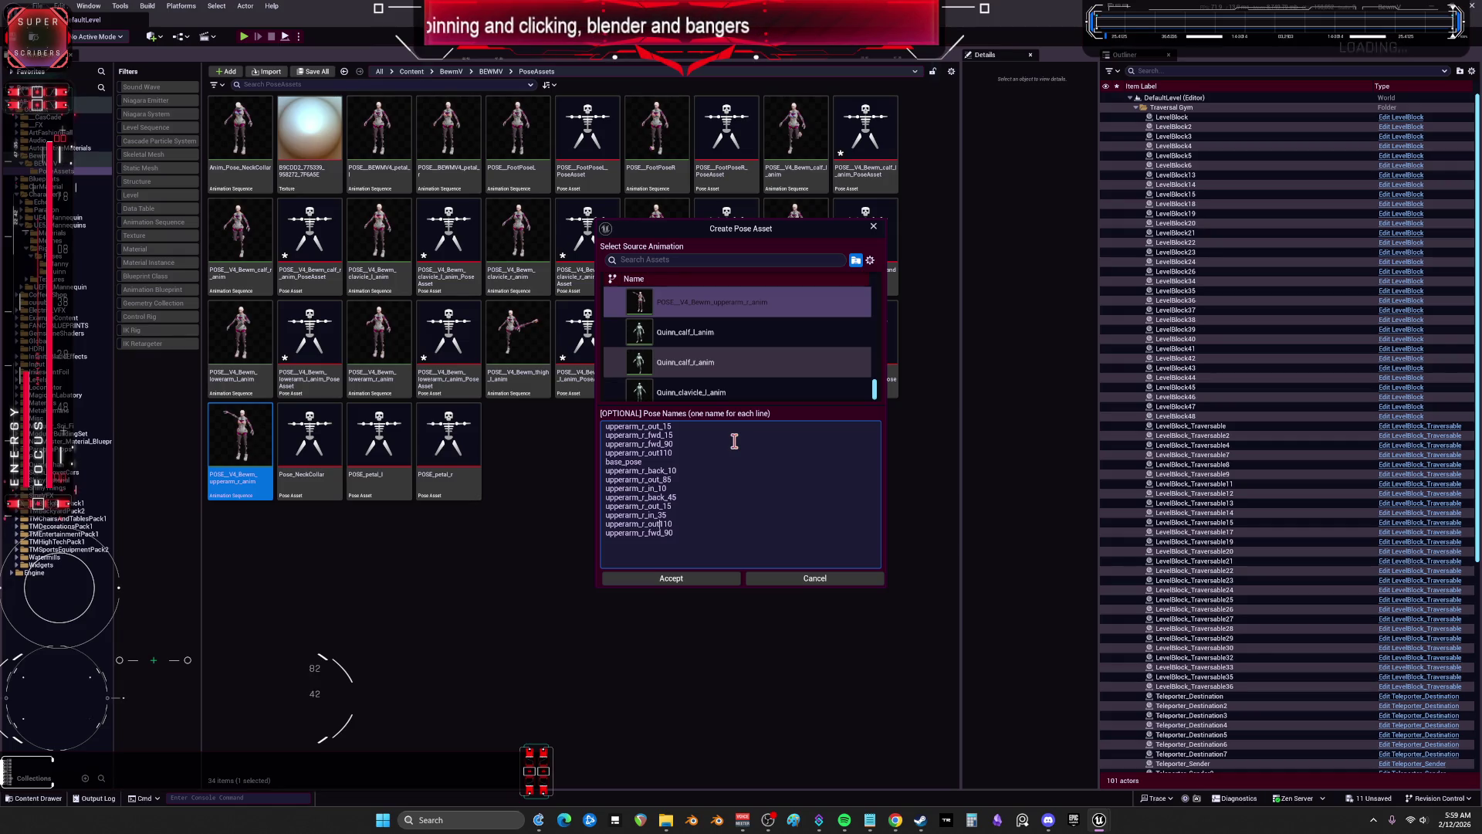
type("_")
key("Delete")
key("BackSpace")
key("BackSpace")
type("55")
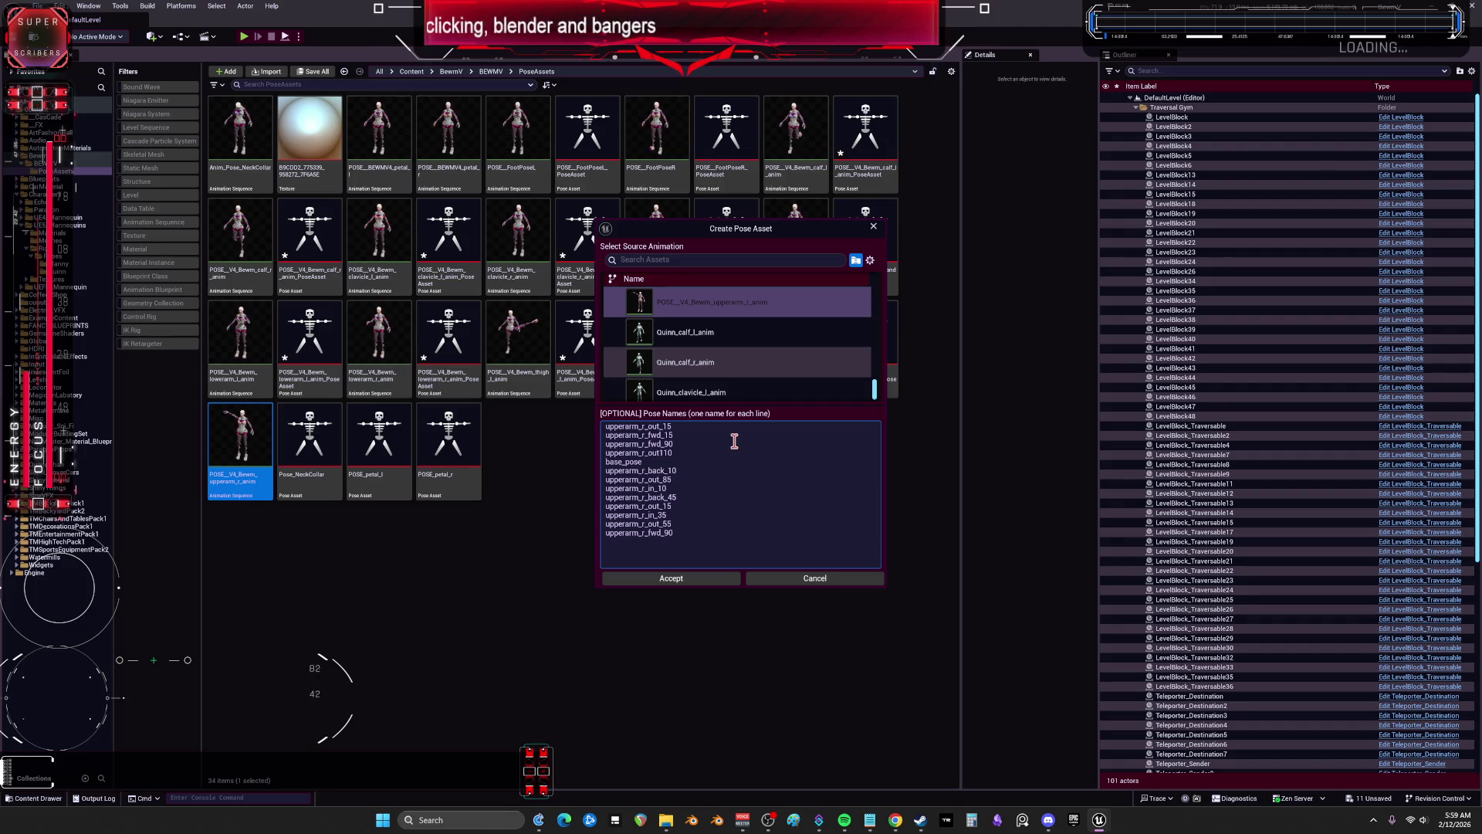
key("BackSpace")
type("11")
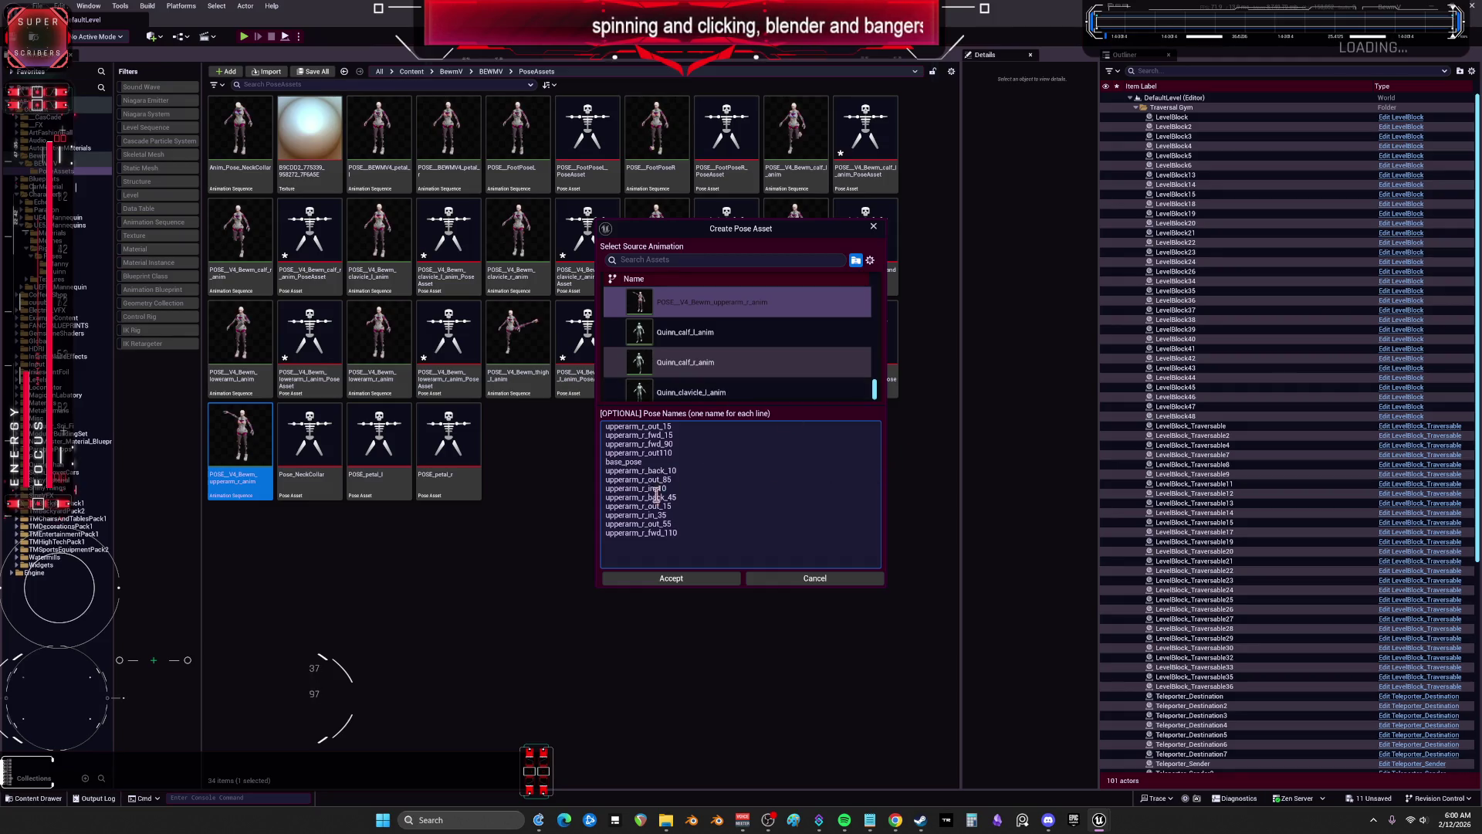
Step: Delete the duplicate upperarm_r_out_15 line from the pose names
left_click_drag(679, 498, 603, 499)
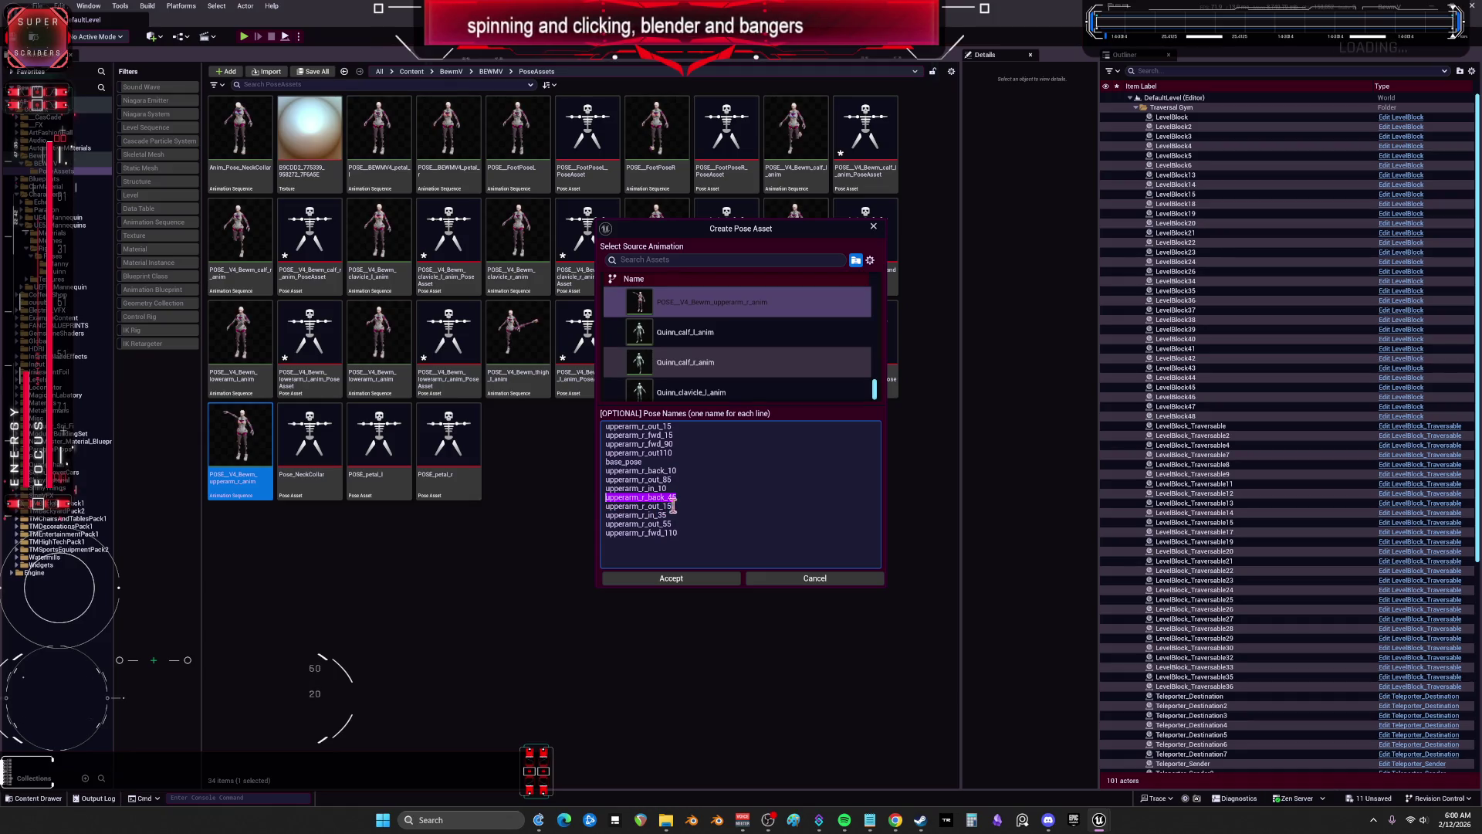
left_click_drag(680, 506, 592, 508)
key("BackSpace")
key("BackSpace")
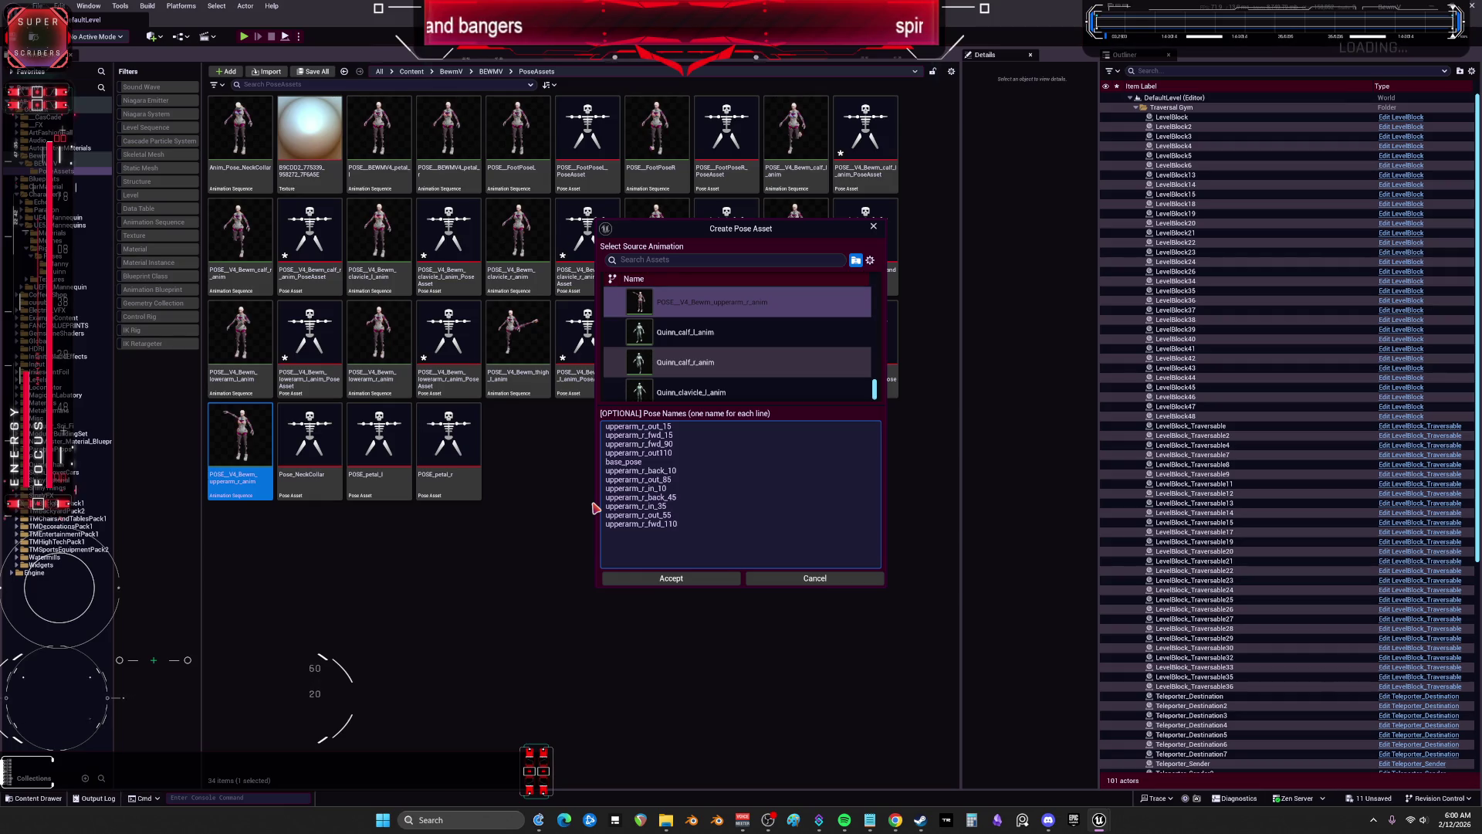
Step: Rename the in_35 line to lowerarm_r_in_35 and accept to create the pose asset
double_click(619, 498)
key("Down")
key("Delete")
key("Delete")
key("Delete")
type("low")
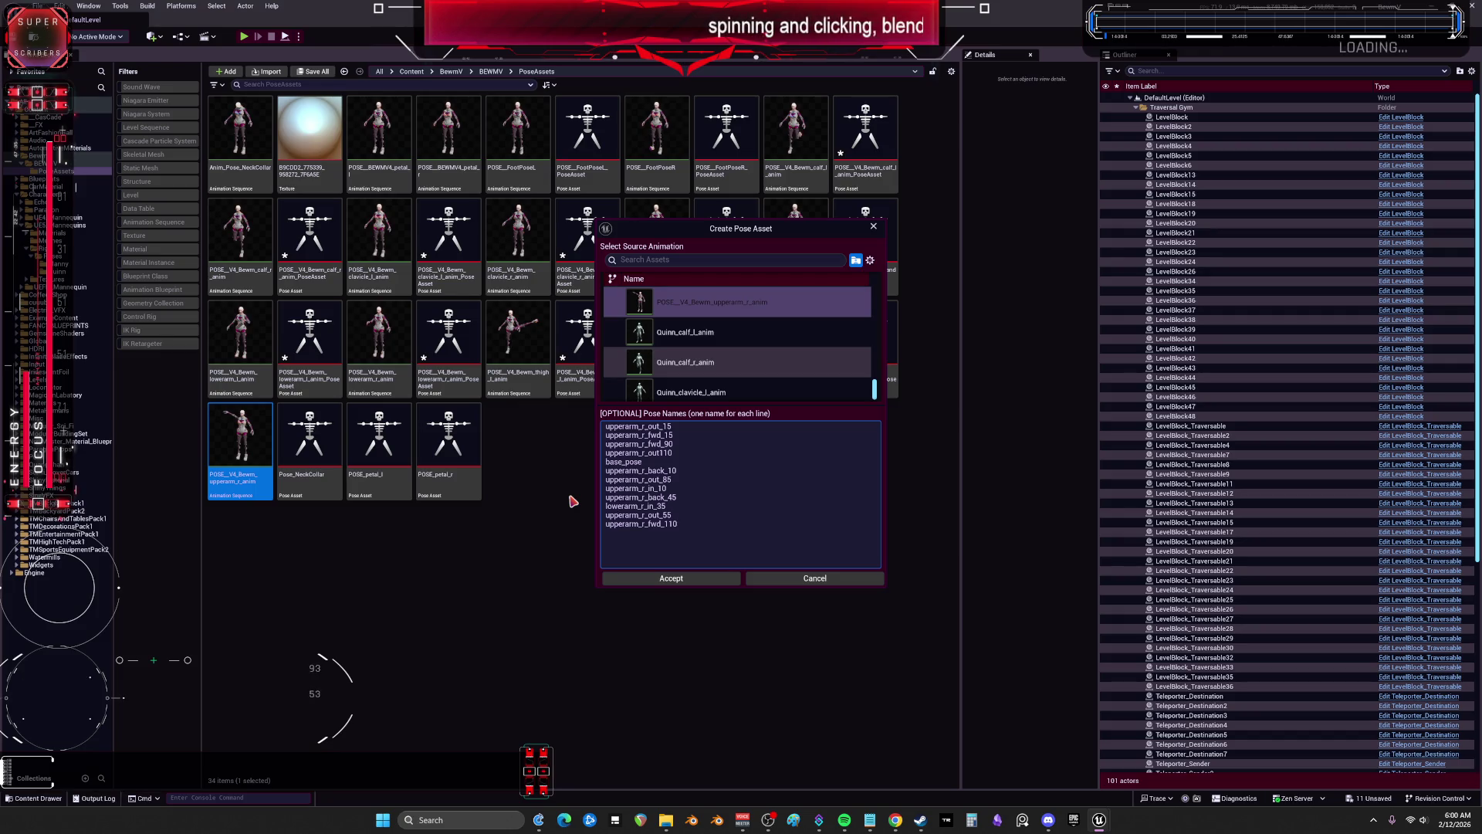
left_click(687, 581)
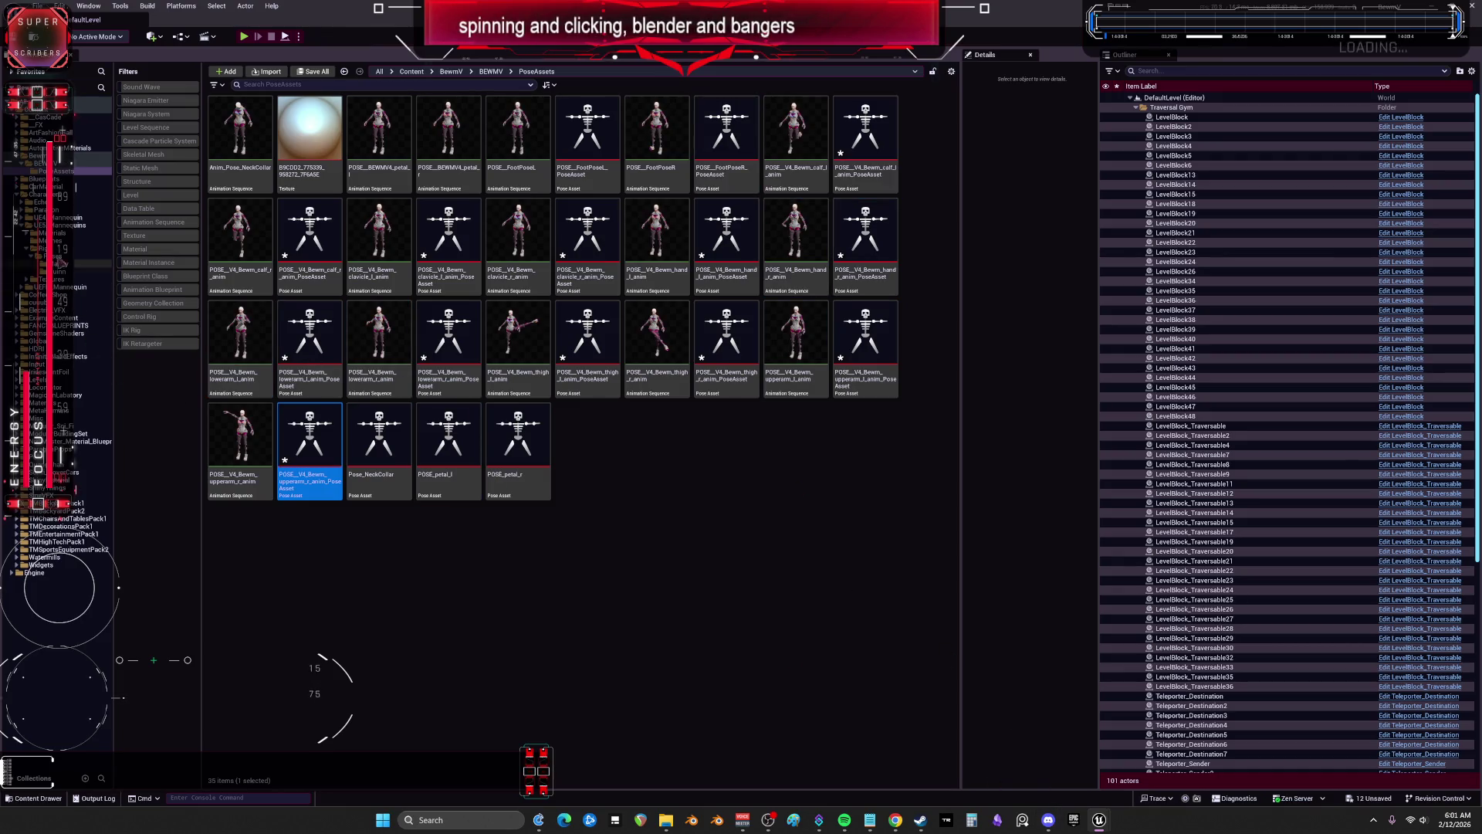
Step: Go back up to the BEWMV folder in the Content Browser
left_click(58, 164)
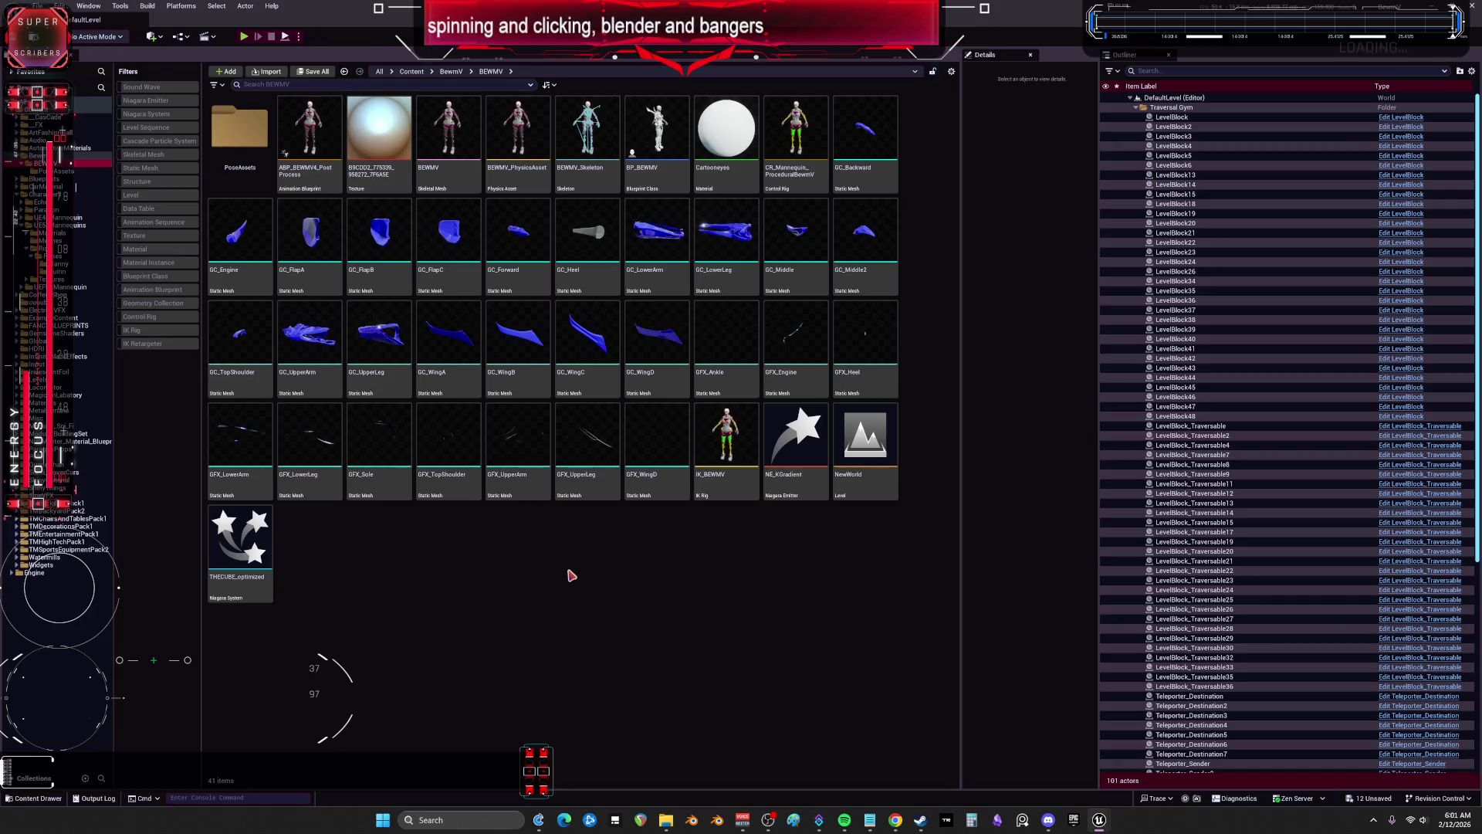
Step: Open ABP_BEWMV4_PostProcess, move Compiler Results aside, zoom out the AnimGraph and shrink the window
double_click(327, 121)
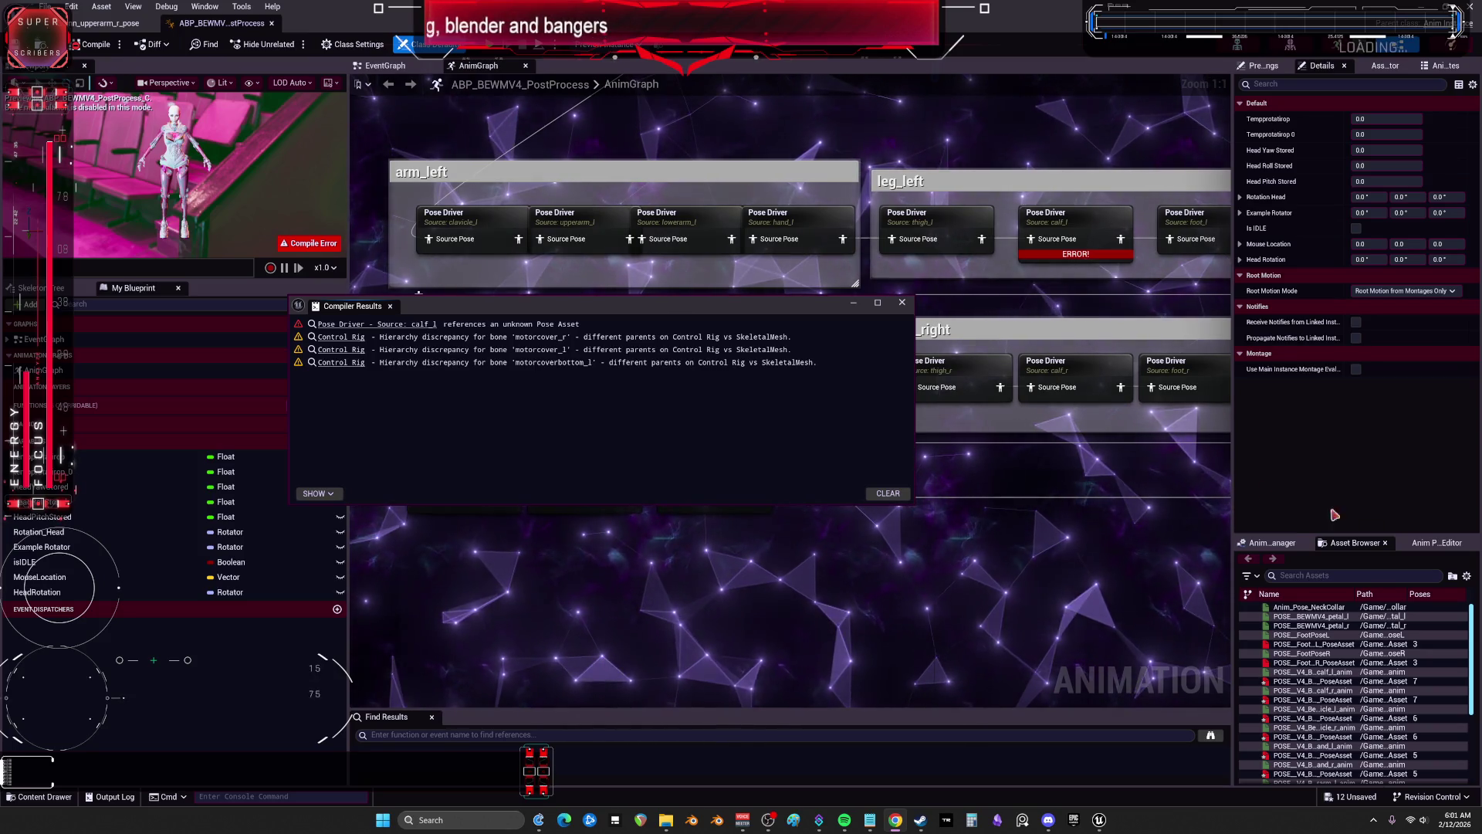
mouse_move(603, 307)
left_mouse_down()
mouse_move(754, 355)
mouse_move(741, 421)
mouse_move(593, 145)
mouse_move(556, 225)
left_mouse_up()
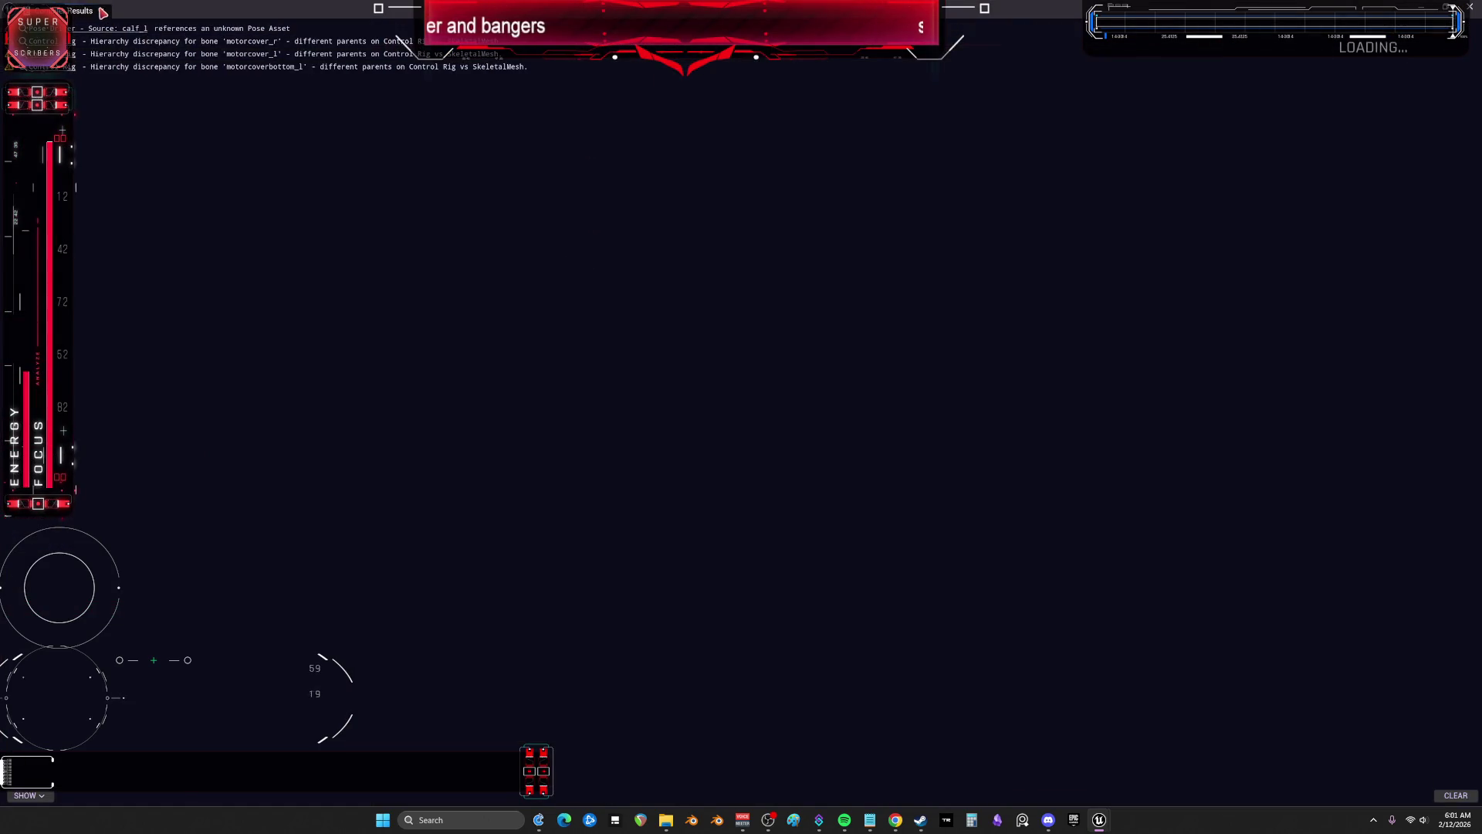
scroll(718, 573, "down", 2)
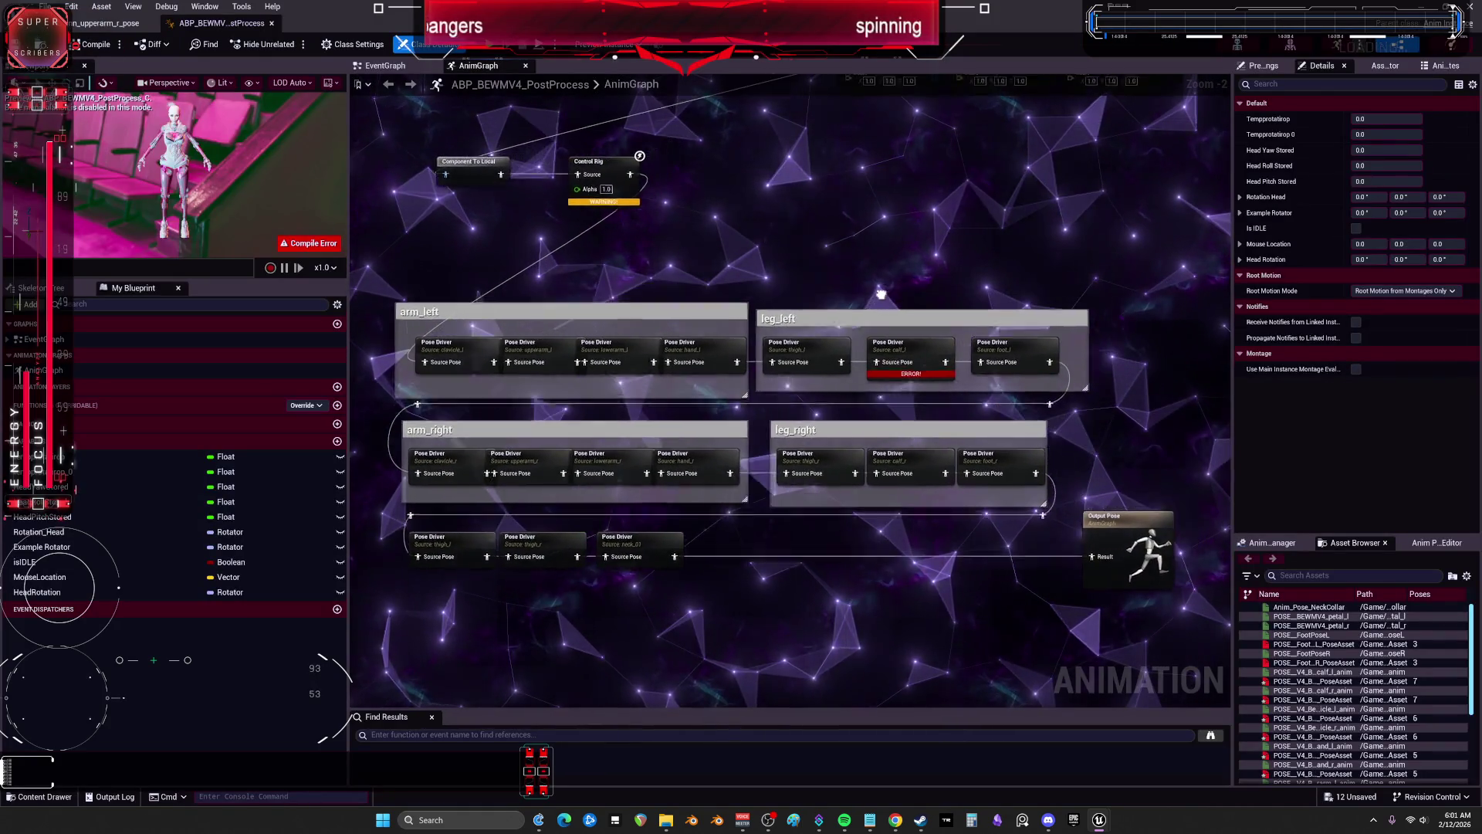
left_click(109, 24)
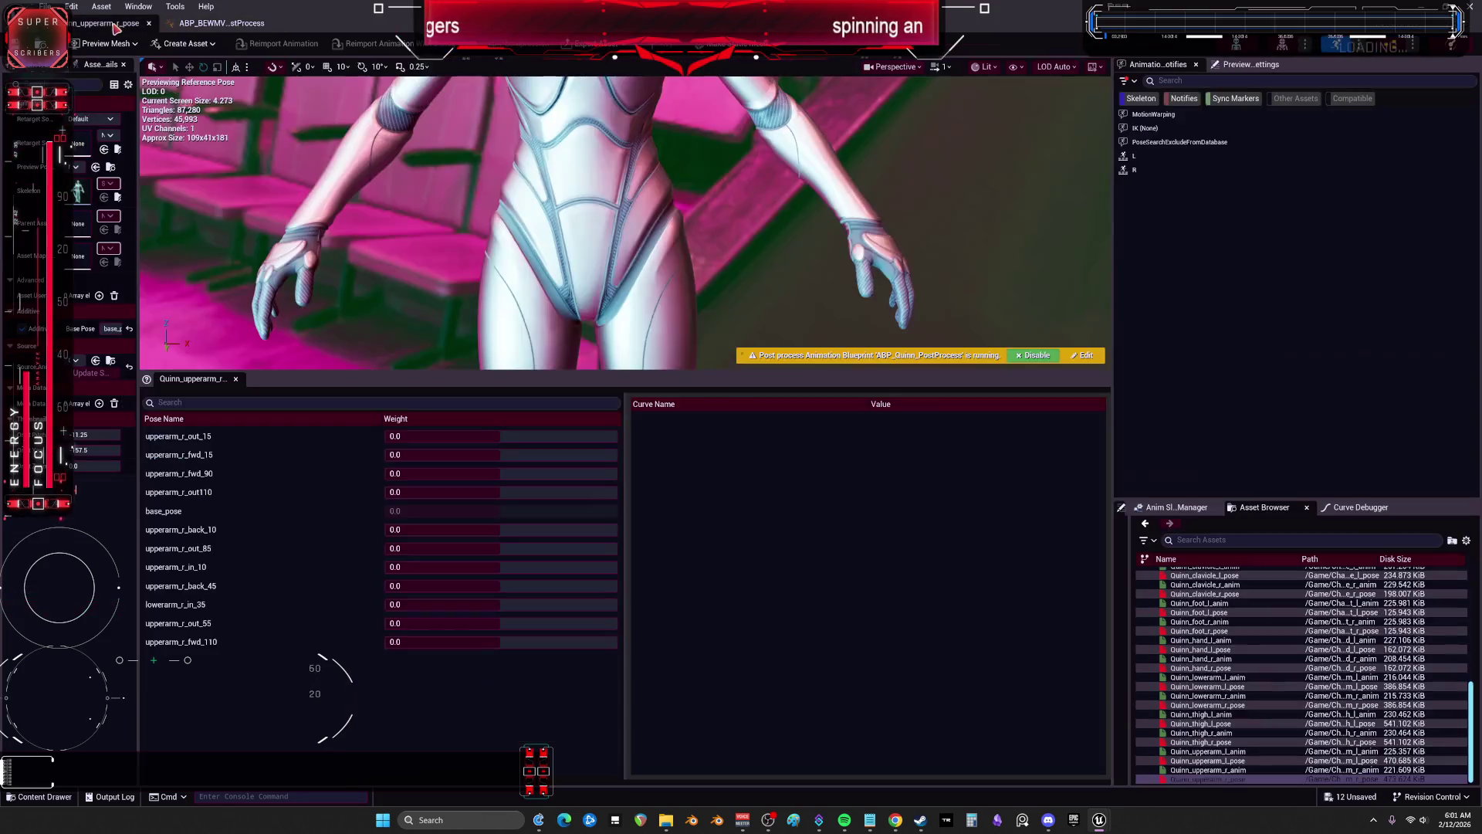
left_click(158, 23)
key("super+Down")
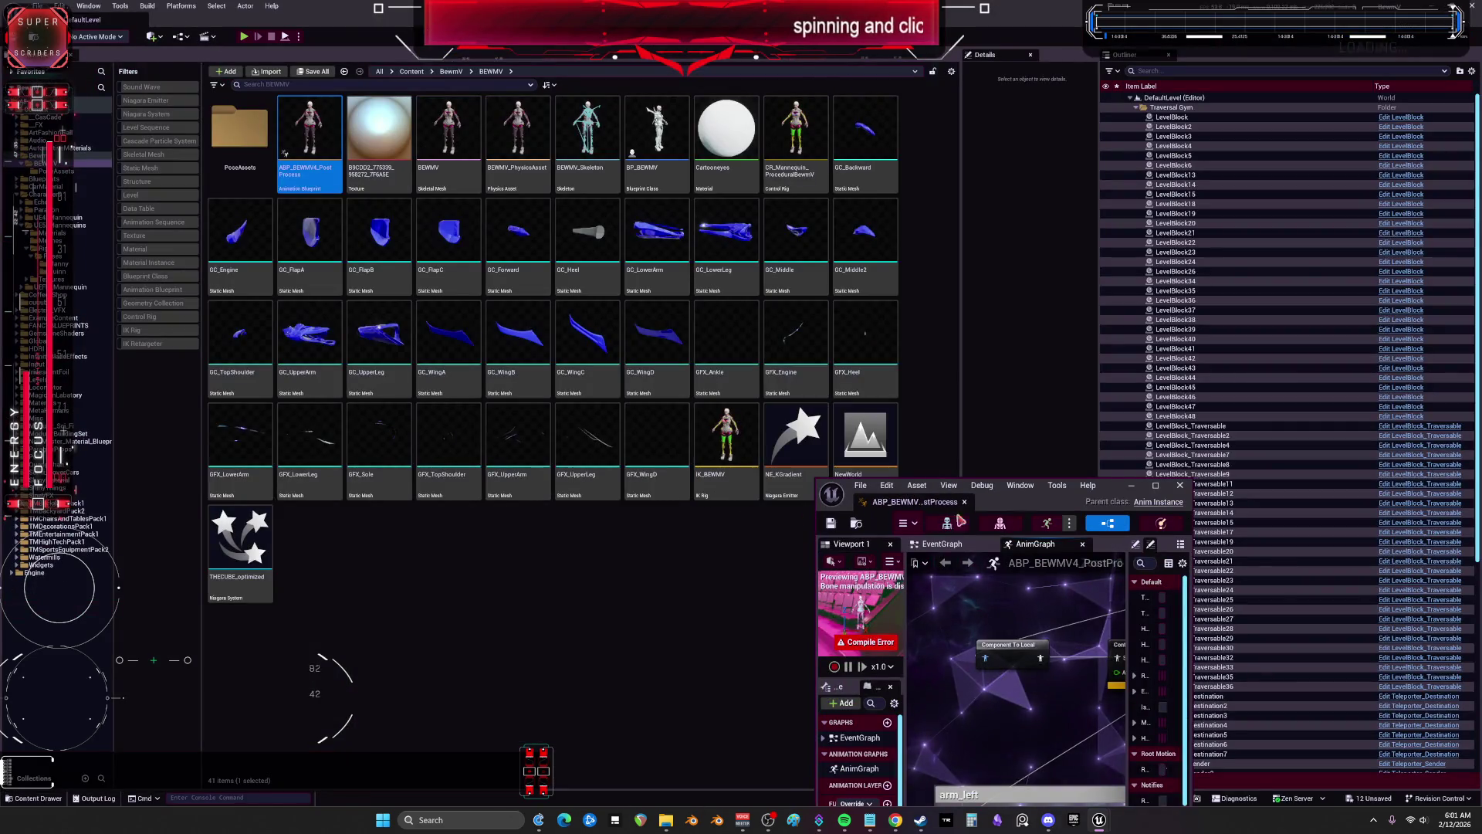
Step: Open the PoseAssets folder and resize the AnimBP editor to sit beside it
double_click(252, 135)
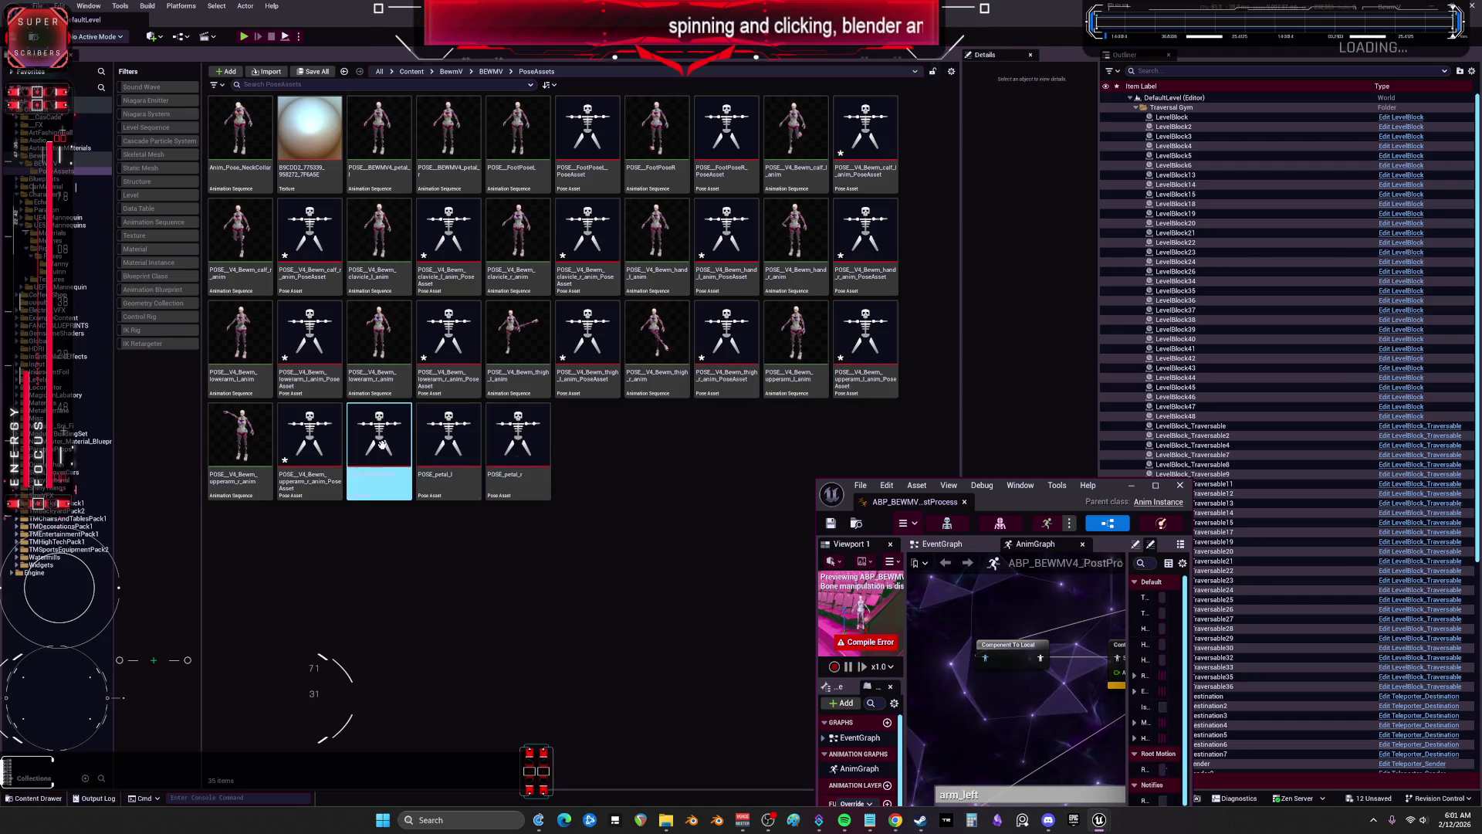
double_click(1041, 500)
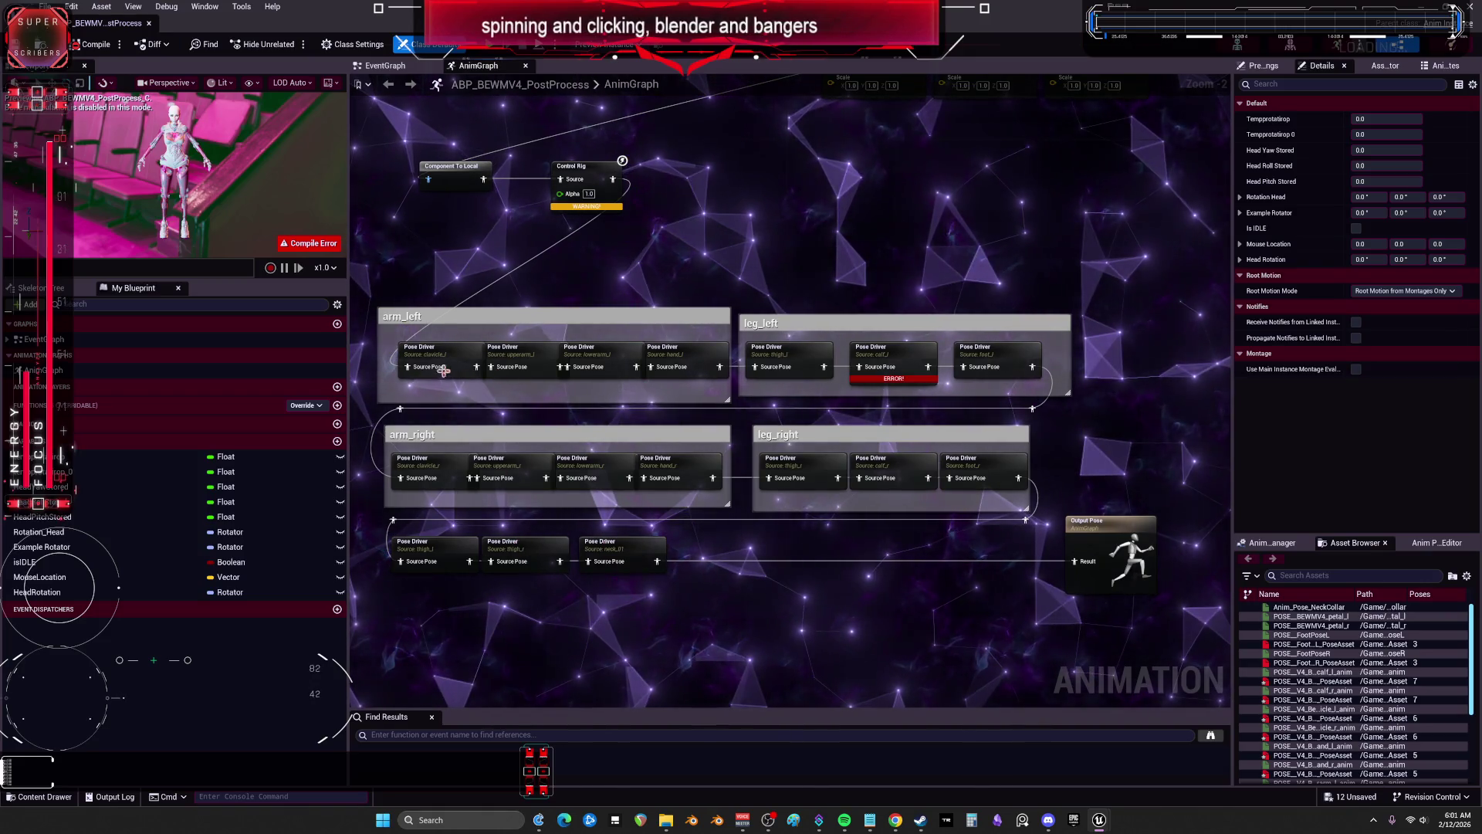
key("super+Down")
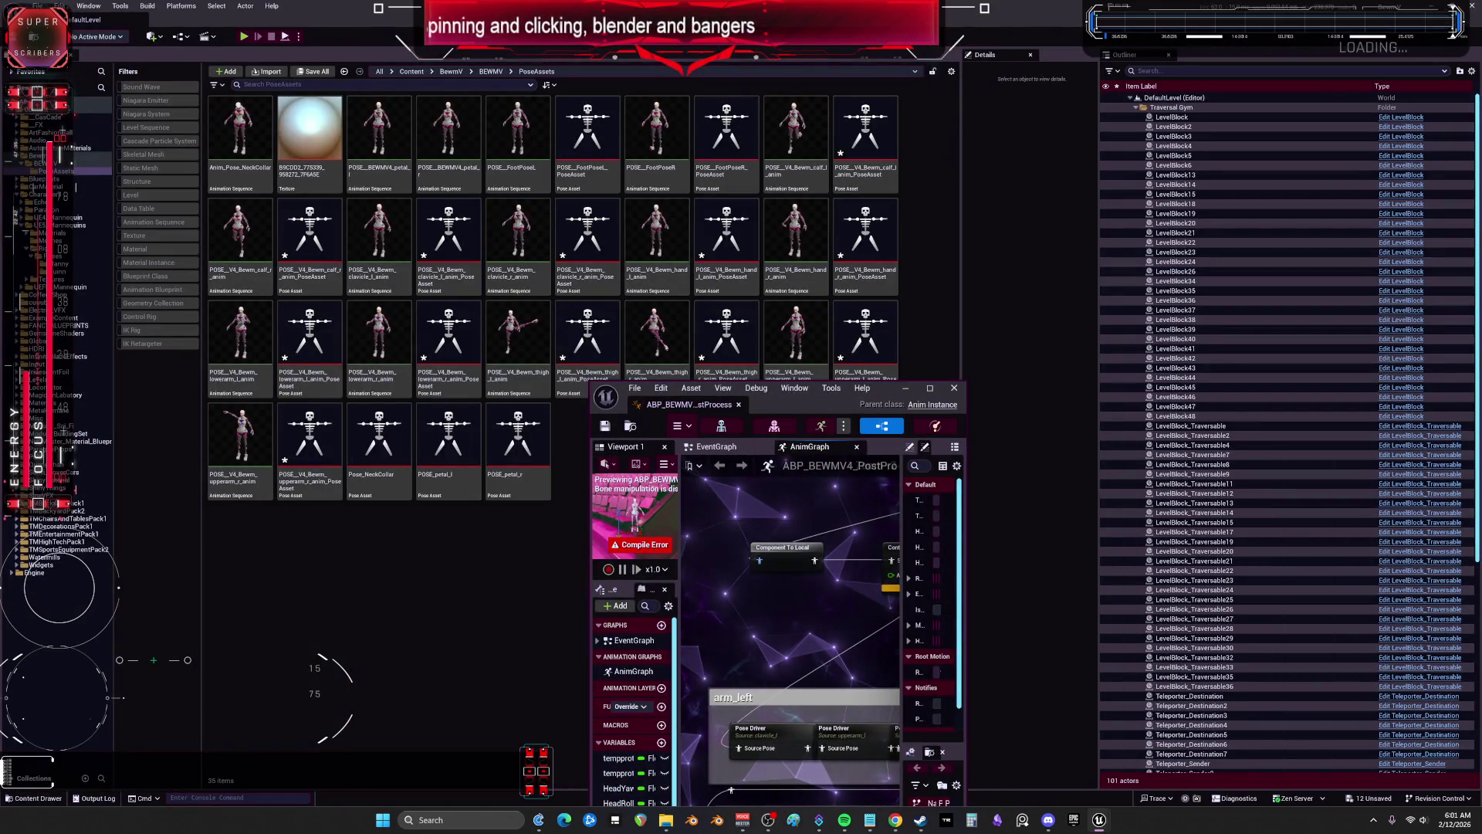
Step: Minimize the AnimBP editor and review the clavicle_l, upperarm_l, lowerarm, hand_l and clavicle_r pose assets
key("super+Down")
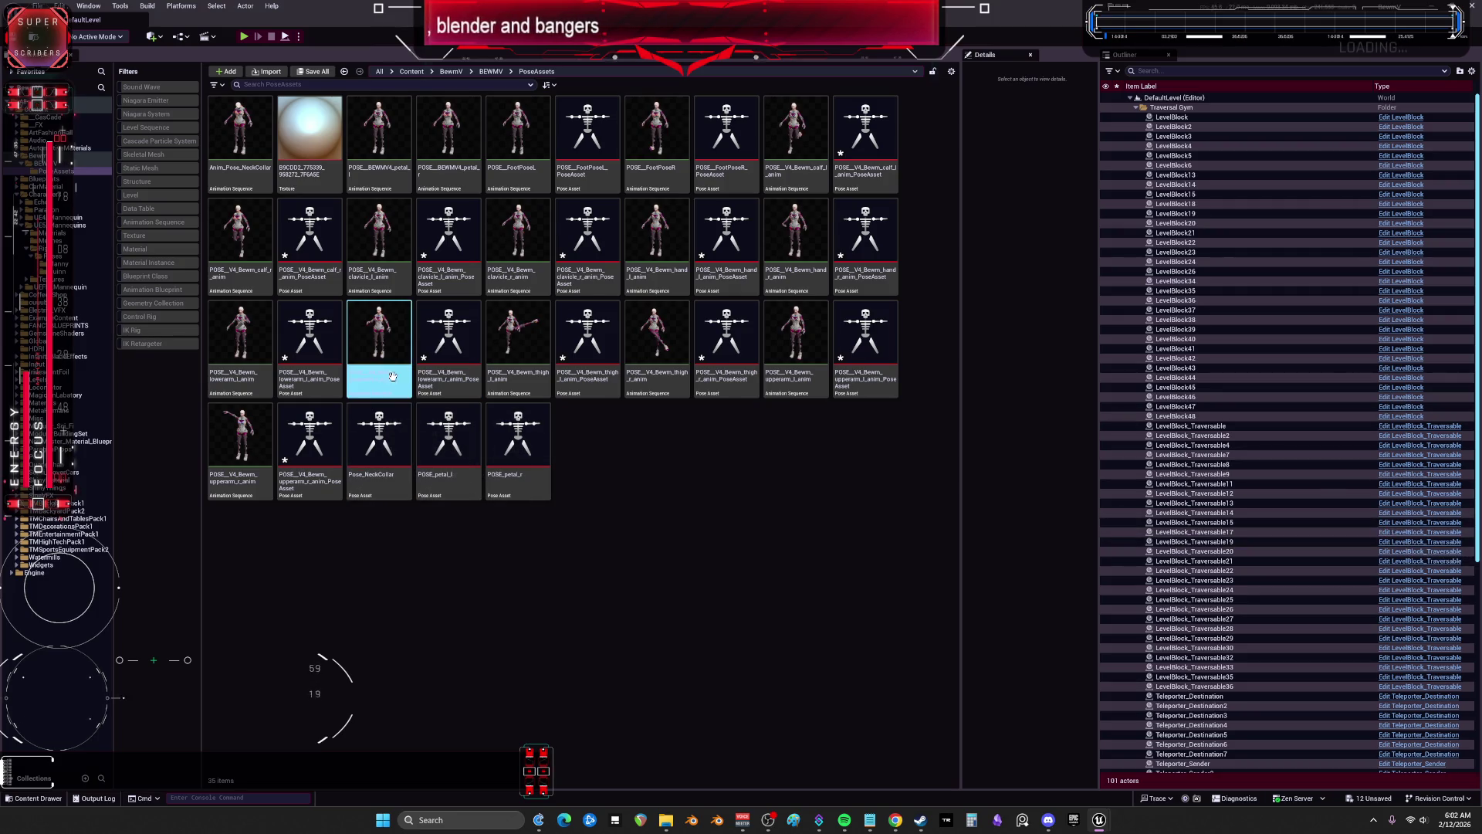
left_click(463, 251)
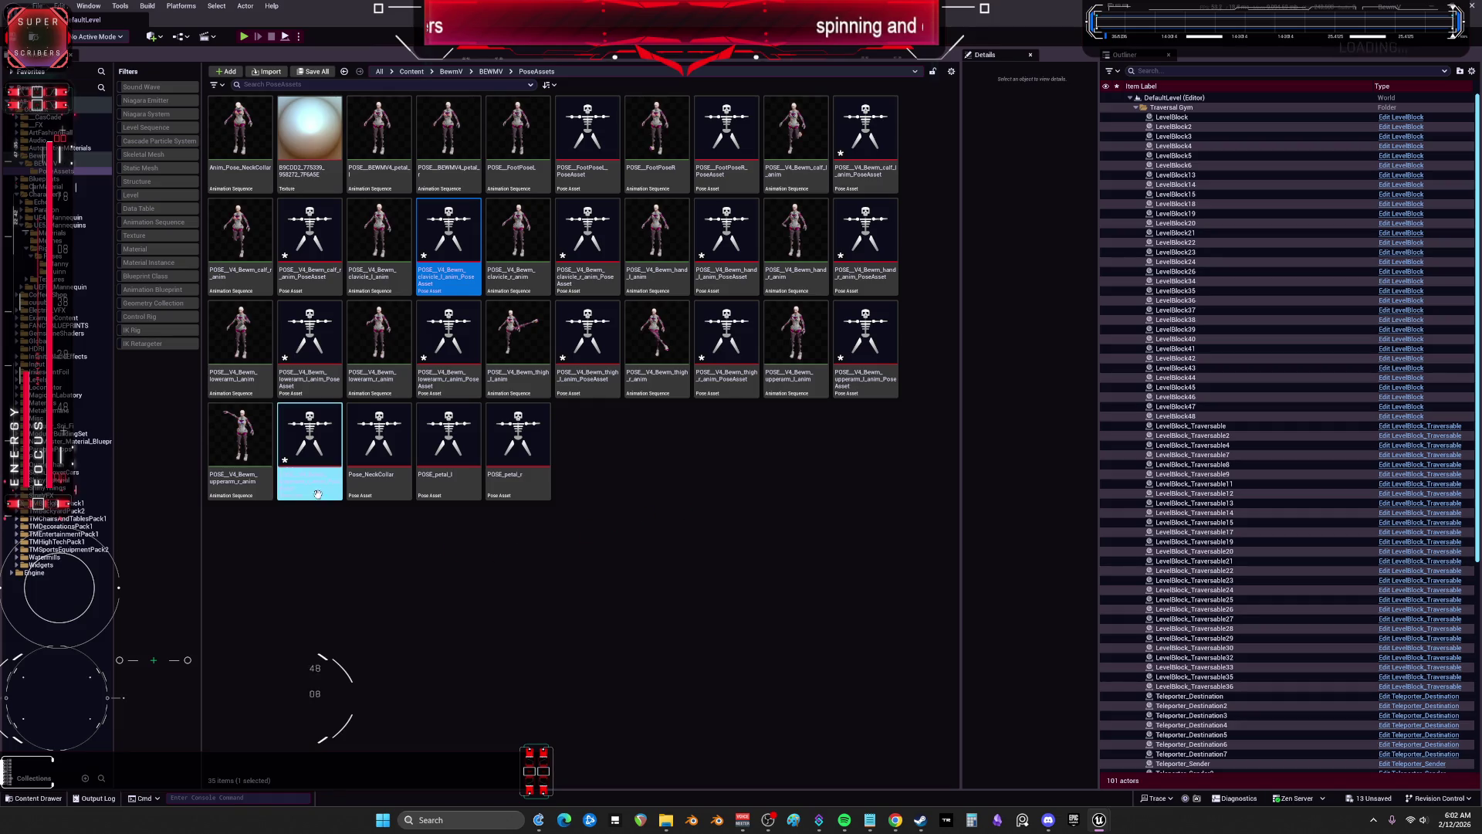
left_click(867, 373)
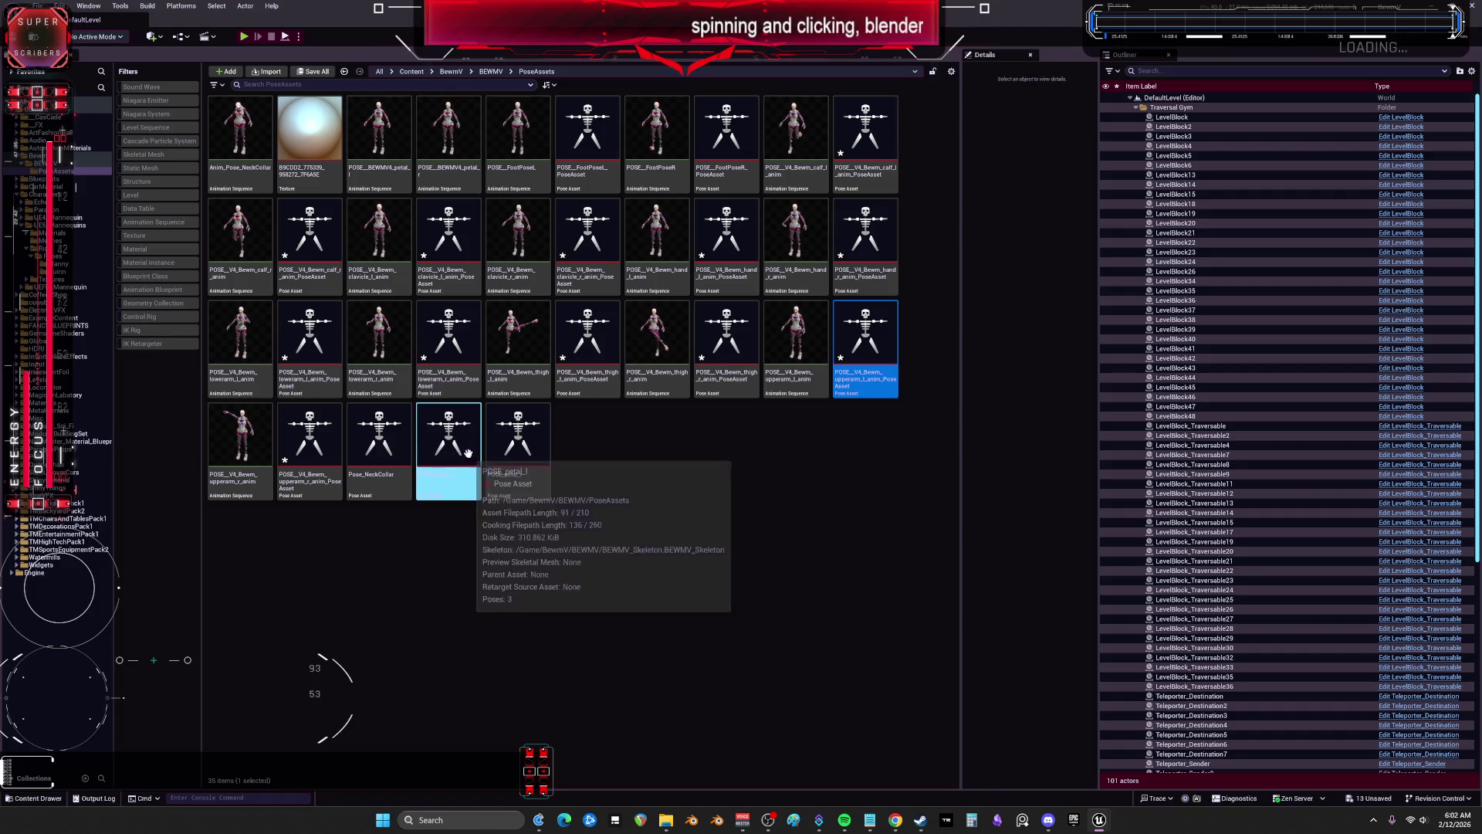
left_click(448, 348)
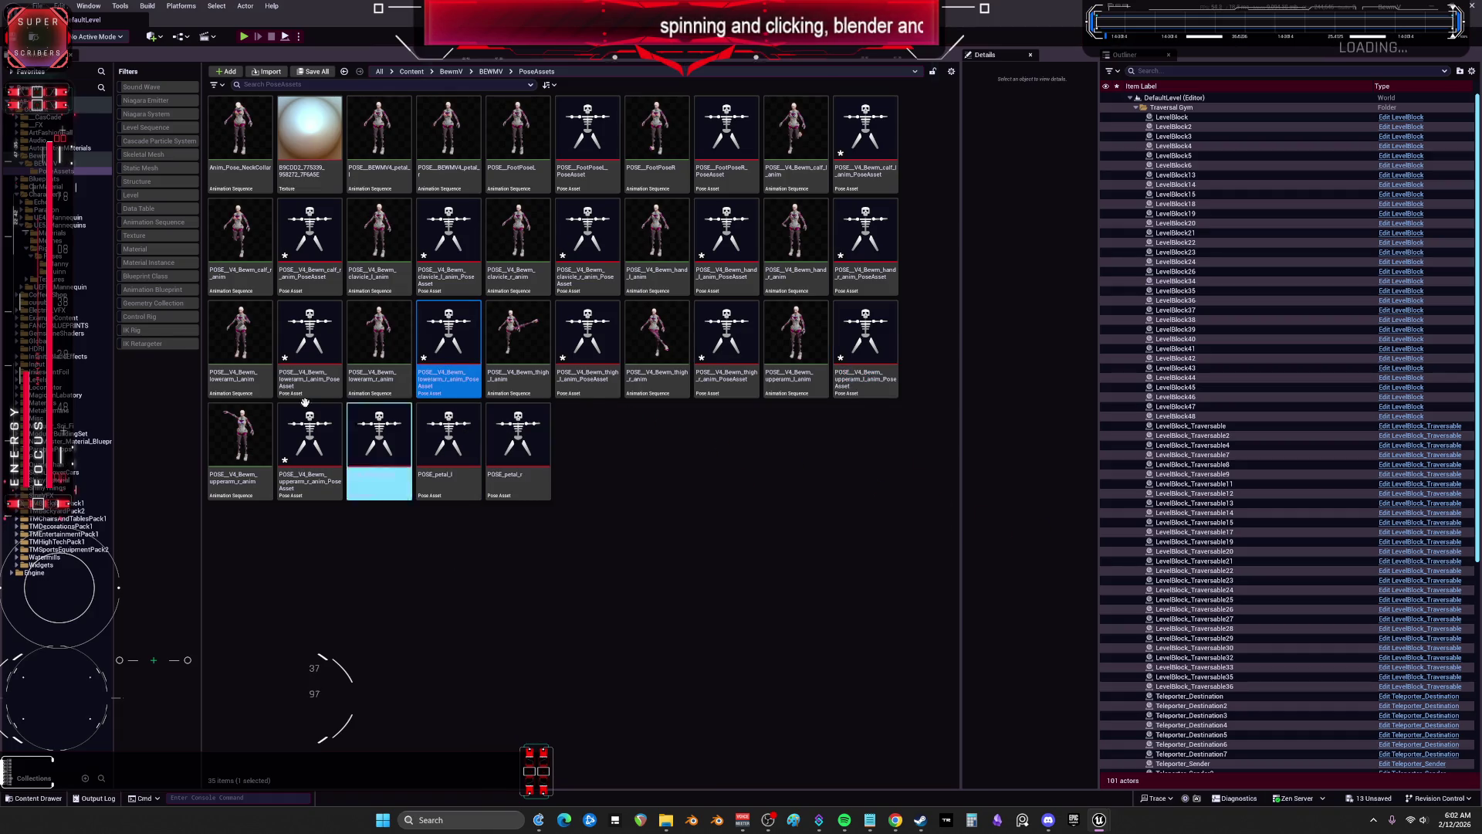
left_click_drag(309, 355, 302, 388)
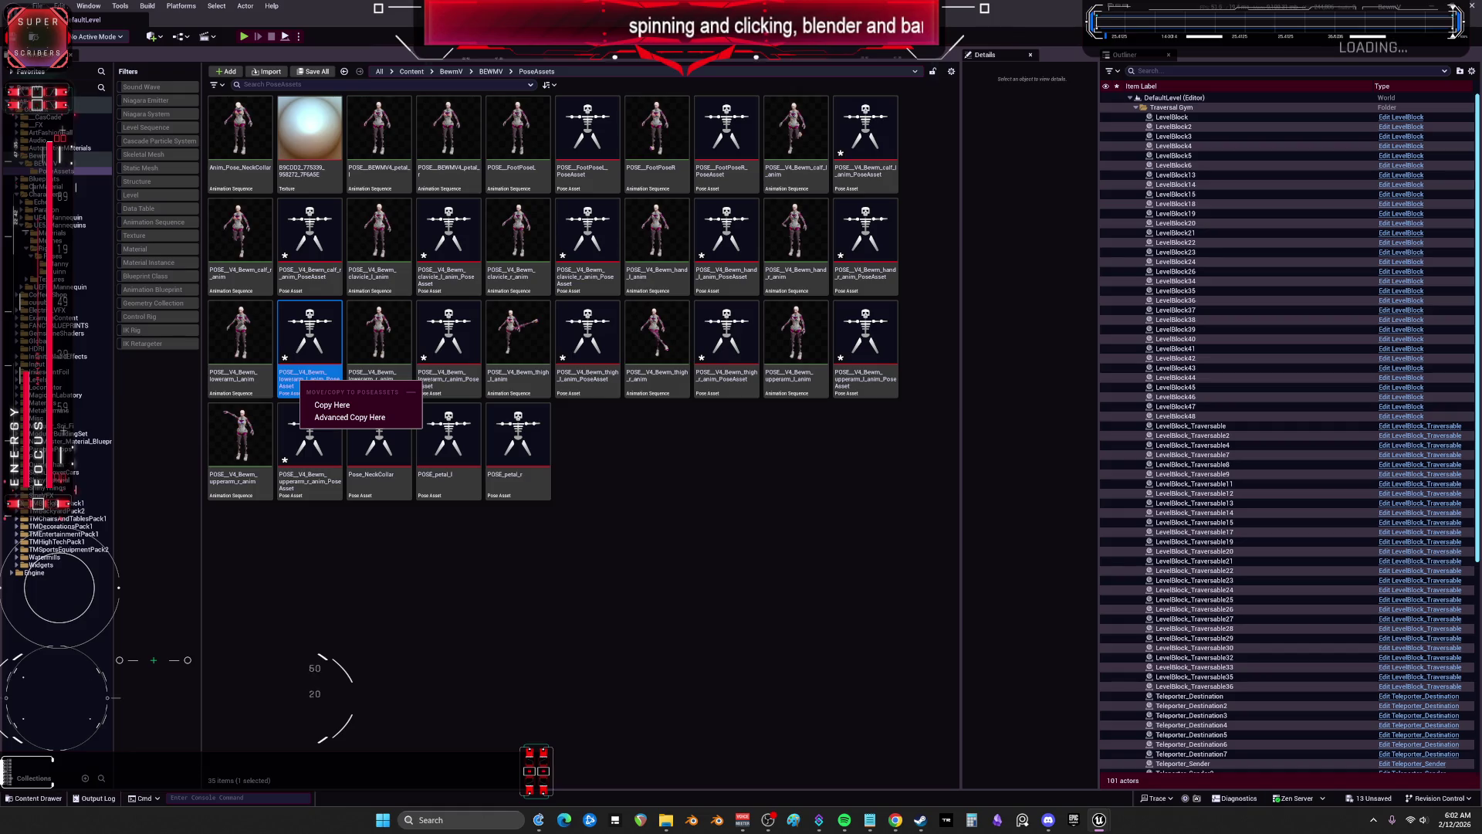
key("Escape")
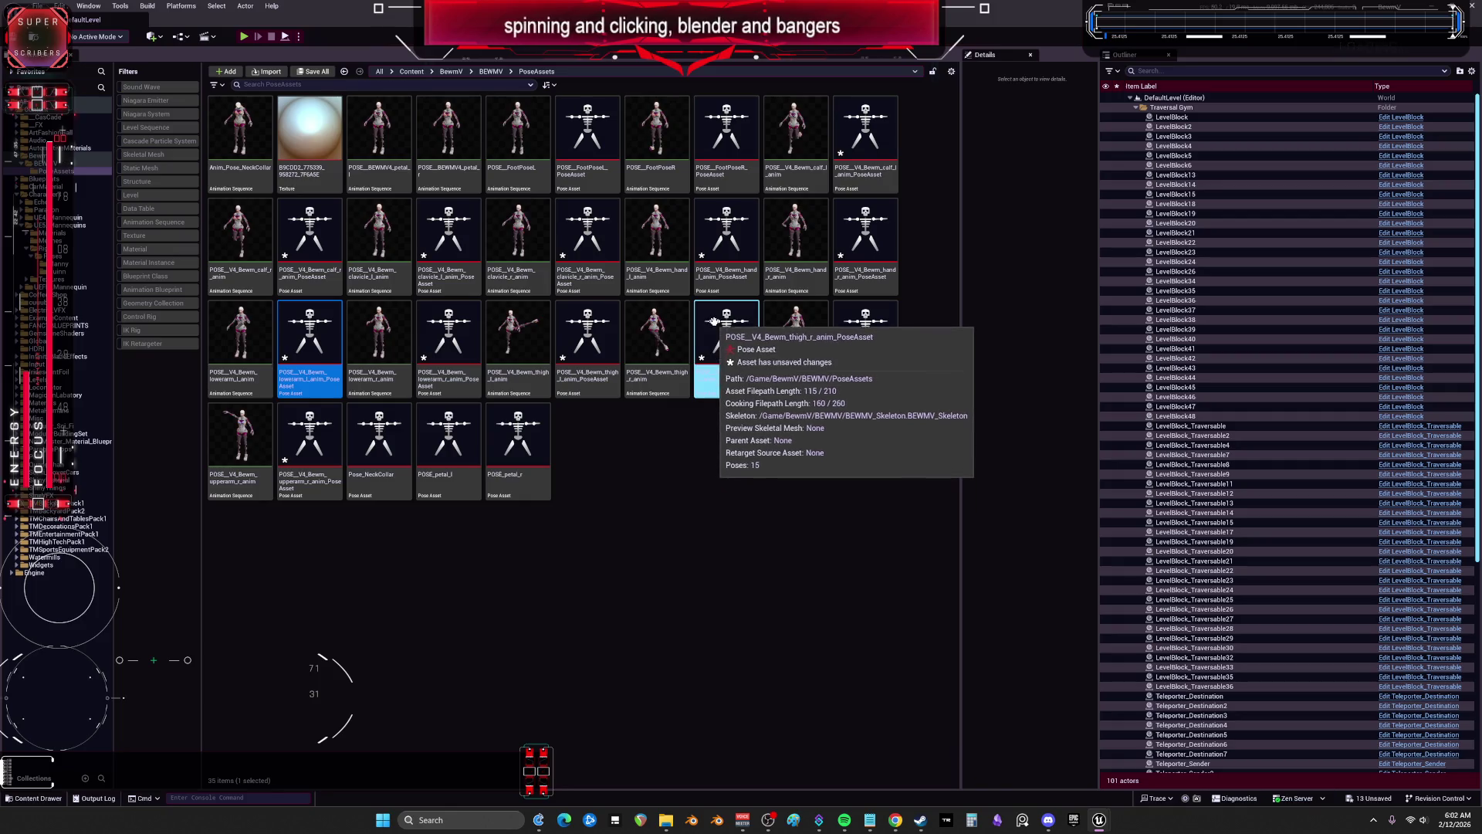
left_click(737, 240)
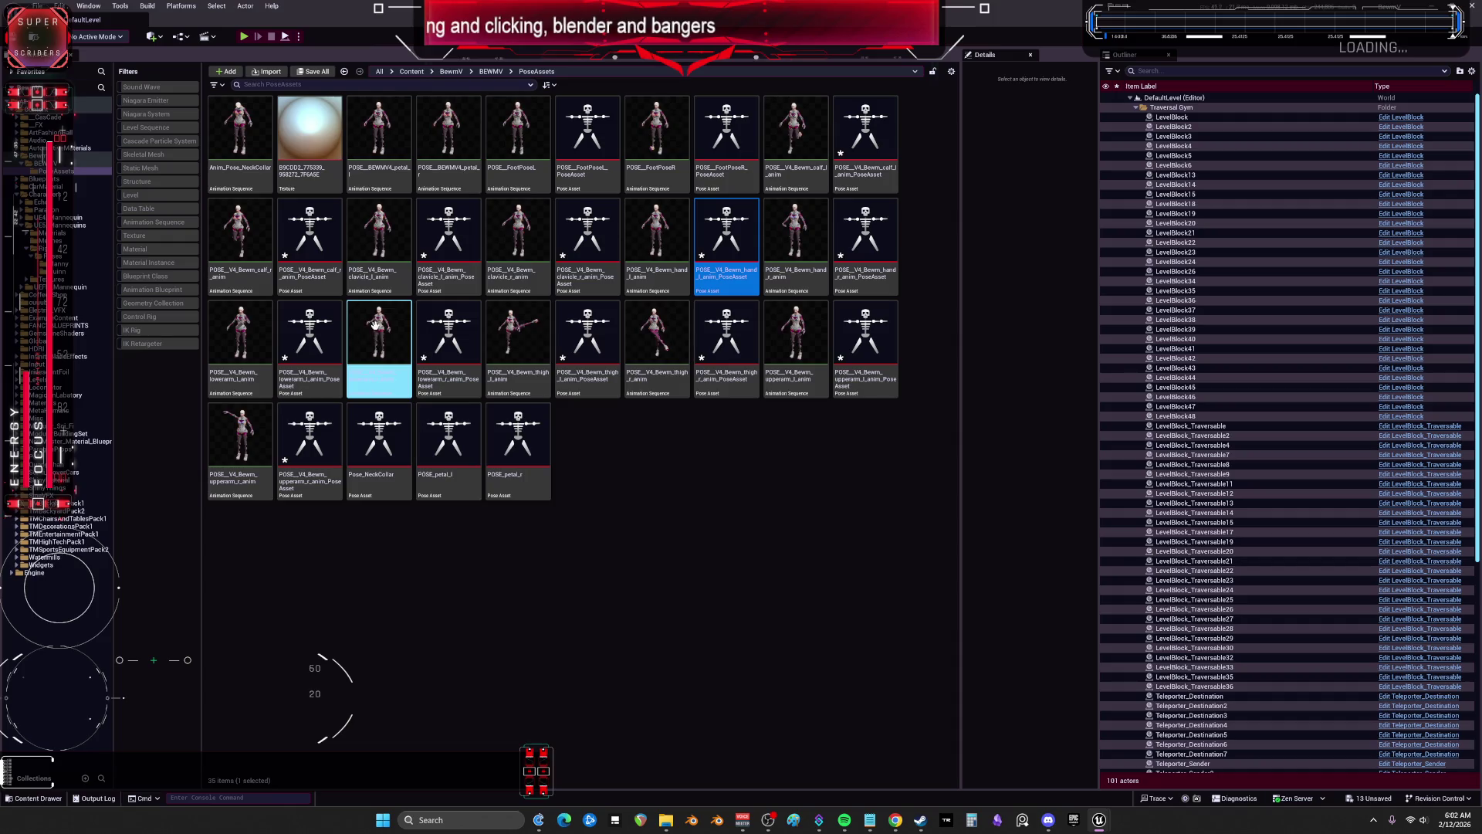
left_click(586, 243)
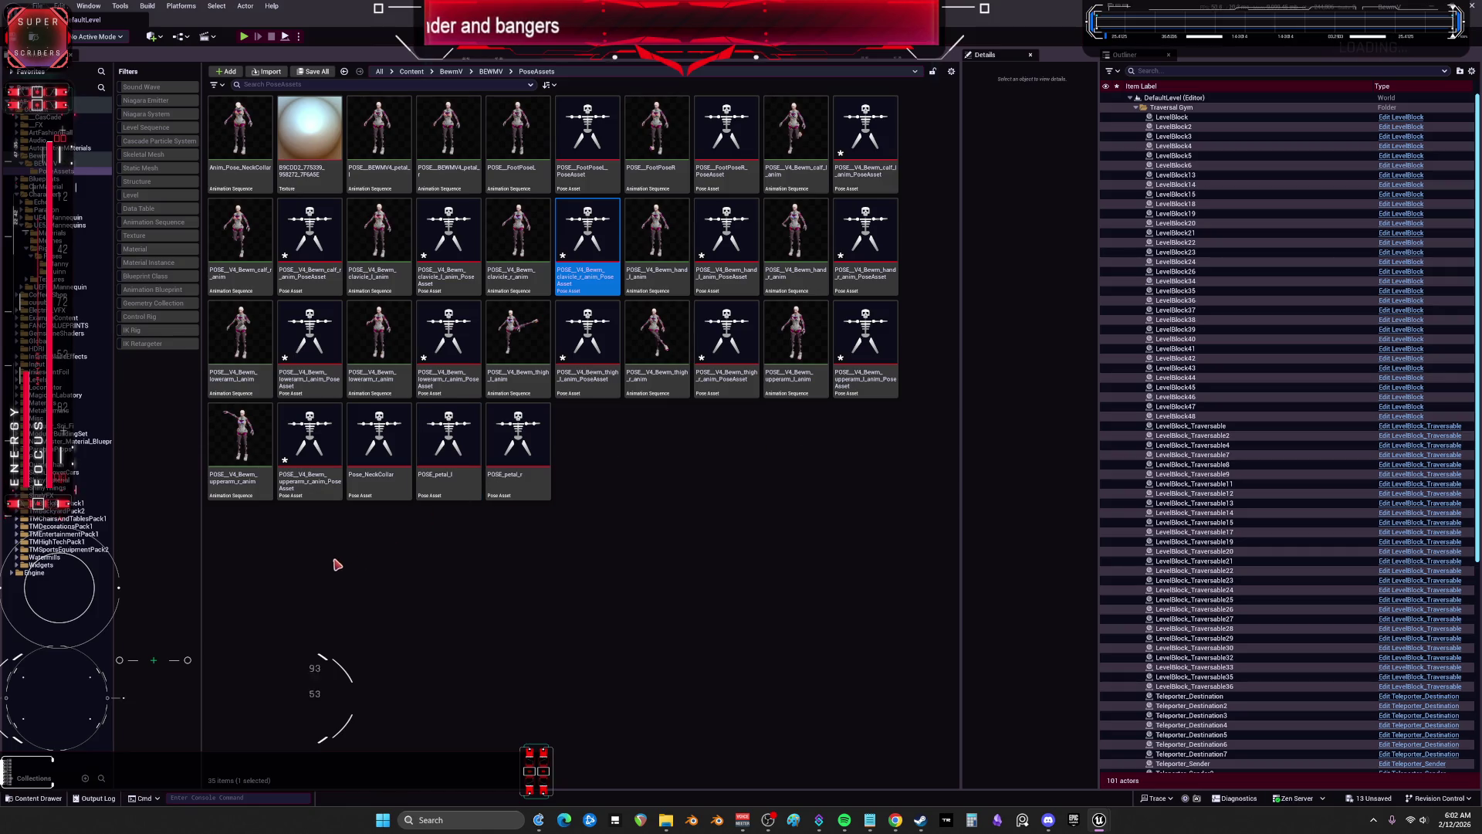
Step: Review the upperarm_r, lowerarm_r, hand_r, thigh, calf and FootPoseL/R pose assets
left_click(314, 496)
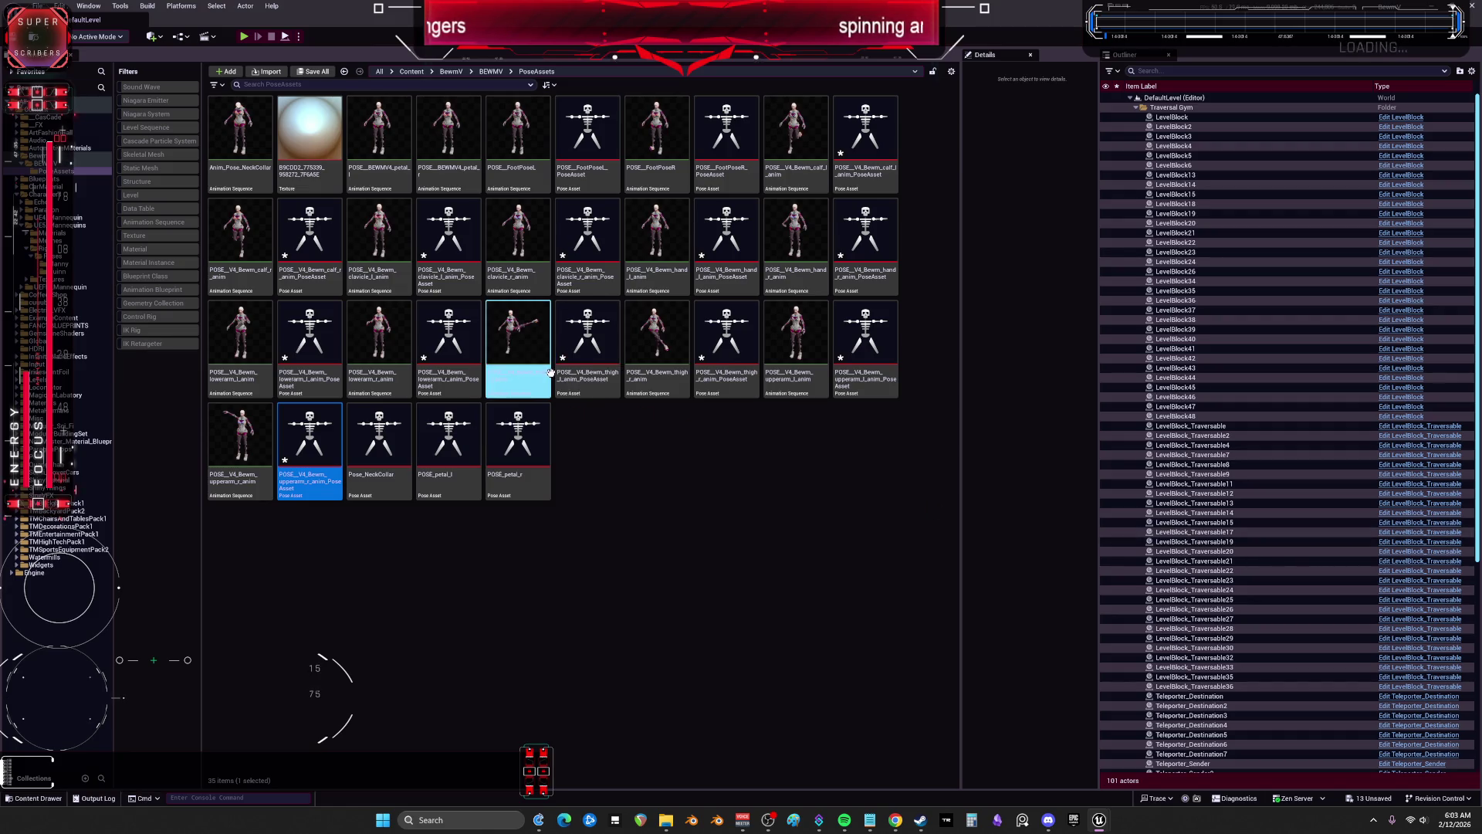
mouse_move(550, 373)
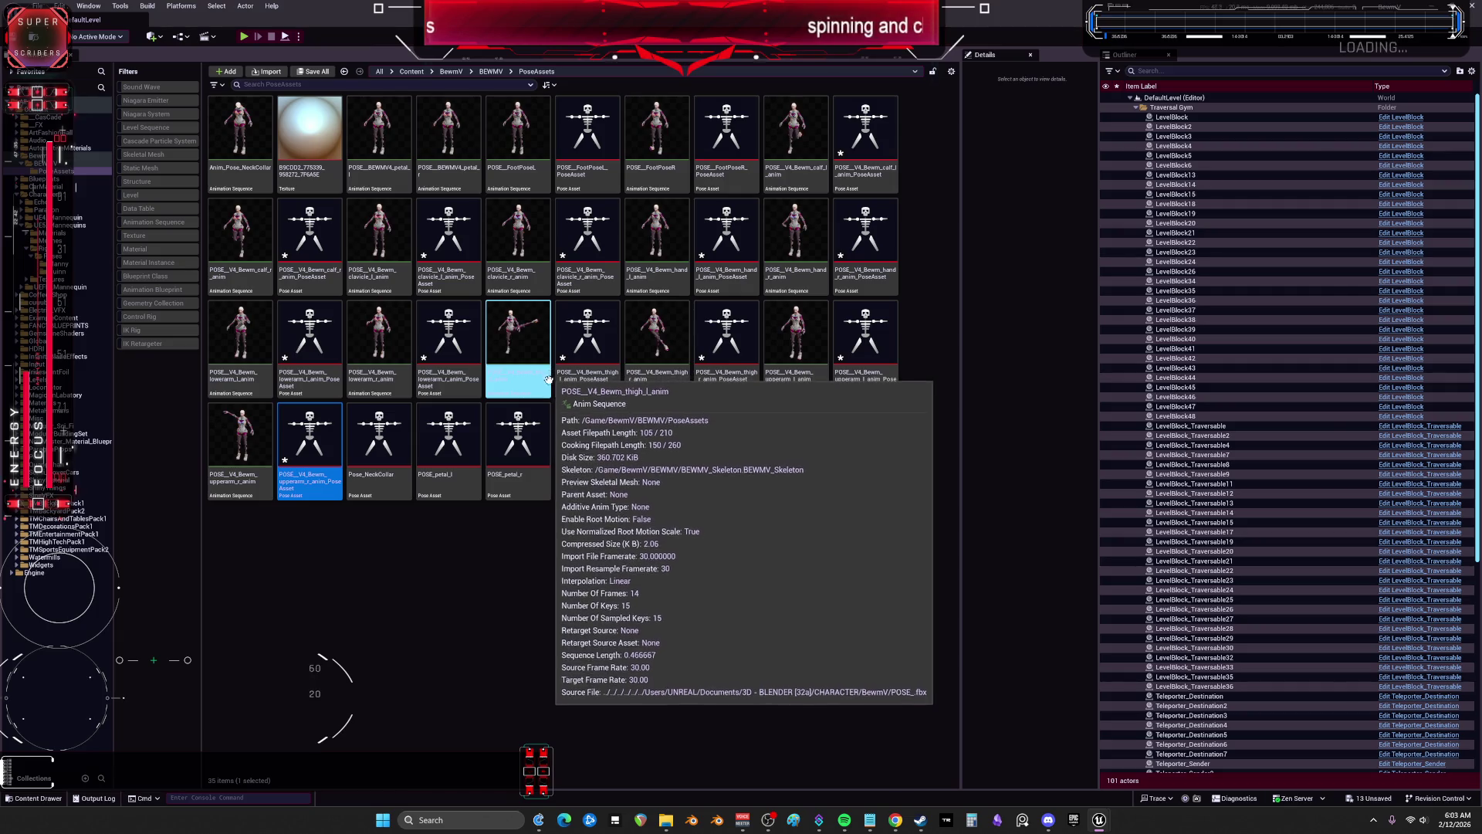
left_click(448, 347)
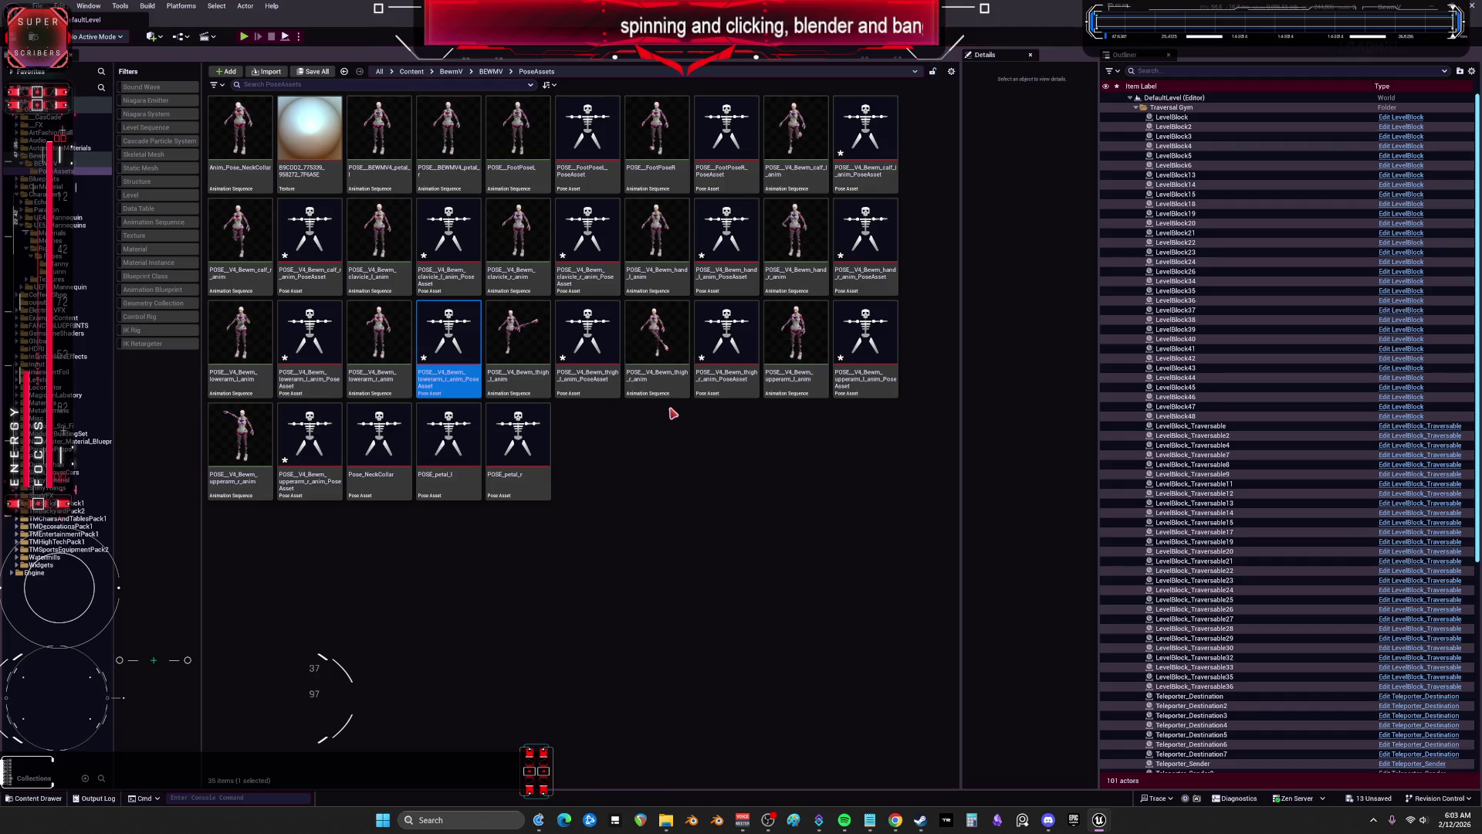
left_click(865, 239)
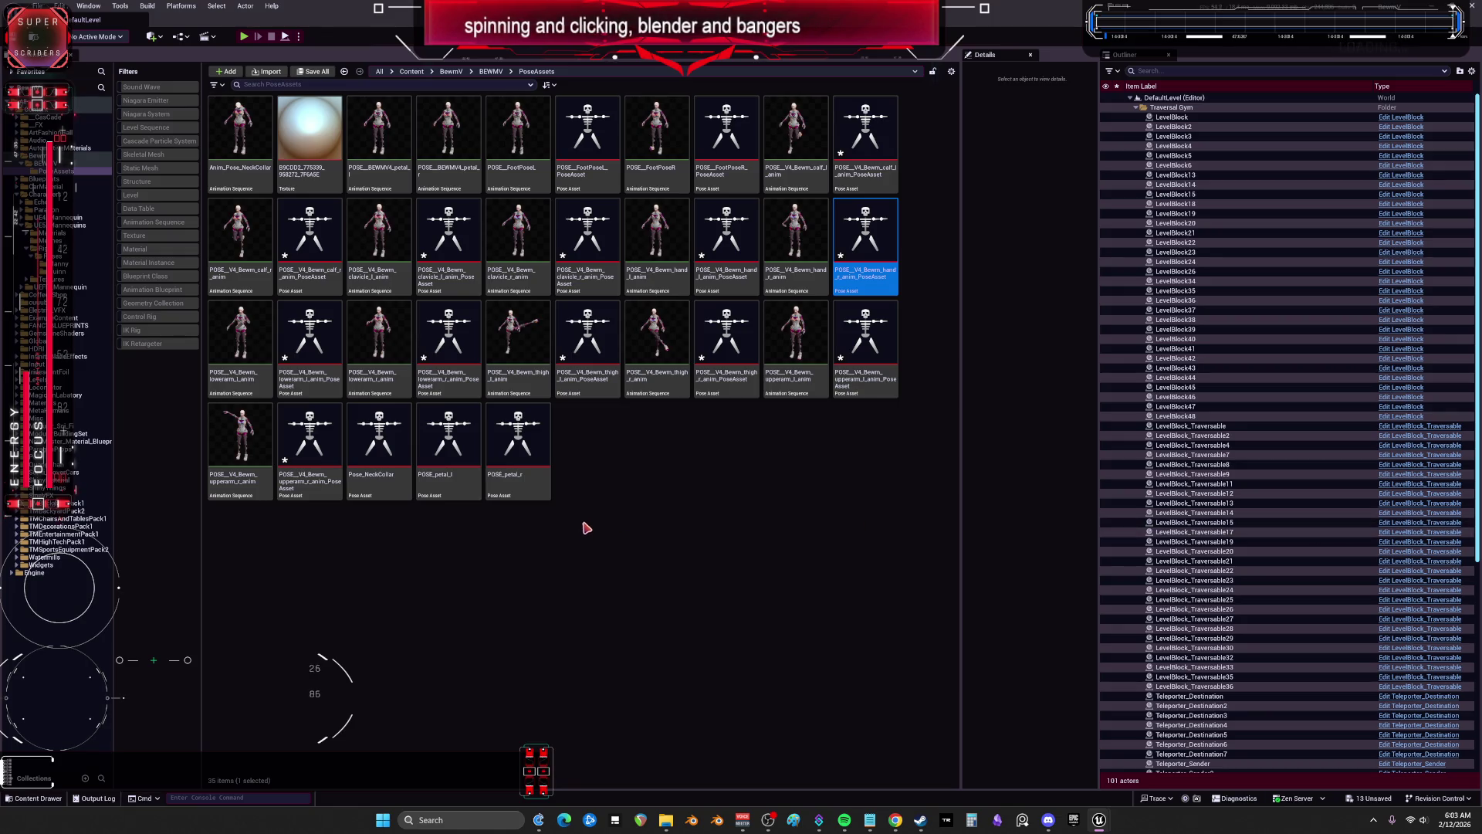
left_click(592, 347)
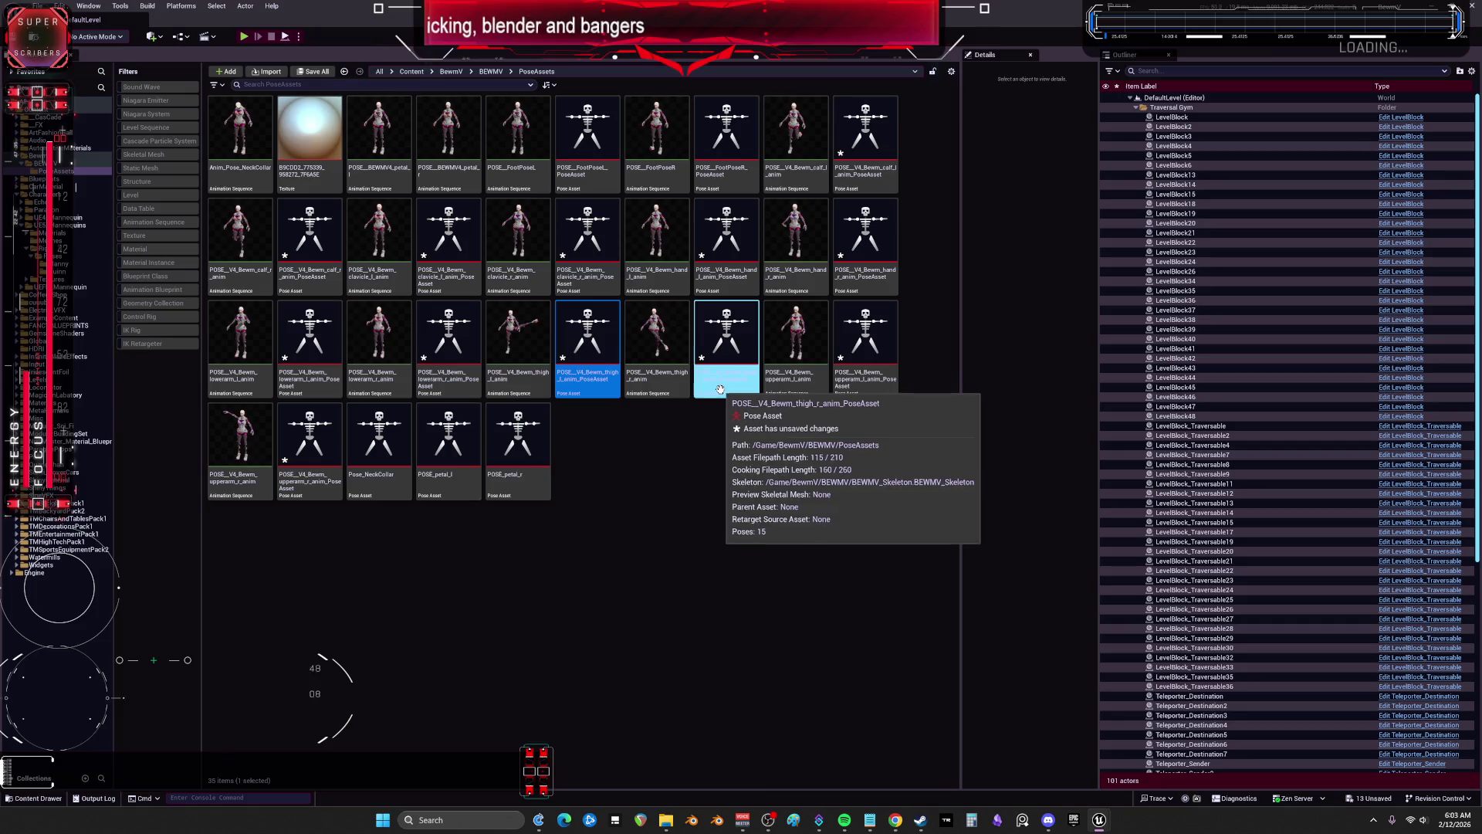
left_click(865, 147)
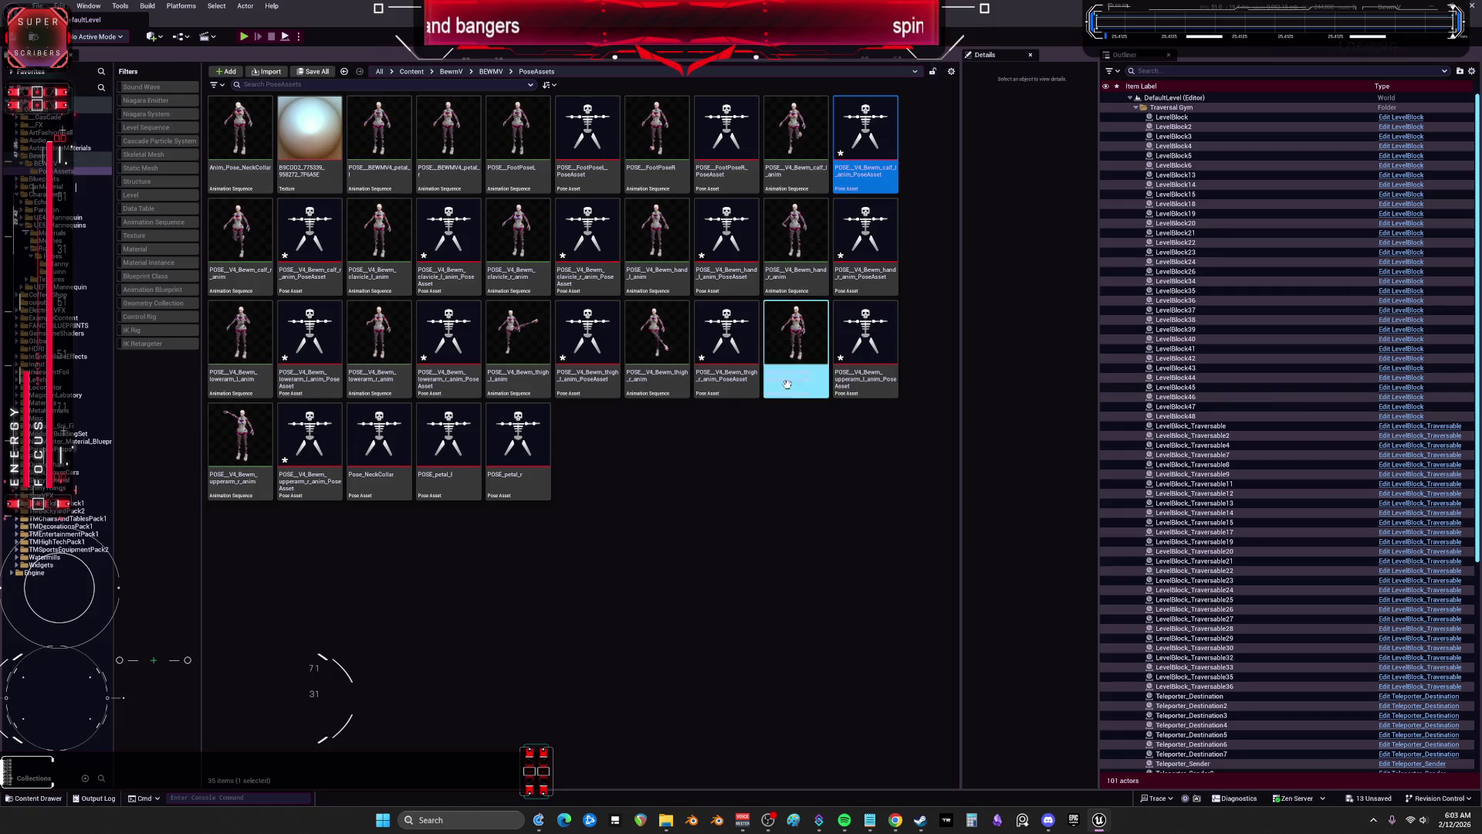
left_click(596, 151)
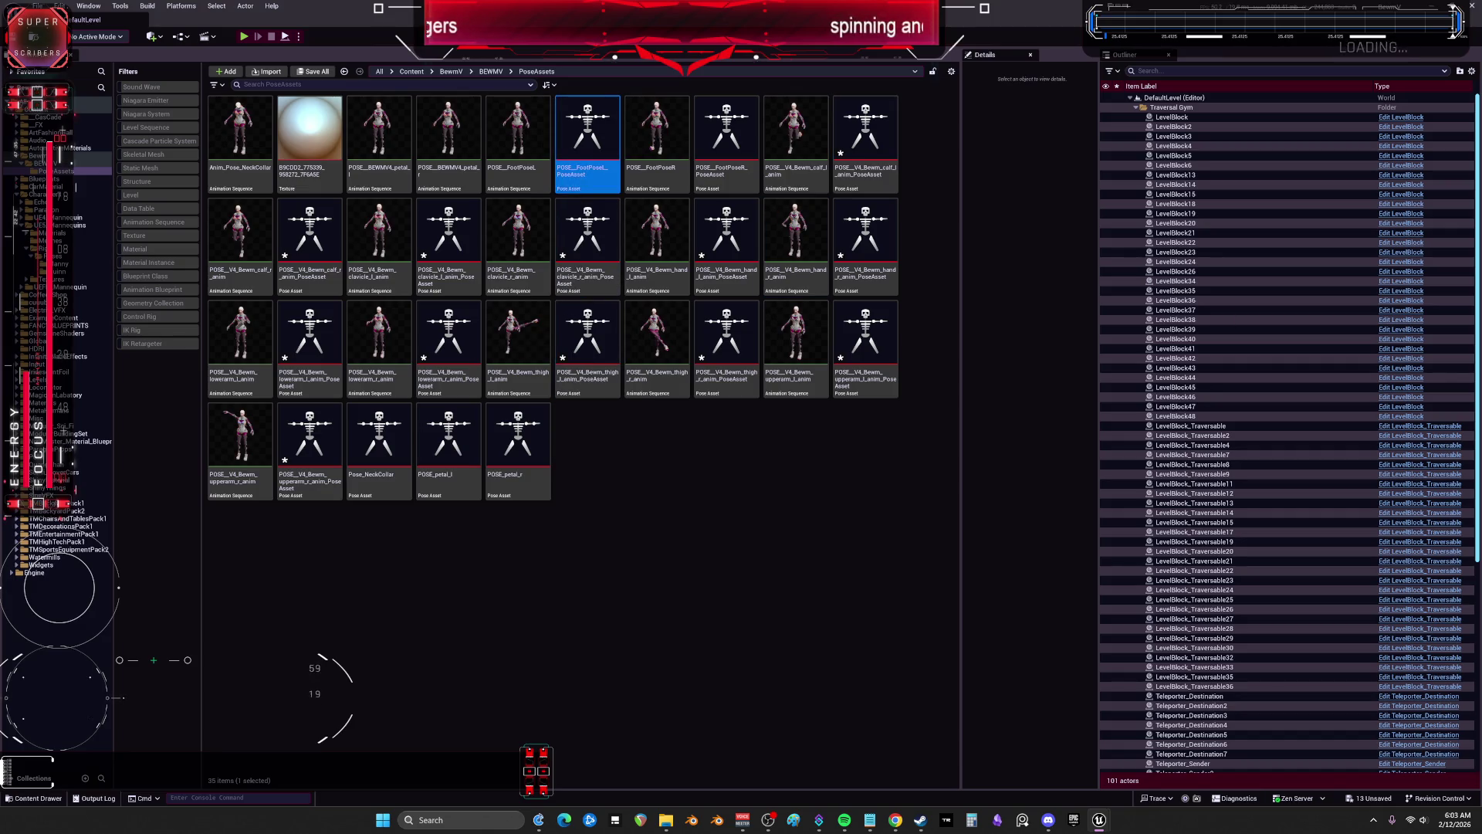
left_click(720, 343)
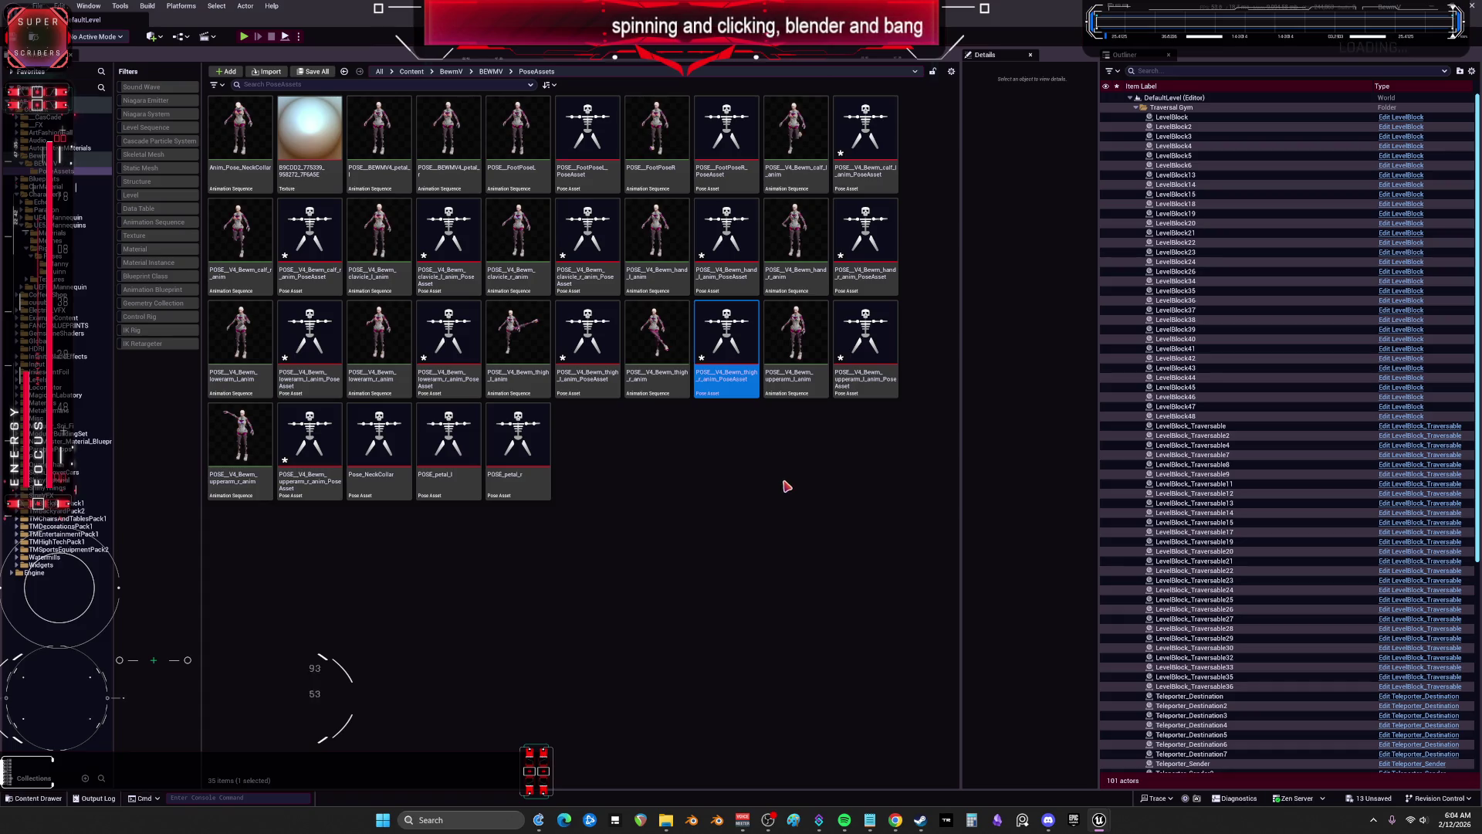
left_click(324, 254)
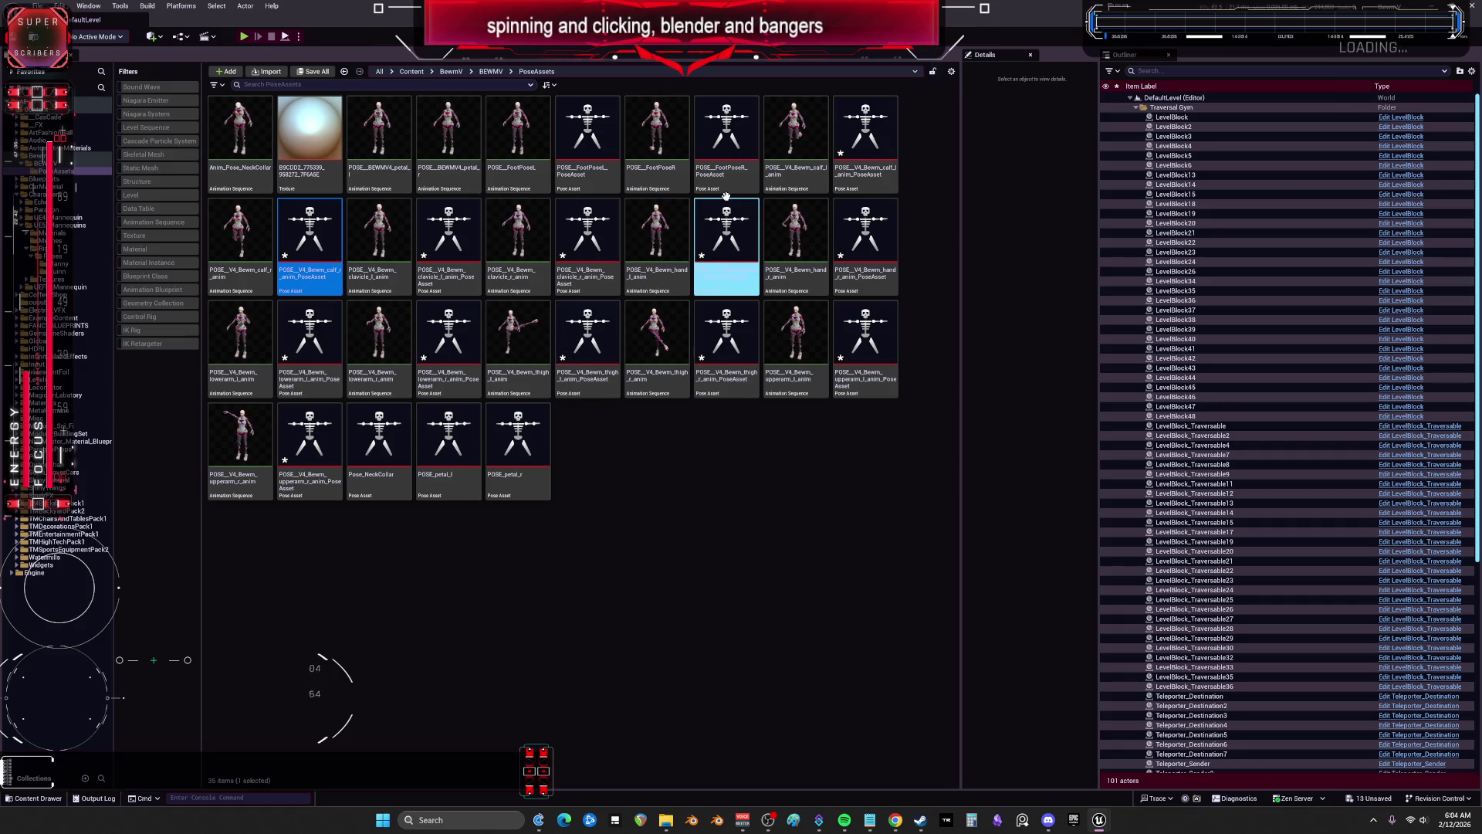
left_click(726, 142)
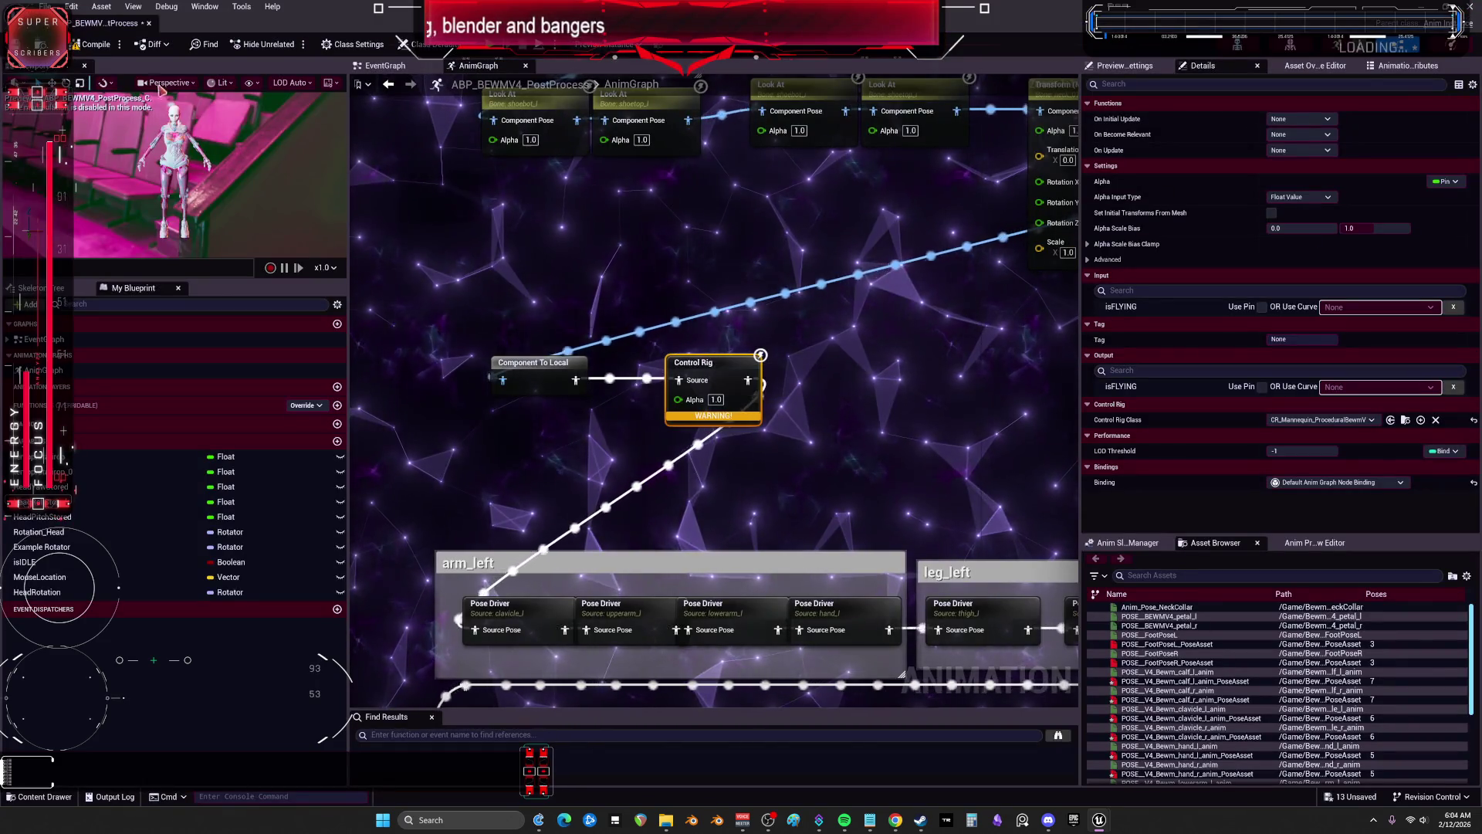
Step: Bring the post-process AnimBP back, then open CR_Mannequin_ProceduralBewmV from the Content Browser
left_click(100, 65)
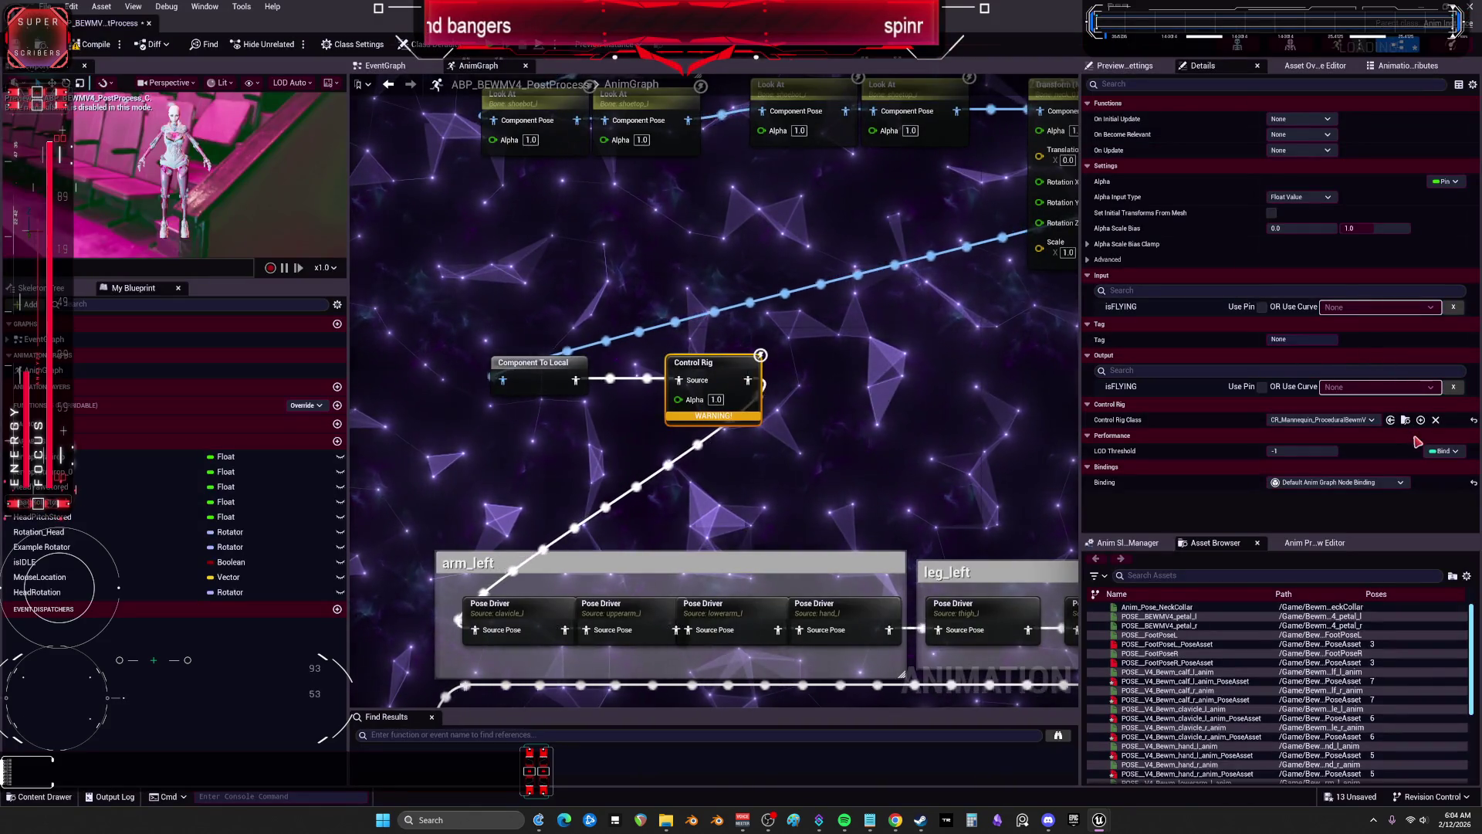
key("super+Down")
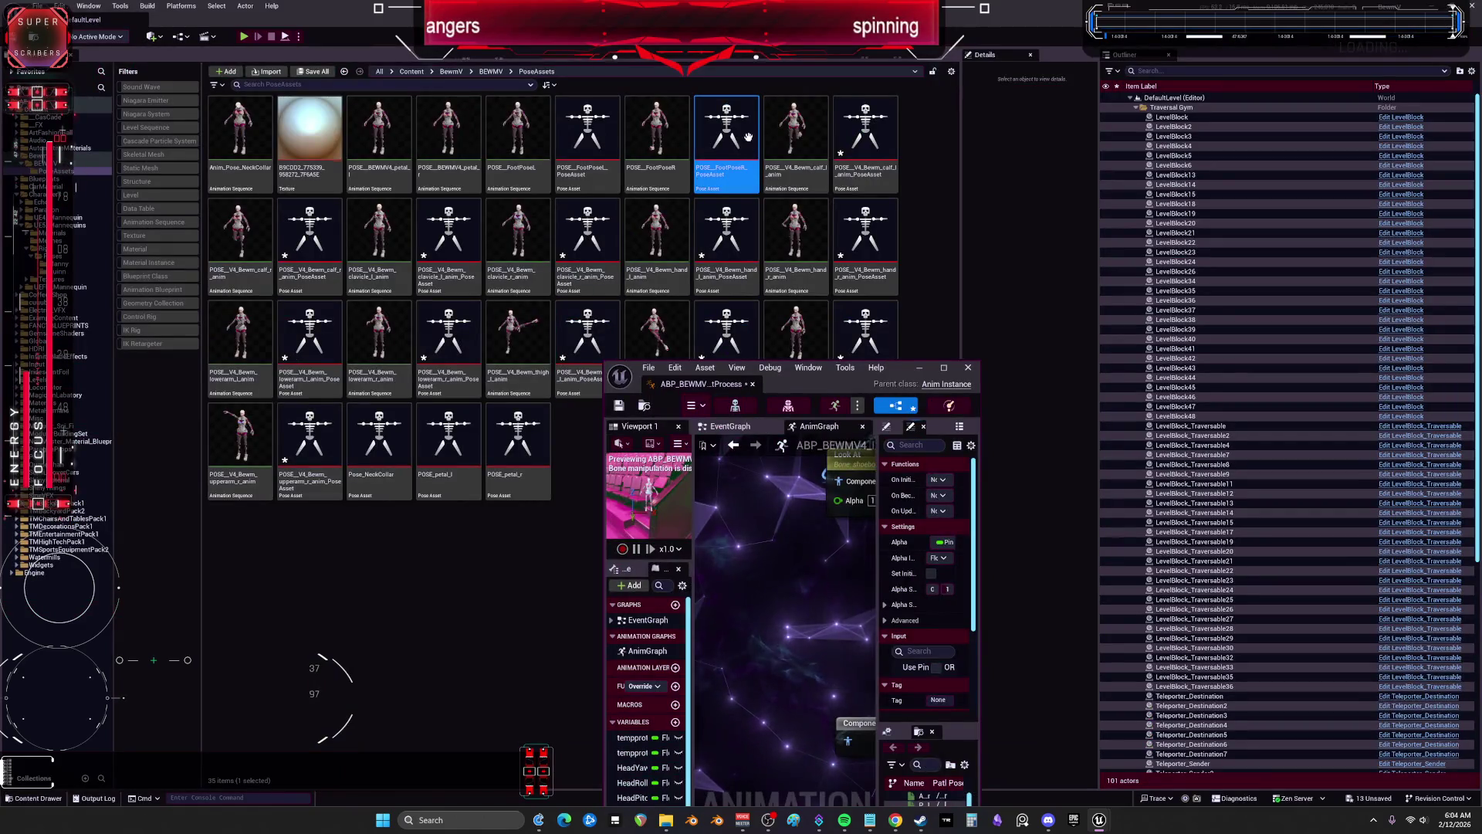
double_click(850, 384)
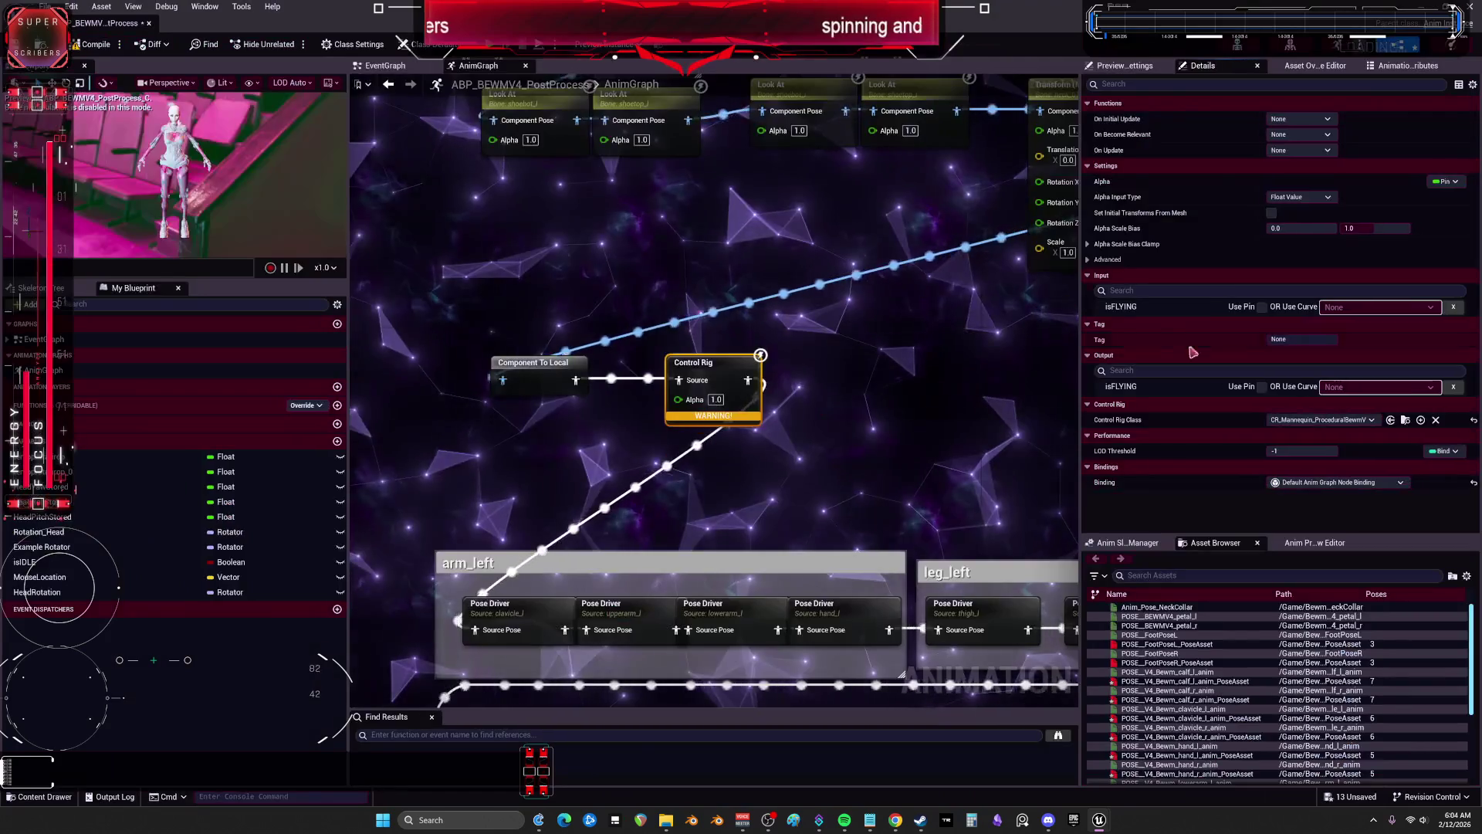
key("super+Down")
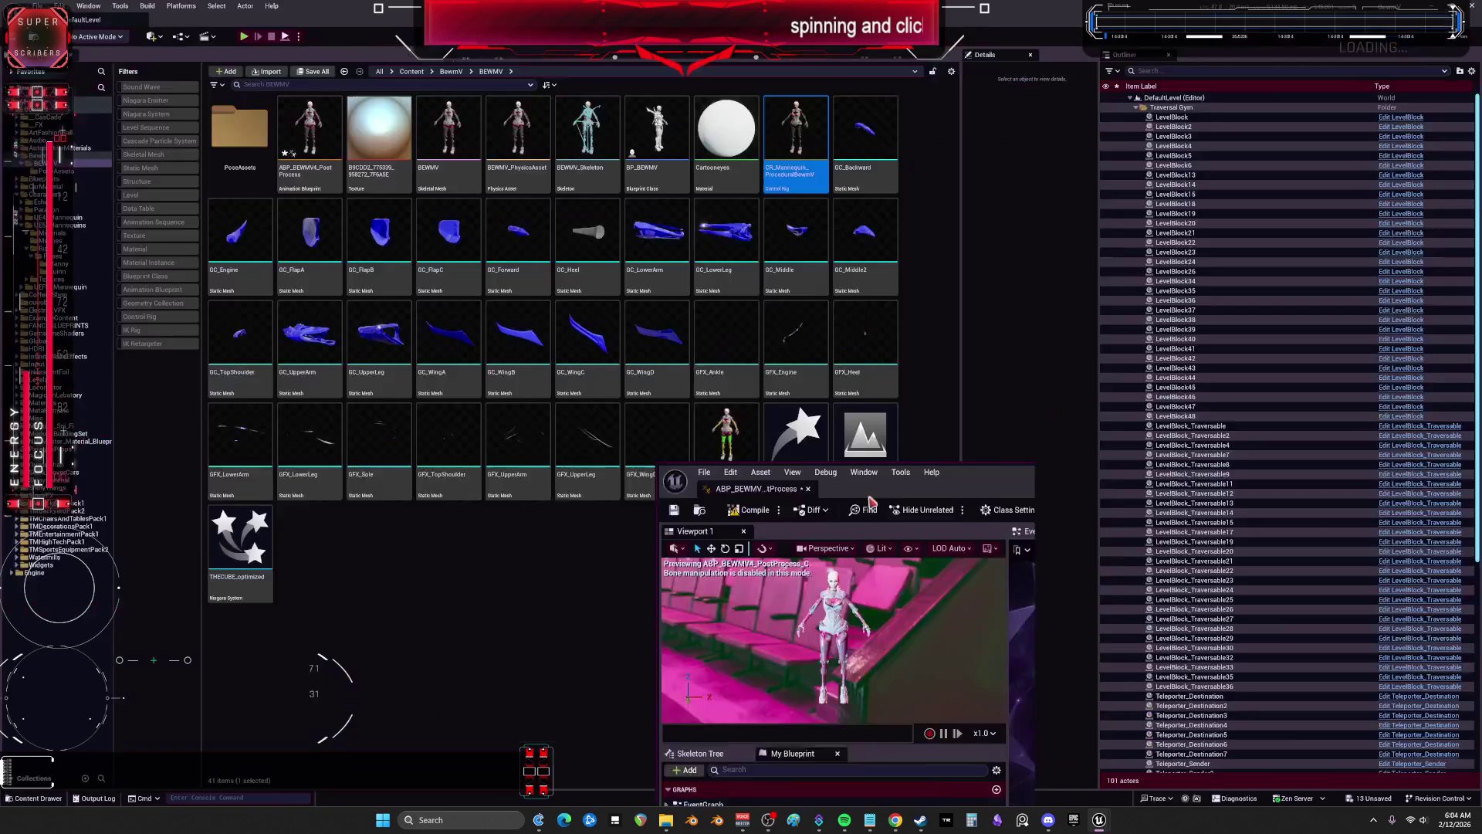
double_click(814, 135)
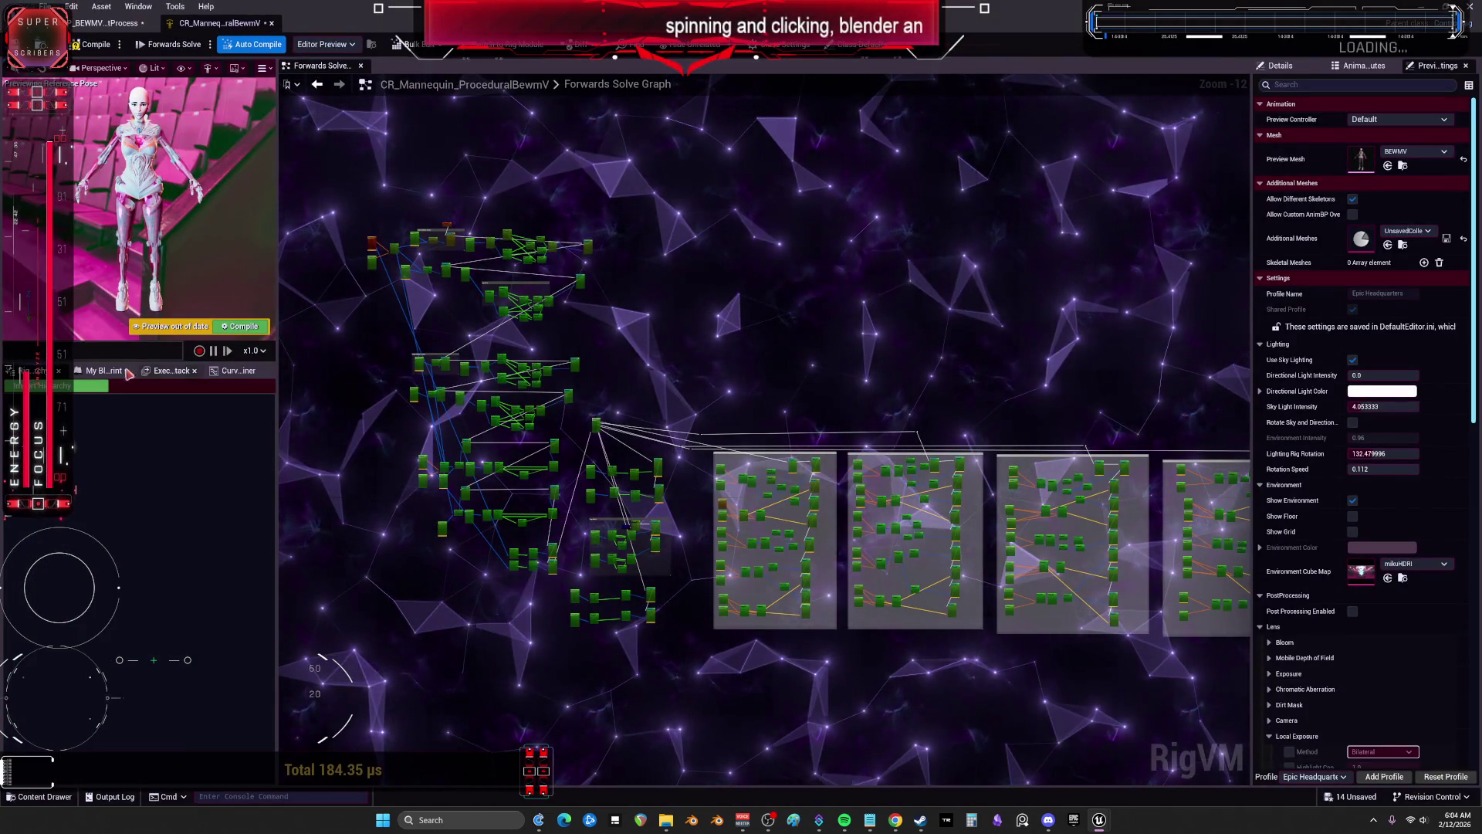
Step: Import the BEWMV mesh's bone hierarchy into the rig, compile it, and return to the AnimGraph
left_click(58, 385)
left_click(832, 421)
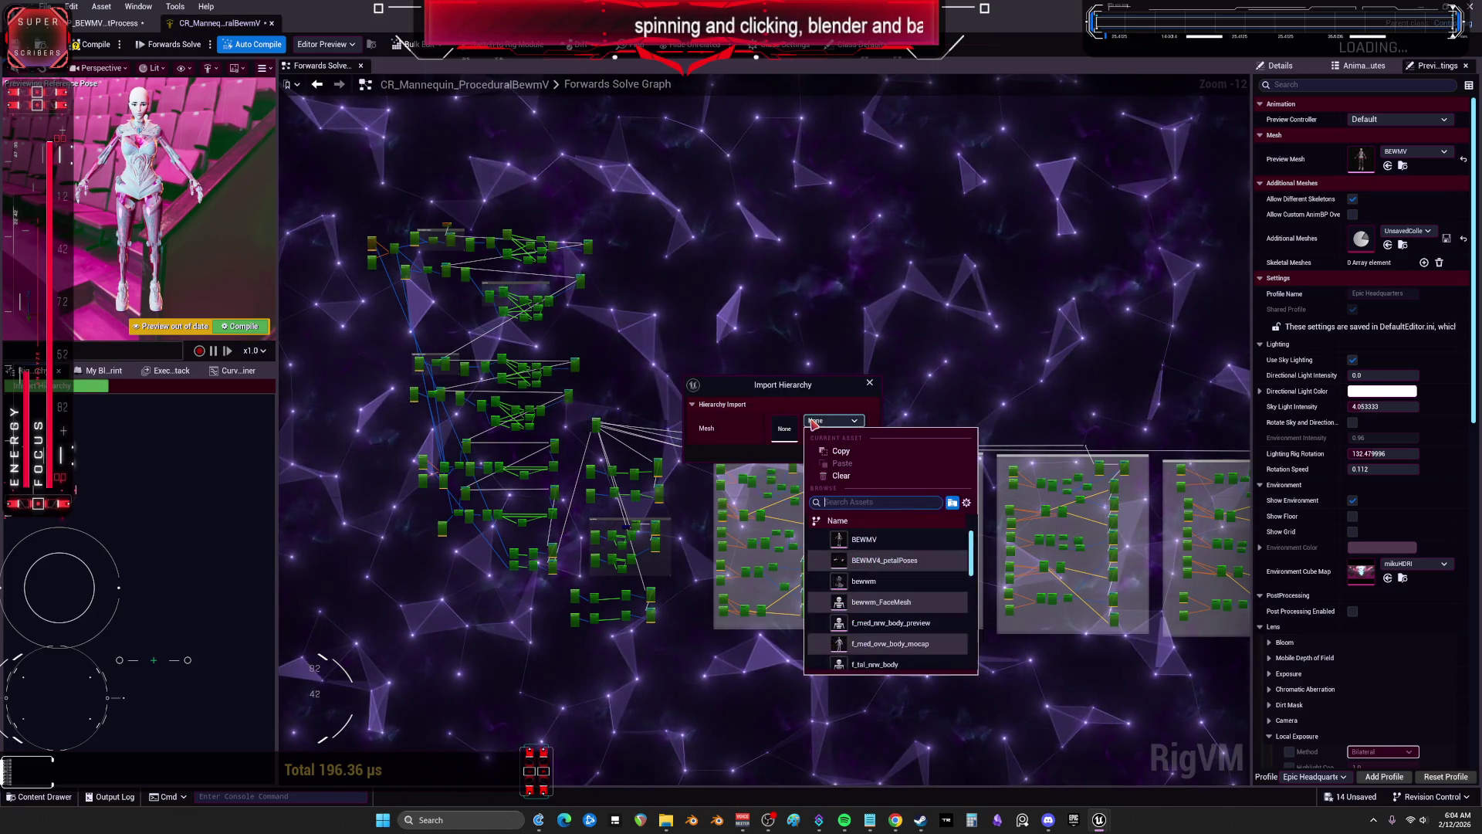
right_click(817, 428)
key("Escape")
left_click(832, 421)
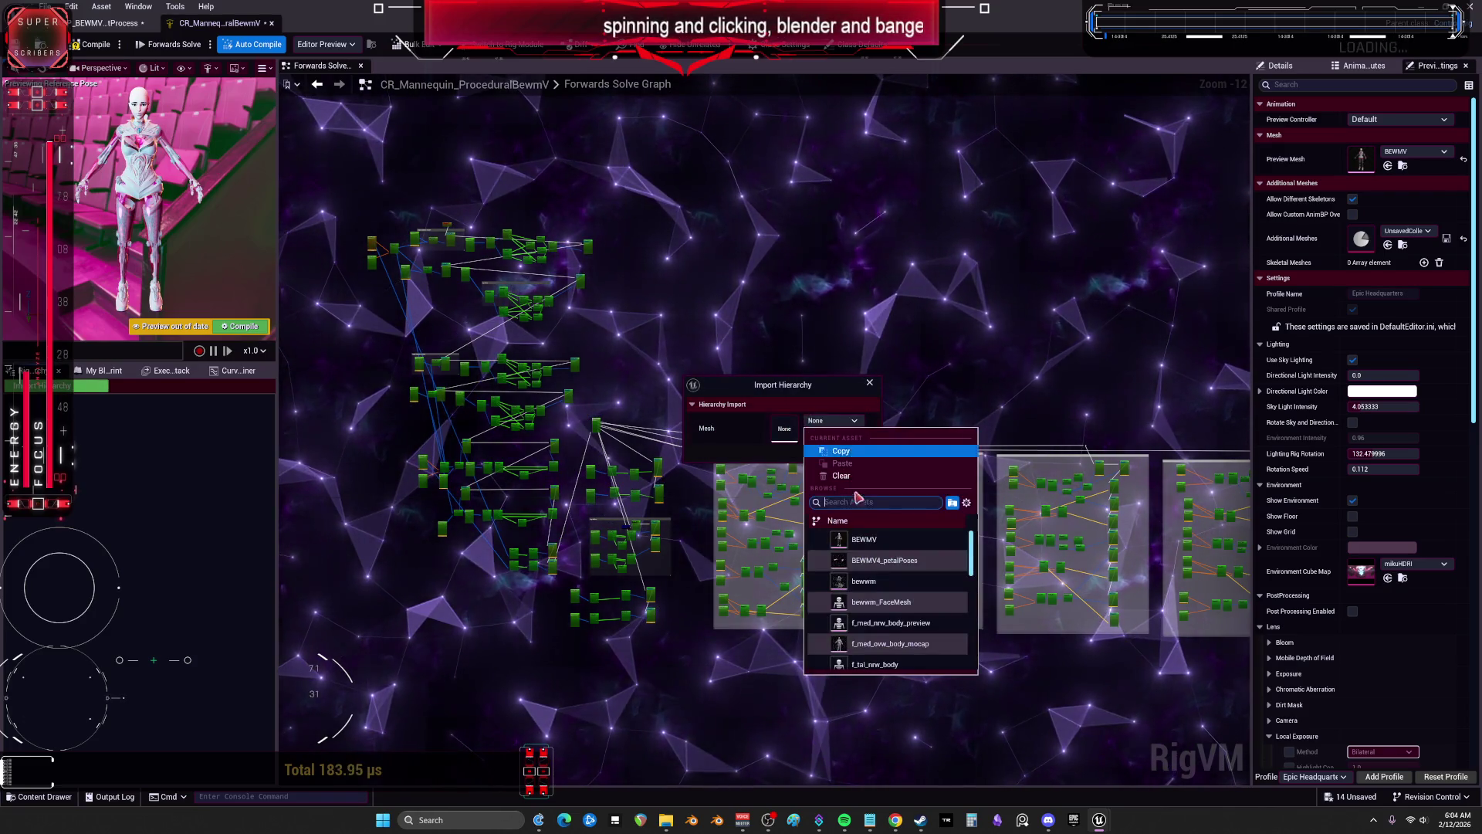
left_click(867, 461)
left_click(864, 453)
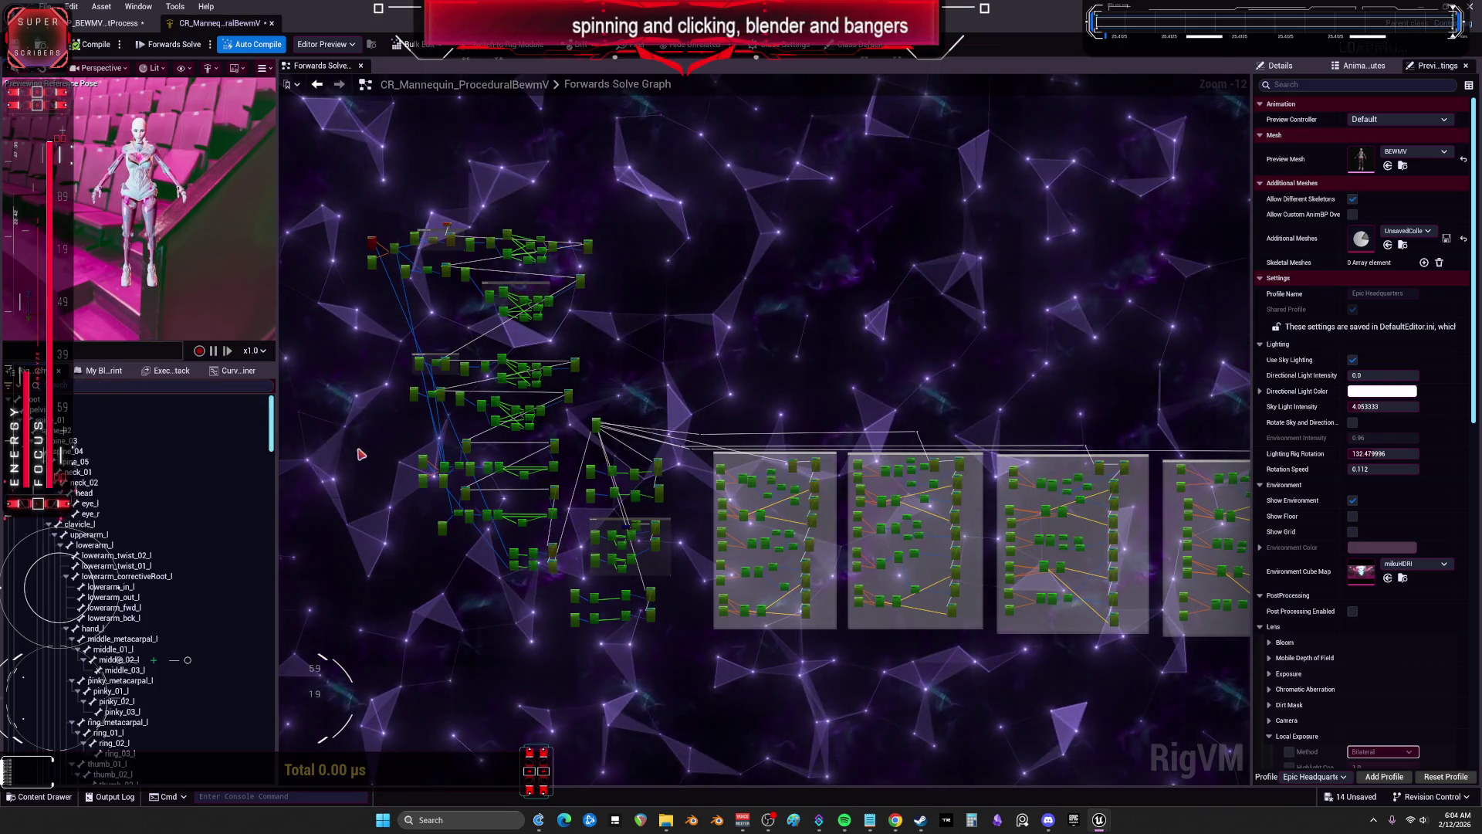
left_click(77, 46)
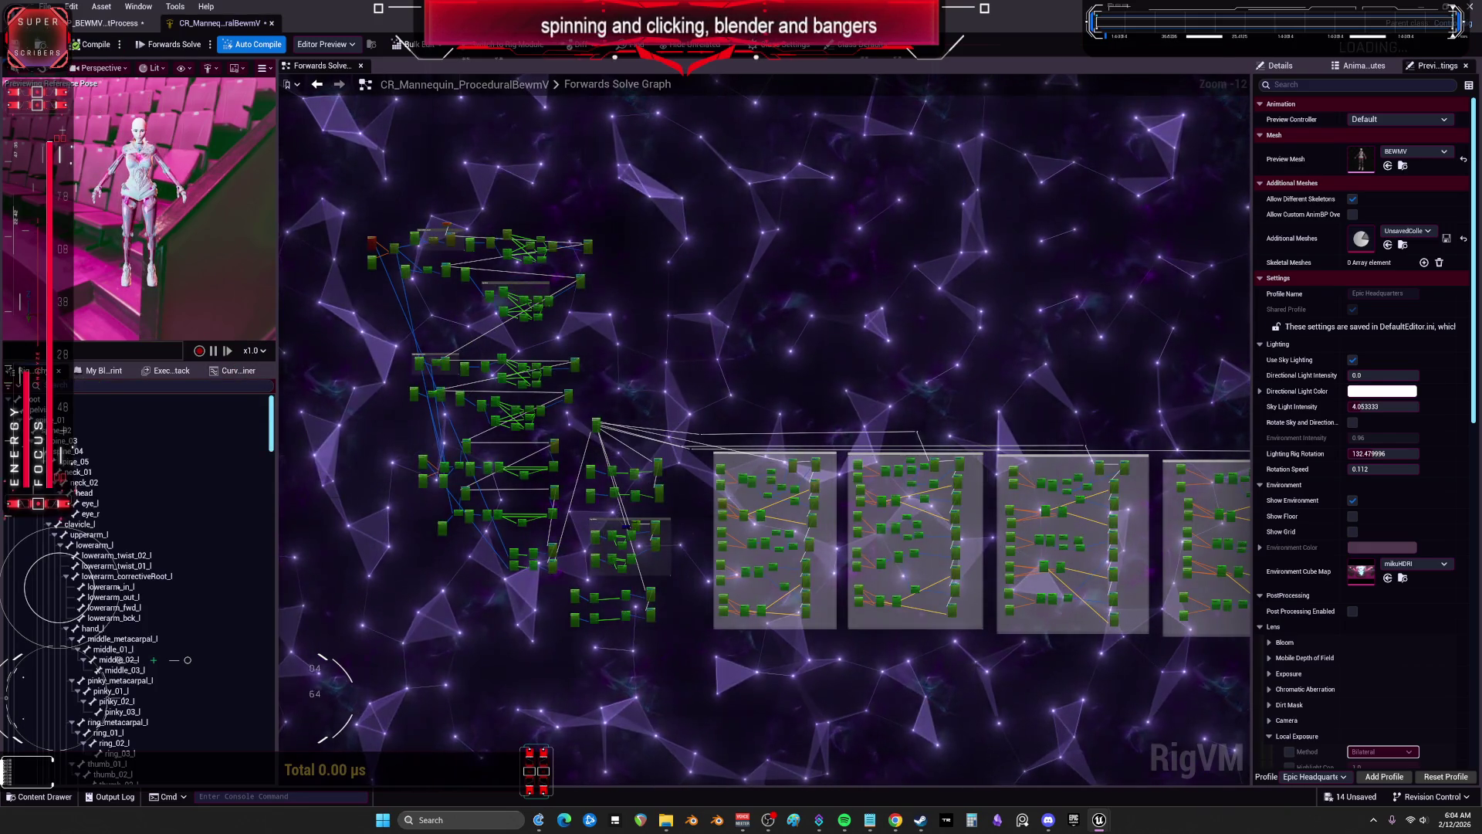
left_click(108, 23)
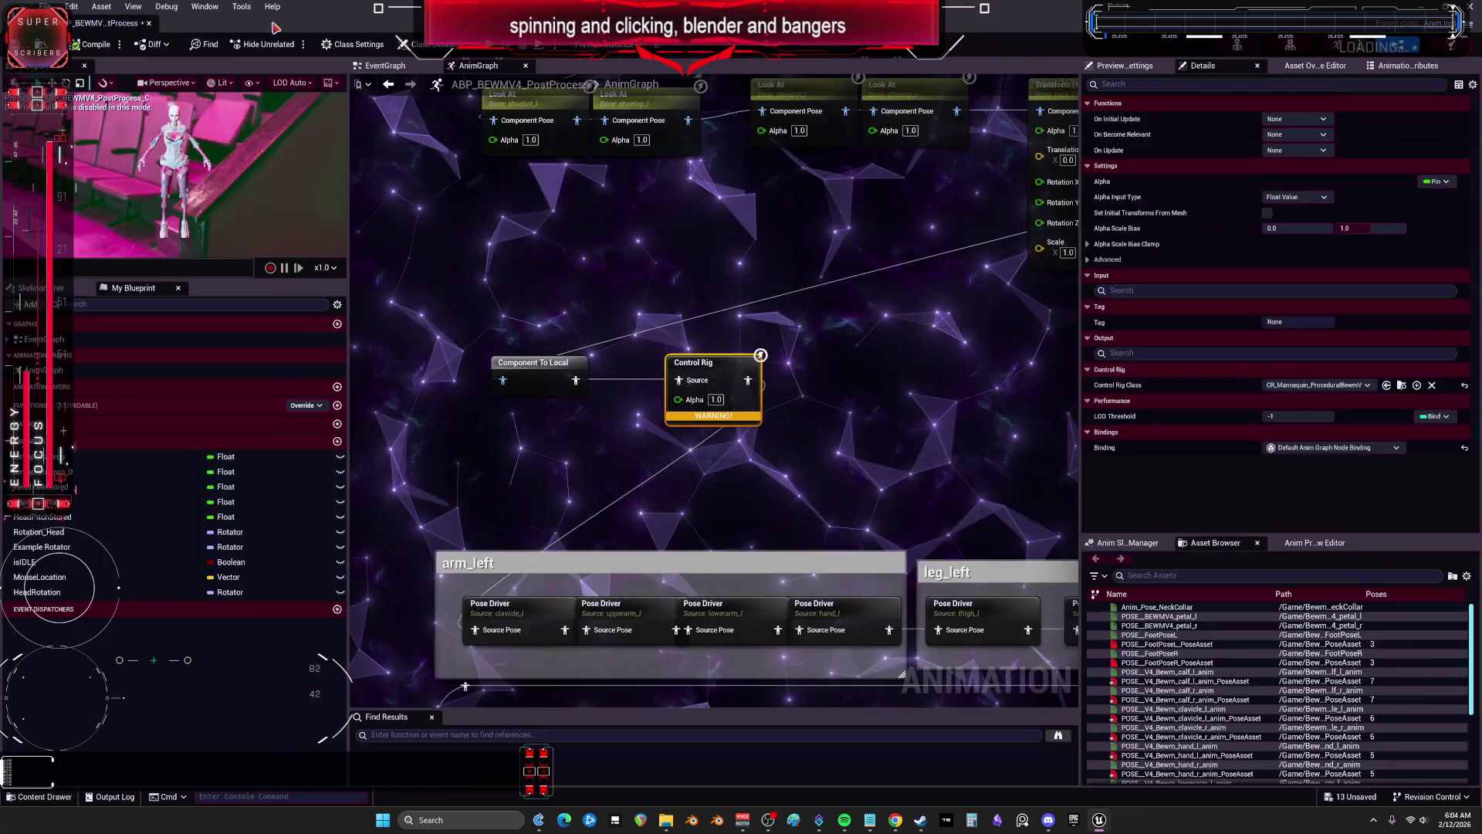
Step: Compile the AnimBP and reposition the Live Link Pose and Input Pose nodes
left_click(104, 45)
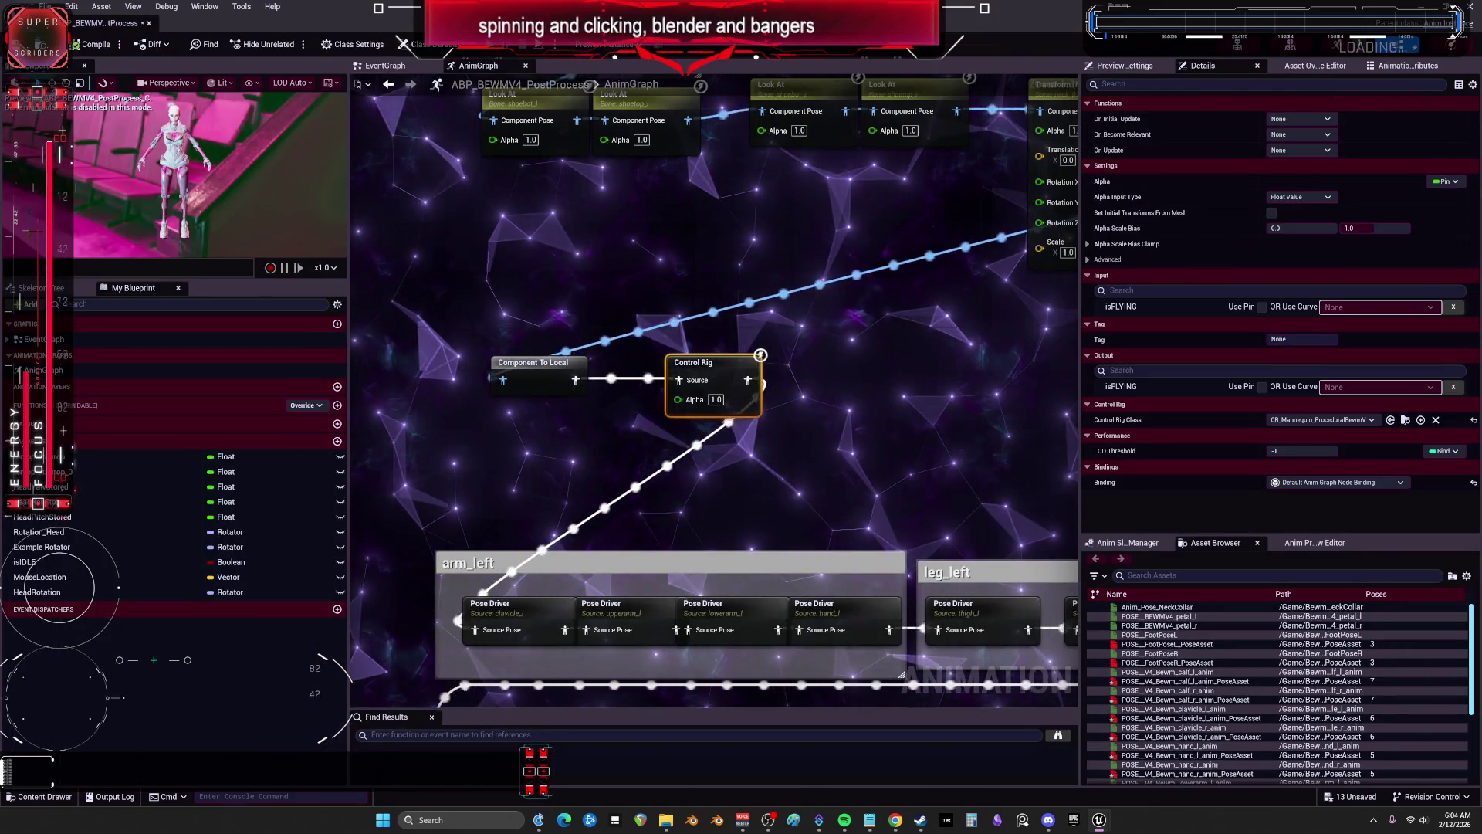
scroll(909, 348, "down", 4)
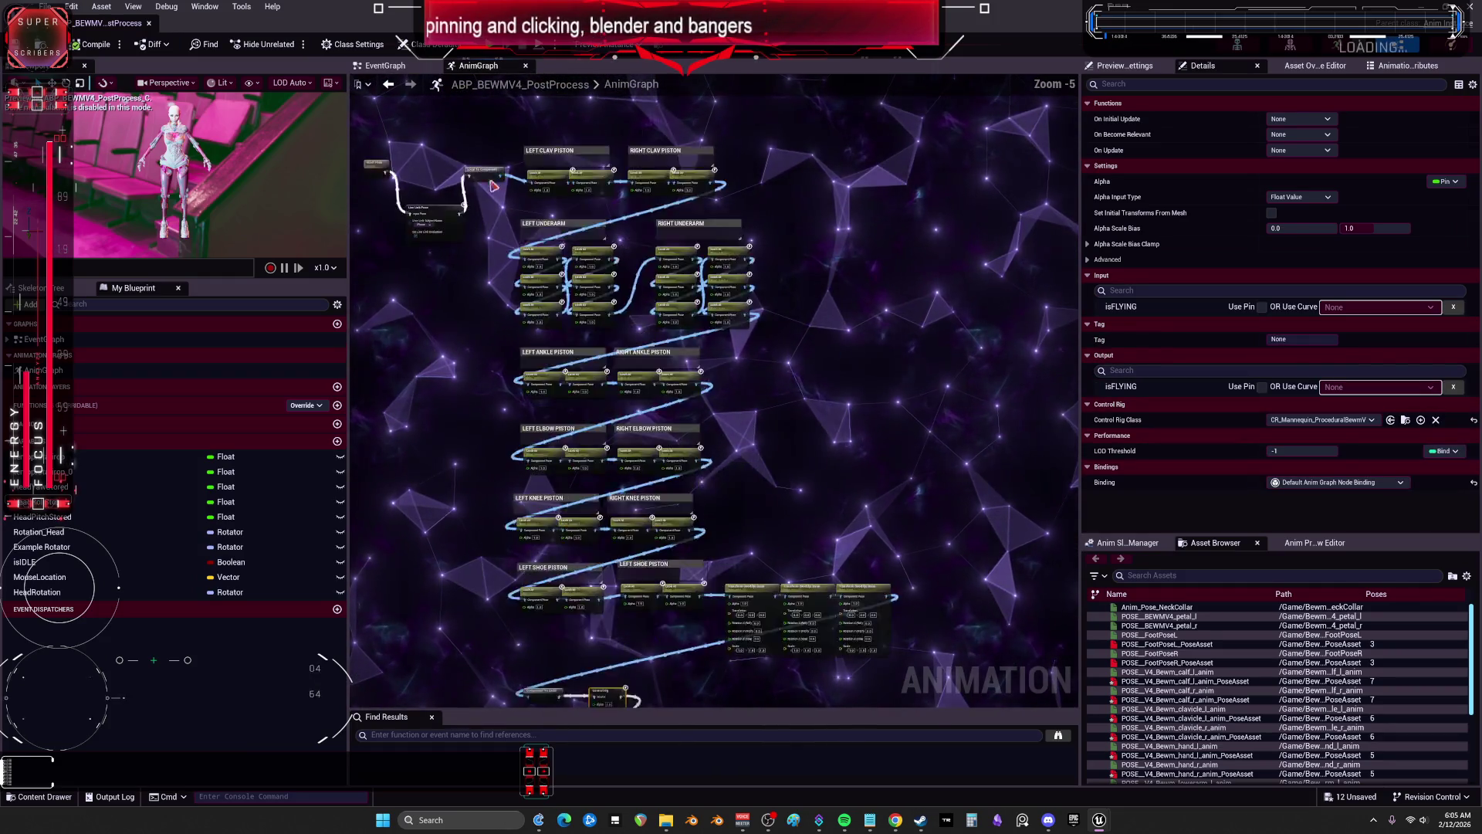
left_click_drag(487, 302, 493, 242)
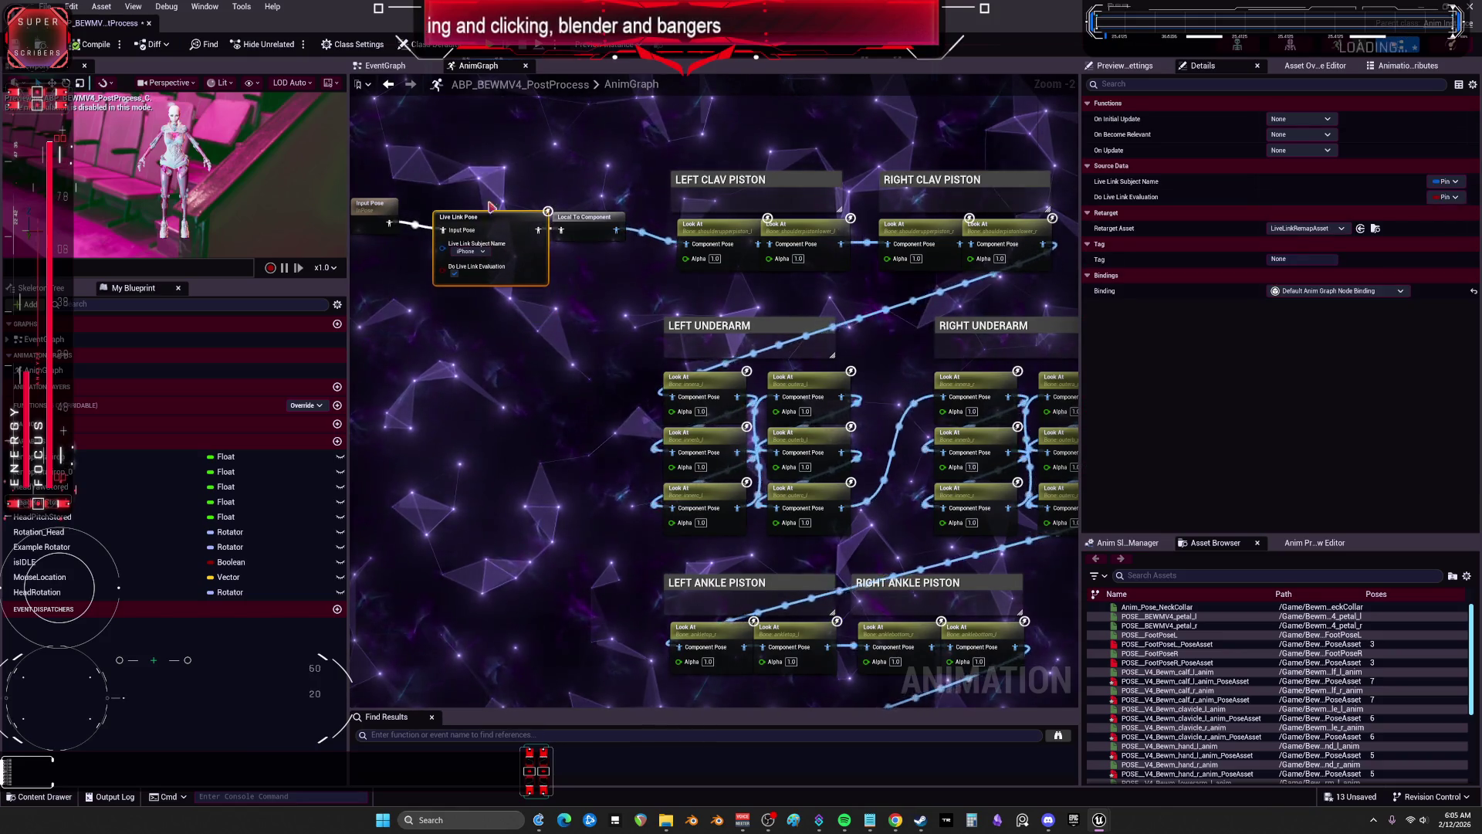
left_click(597, 230, "ctrl")
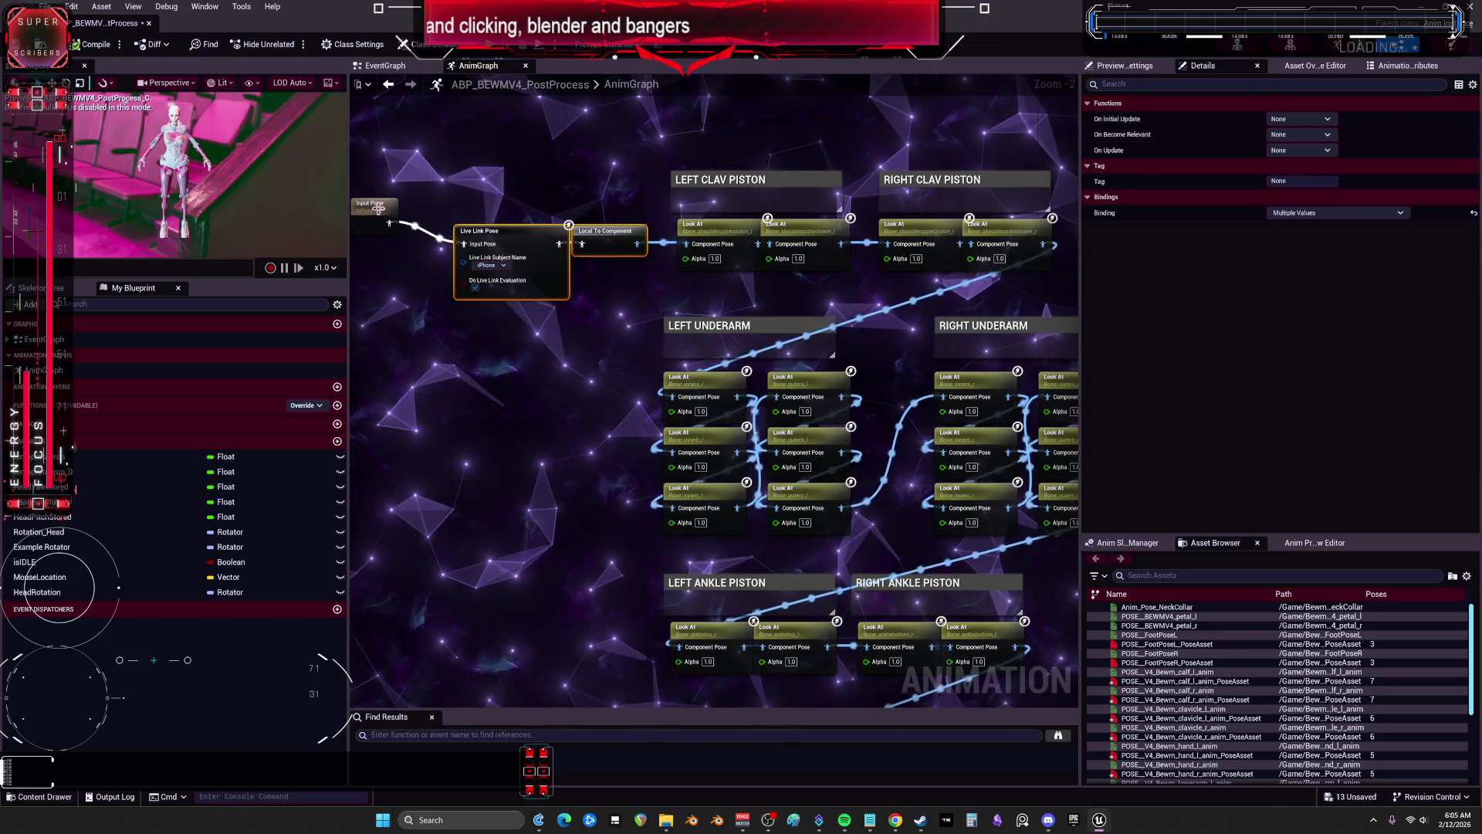
left_click_drag(378, 207, 411, 234)
scroll(451, 234, "up", 3)
mouse_move(464, 679)
left_mouse_down()
mouse_move(638, 440)
mouse_move(702, 301)
left_mouse_up()
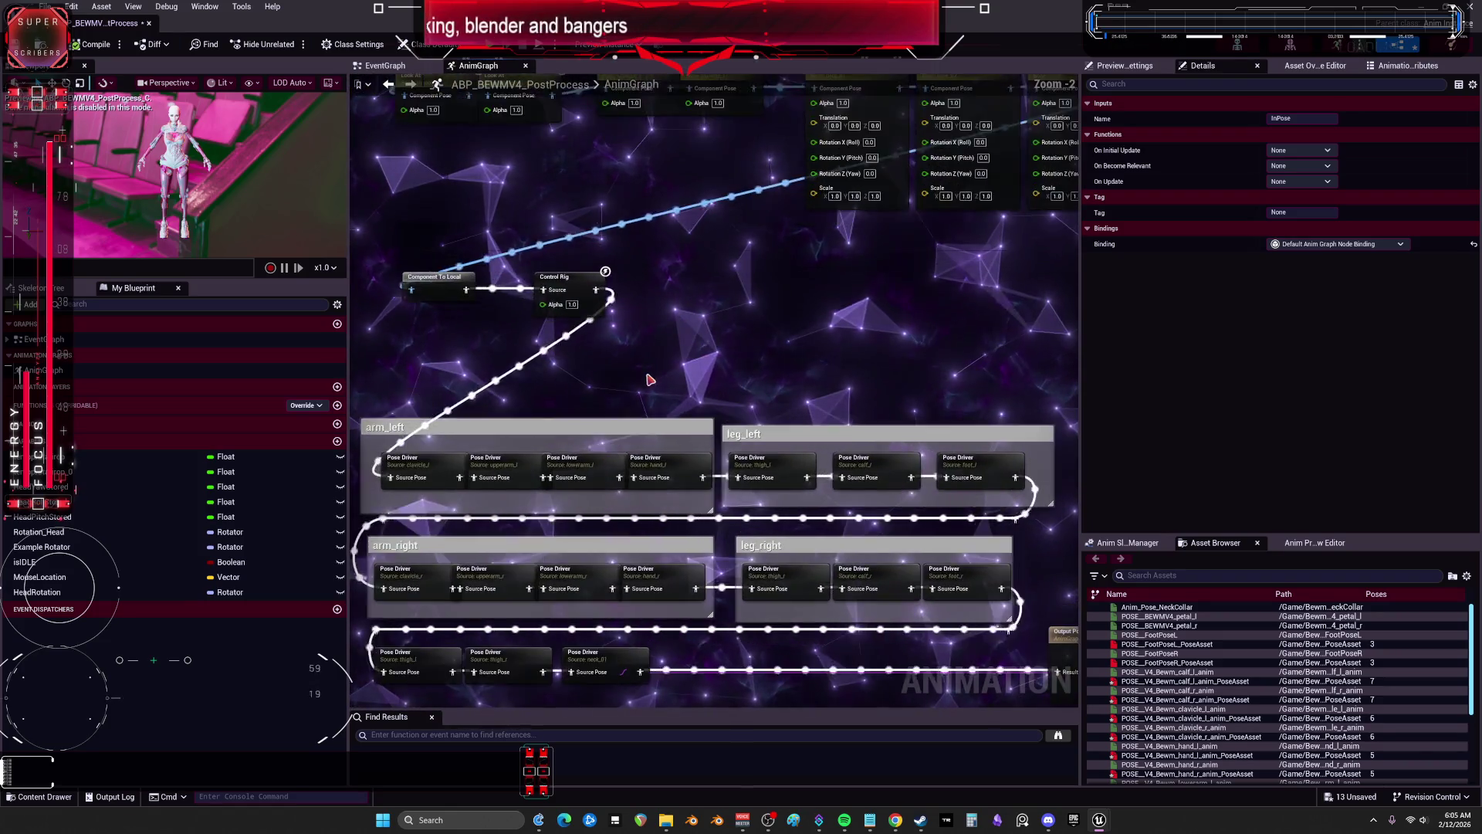
scroll(431, 453, "up", 1)
left_click(436, 436)
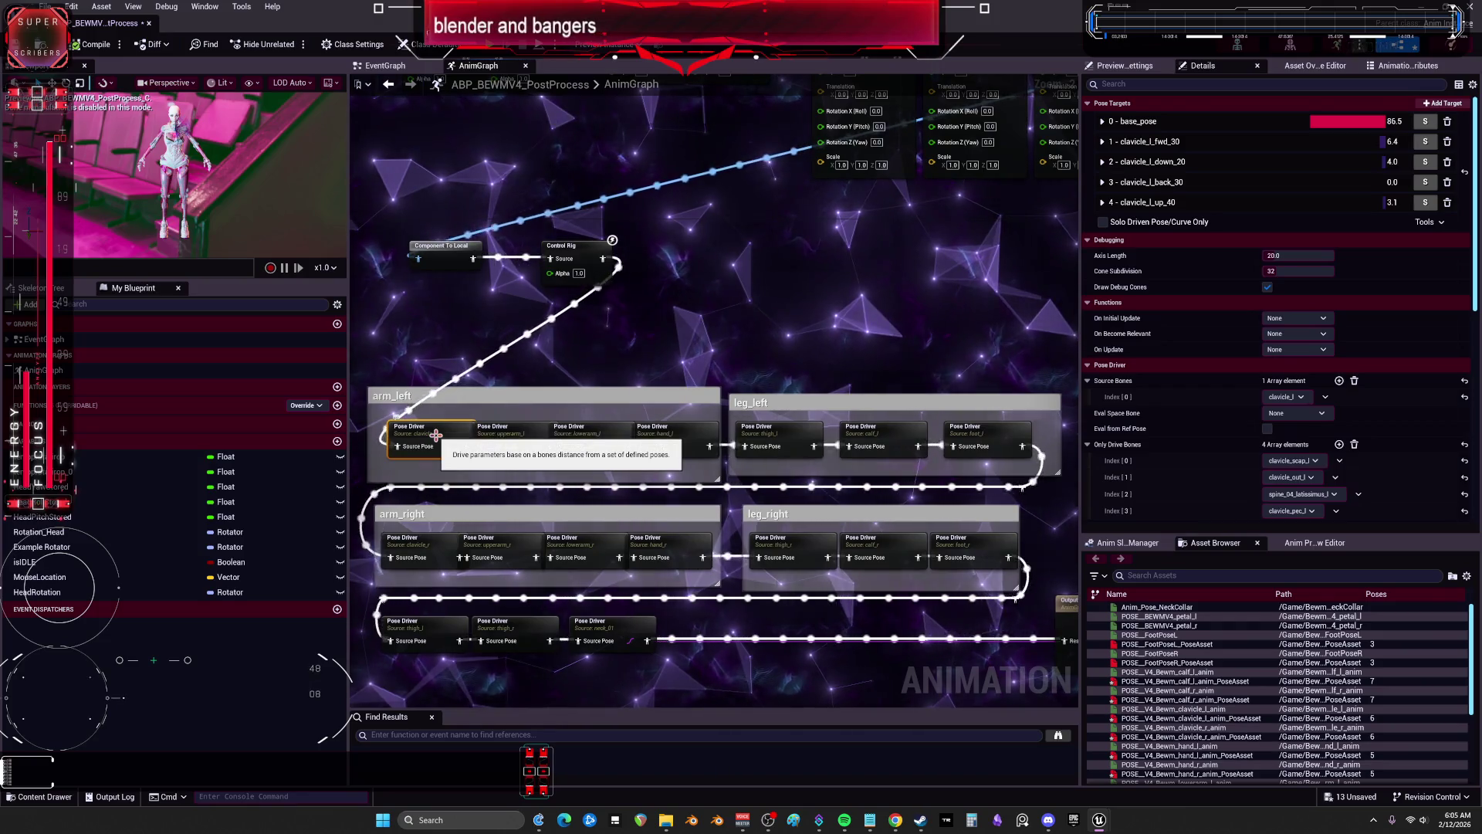
scroll(1192, 432, "down", 5)
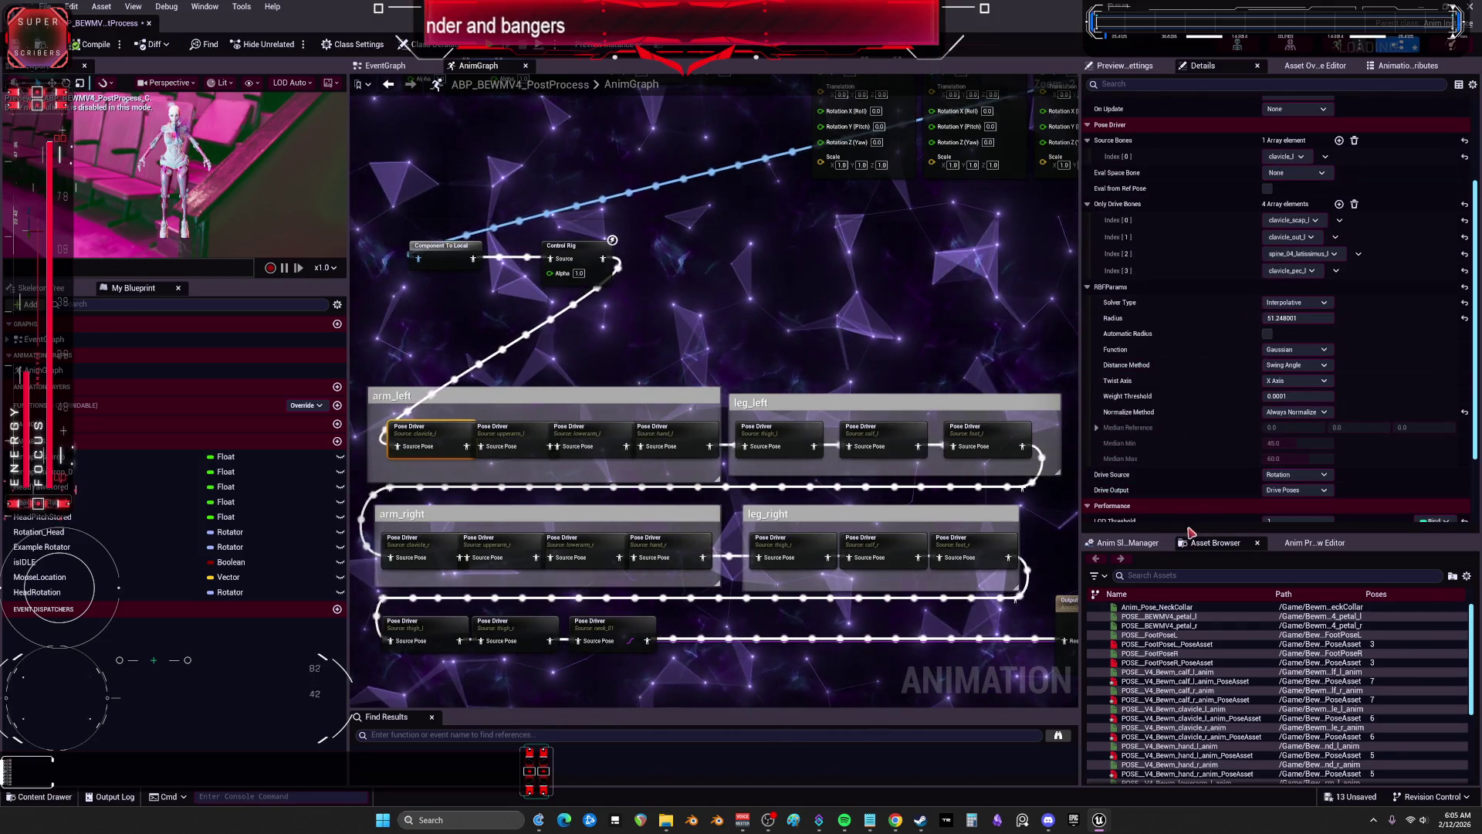
scroll(1300, 417, "down", 2)
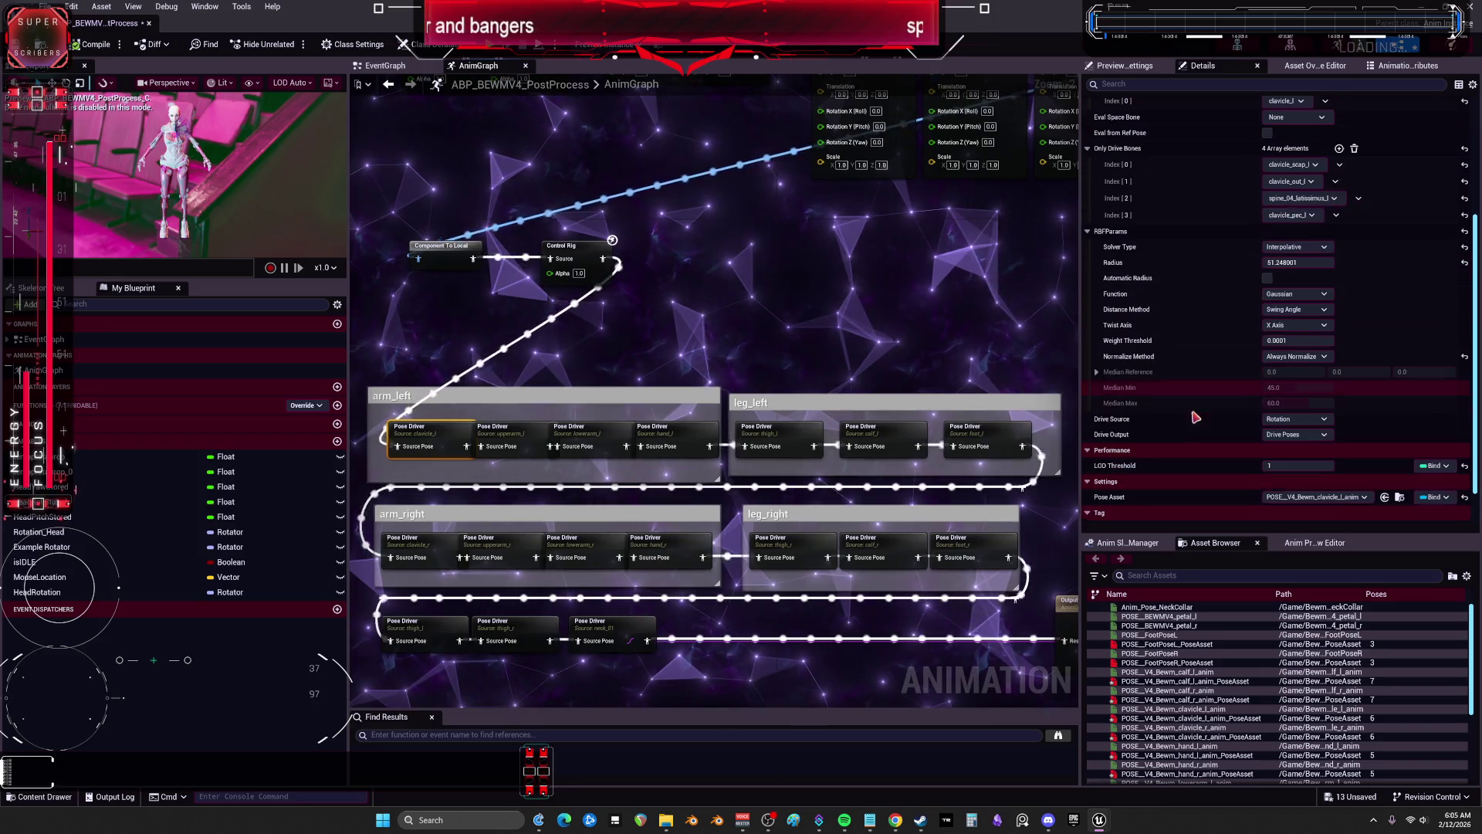
left_click(500, 435)
left_click(611, 446)
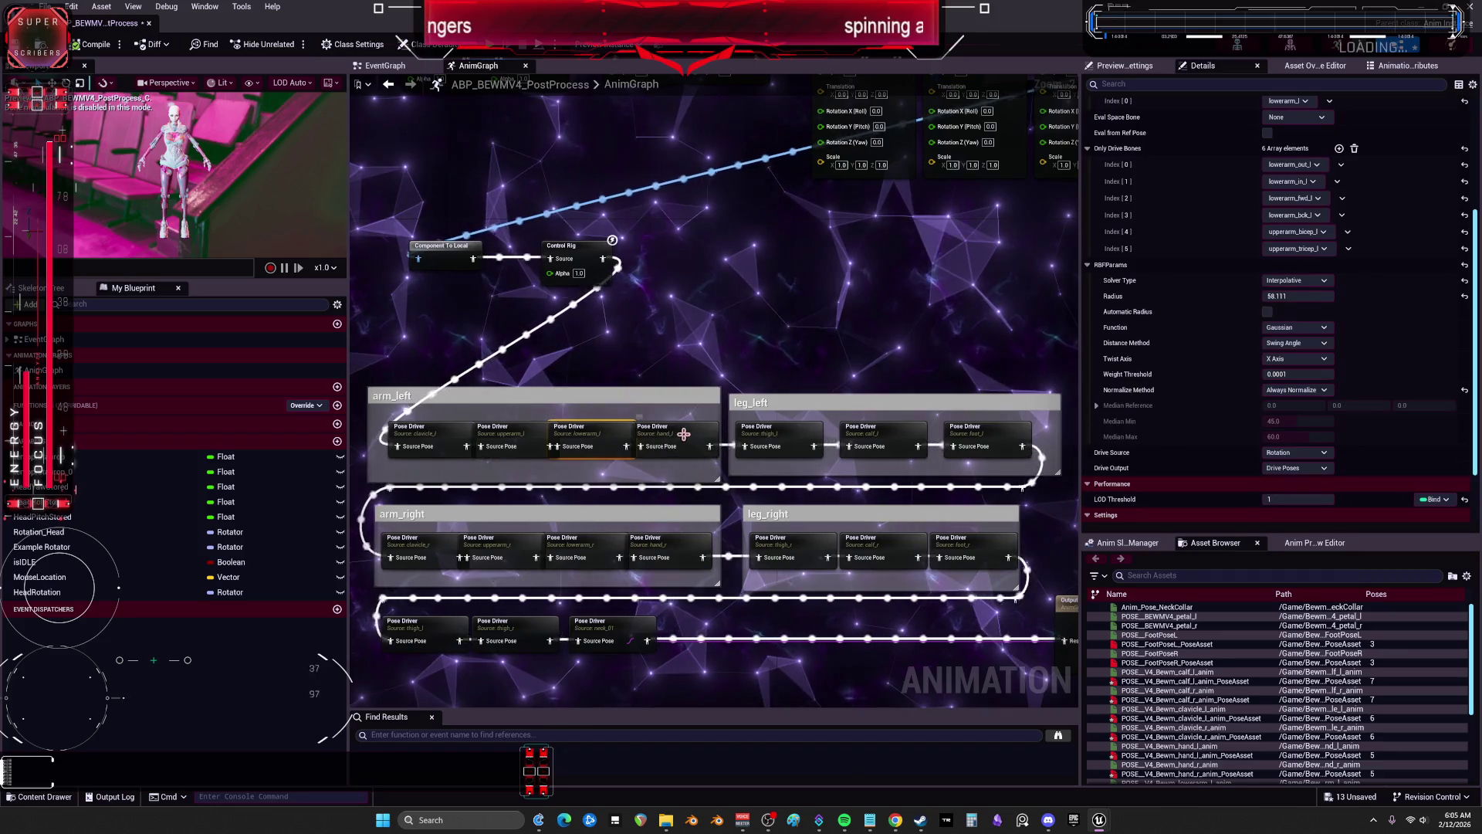
scroll(1181, 468, "down", 2)
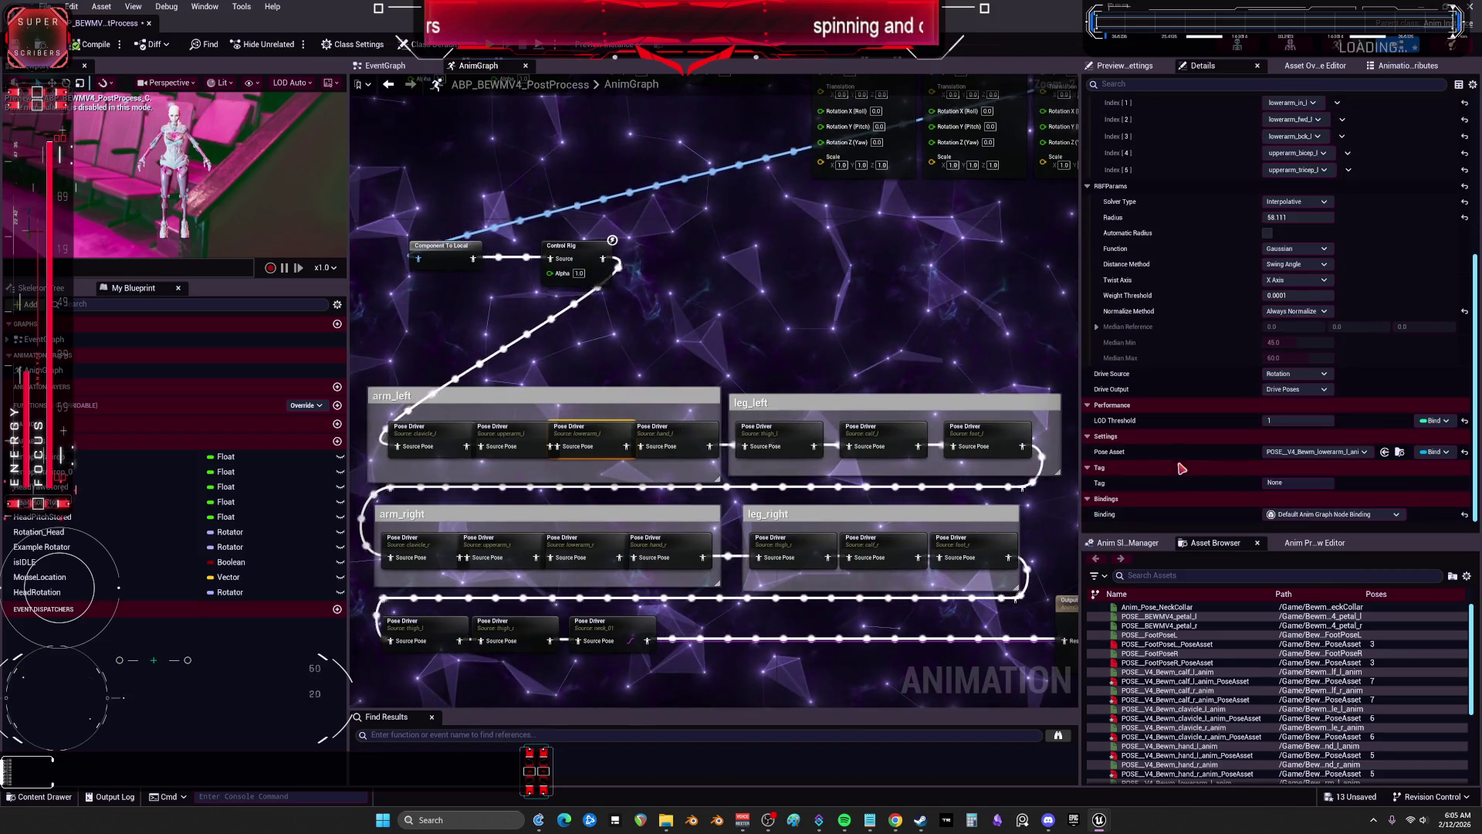
left_click(640, 439)
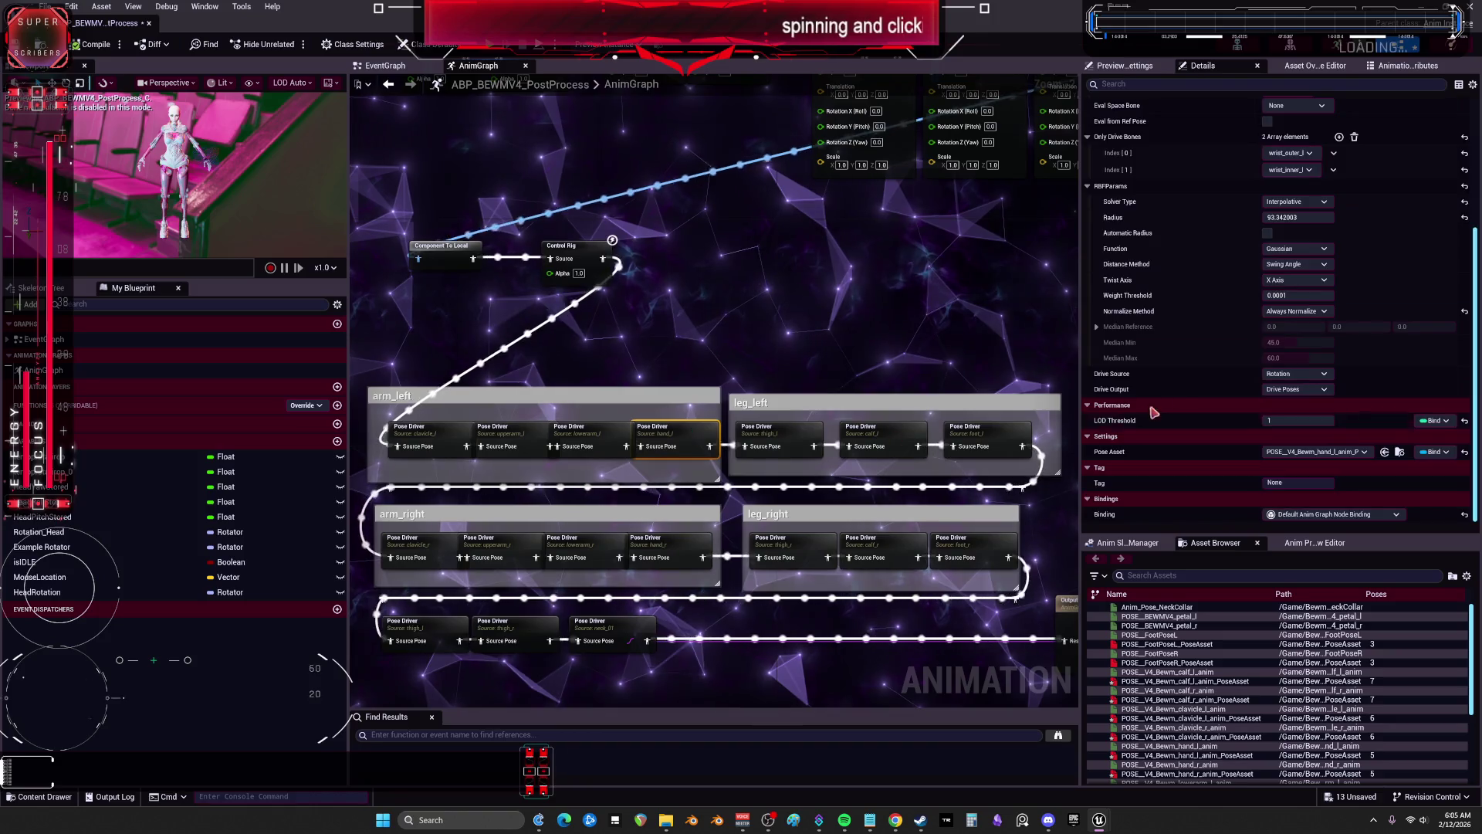
left_click(797, 434)
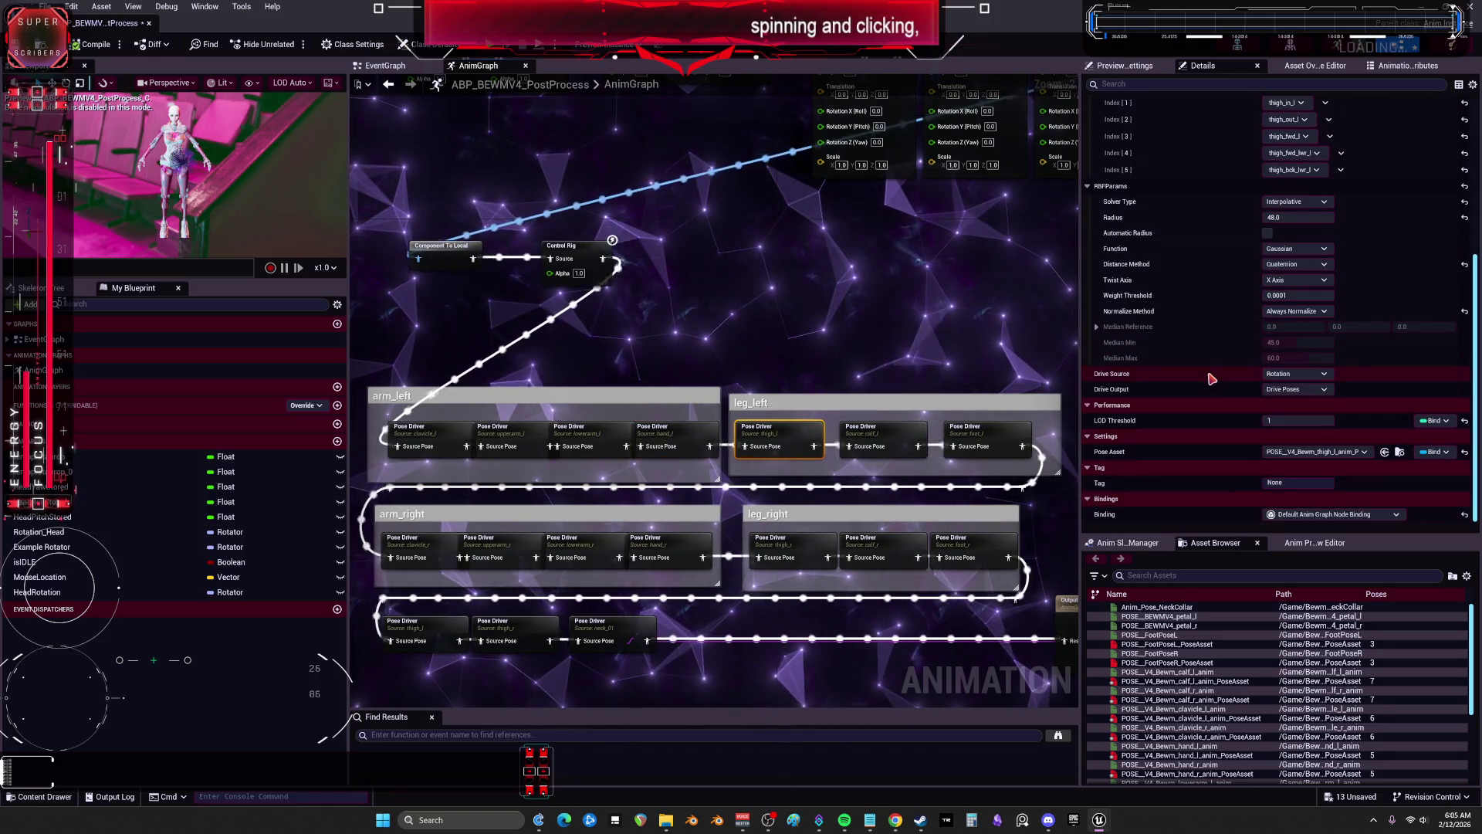
left_click(979, 432)
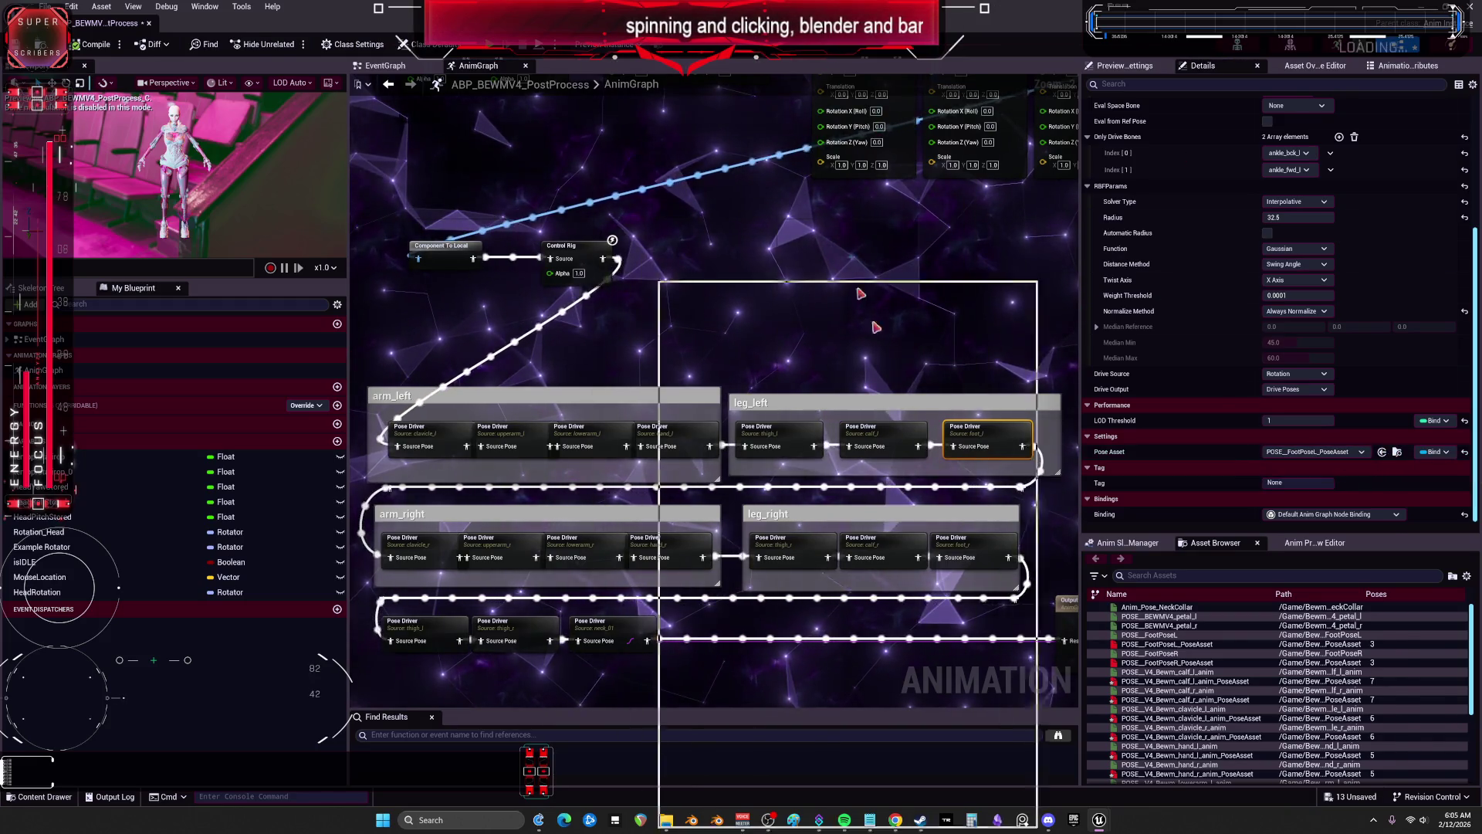
left_click_drag(861, 293, 888, 364)
key("super+Up")
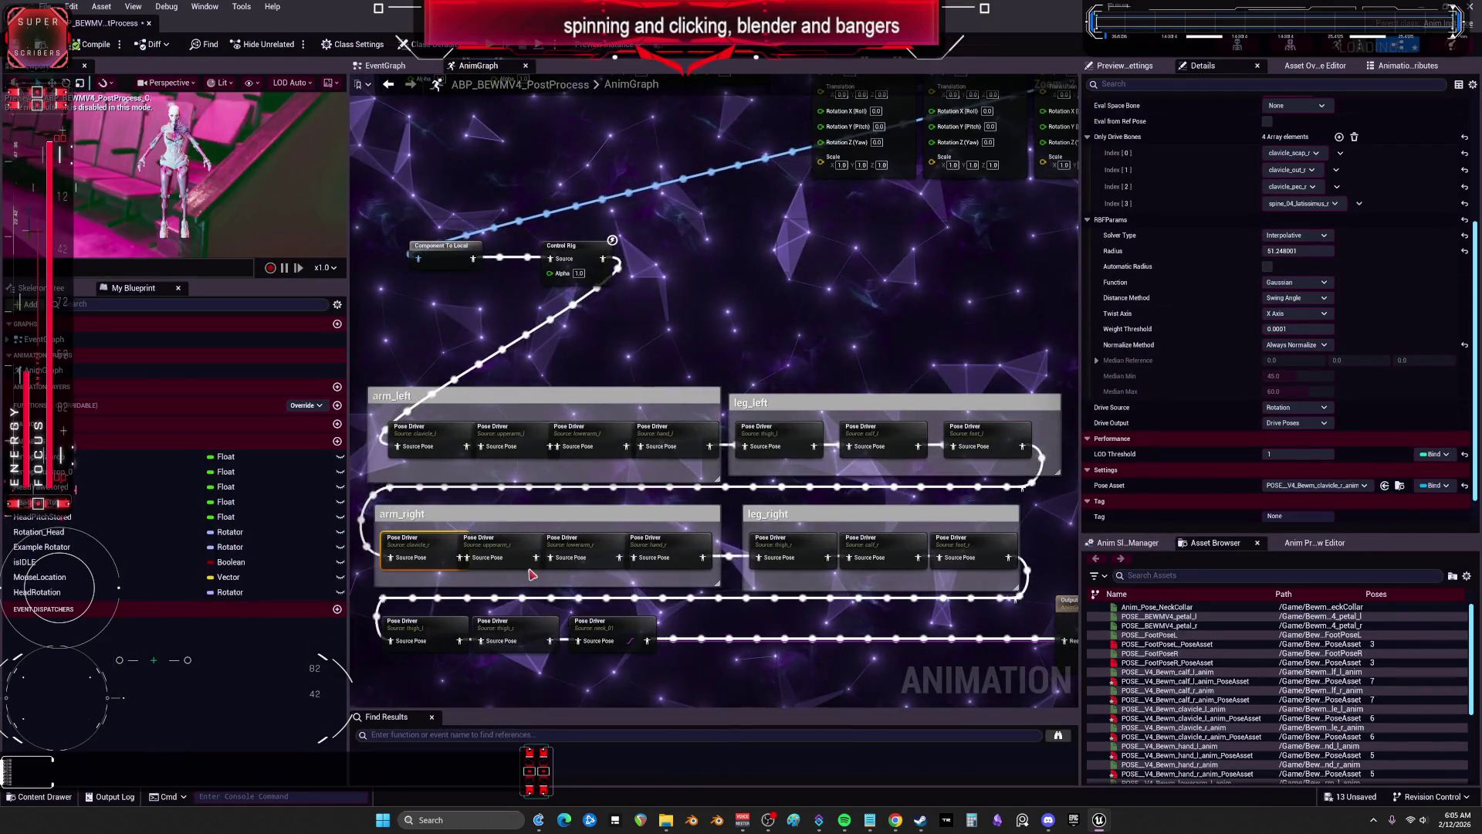
left_click(506, 550)
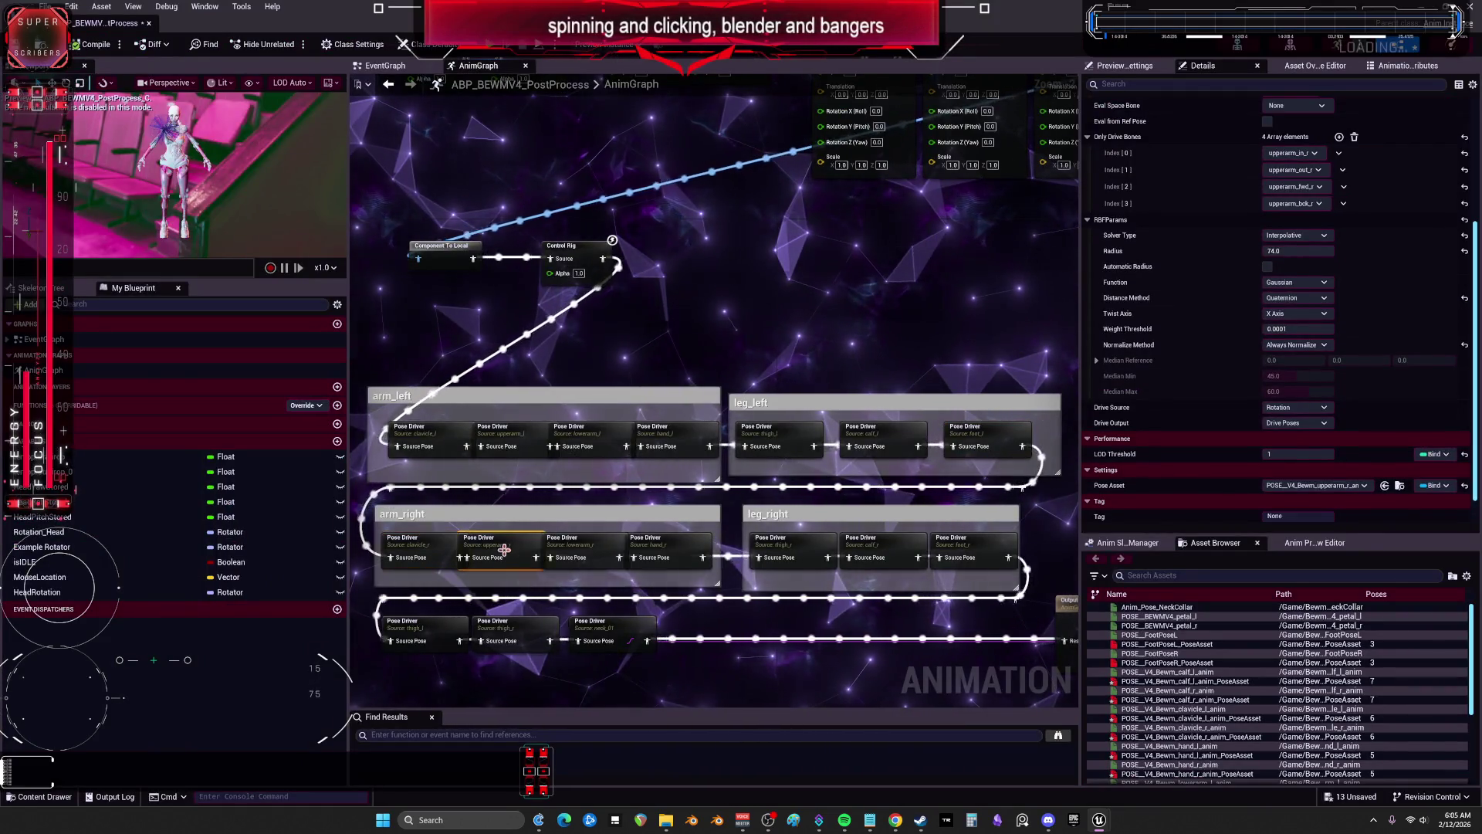
left_click(576, 549)
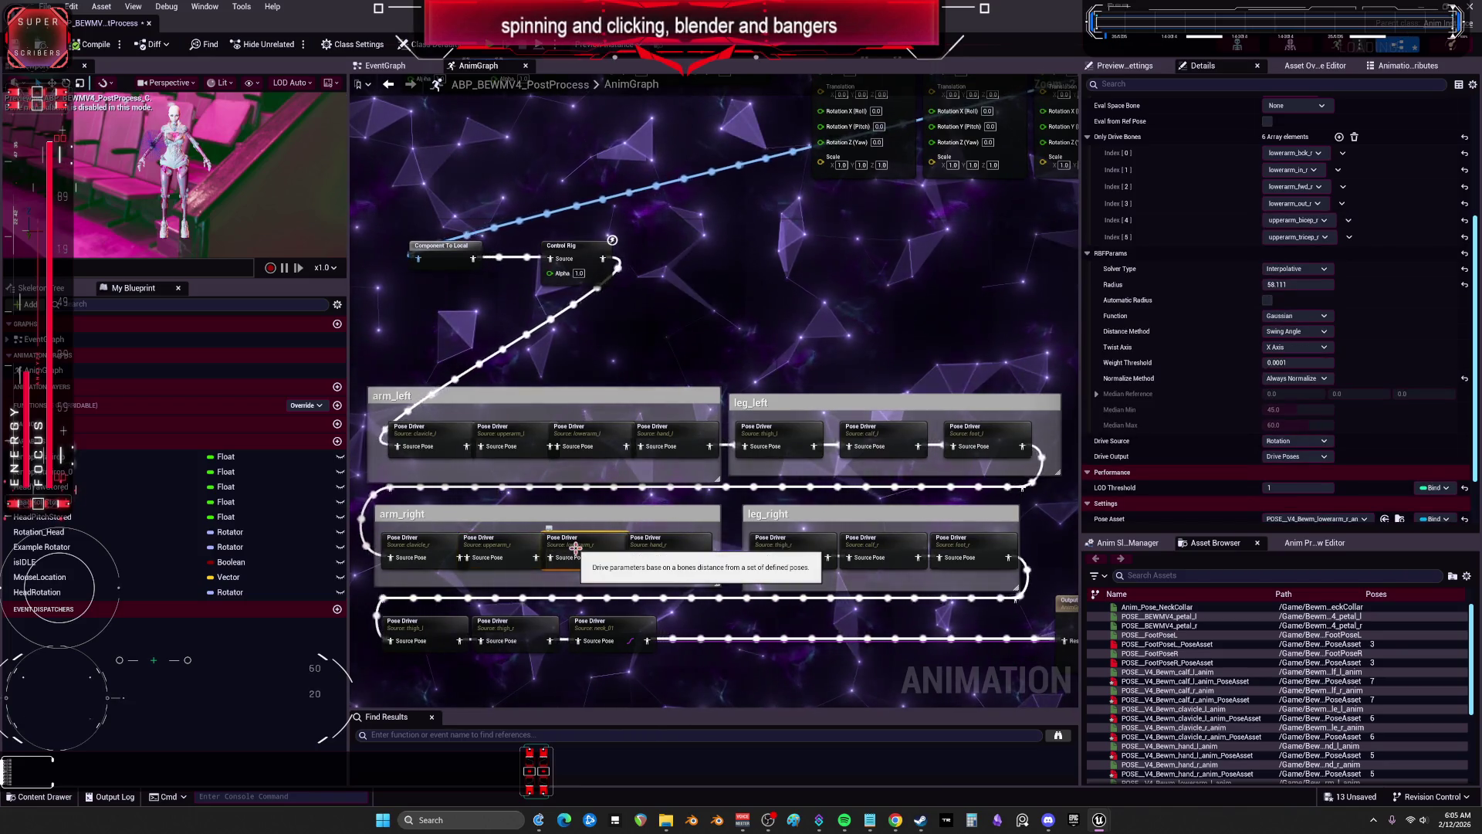
left_click(708, 548)
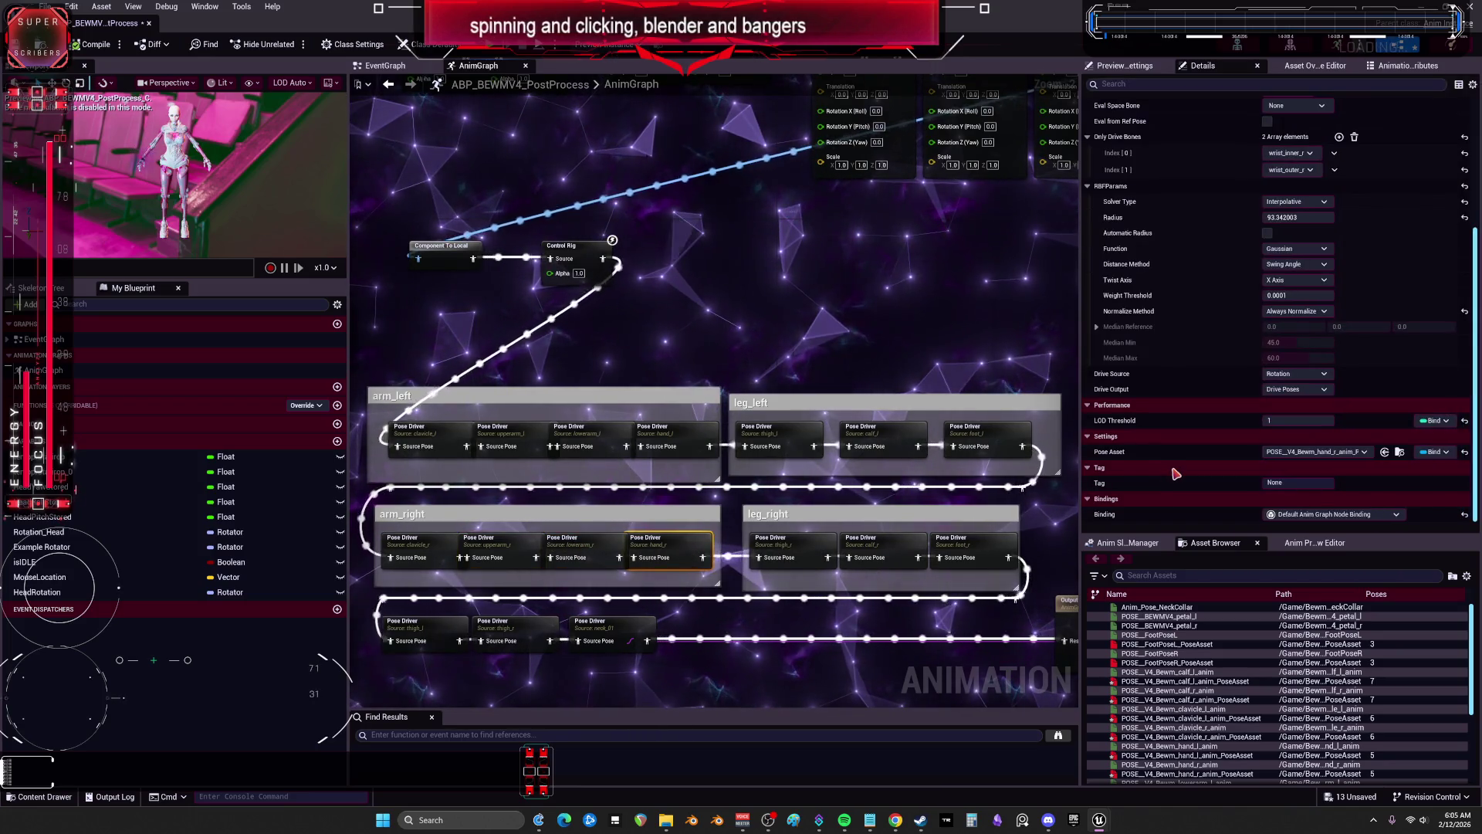
left_click(809, 558)
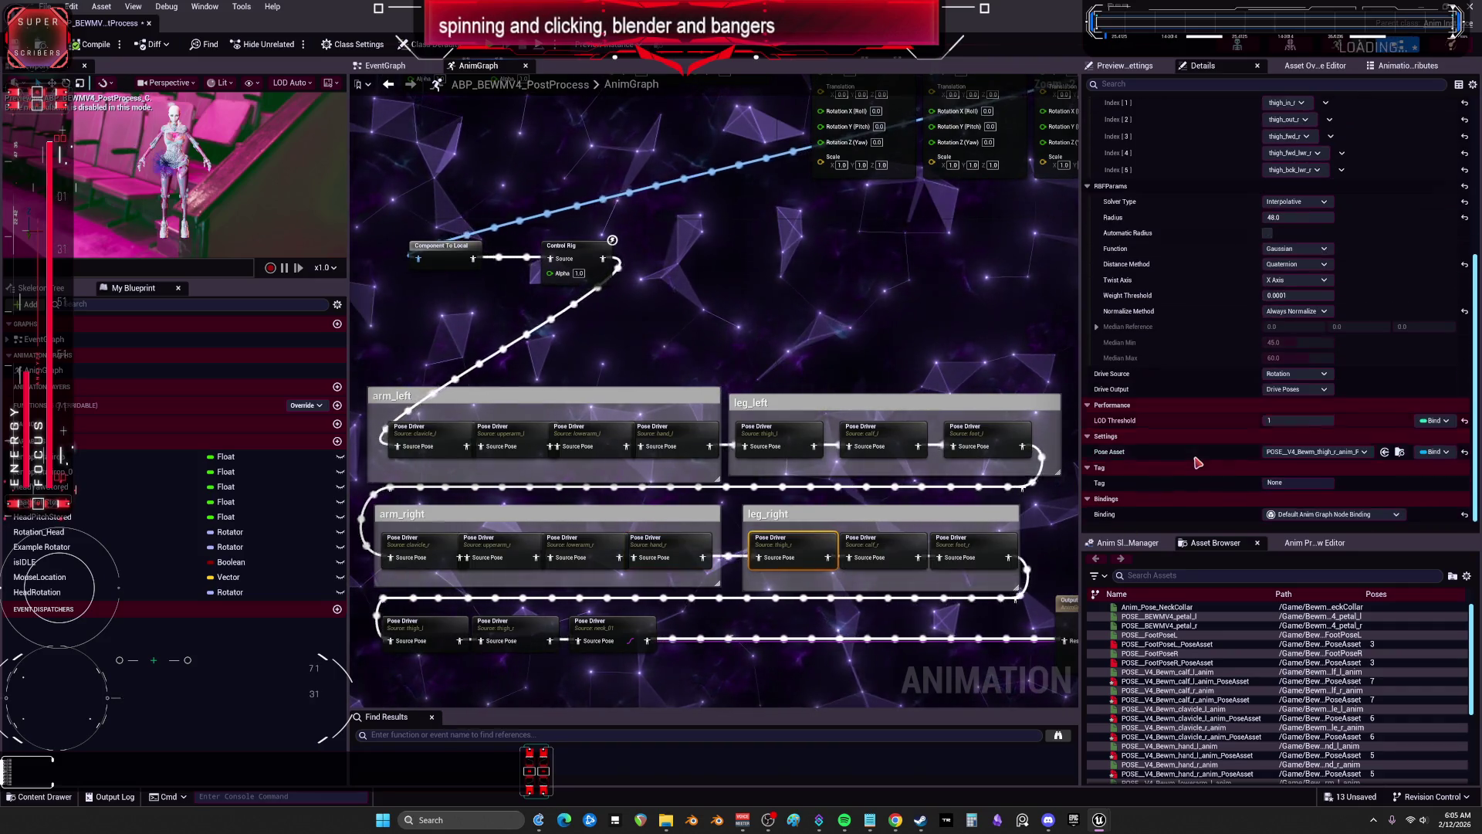
left_click(858, 551)
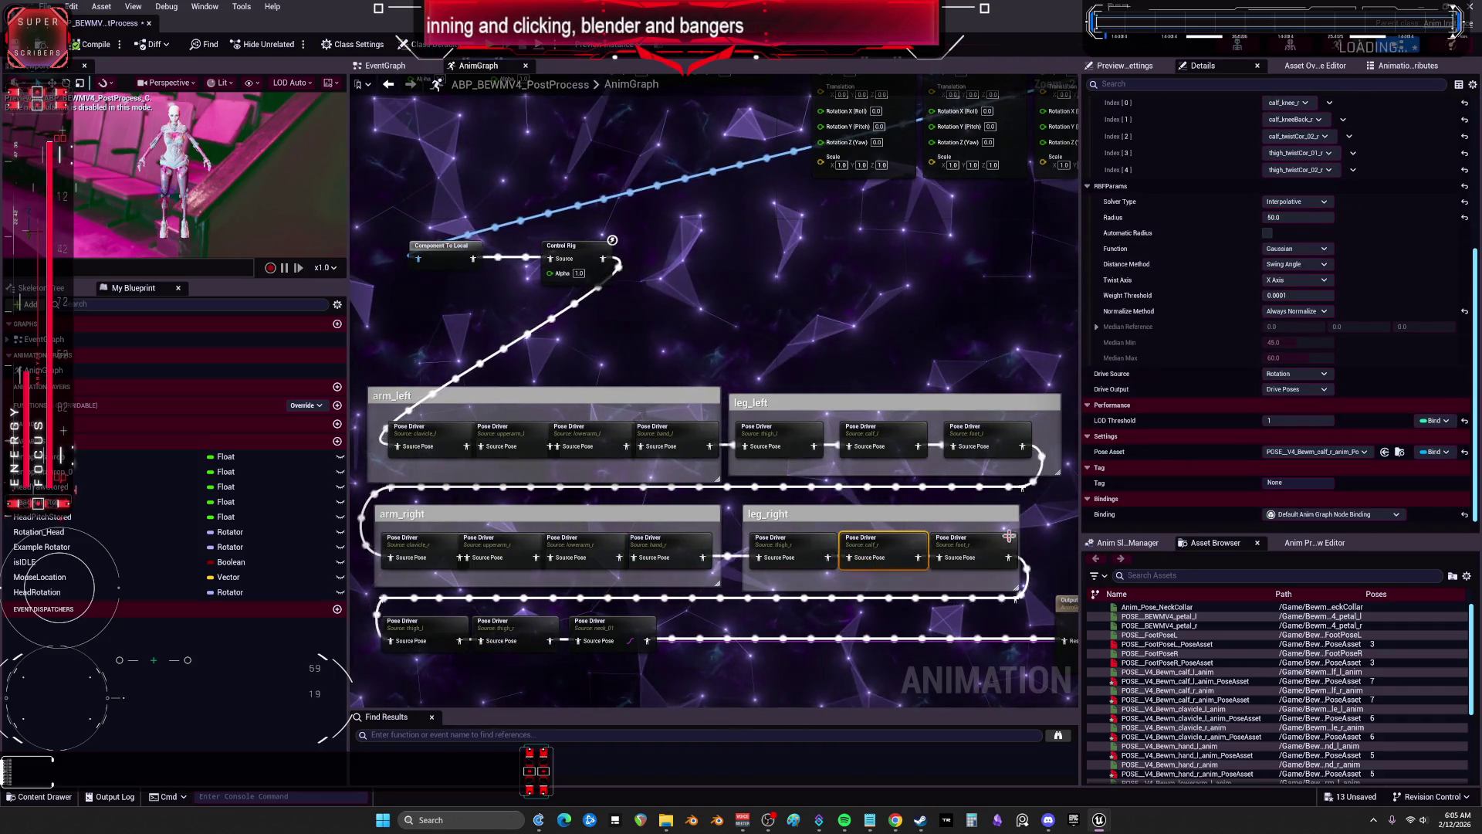
left_click(982, 555)
scroll(871, 602, "down", 5)
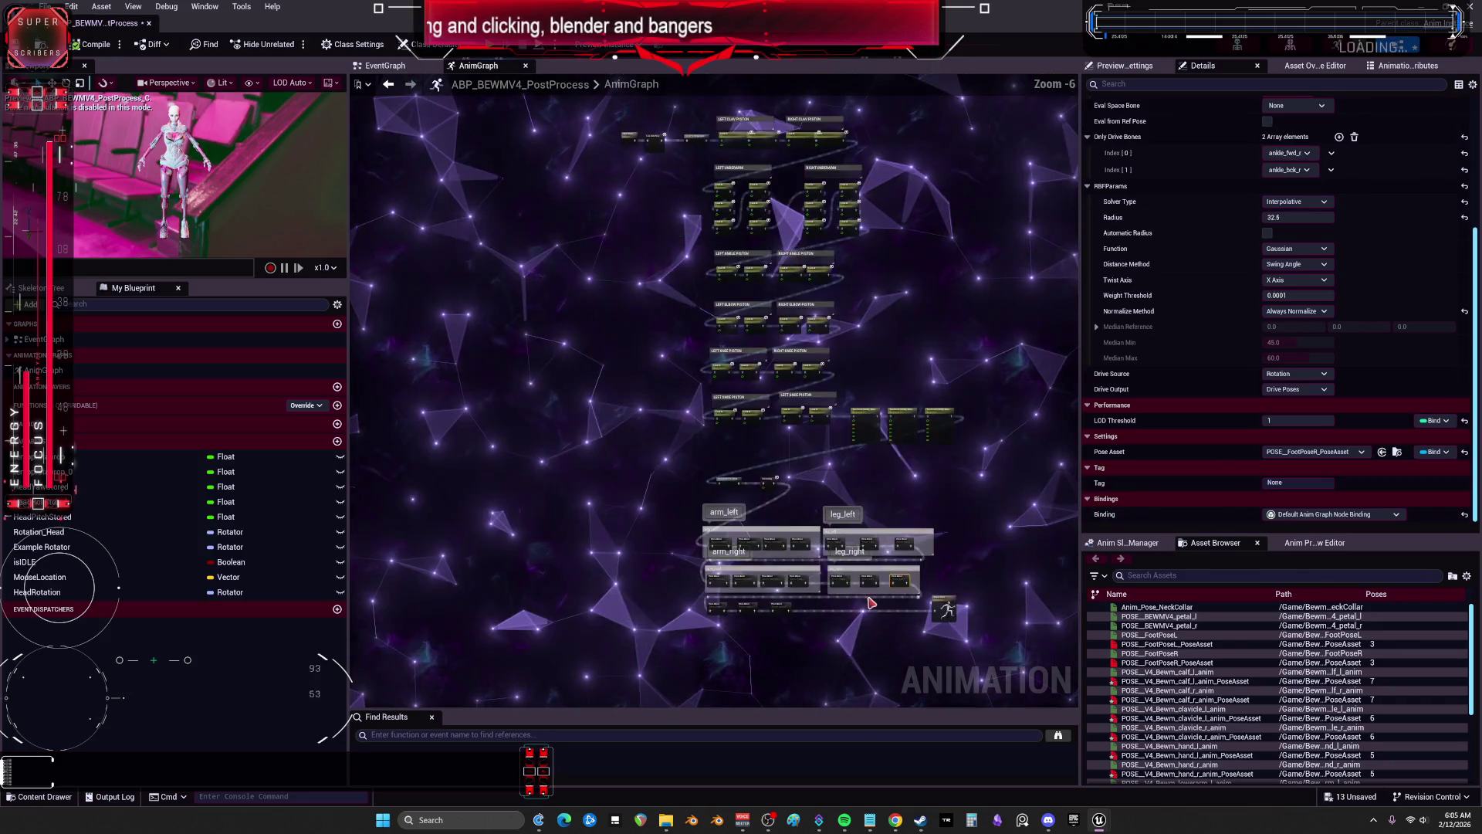
Step: Inspect the petal and neck_01 Pose Drivers, then save everything with File > Save All
left_click_drag(813, 577, 743, 528)
left_click(472, 590)
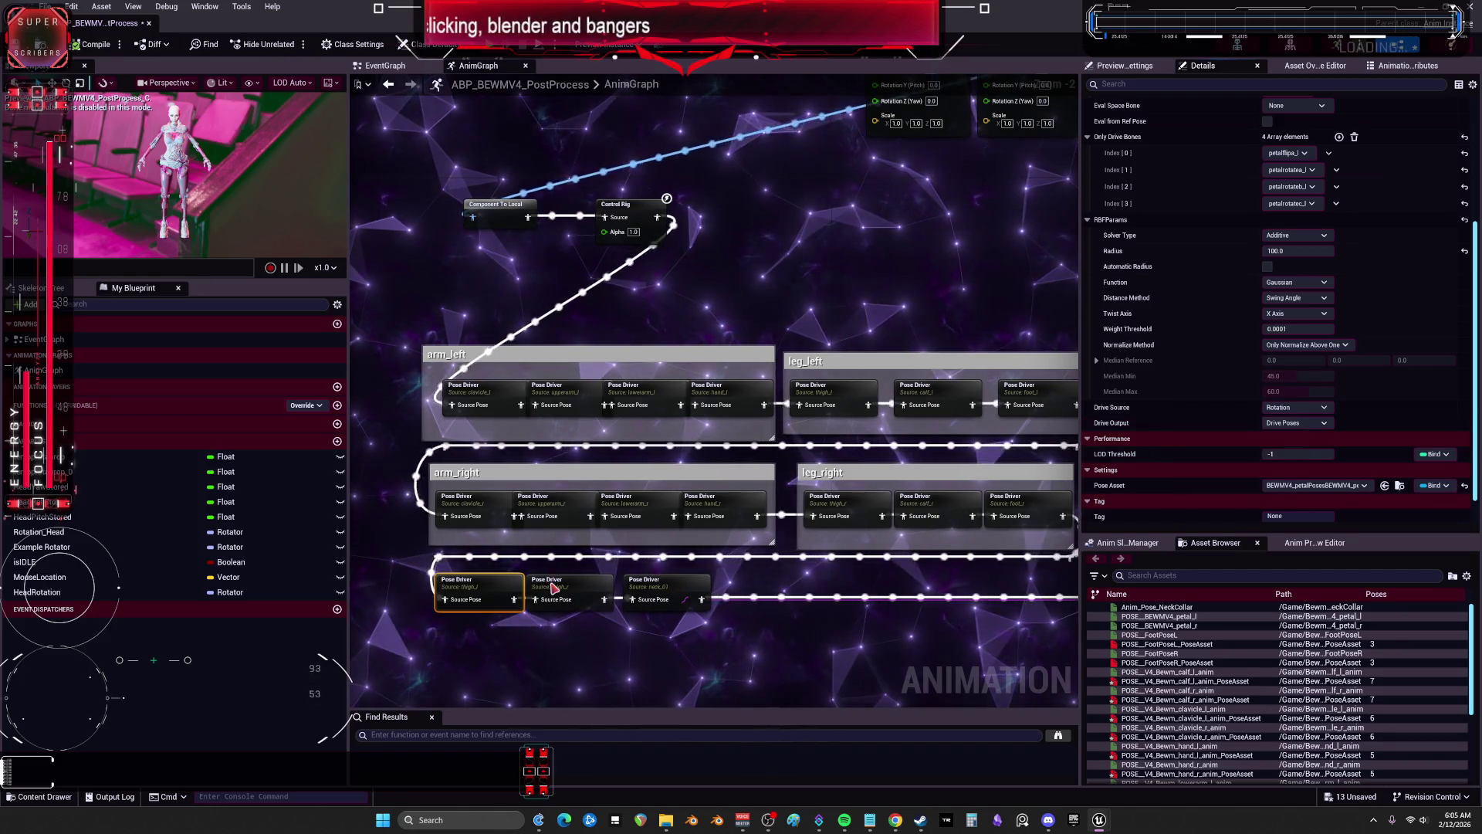
left_click_drag(863, 557, 629, 559)
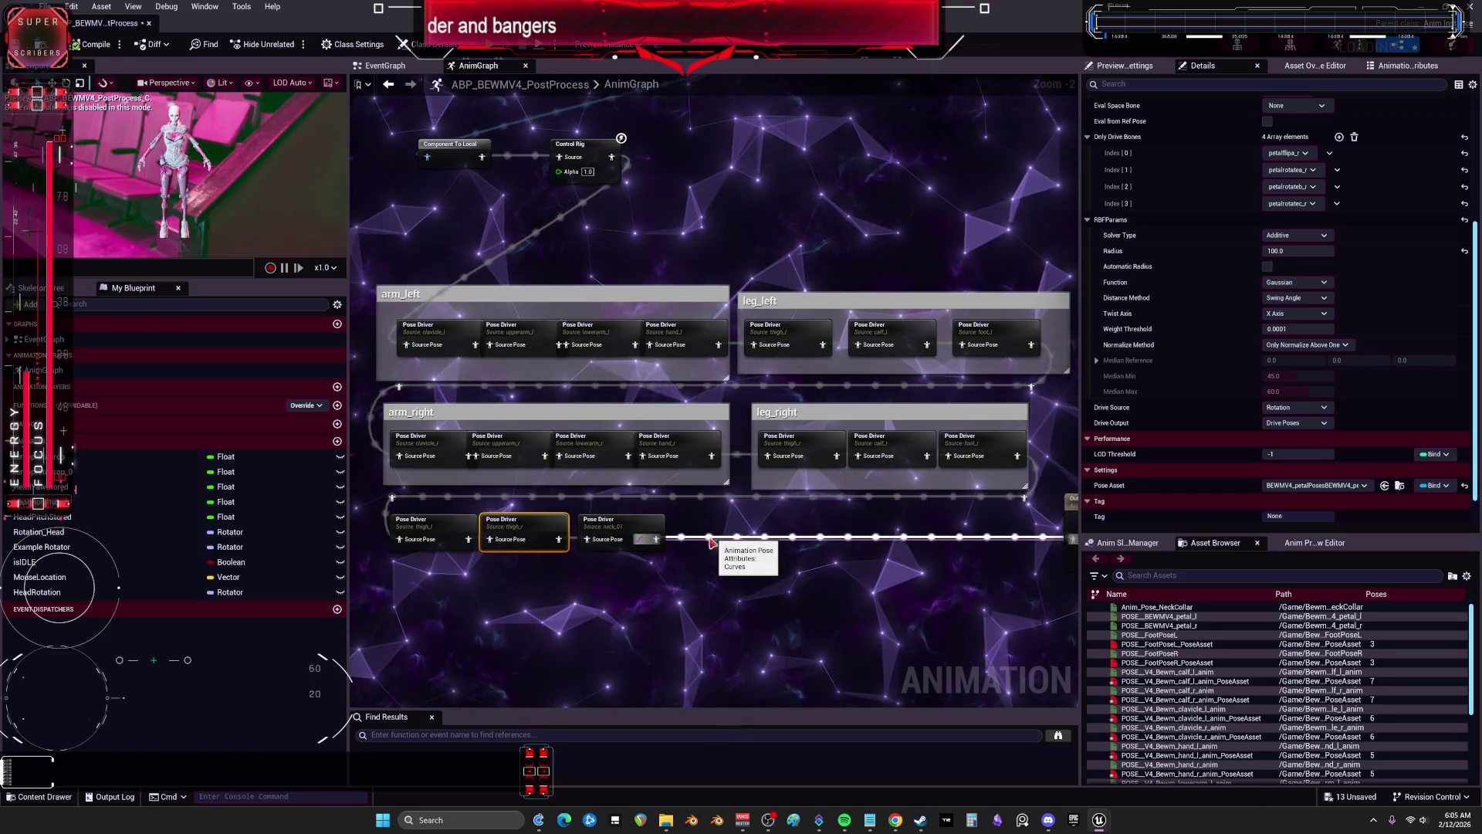
left_click(633, 525)
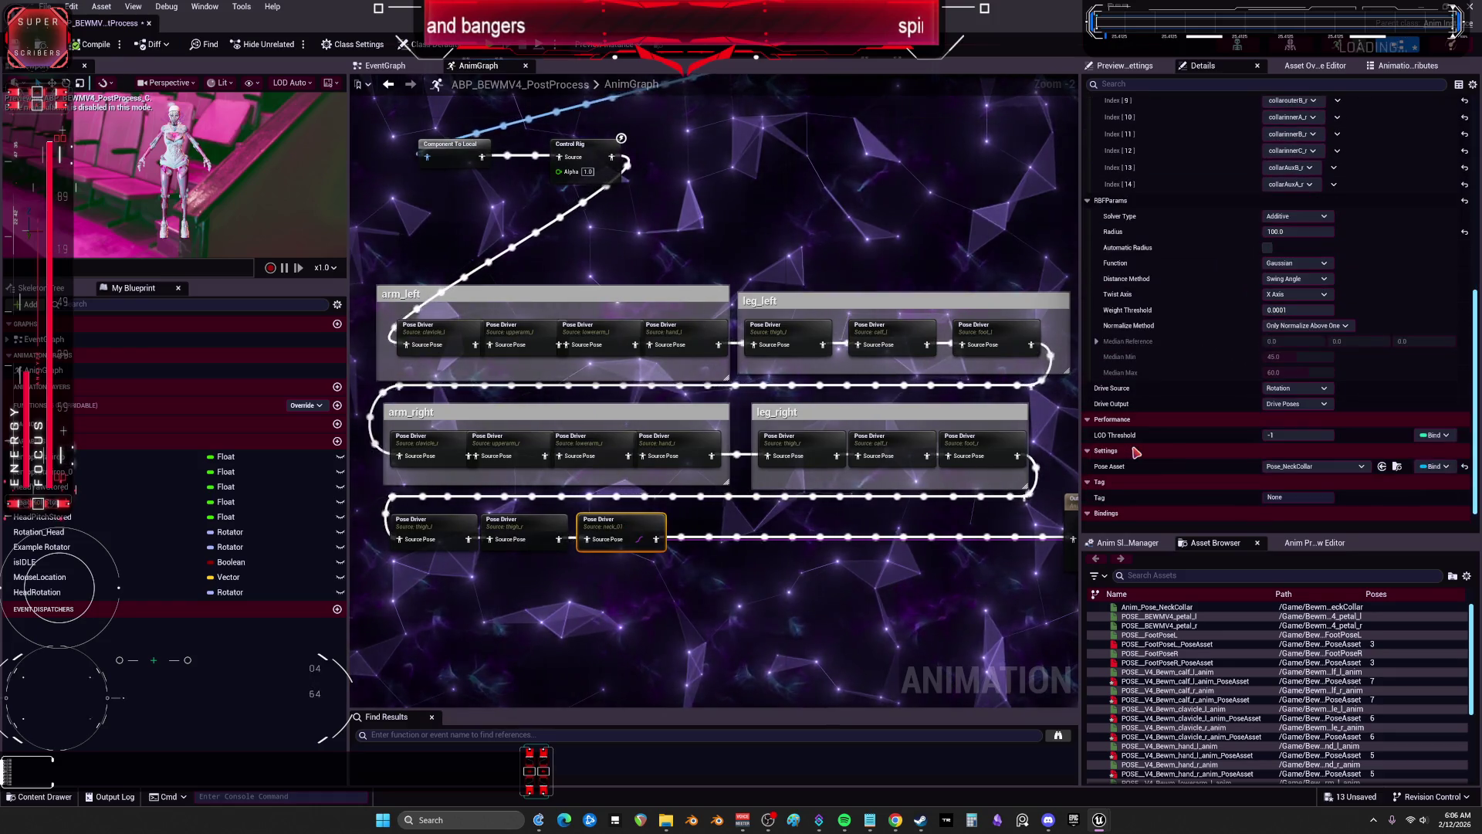
scroll(1137, 455, "up", 3)
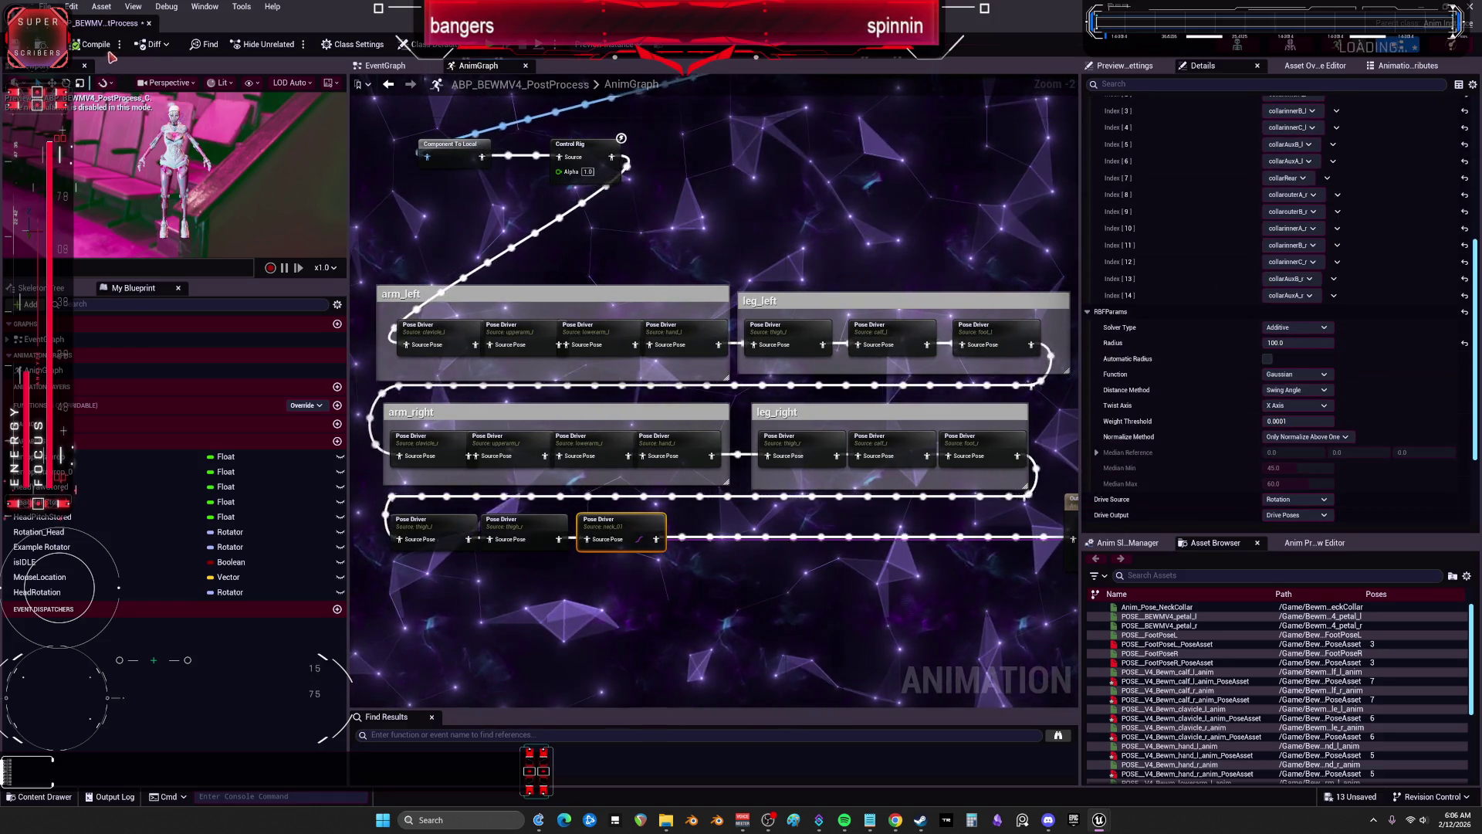
left_click(45, 6)
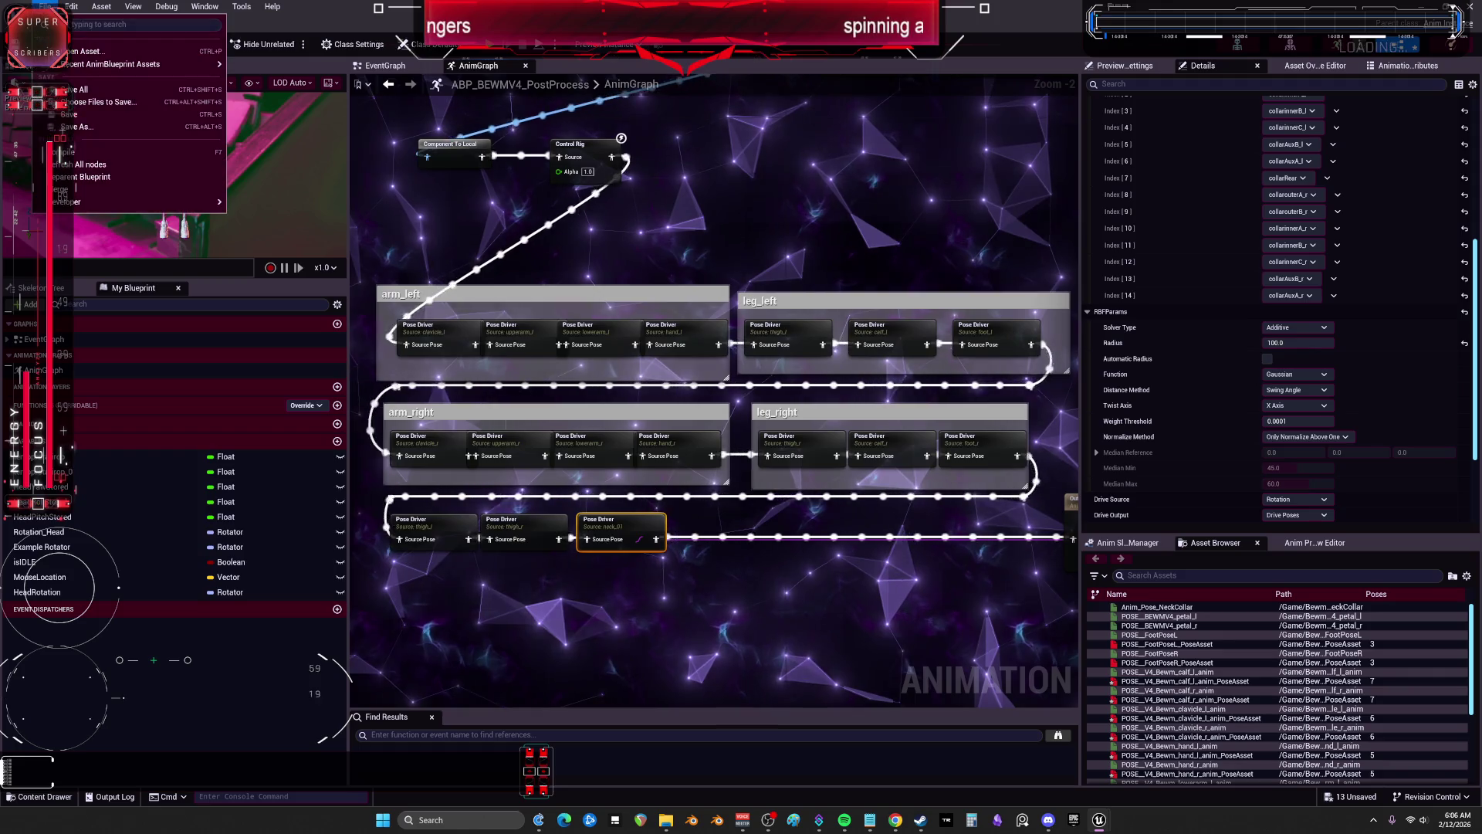
left_click(75, 114)
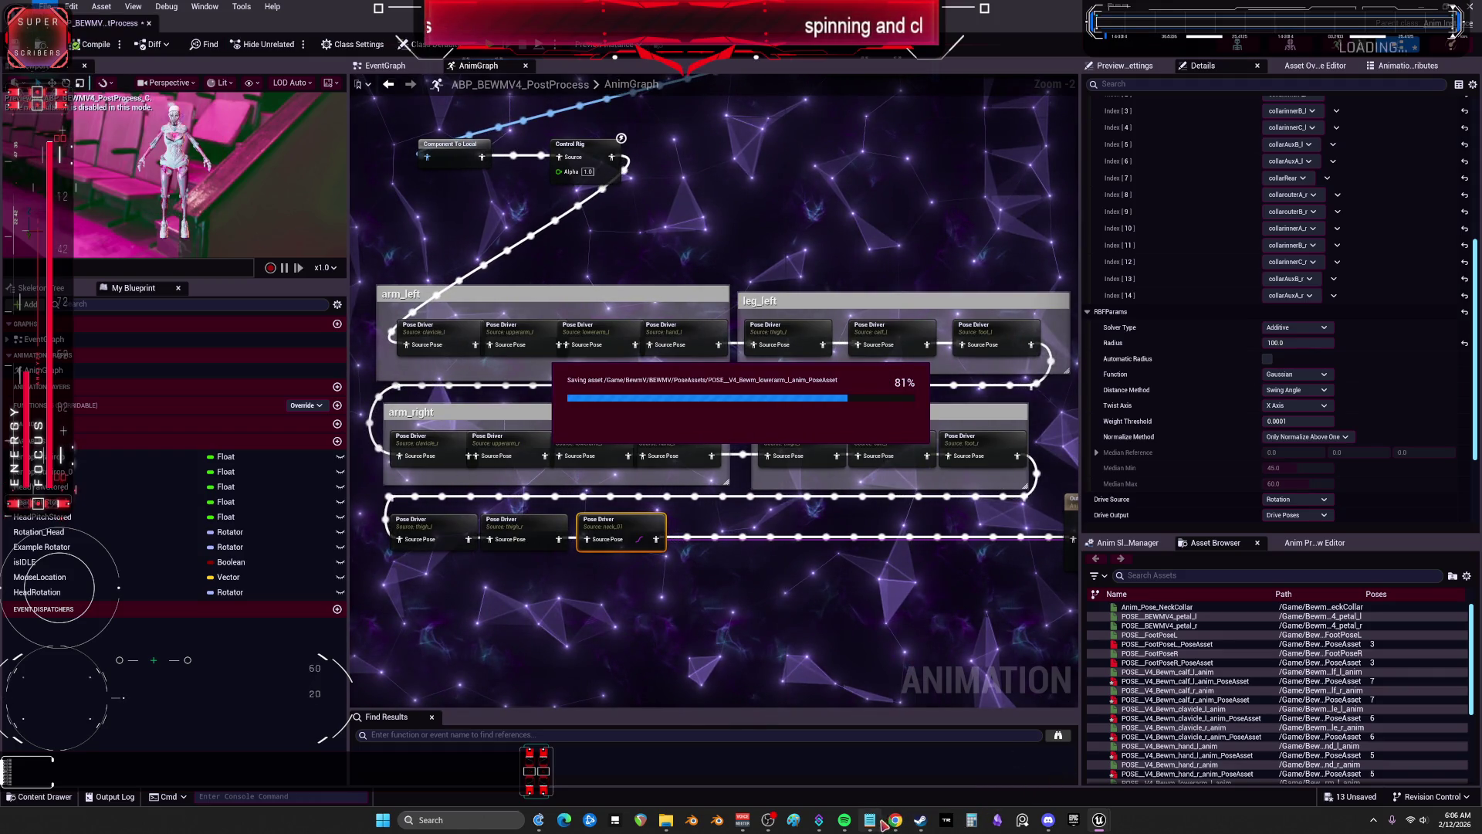
Step: Delete the finished first to-do line, the test frame export line and the foot notes in Notepad
left_click(870, 820)
triple_click(1144, 370)
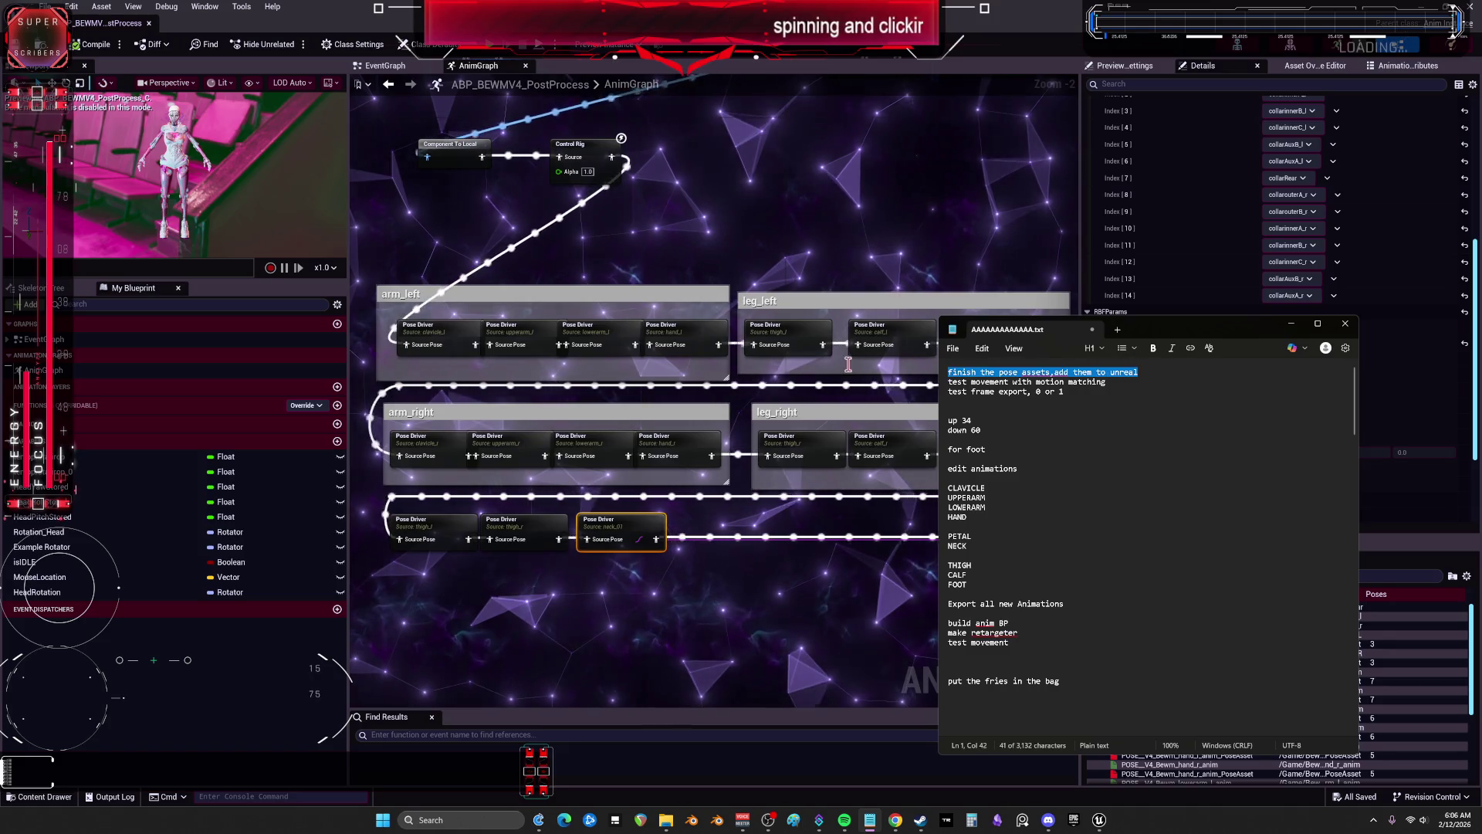
key("BackSpace")
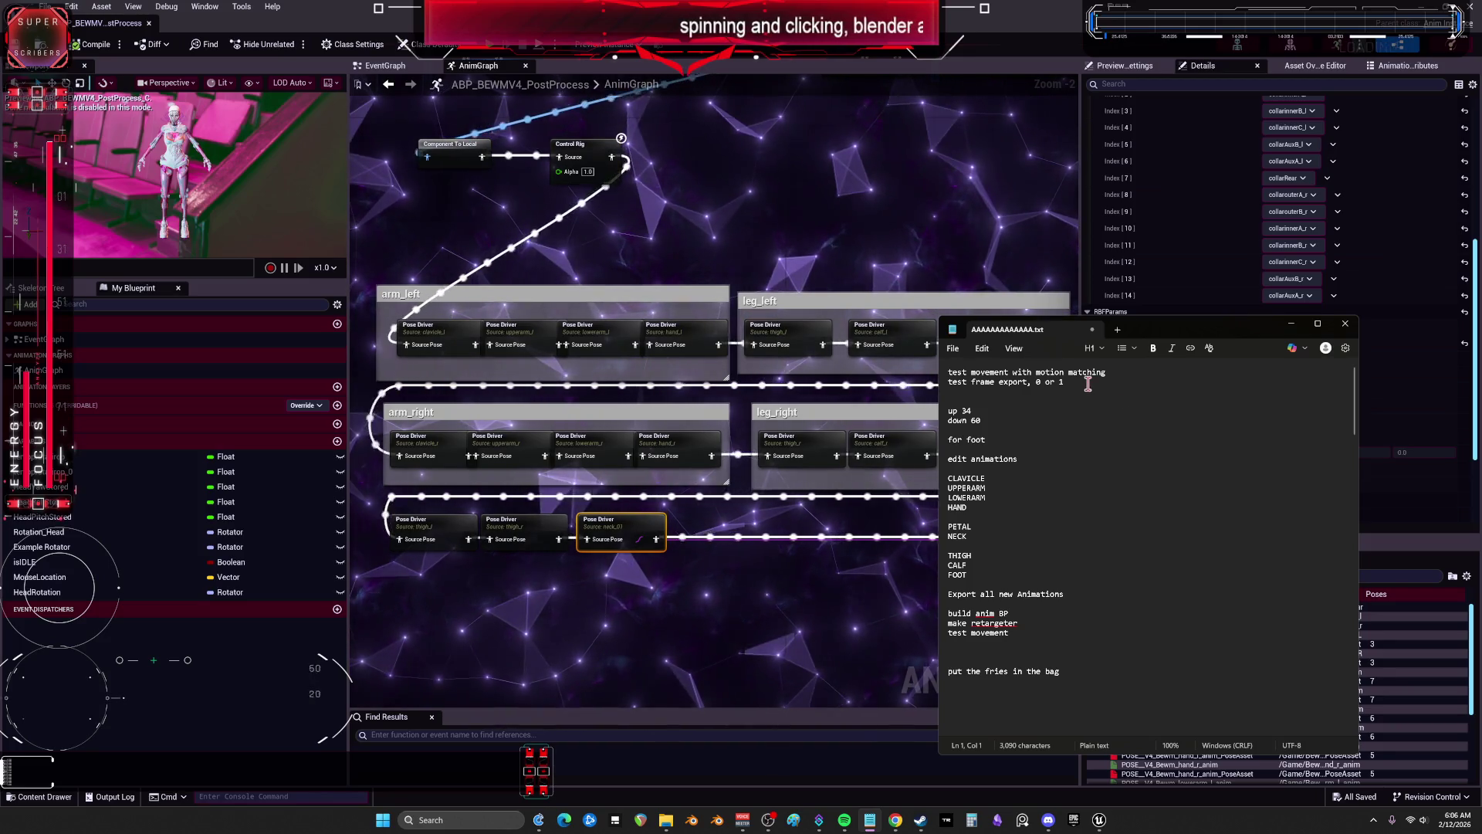
left_click(1088, 384)
key("Delete")
triple_click(1083, 383)
key("BackSpace")
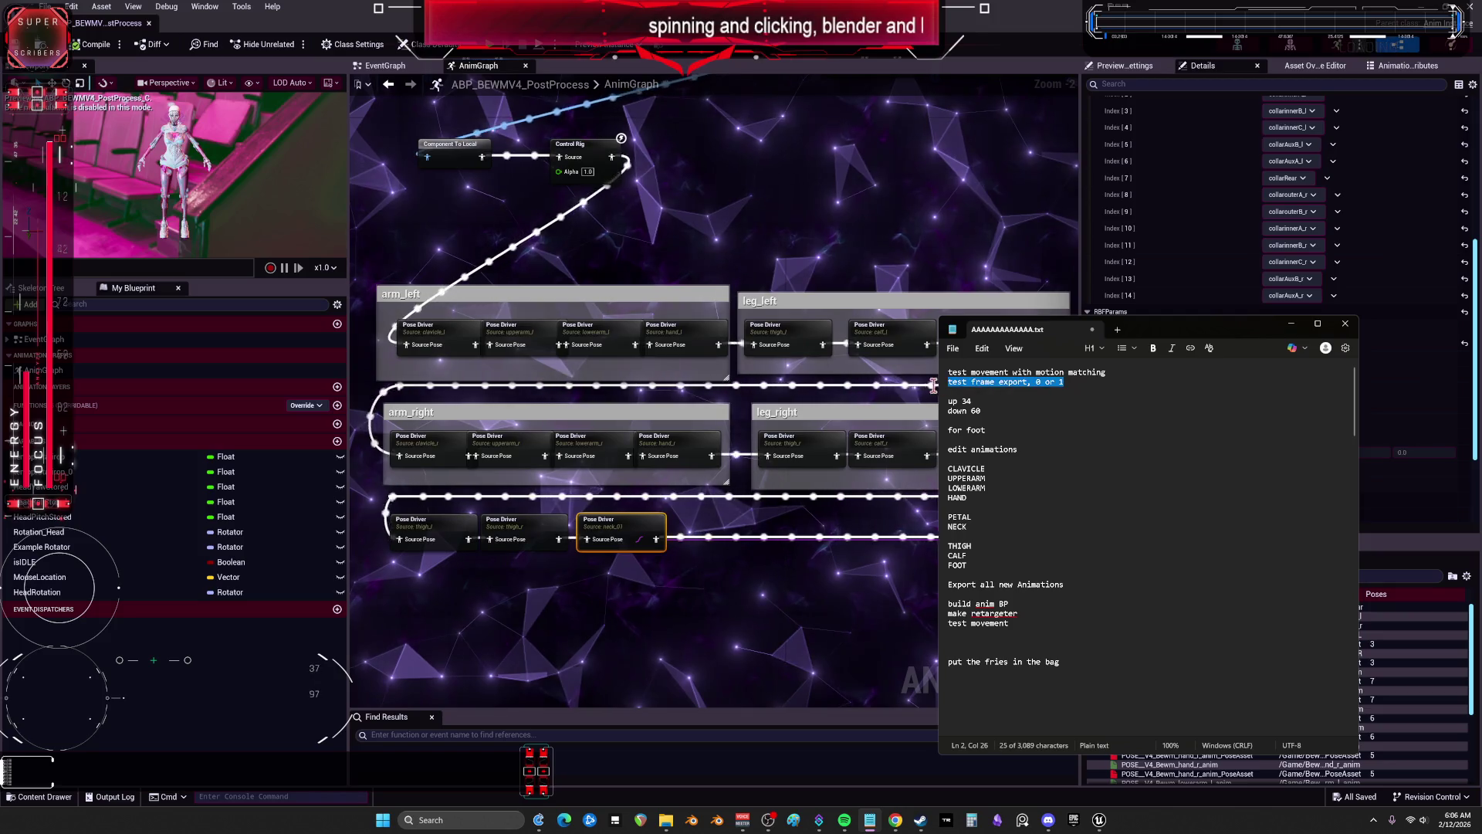
left_click_drag(1019, 401, 939, 390)
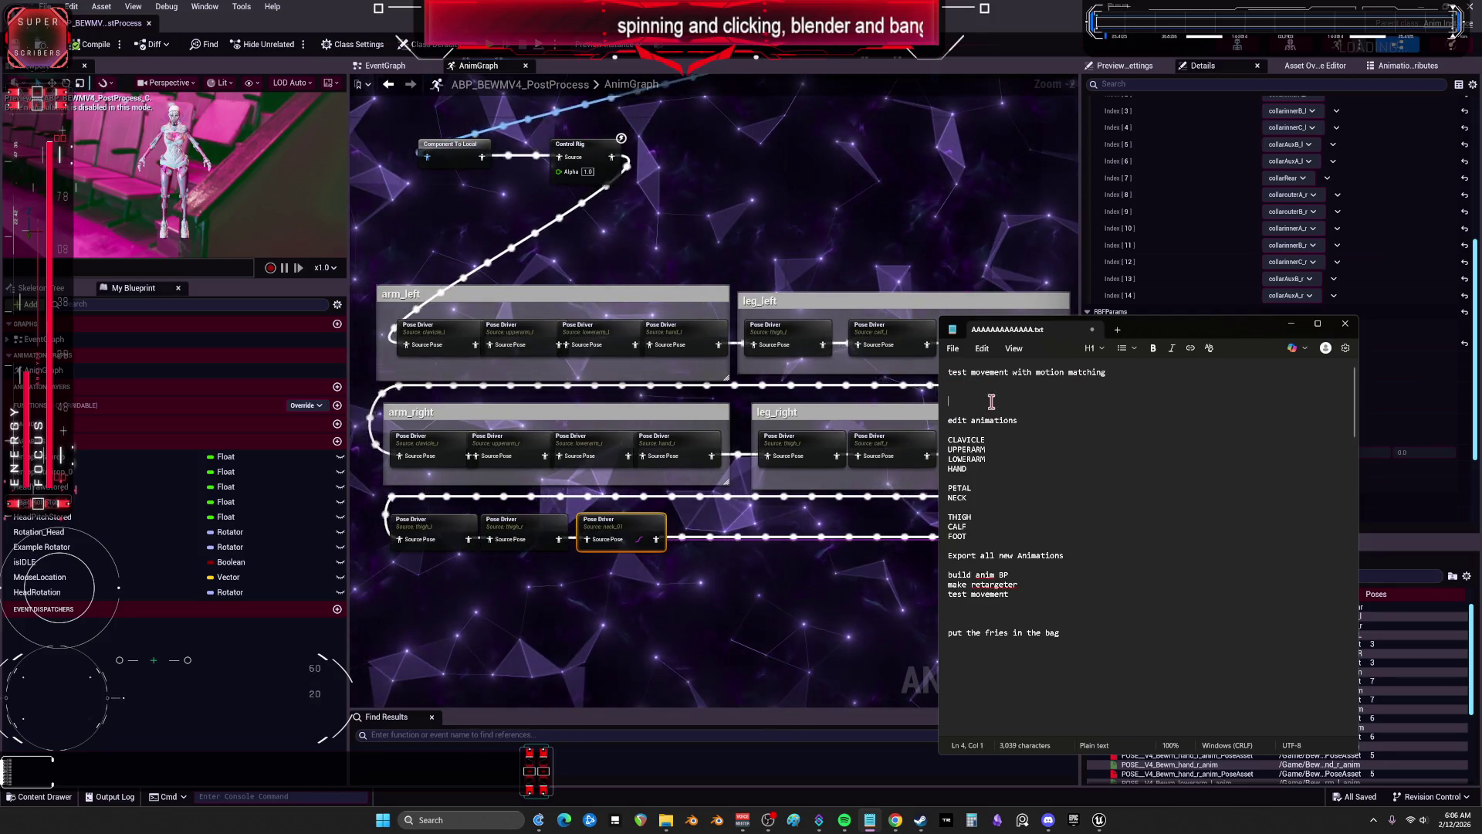
Step: Remove the edit animations, Export all new Animations and build anim BP lines, then return to Unreal
triple_click(1026, 420)
left_click(1027, 420)
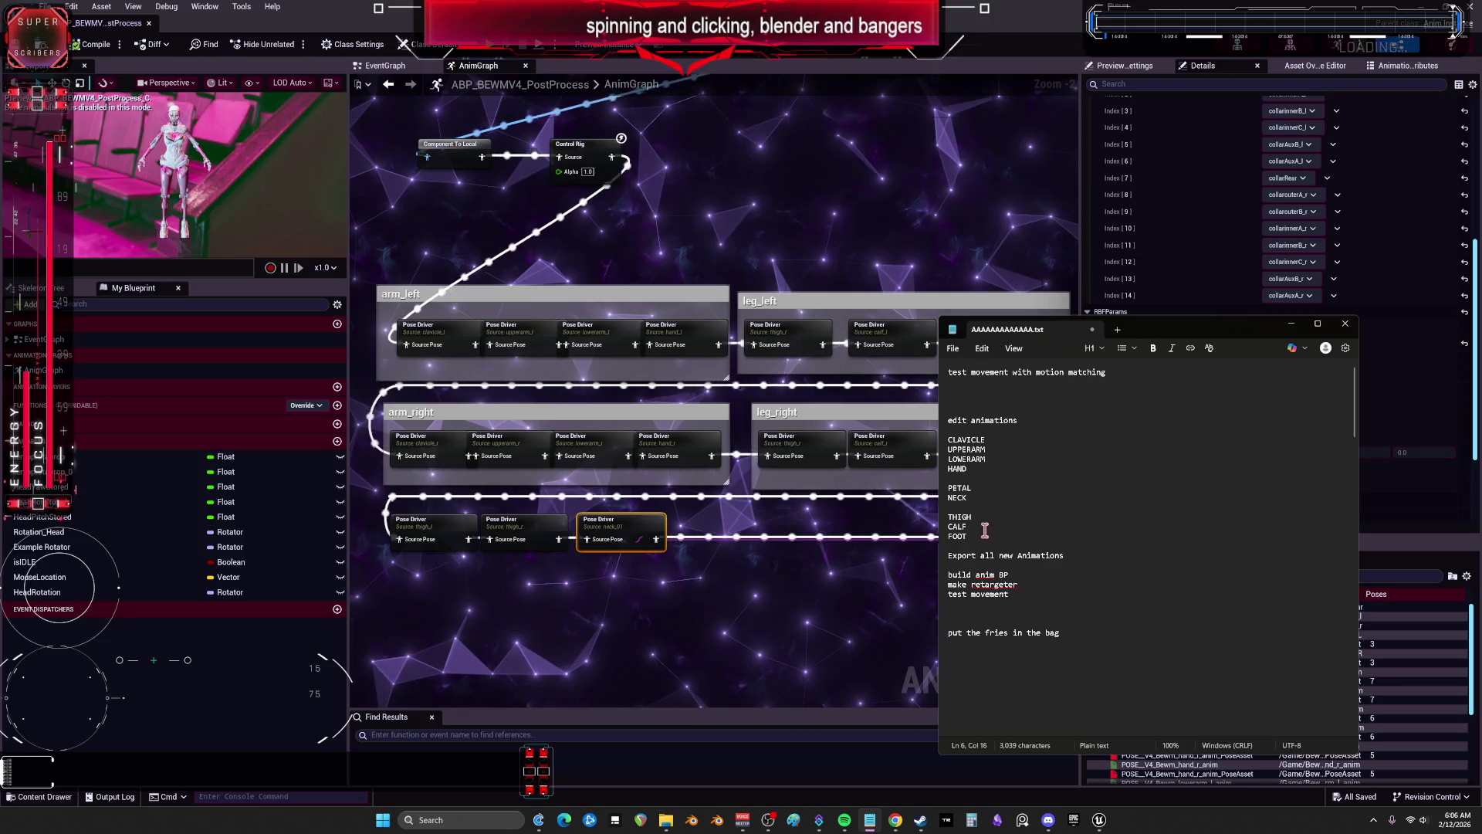
left_click_drag(964, 452, 949, 409)
key("BackSpace")
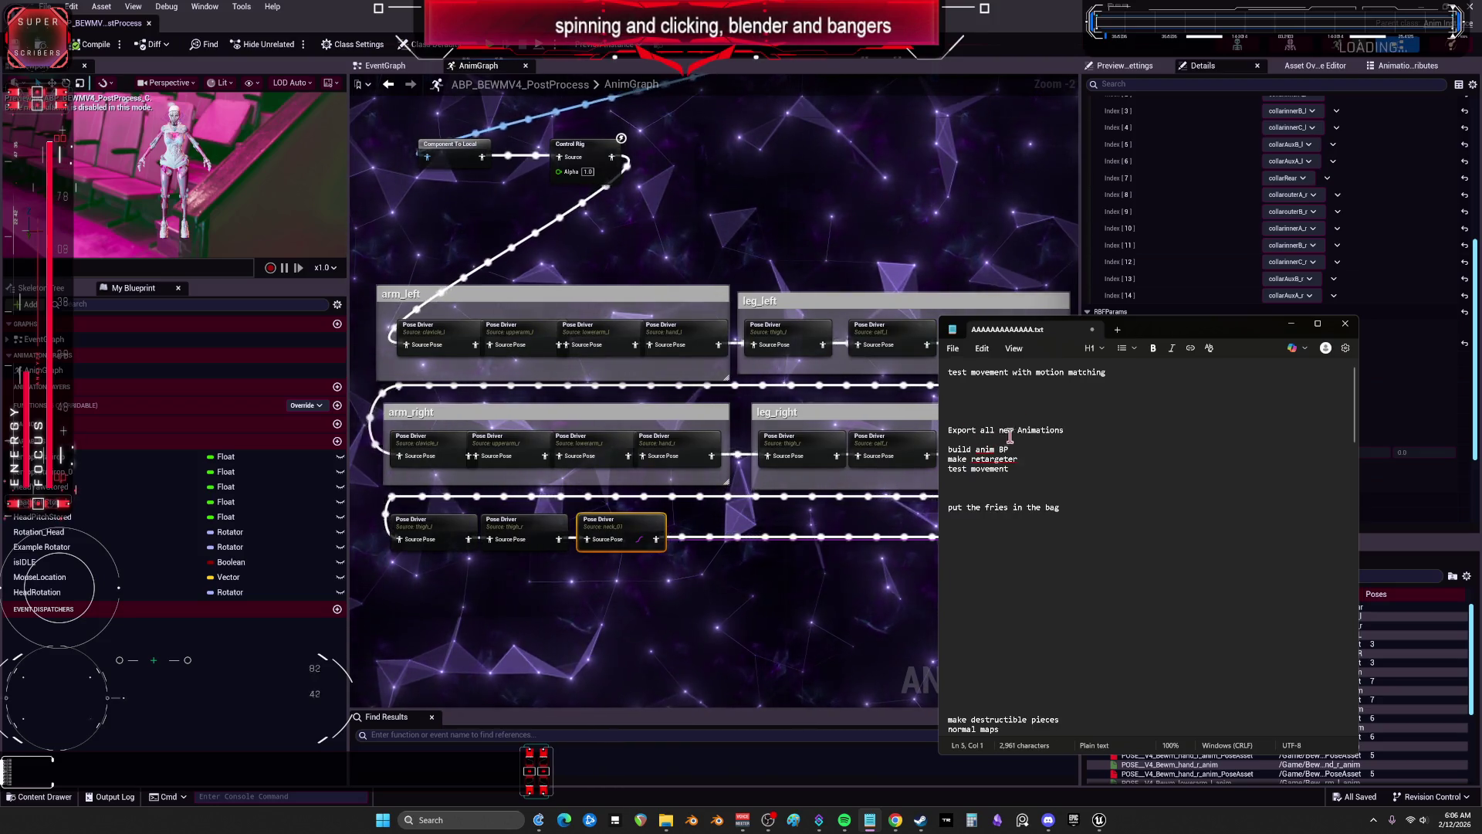
triple_click(1003, 430)
left_click(959, 451, "shift")
key("BackSpace")
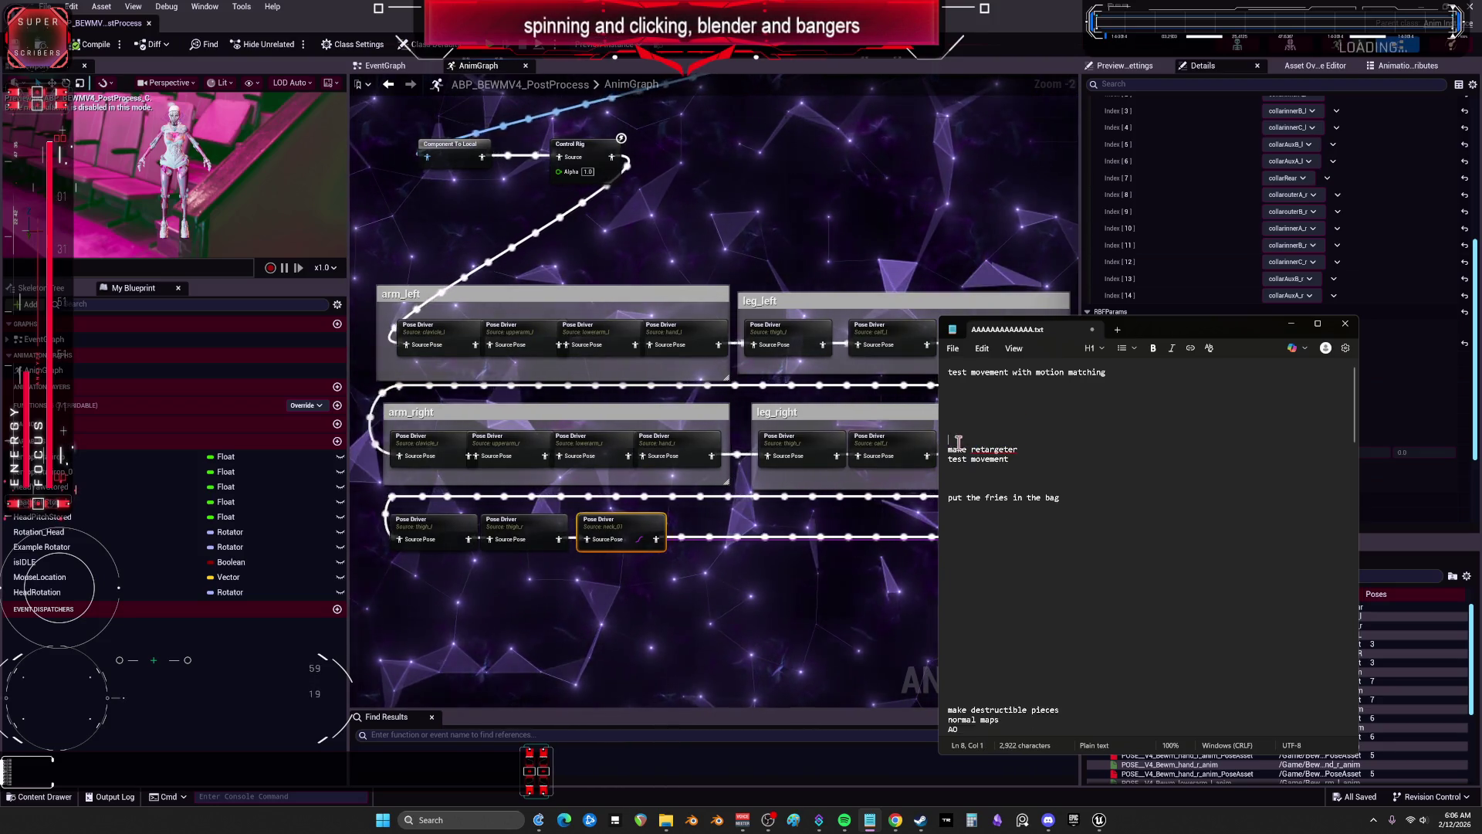
key("BackSpace")
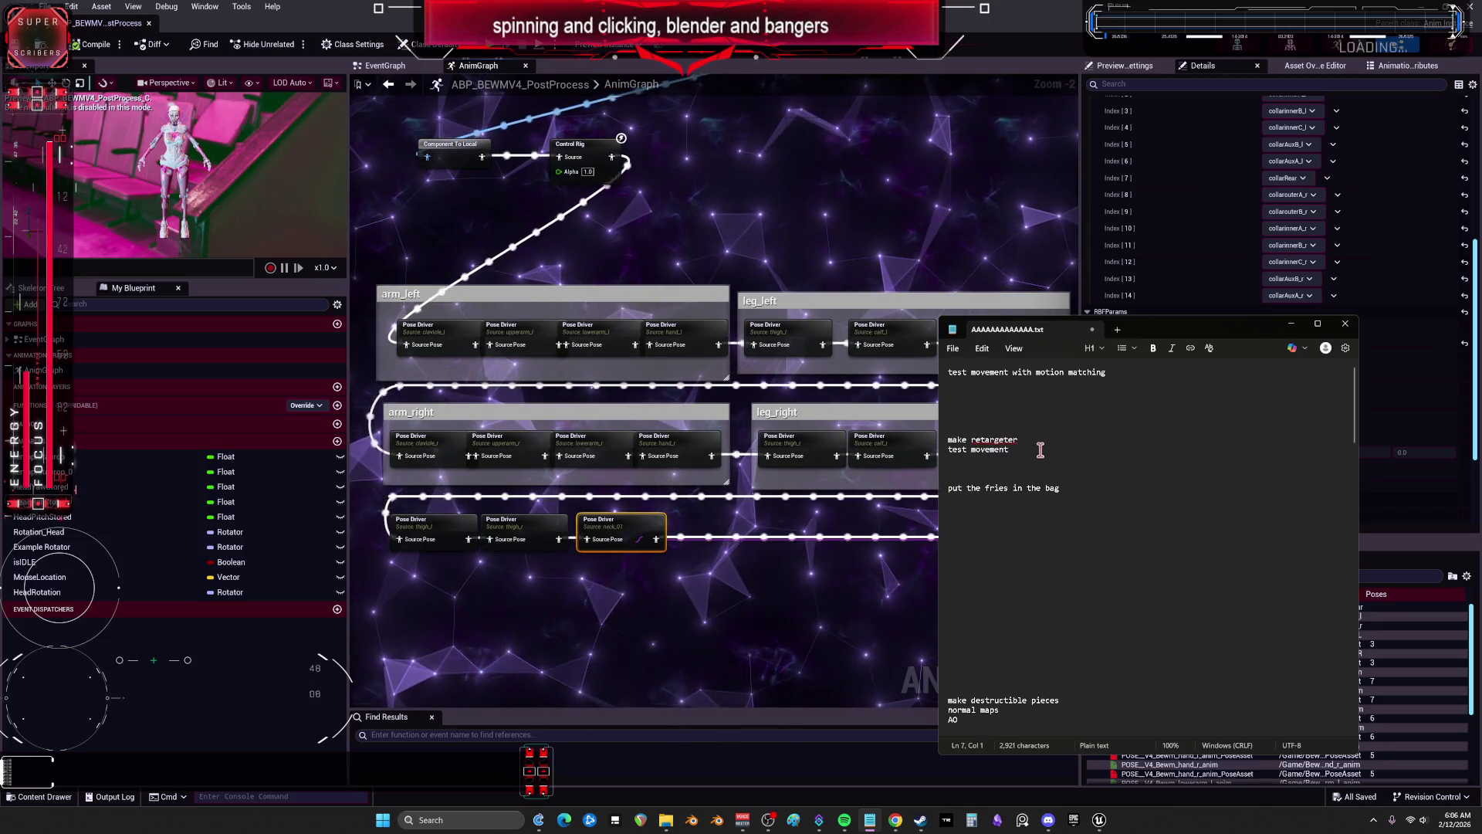
left_click(425, 118)
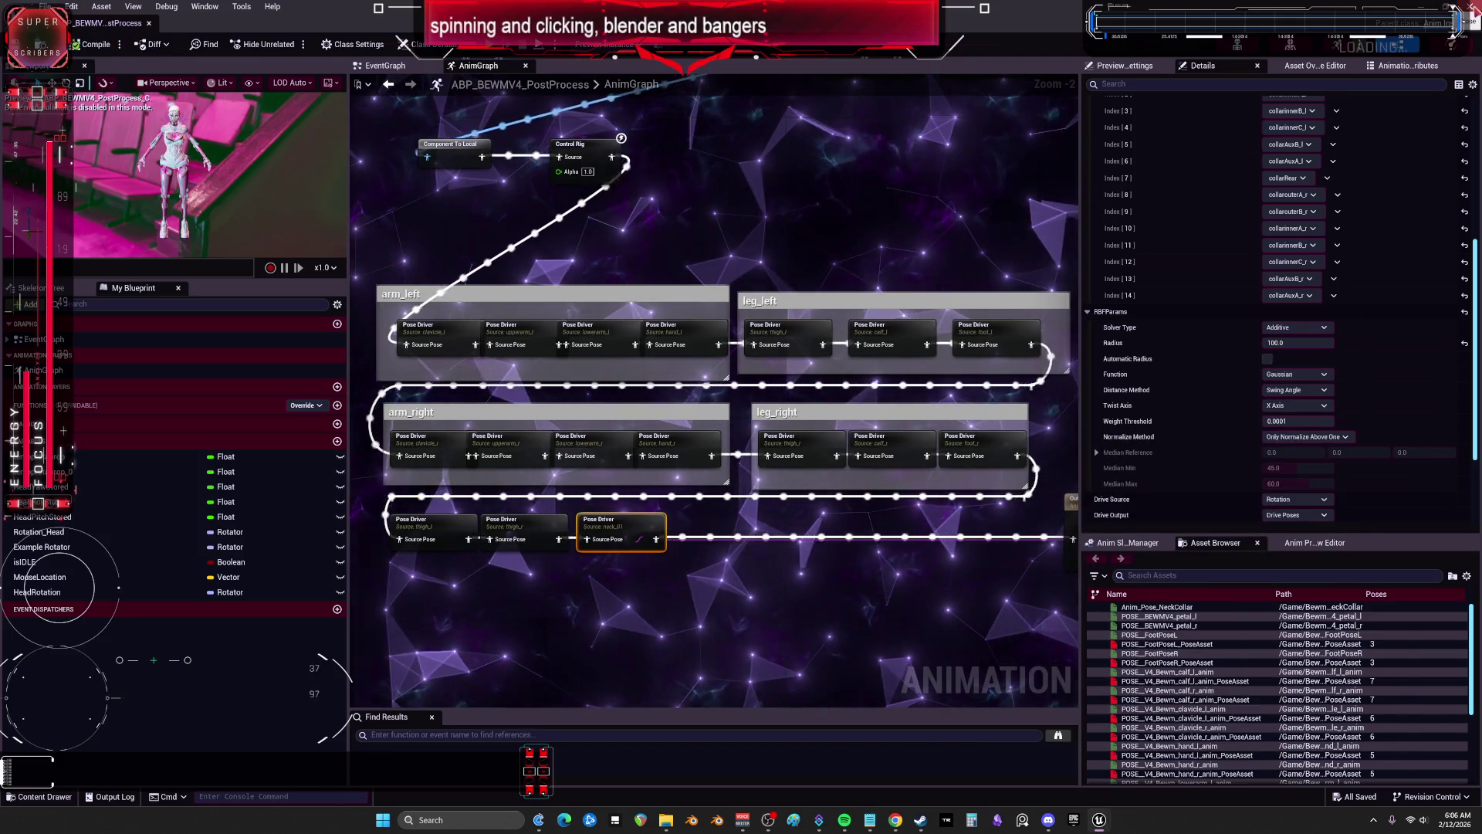
Step: Open the IK_BEWMV IK Rig from the BEWMV folder, then go back to the DefaultLevel editor
key("alt+Tab")
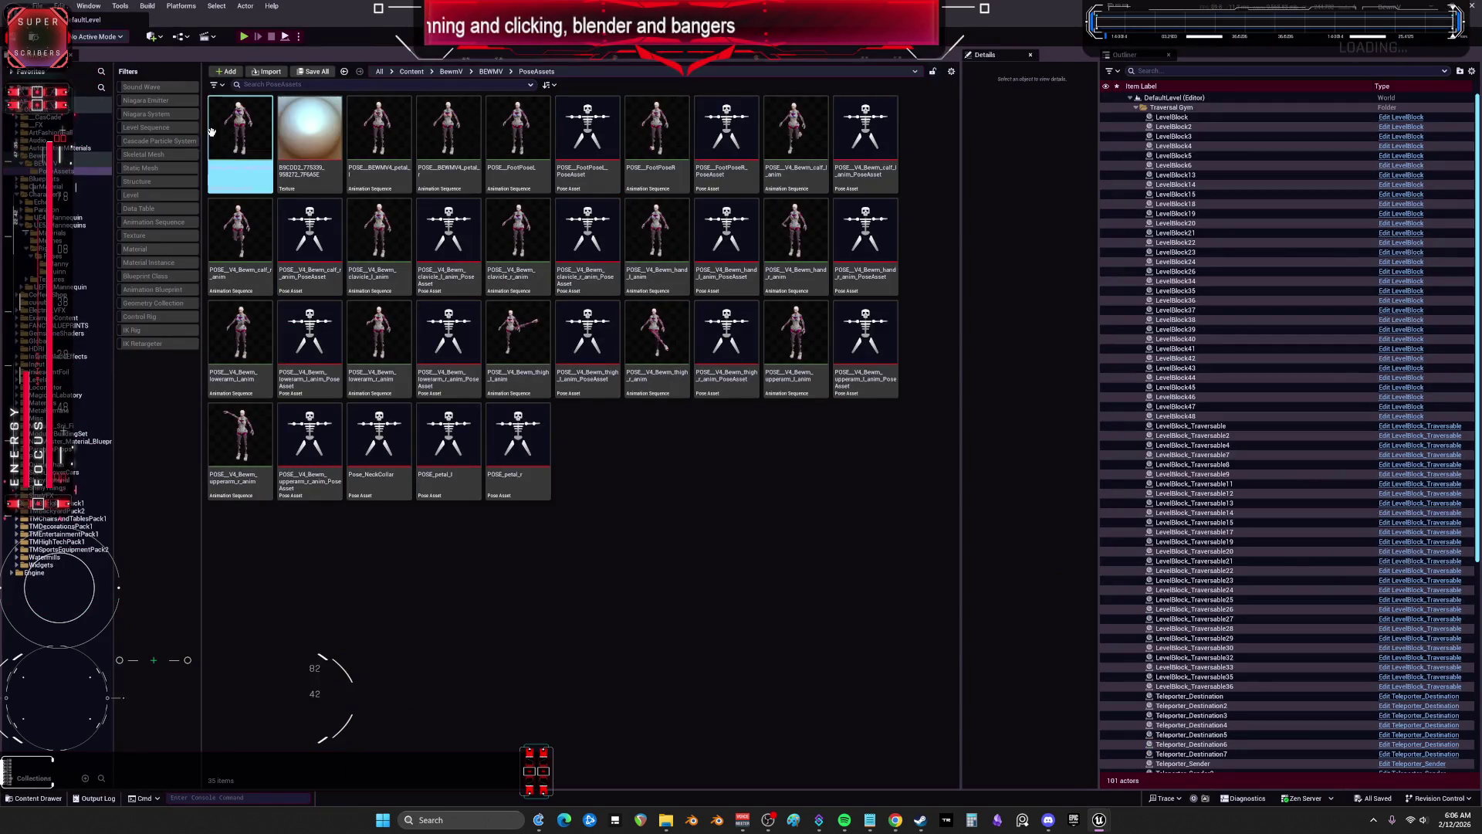
left_click(40, 163)
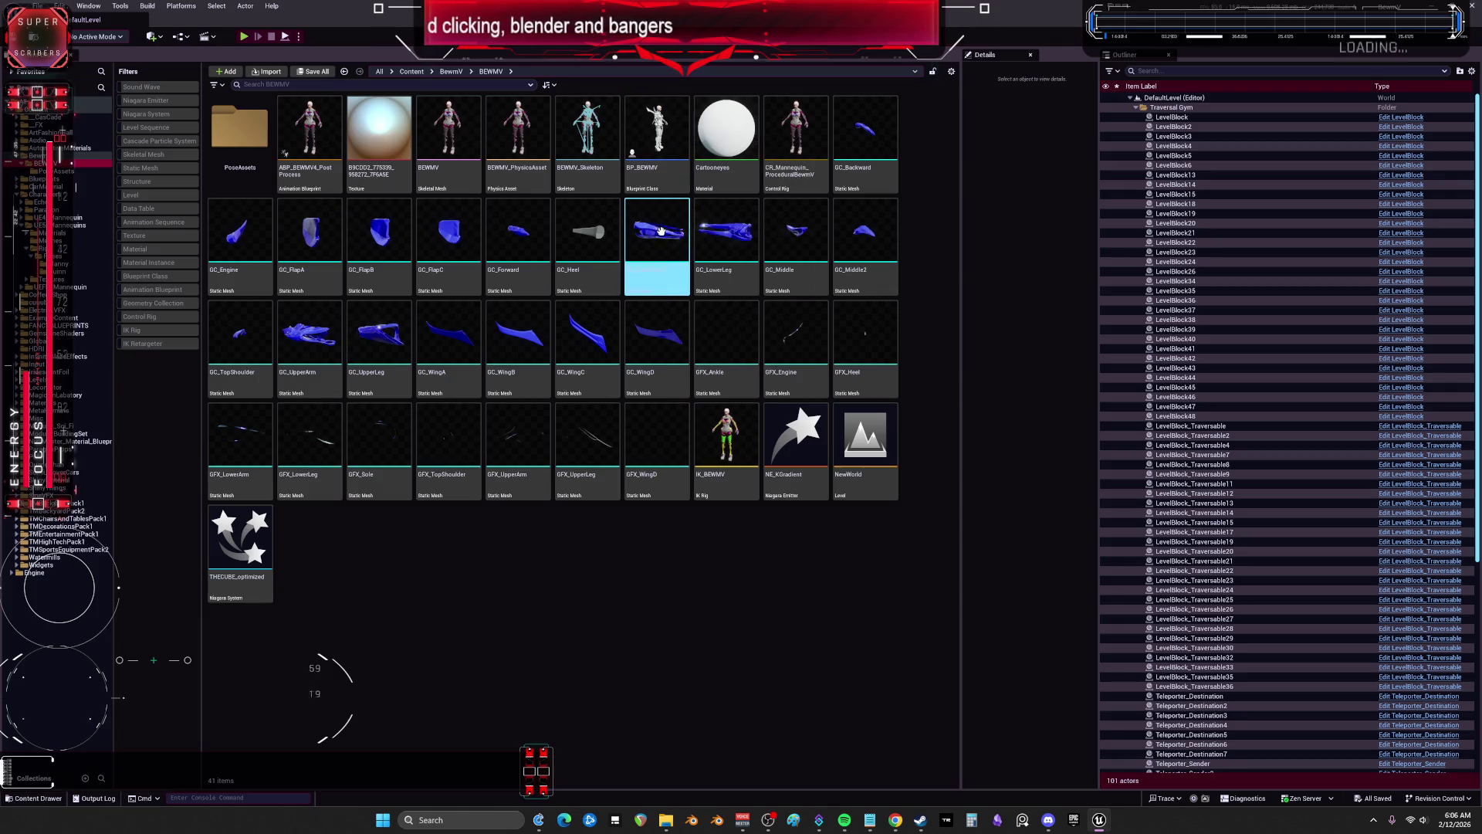
left_click(743, 455)
double_click(743, 455)
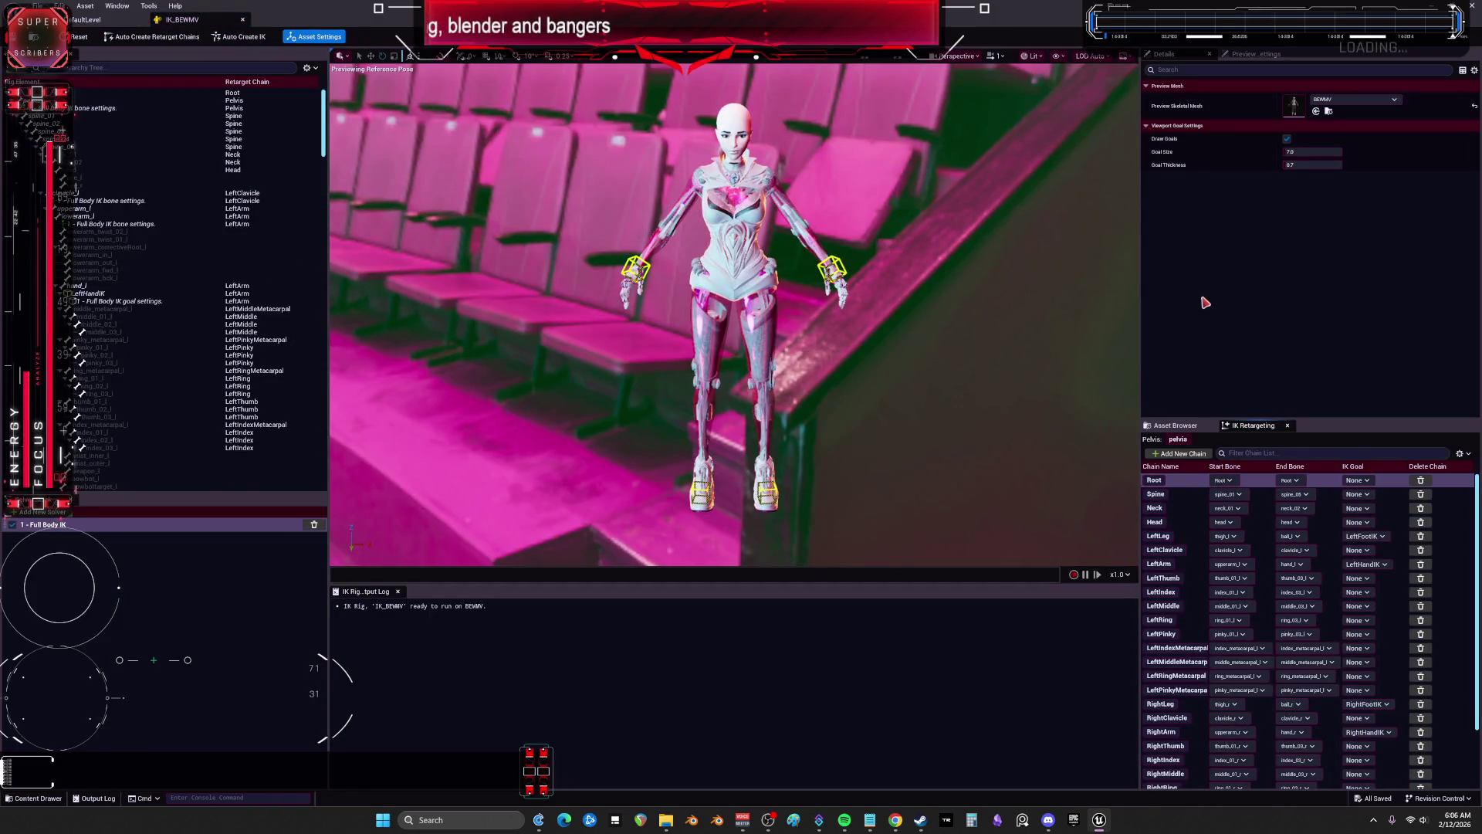
left_click(91, 20)
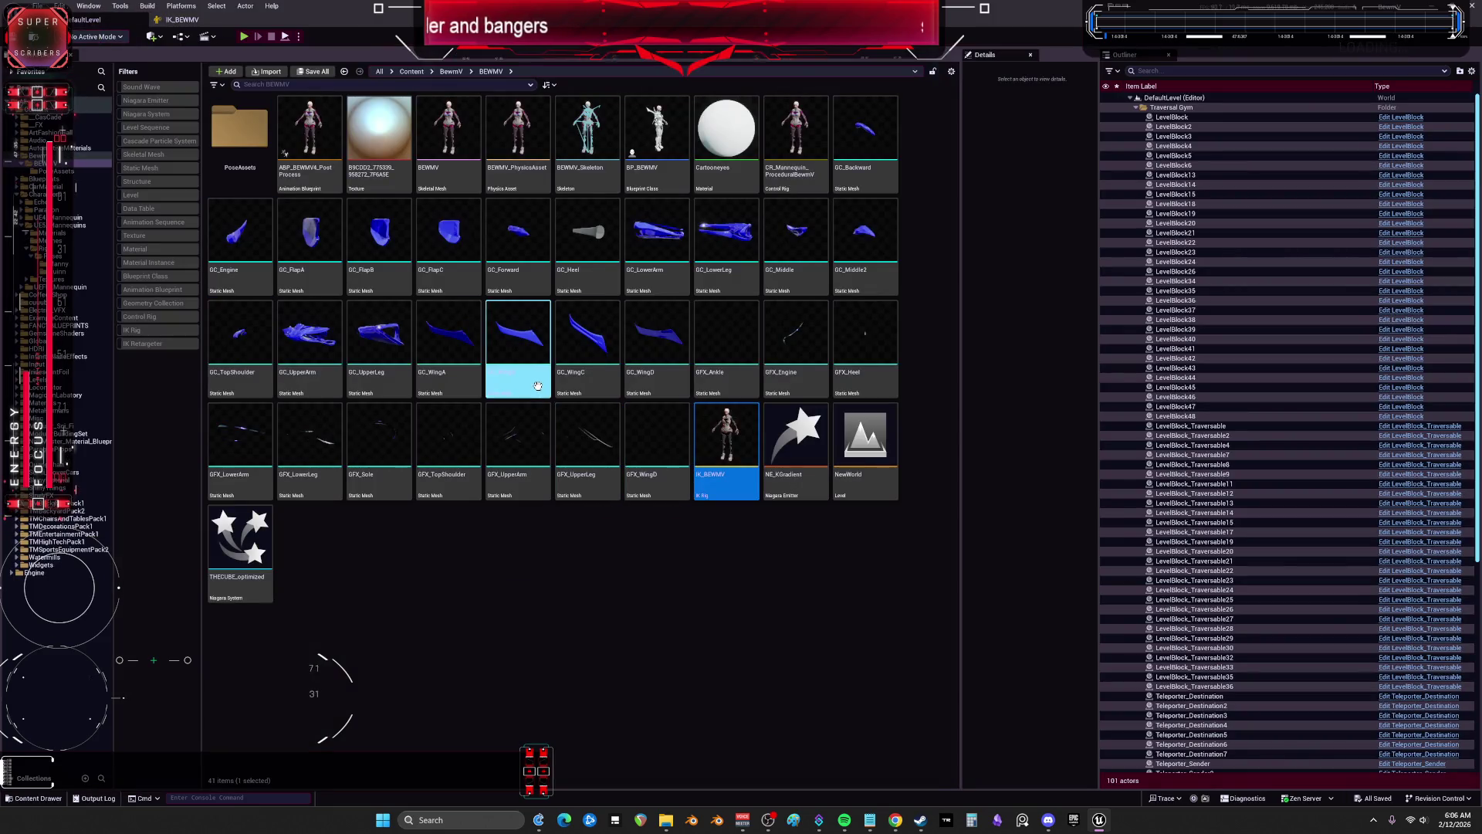
right_click(538, 386)
left_click(371, 627)
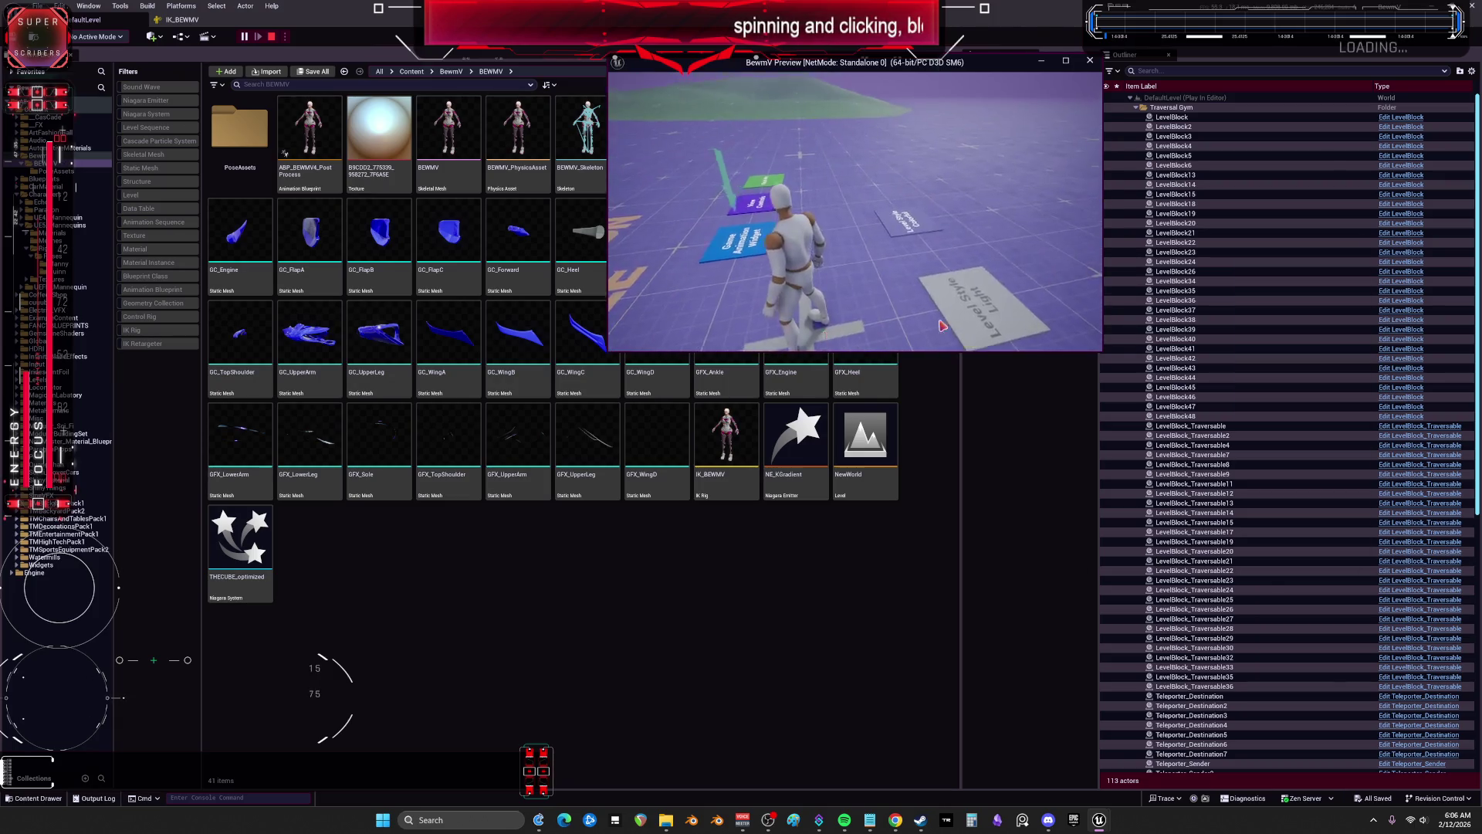
Step: End the play session and open the SandboxCharacter_CMC Blueprint via SandboxCharacter_CMC0 in the Outliner
key("Escape")
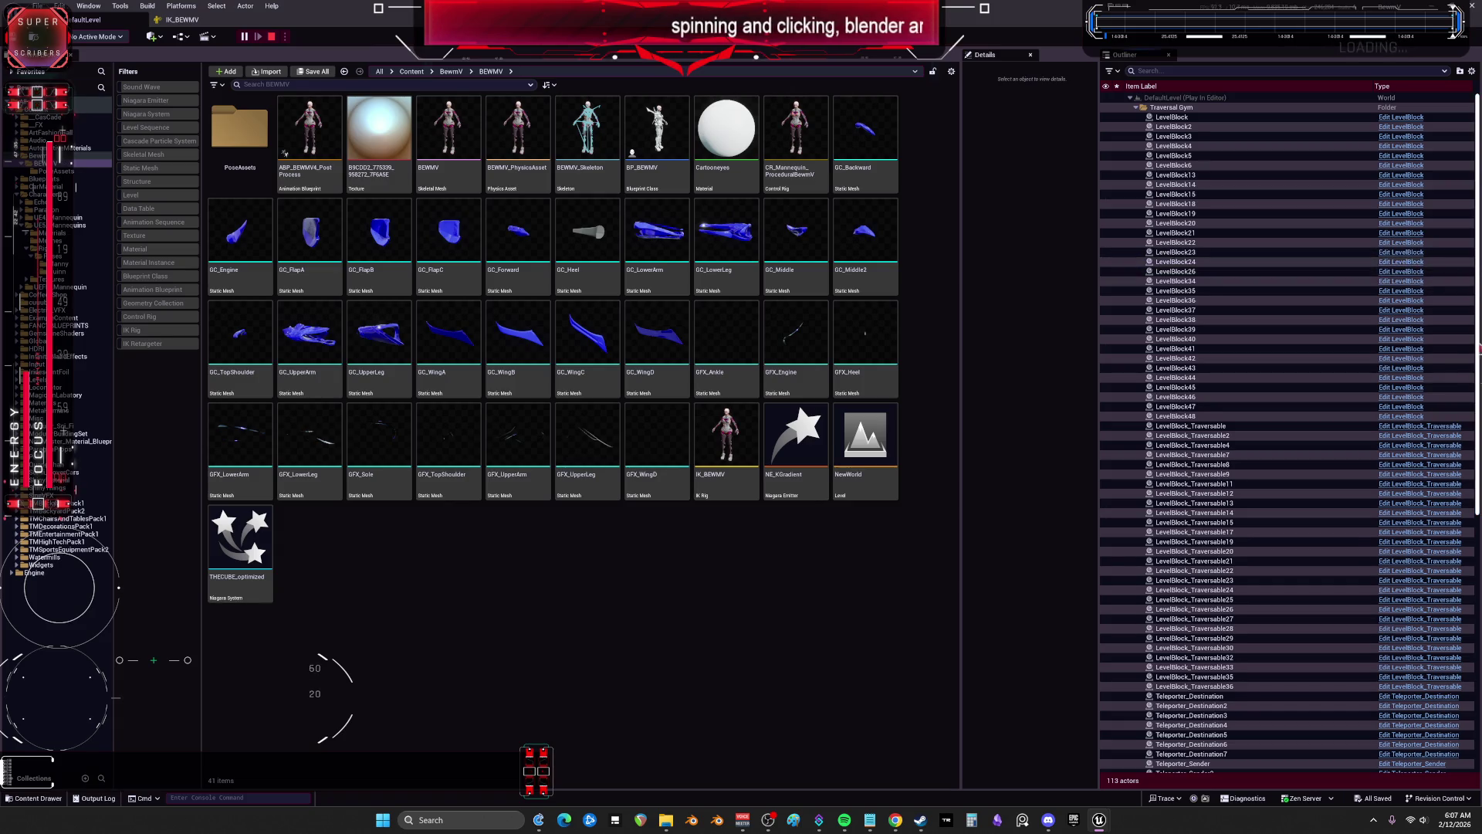
left_click_drag(1477, 276, 1476, 546)
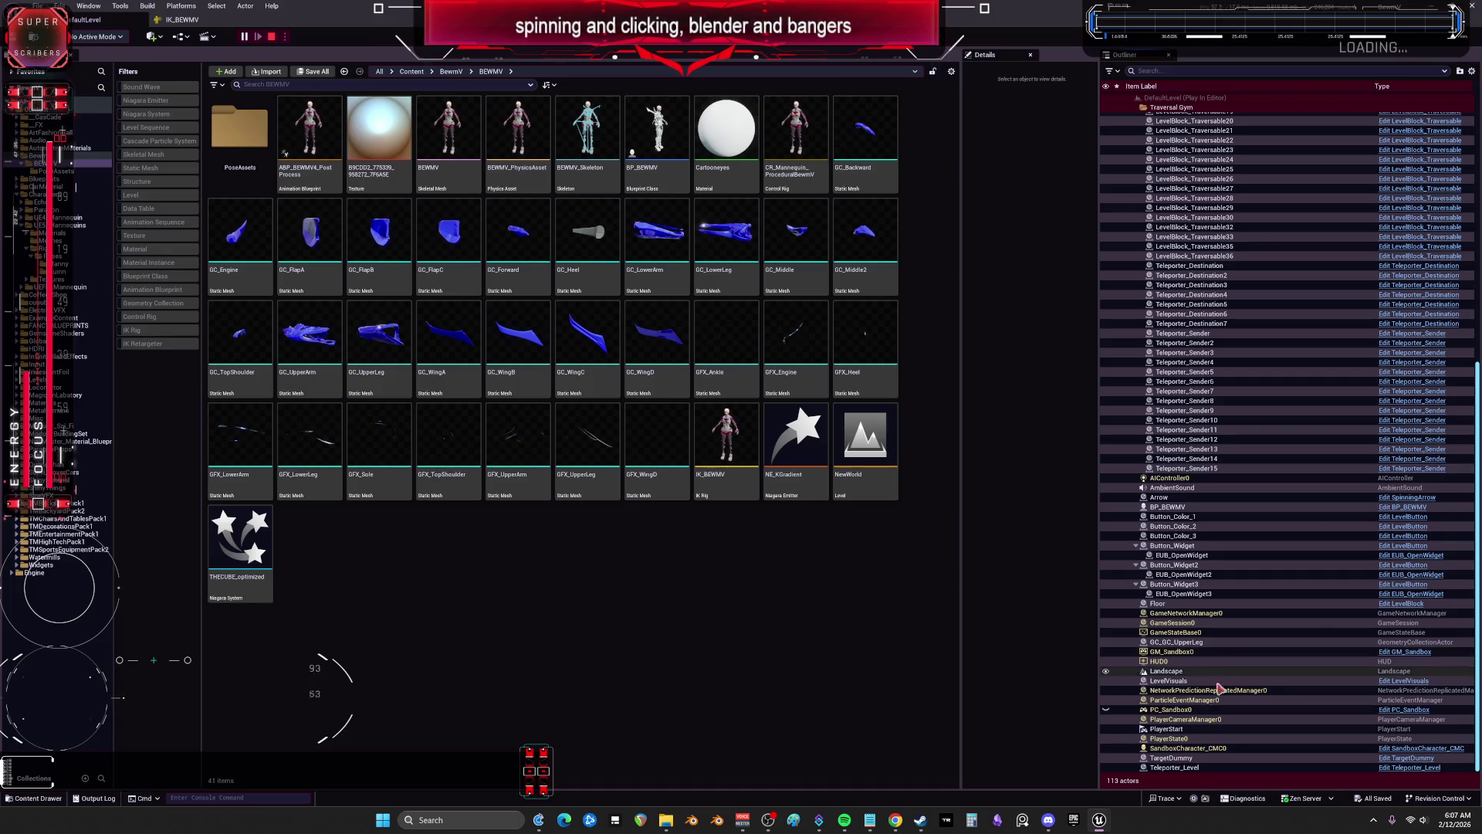
left_click(1212, 739)
left_click(1267, 747)
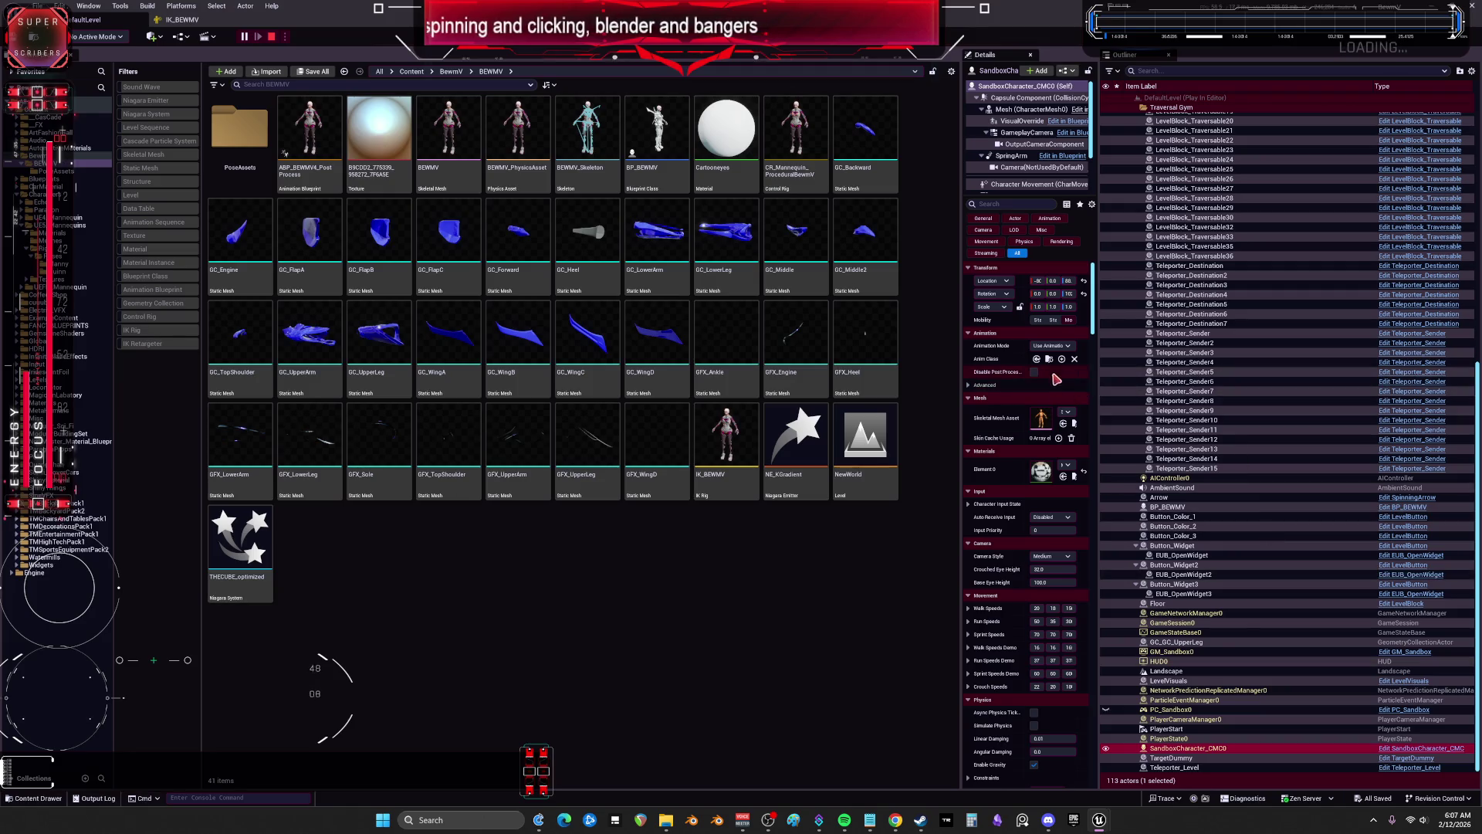
left_click(1405, 748)
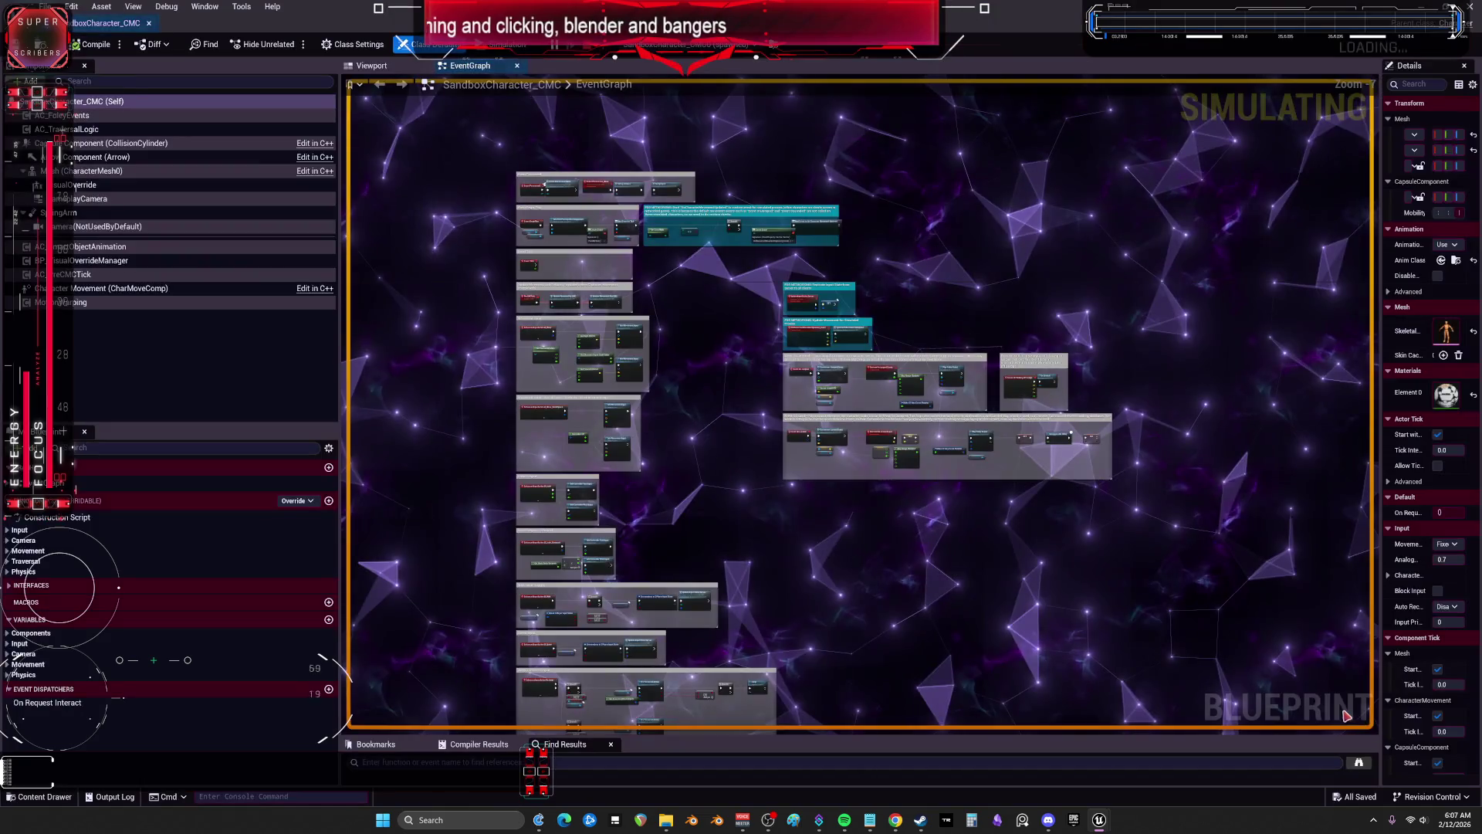
Step: Select the Mesh (CharacterMesh0) component and browse to its SKM_UEFN_Mannequin skeletal mesh asset
left_click_drag(1380, 156, 1150, 159)
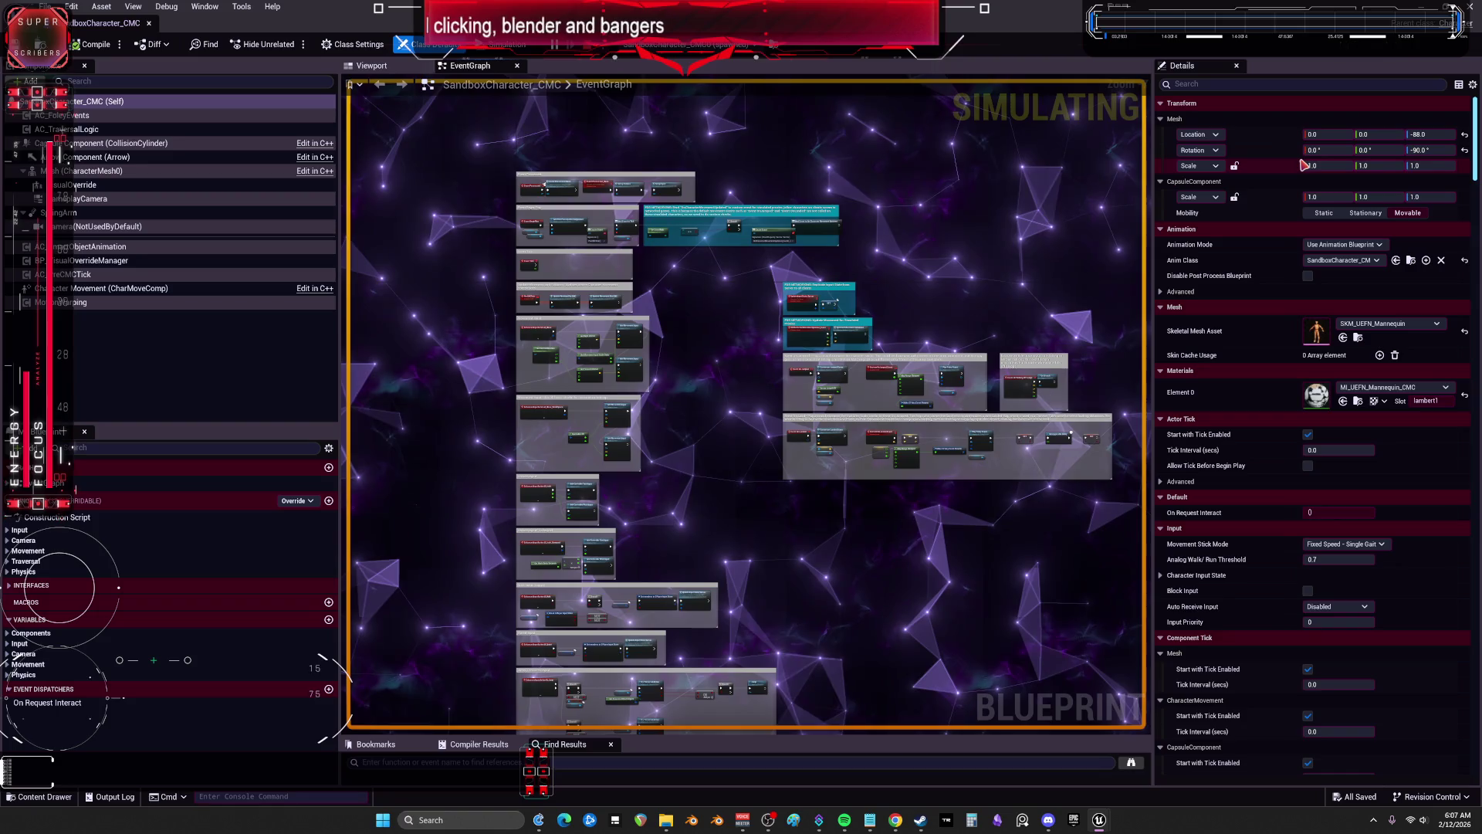
scroll(483, 193, "down", 1)
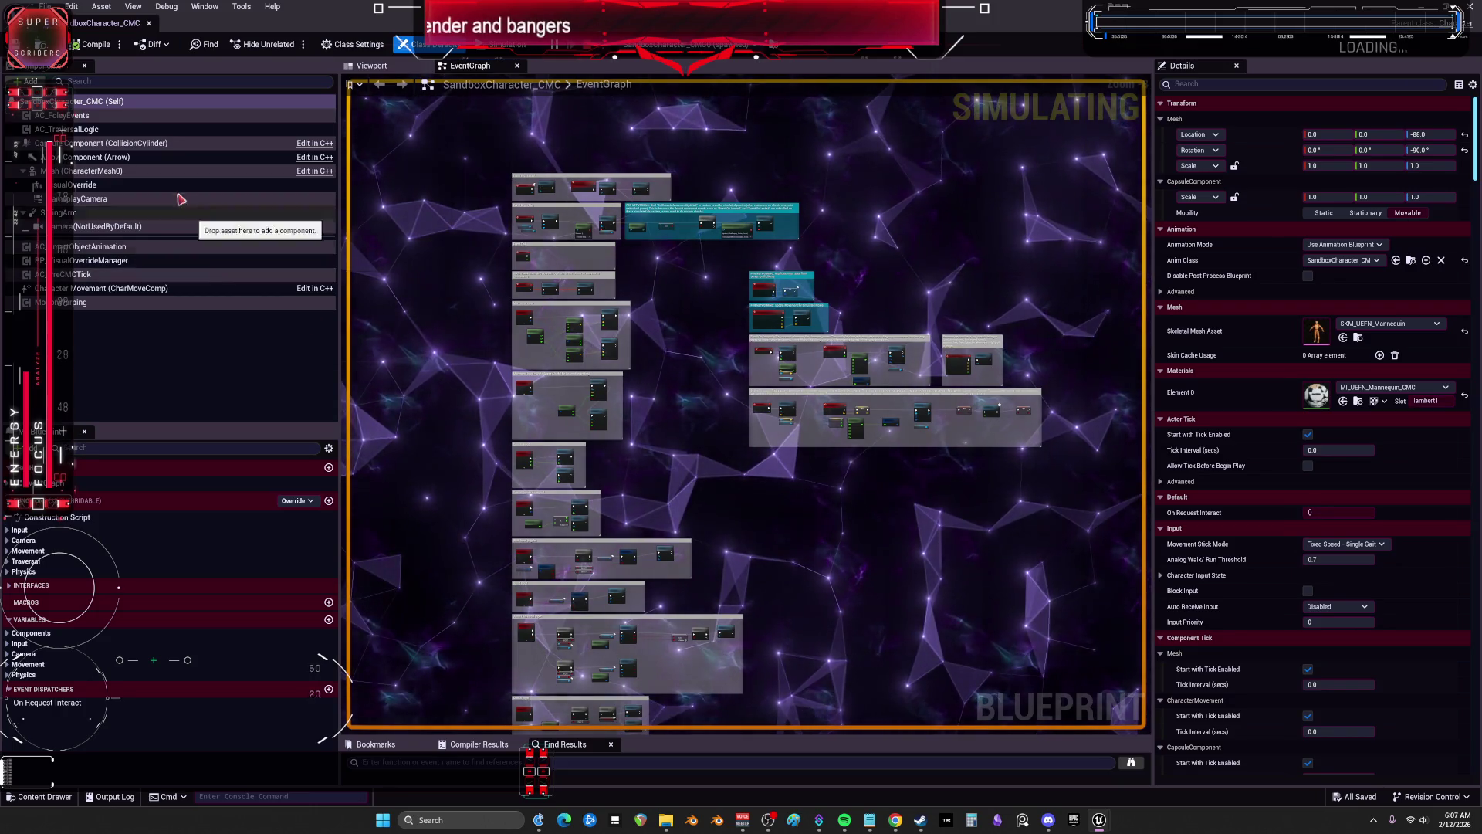
right_click(76, 302)
left_click(69, 355)
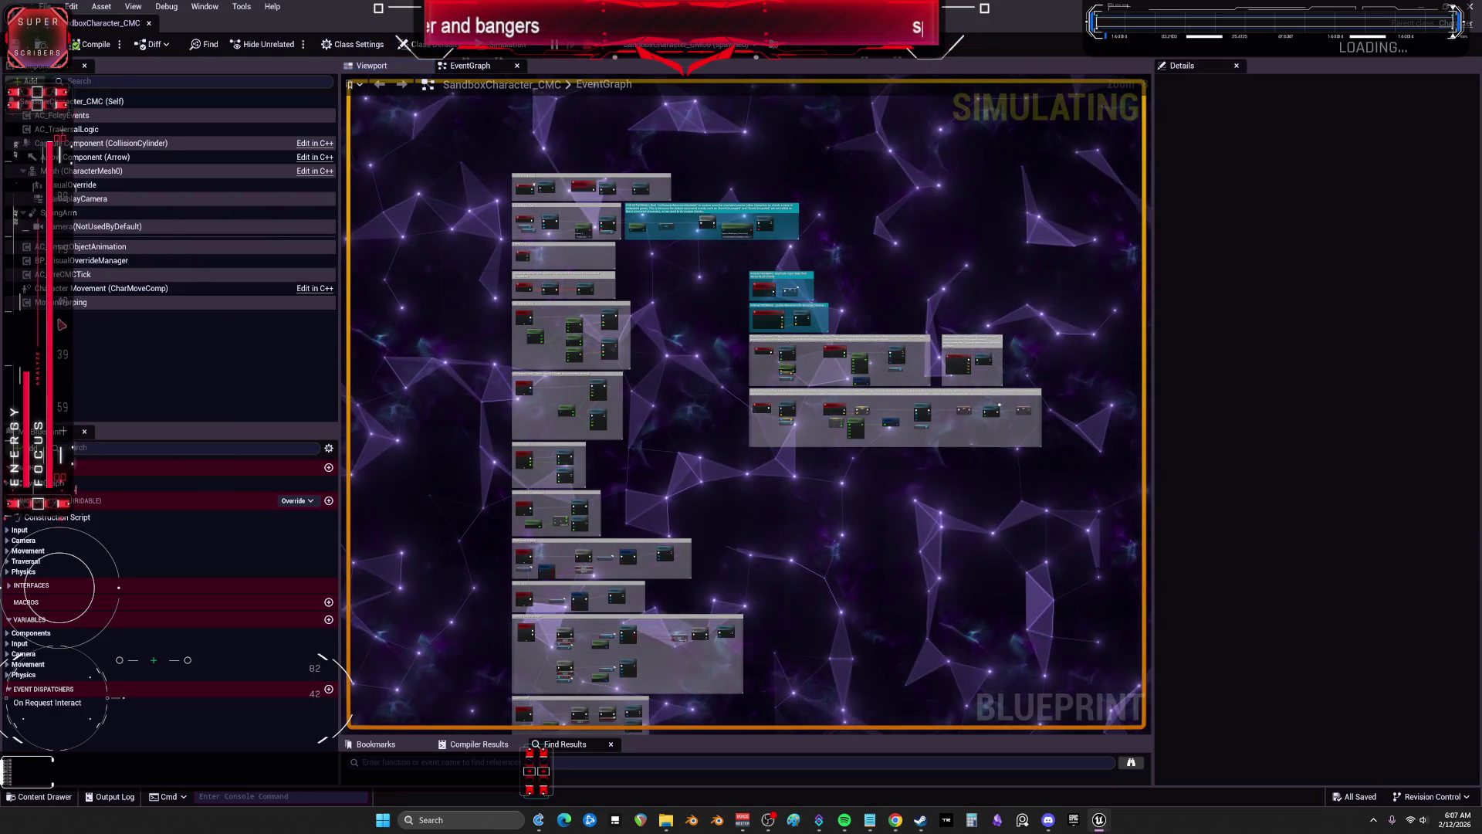
scroll(510, 376, "up", 5)
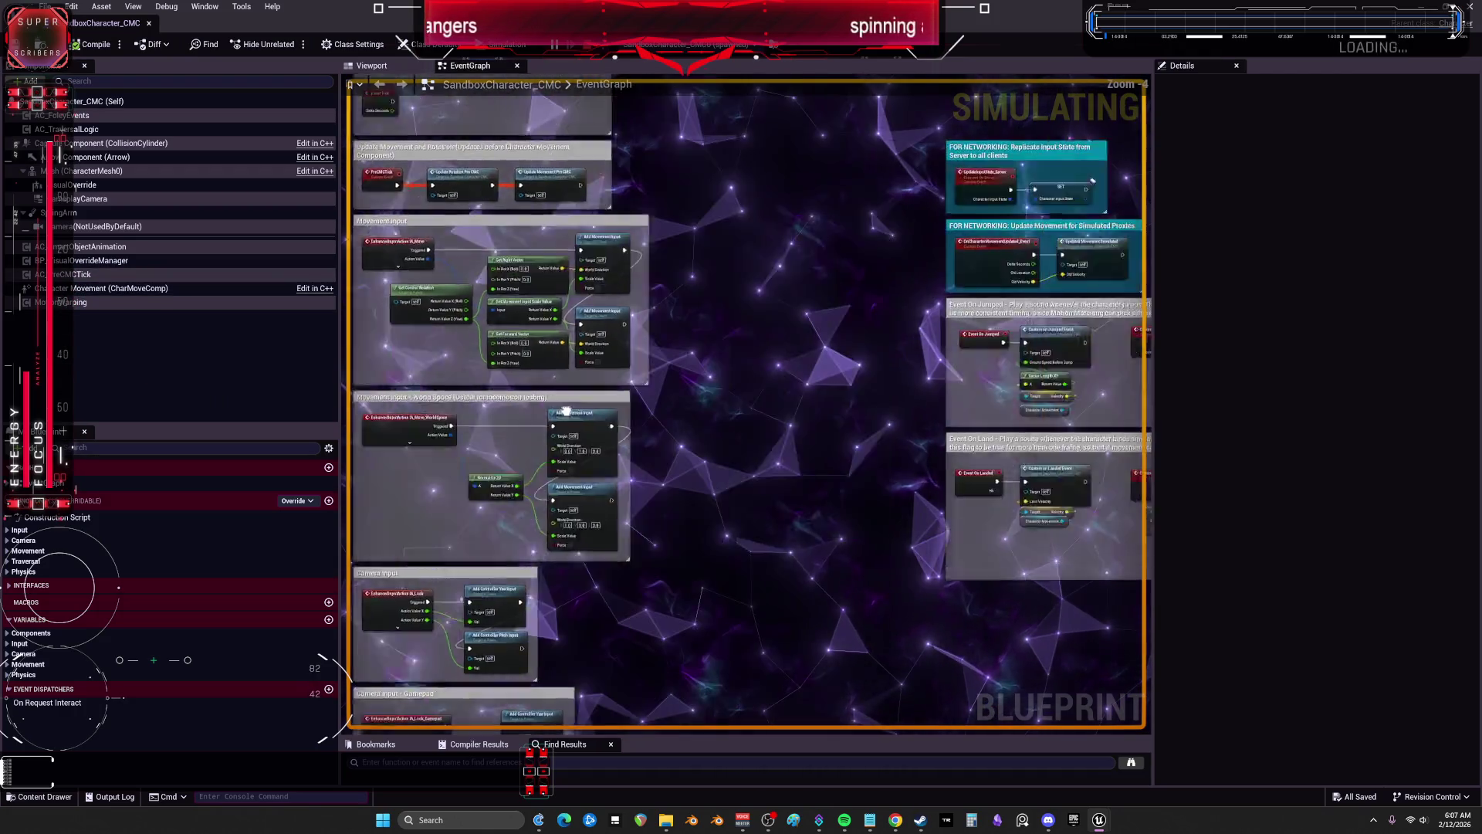
left_click_drag(604, 362, 440, 400)
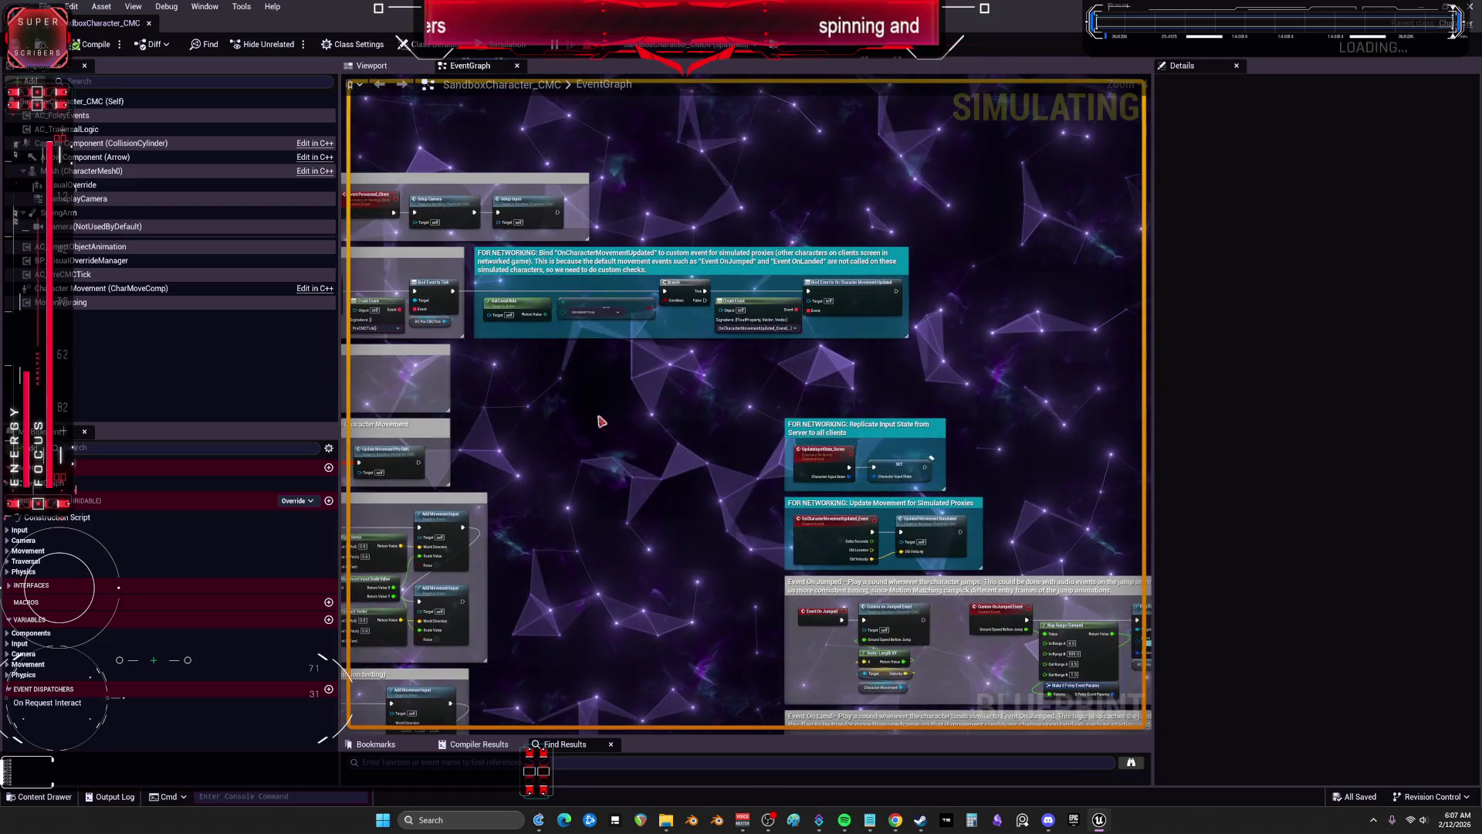
scroll(758, 456, "up", 2)
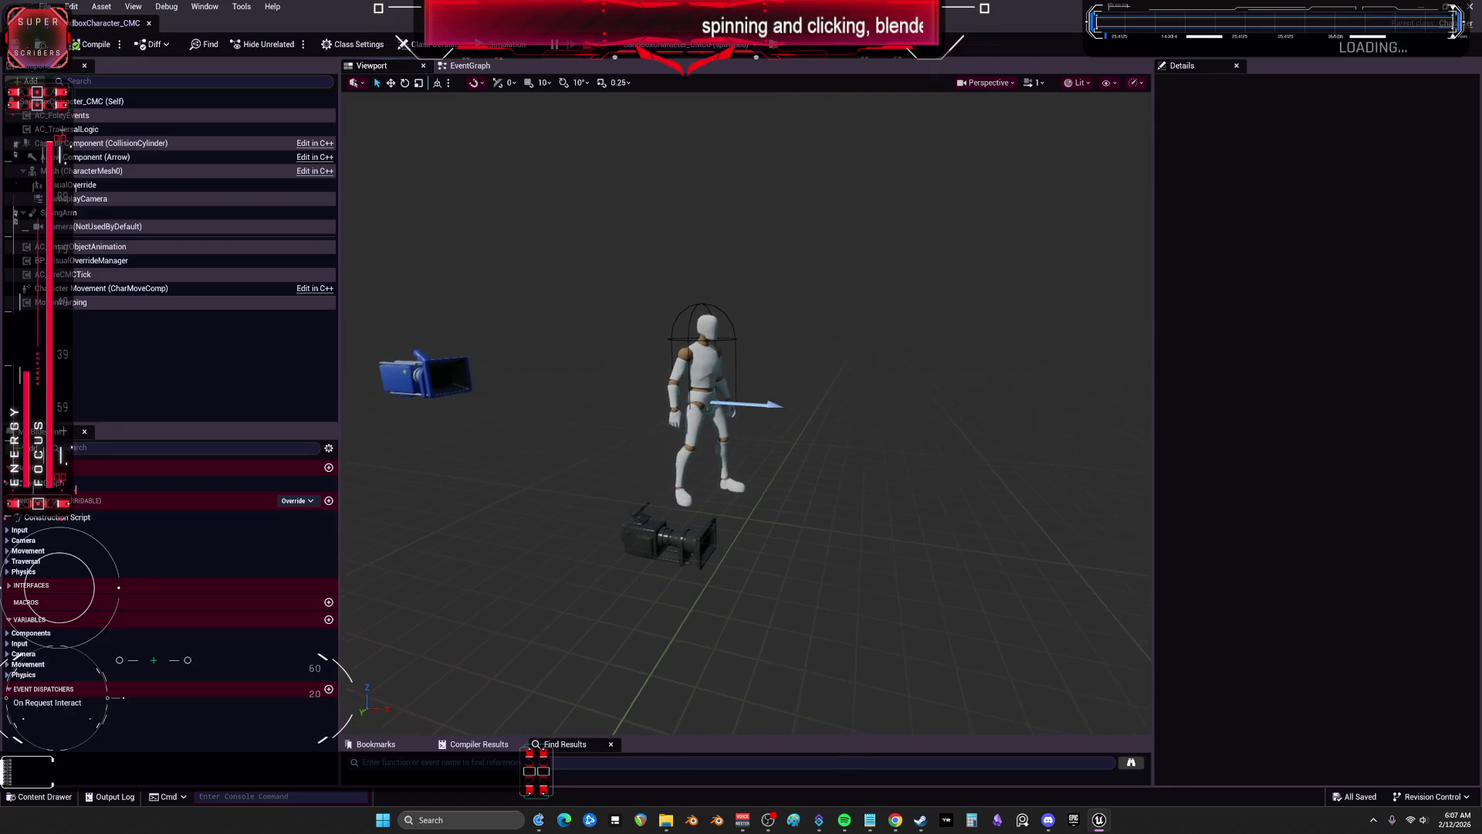
left_click_drag(487, 246, 488, 246)
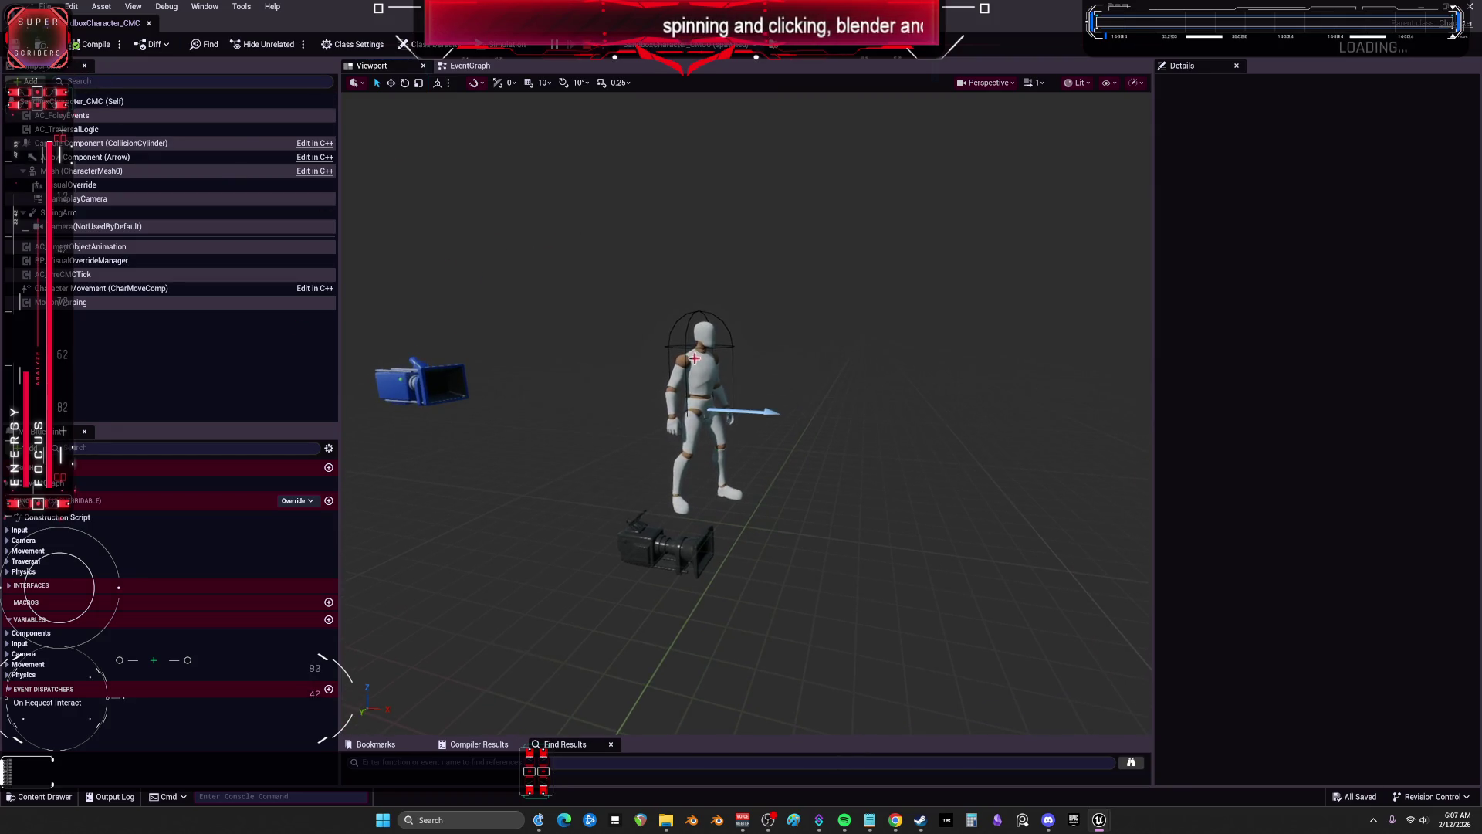
left_click(77, 170)
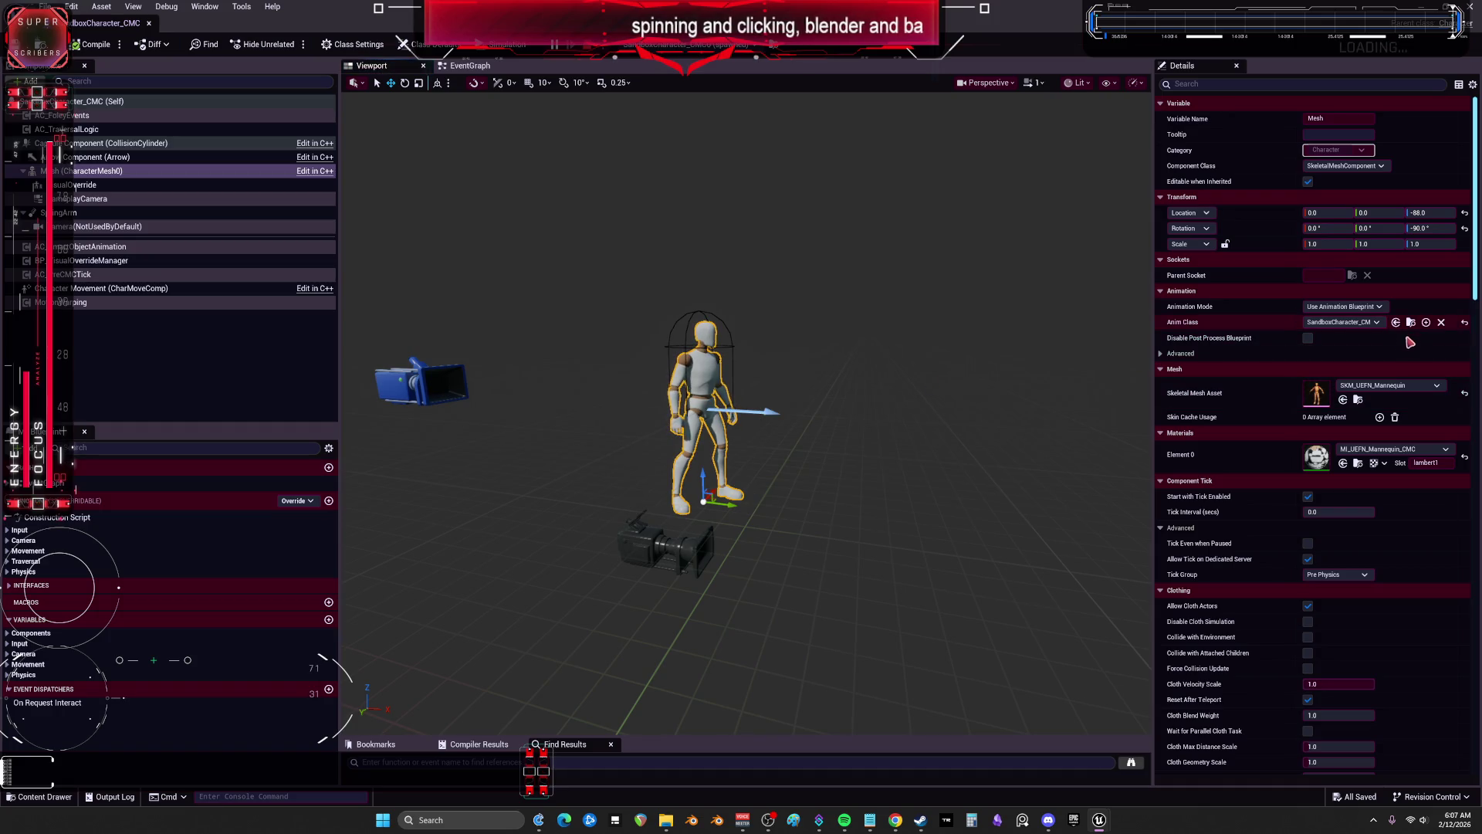
left_click(1358, 400)
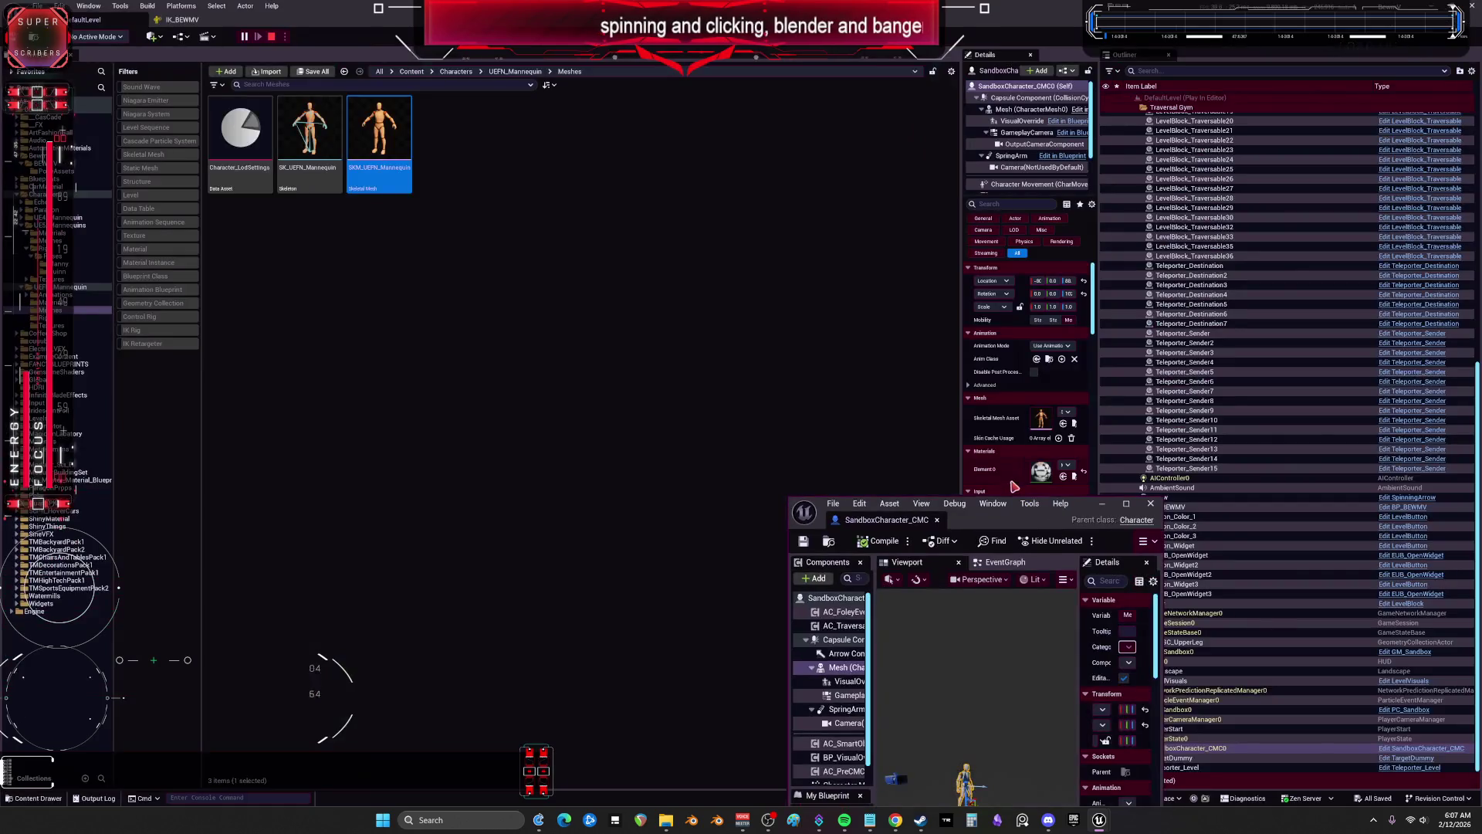
Step: Create the IK_SKM_UEFN_Mannequin IK Rig from SKM_UEFN_Mannequin and open it
right_click(386, 127)
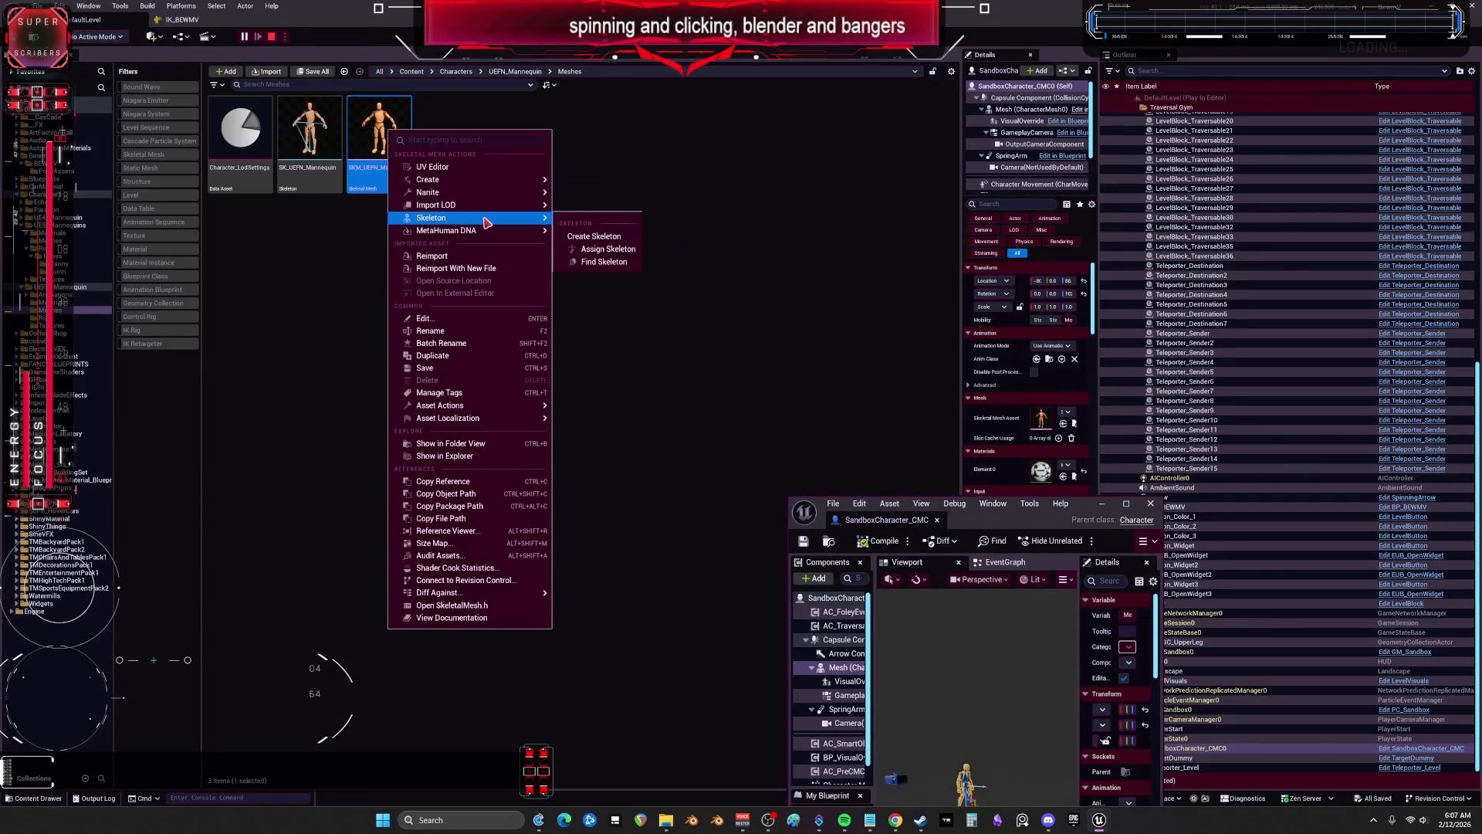
mouse_move(483, 407)
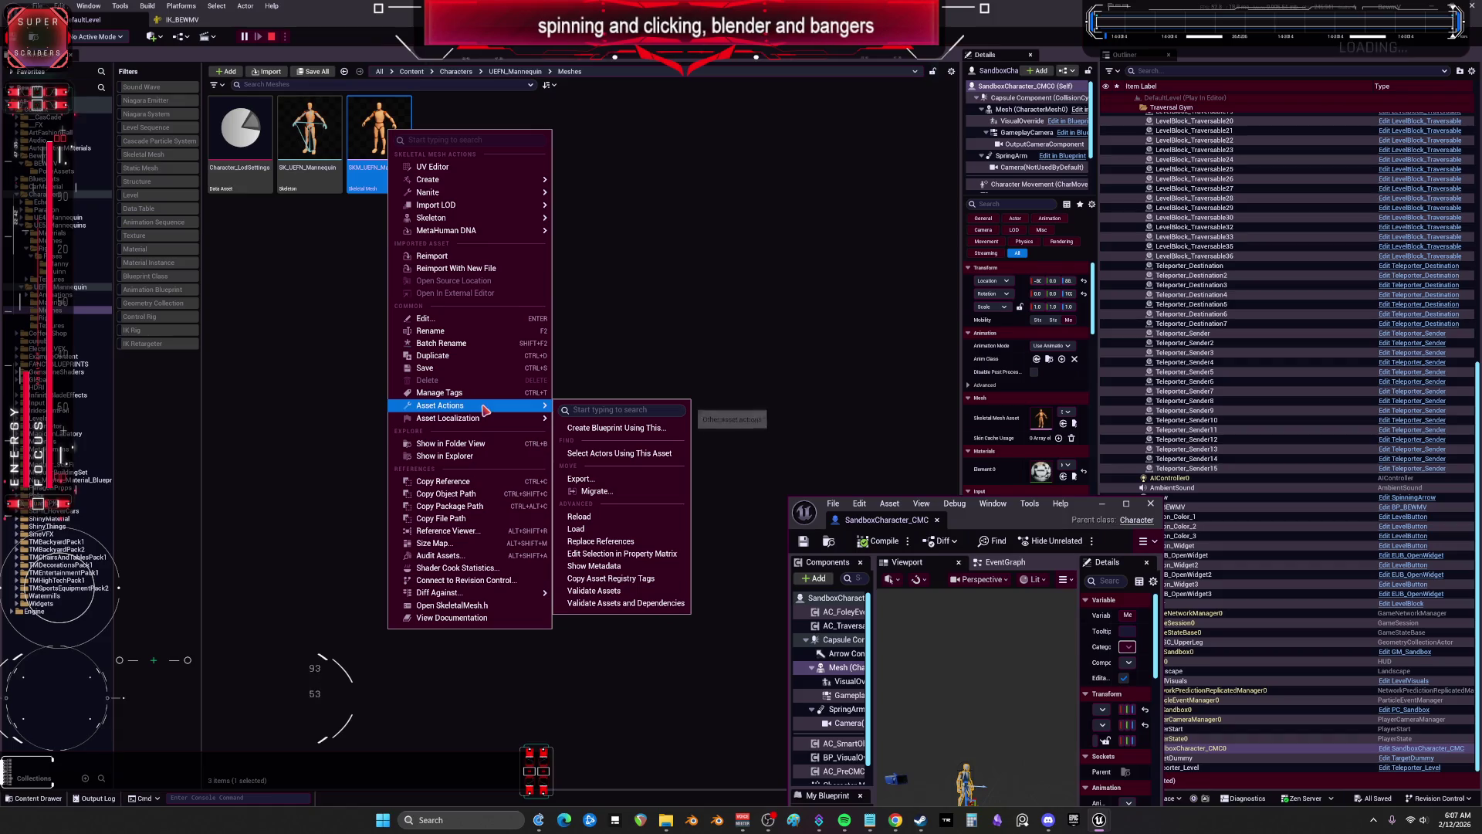
mouse_move(525, 180)
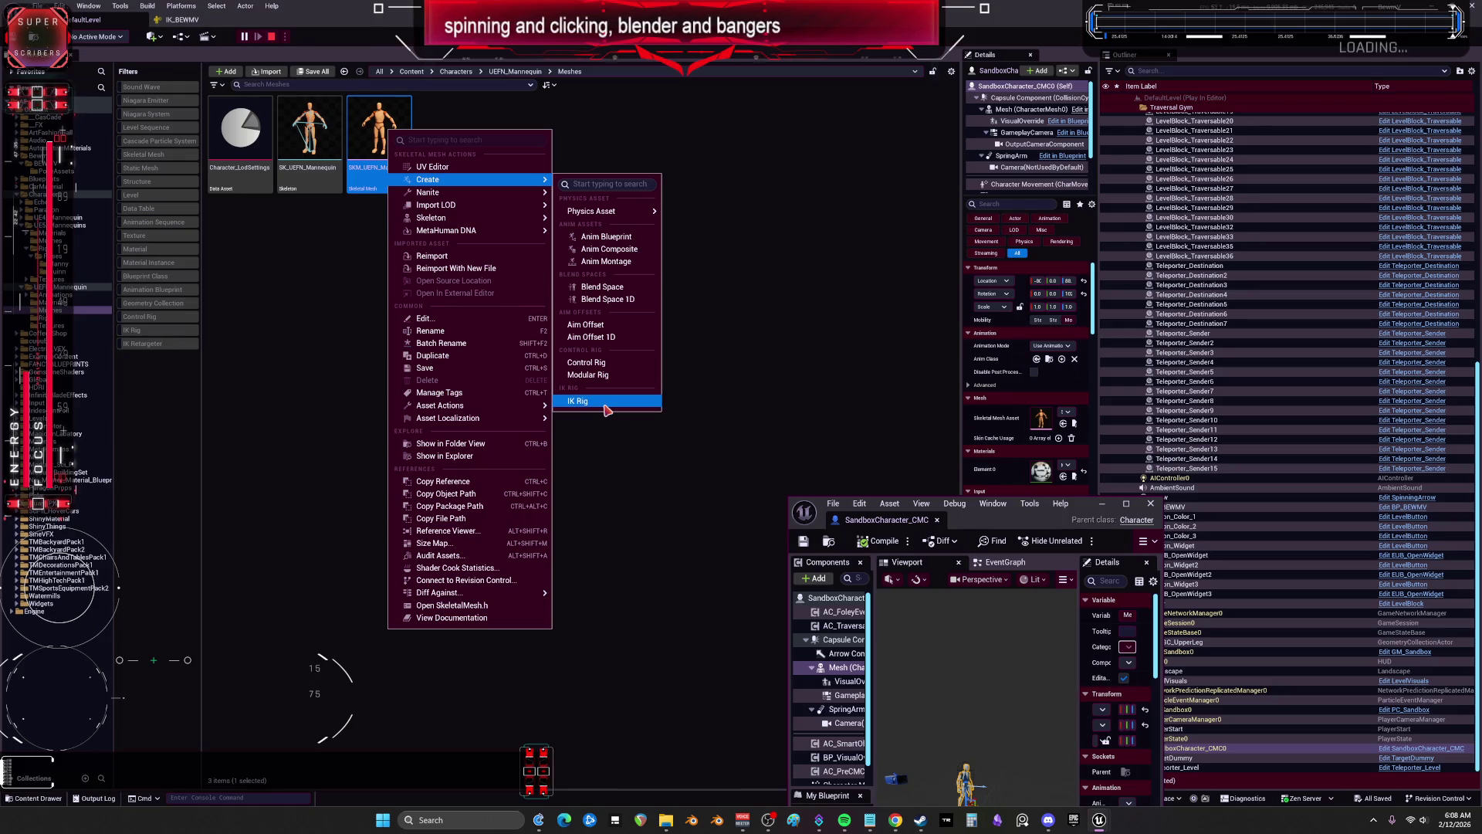
left_click(606, 403)
double_click(457, 128)
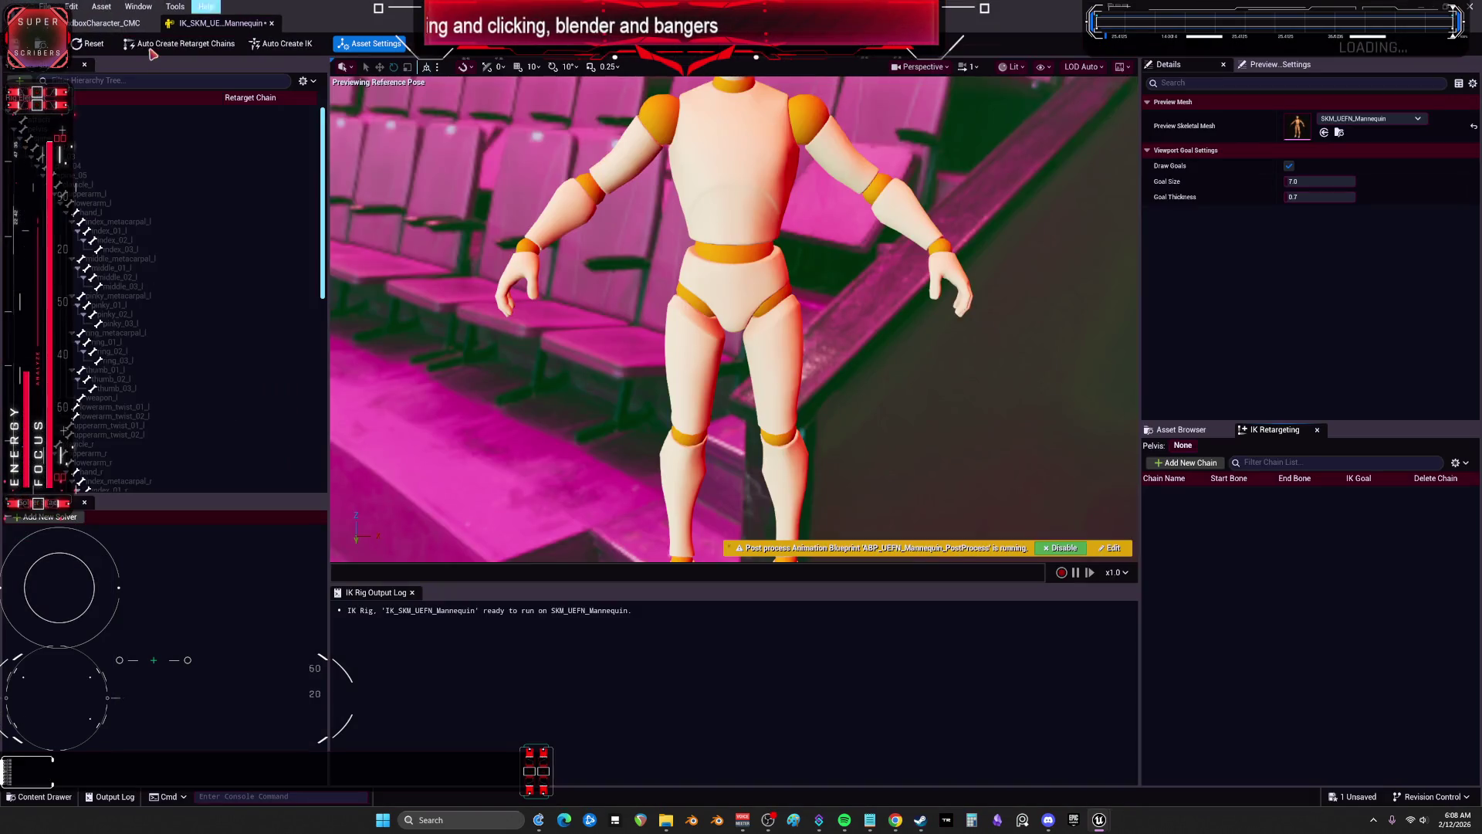
Step: Auto-create retarget chains and full-body IK, with root as the IK solver's start bone
left_click(178, 44)
left_click(278, 44)
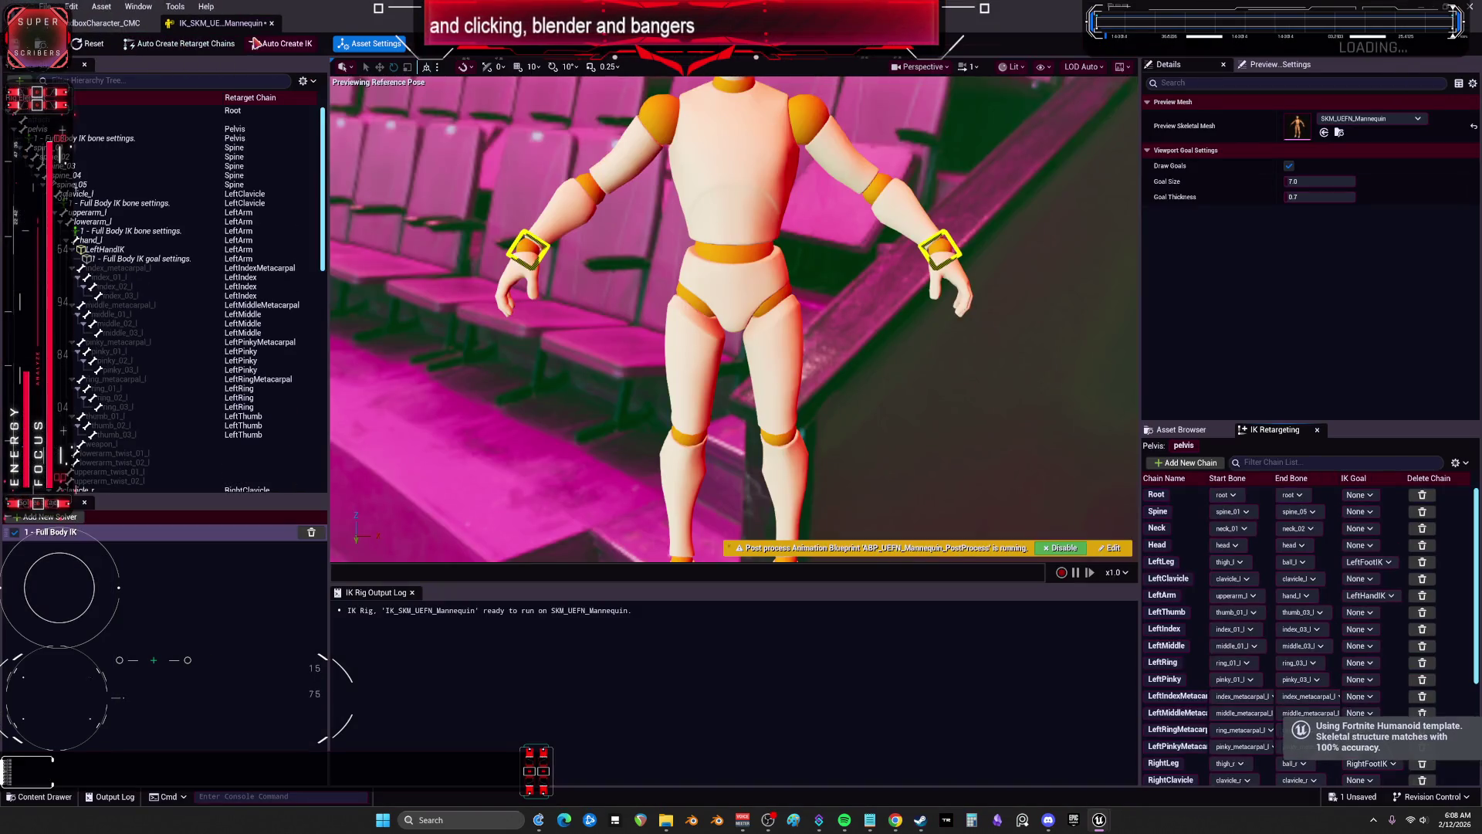
left_click(232, 111)
right_click(239, 110)
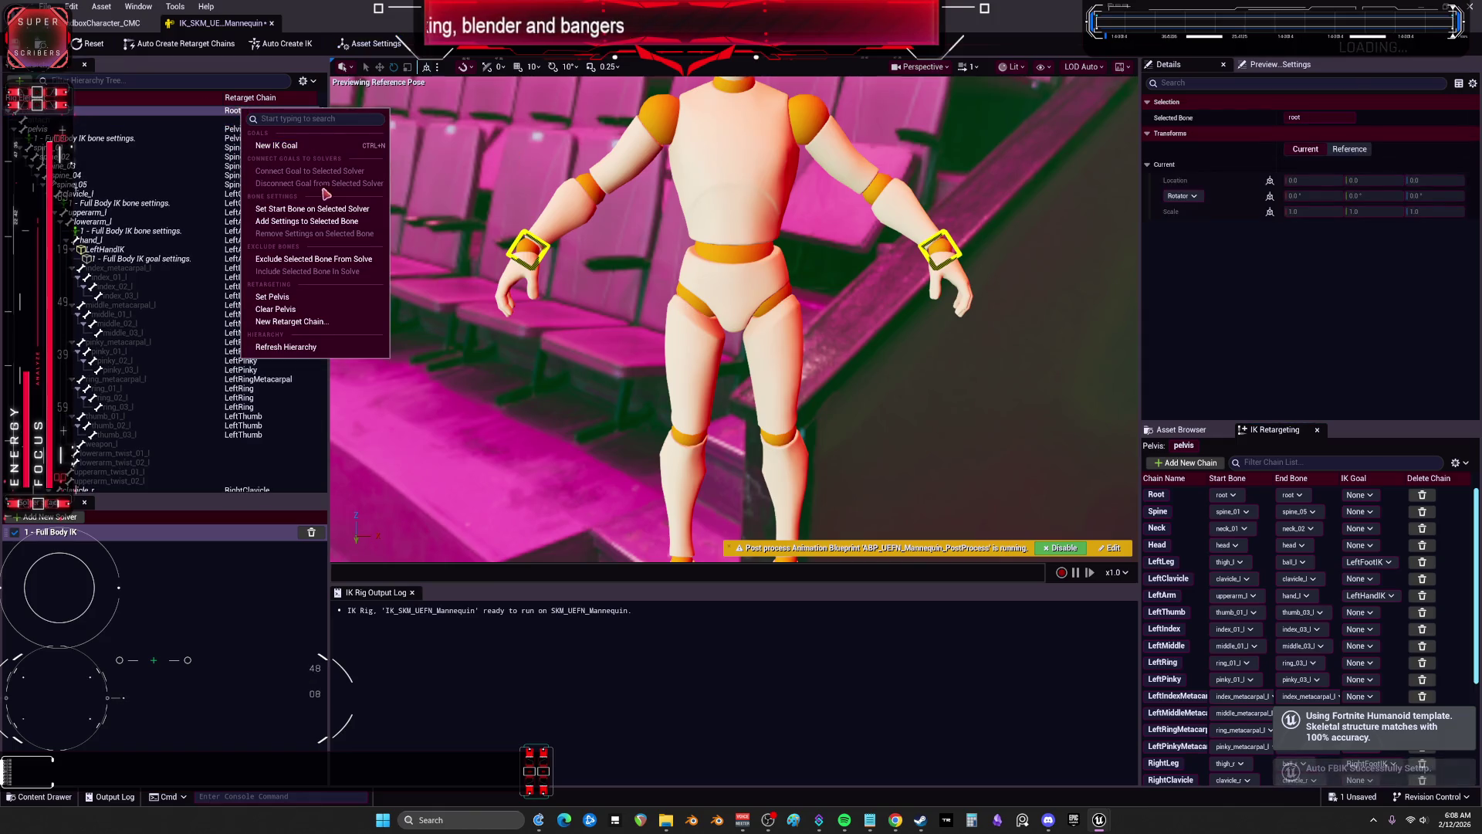
left_click(334, 210)
Step: Set the pelvis bone as the retarget root, then return to the SandboxCharacter_CMC Blueprint
left_click(278, 120)
right_click(278, 122)
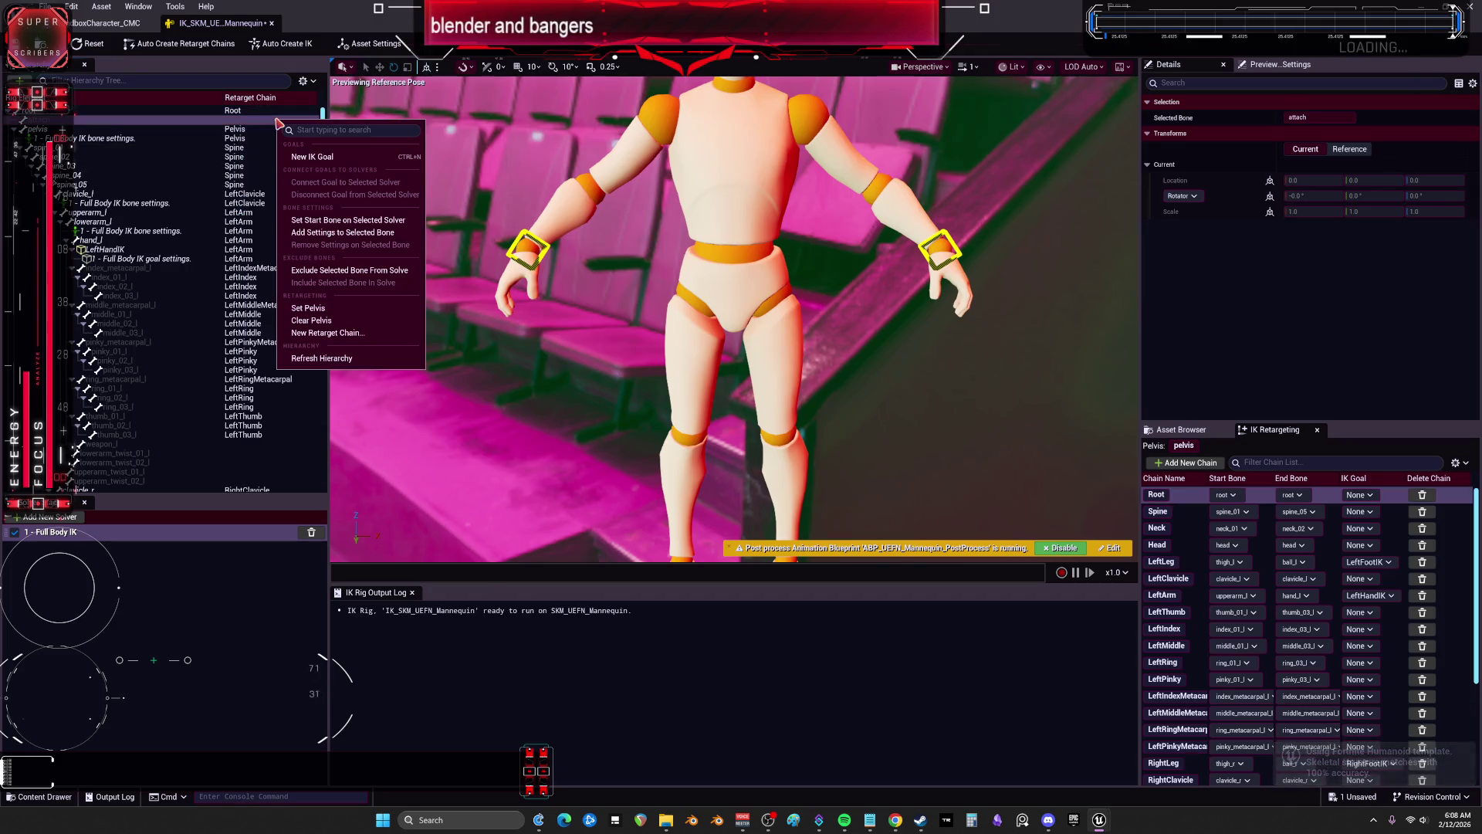
left_click(234, 149)
left_click(241, 130)
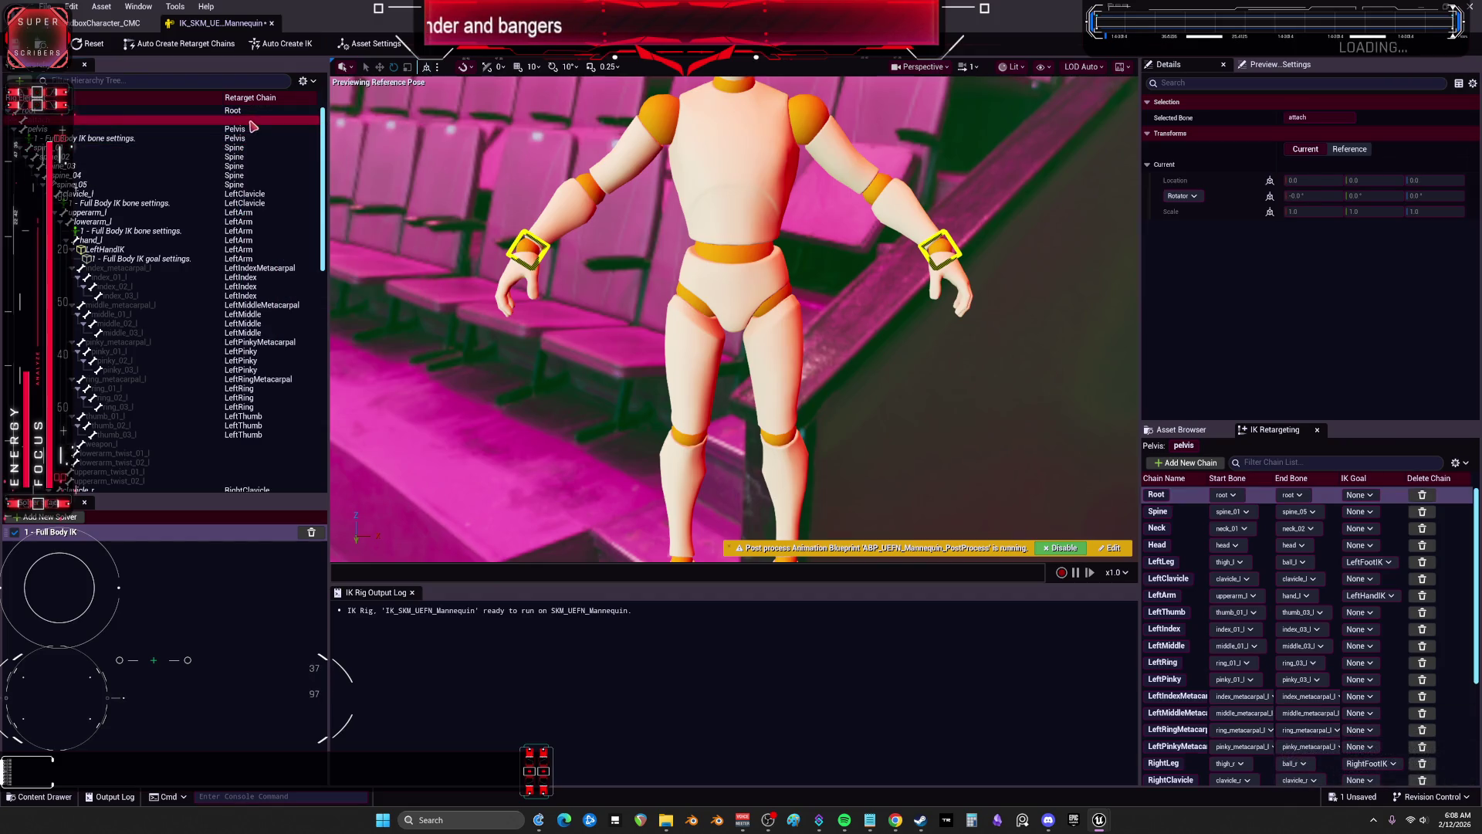
right_click(261, 133)
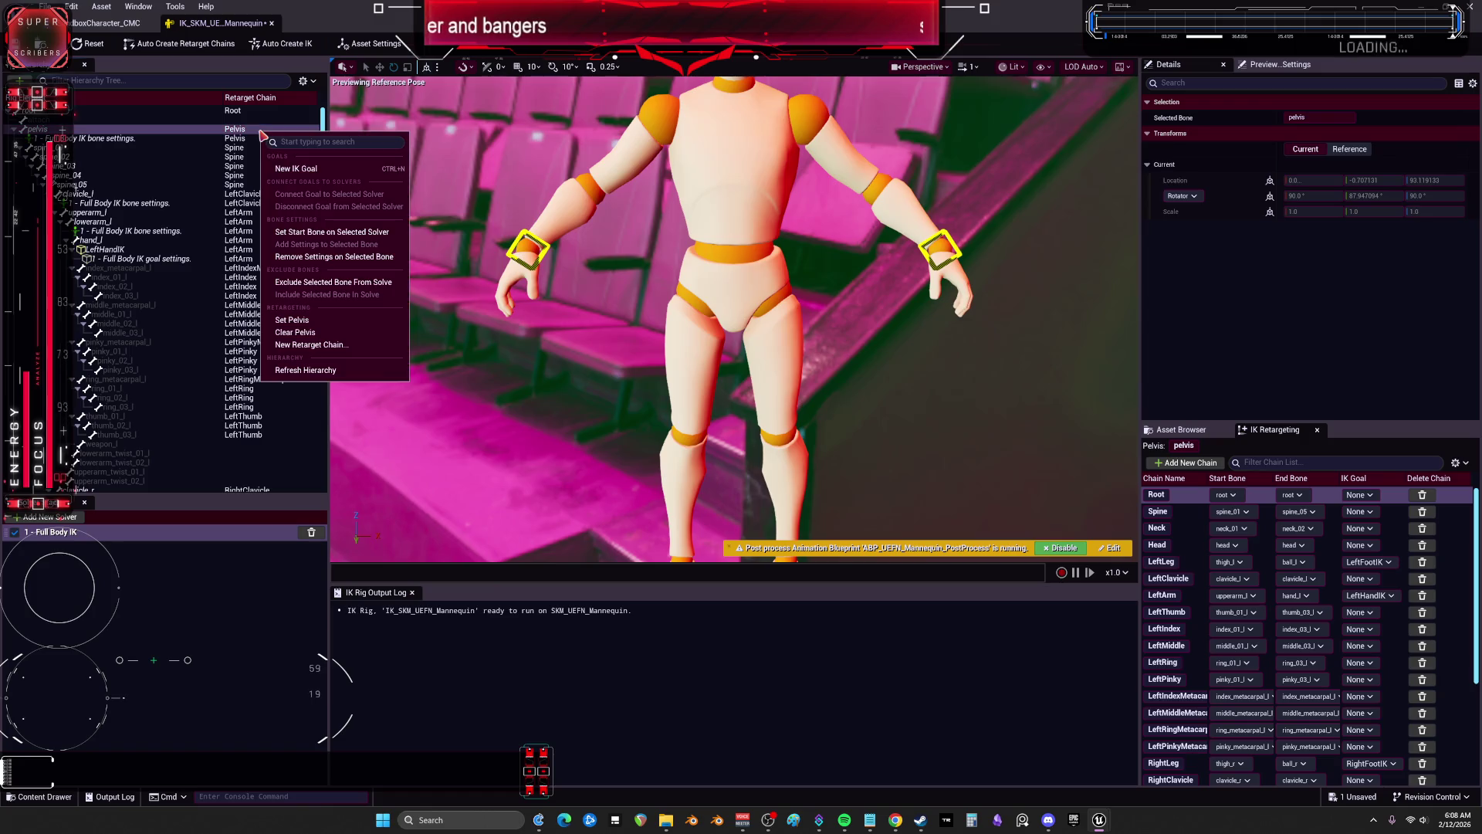
left_click(356, 331)
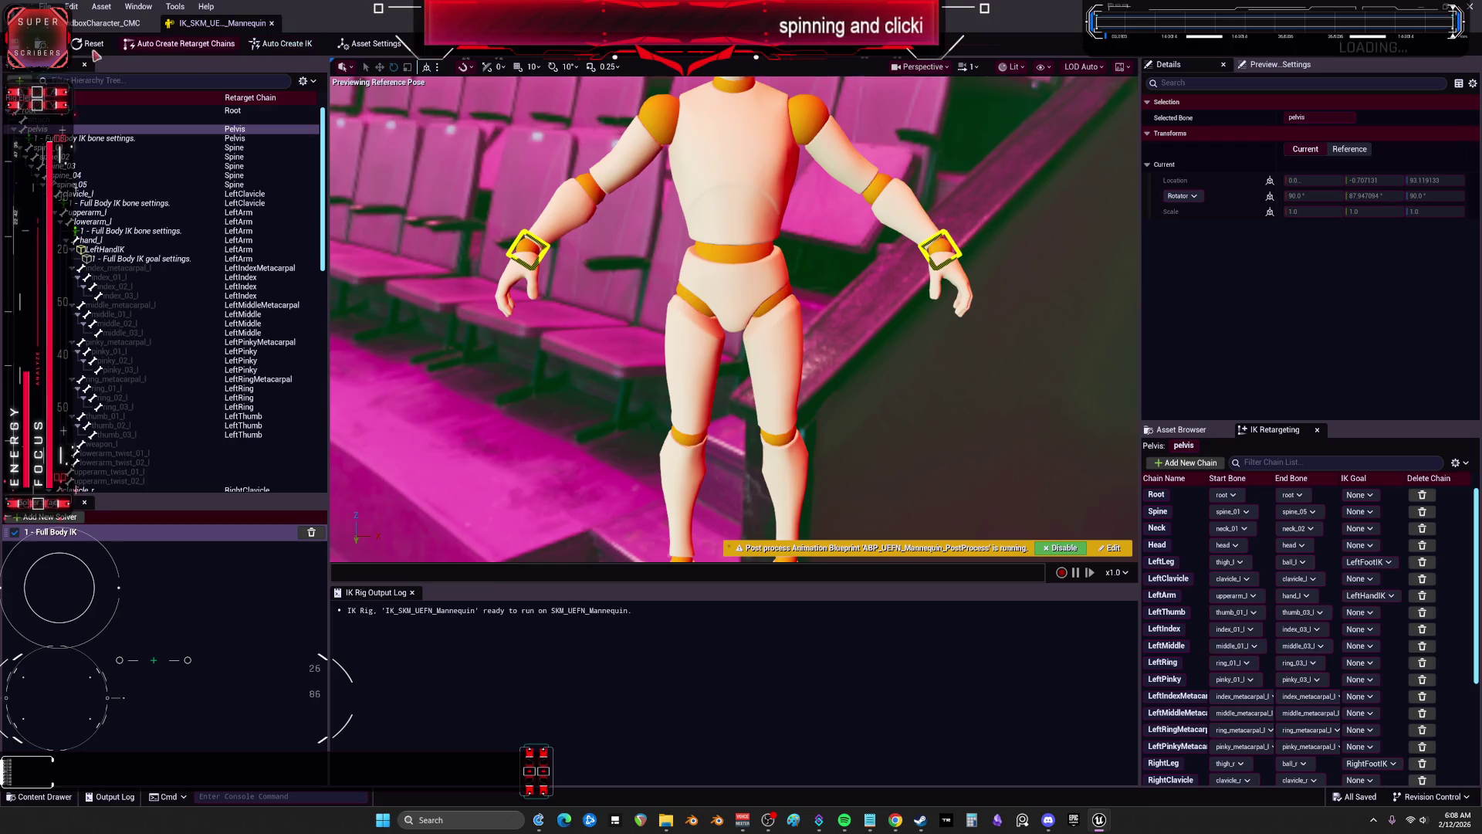
left_click(108, 24)
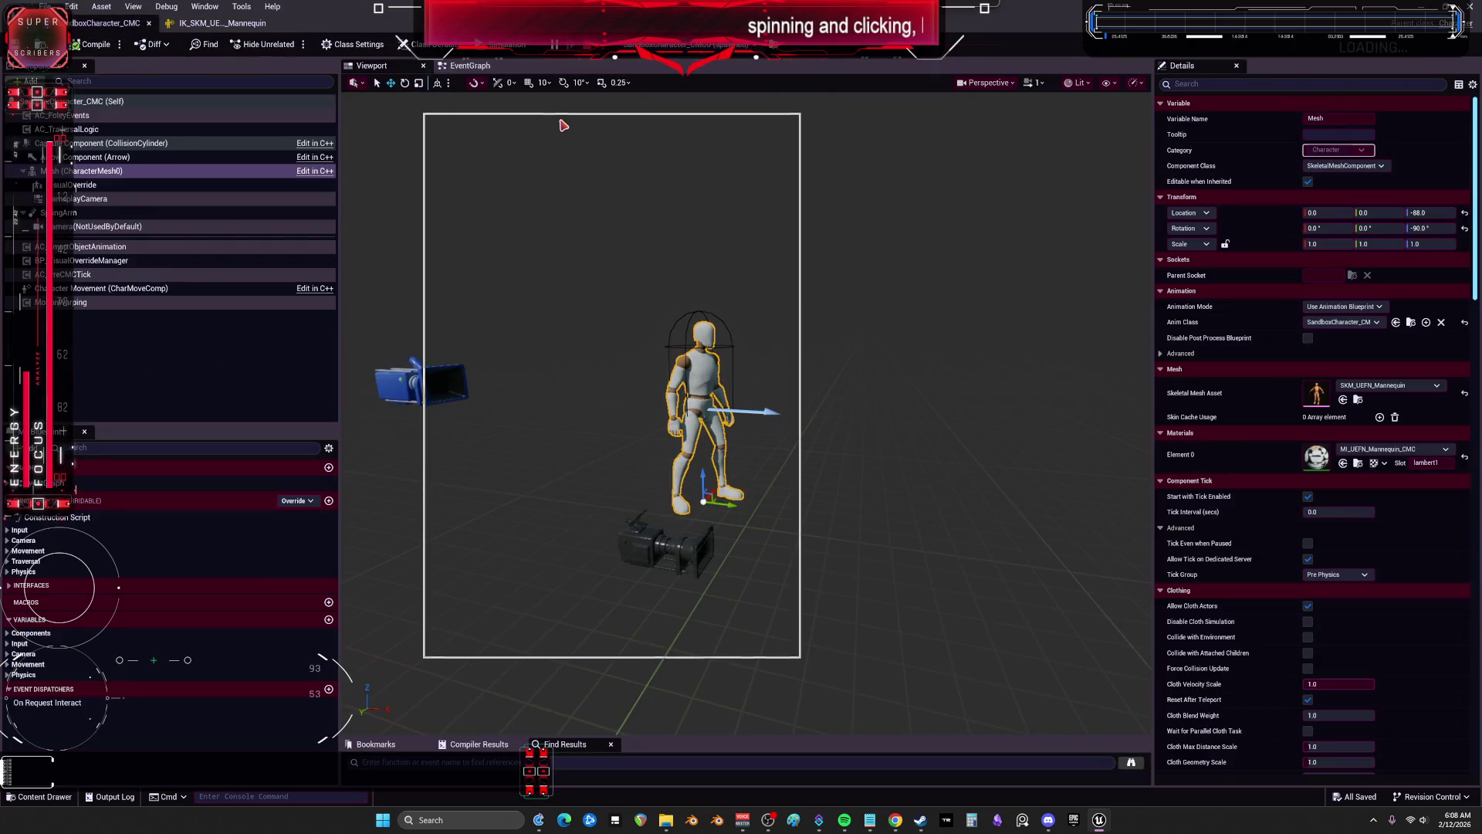
Step: Float the Blueprint editor lower on screen and browse the BEWMV and parent BewmV folders
key("super+Down")
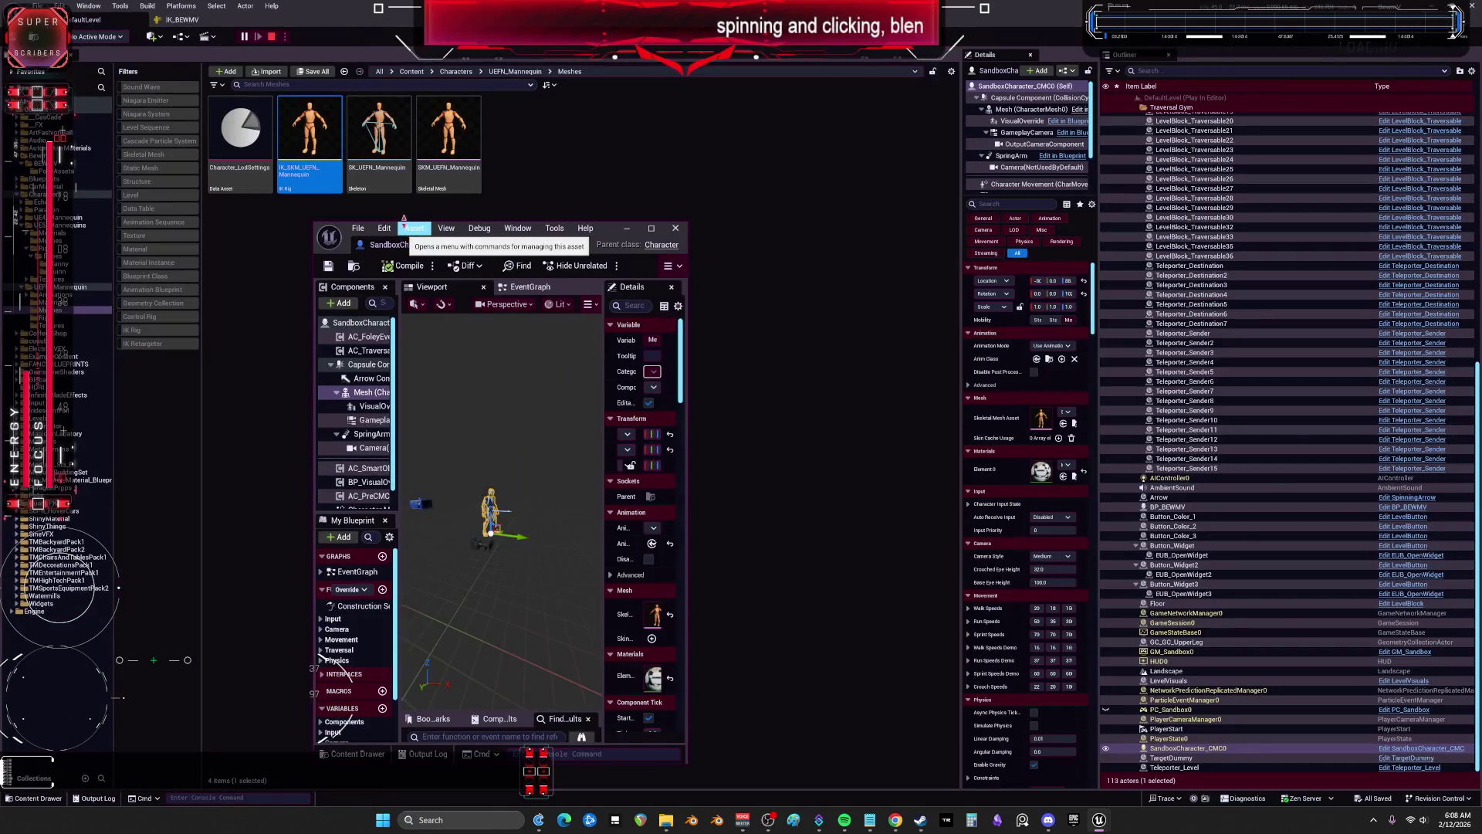
left_click(54, 164)
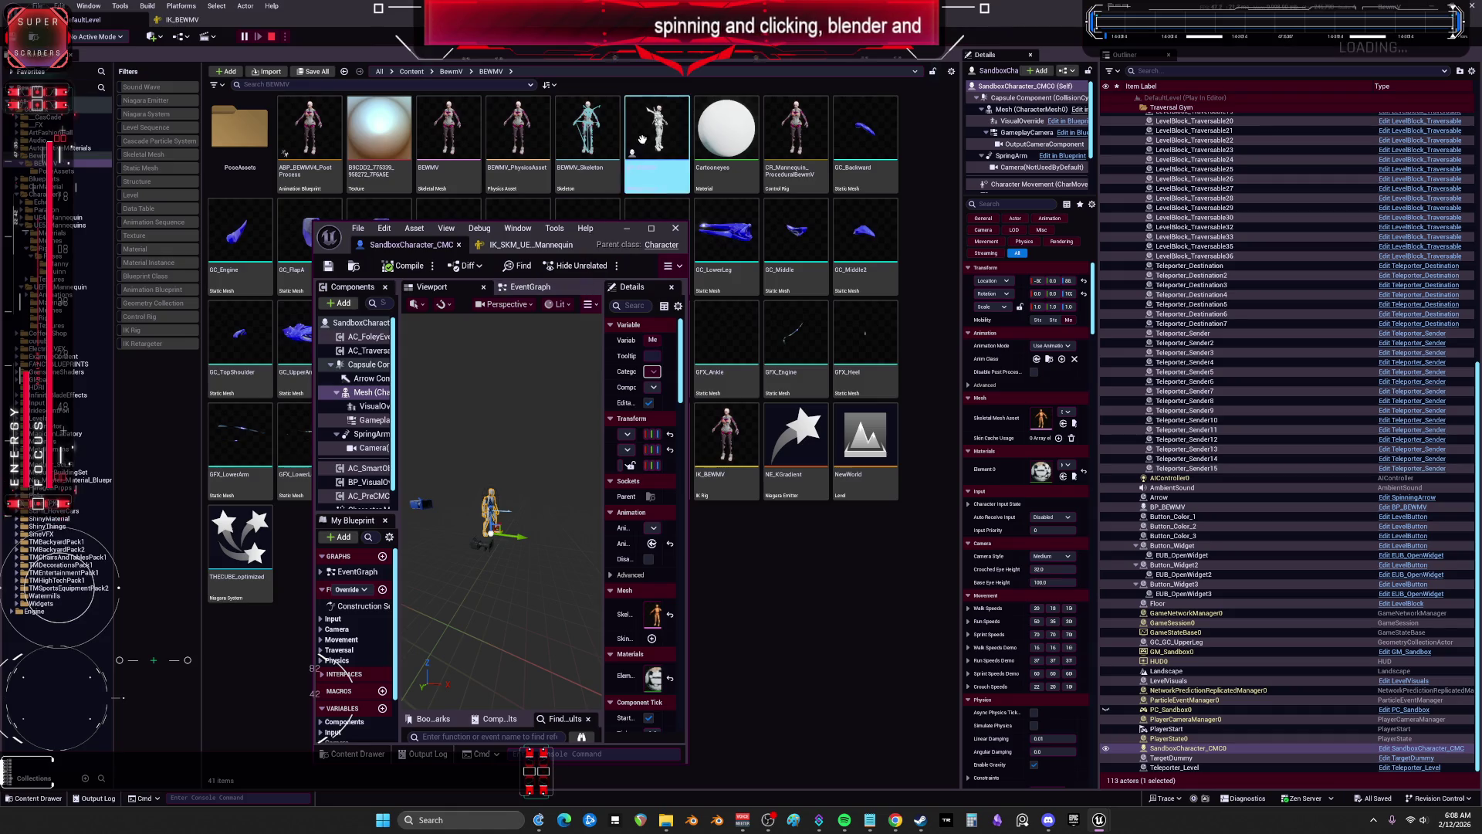
mouse_move(596, 237)
left_mouse_down()
mouse_move(557, 453)
mouse_move(542, 457)
mouse_move(575, 598)
left_mouse_up()
left_click(756, 550)
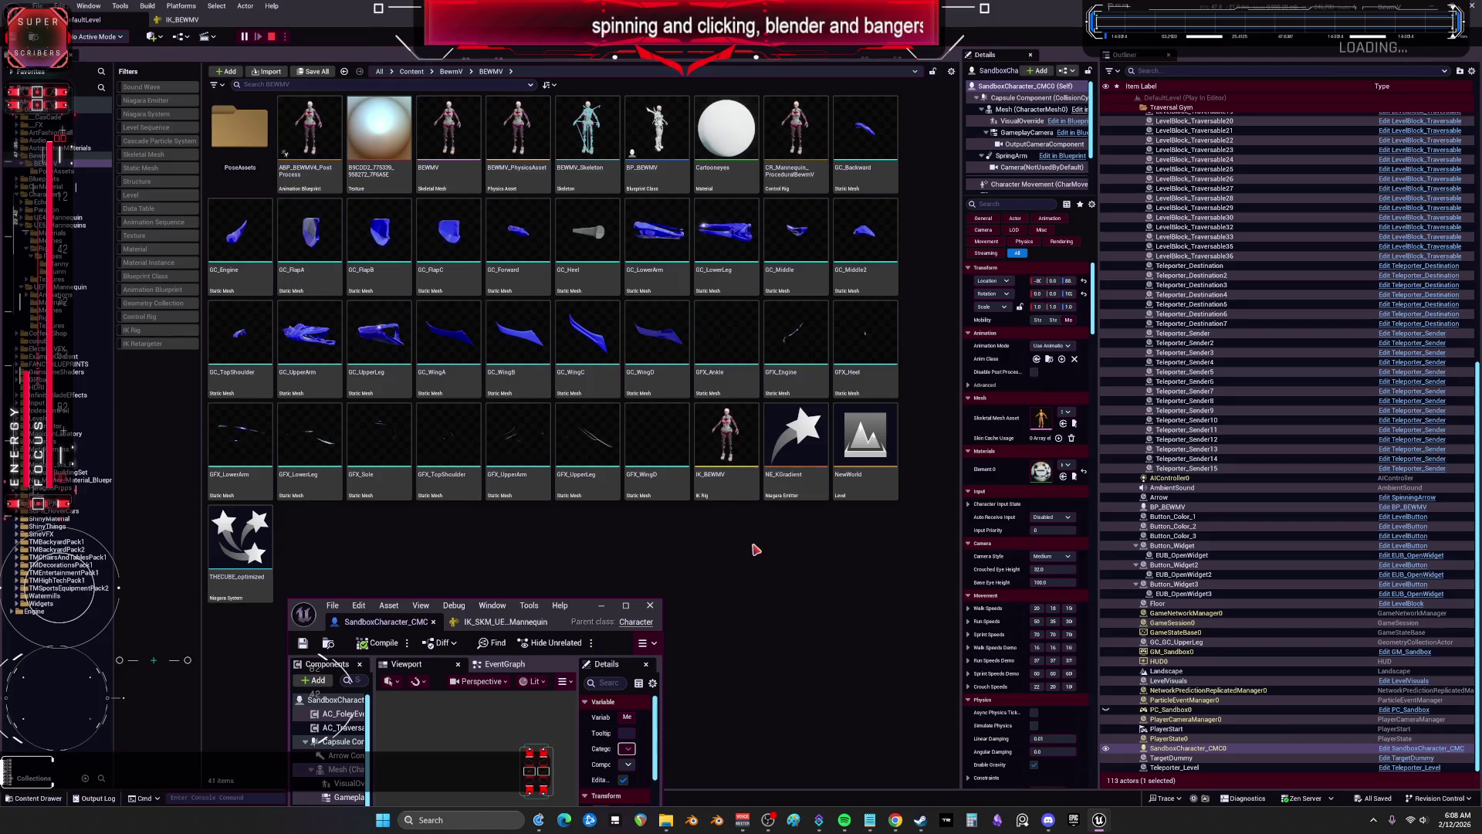
left_click(37, 155)
scroll(795, 424, "down", 3)
left_click(744, 394)
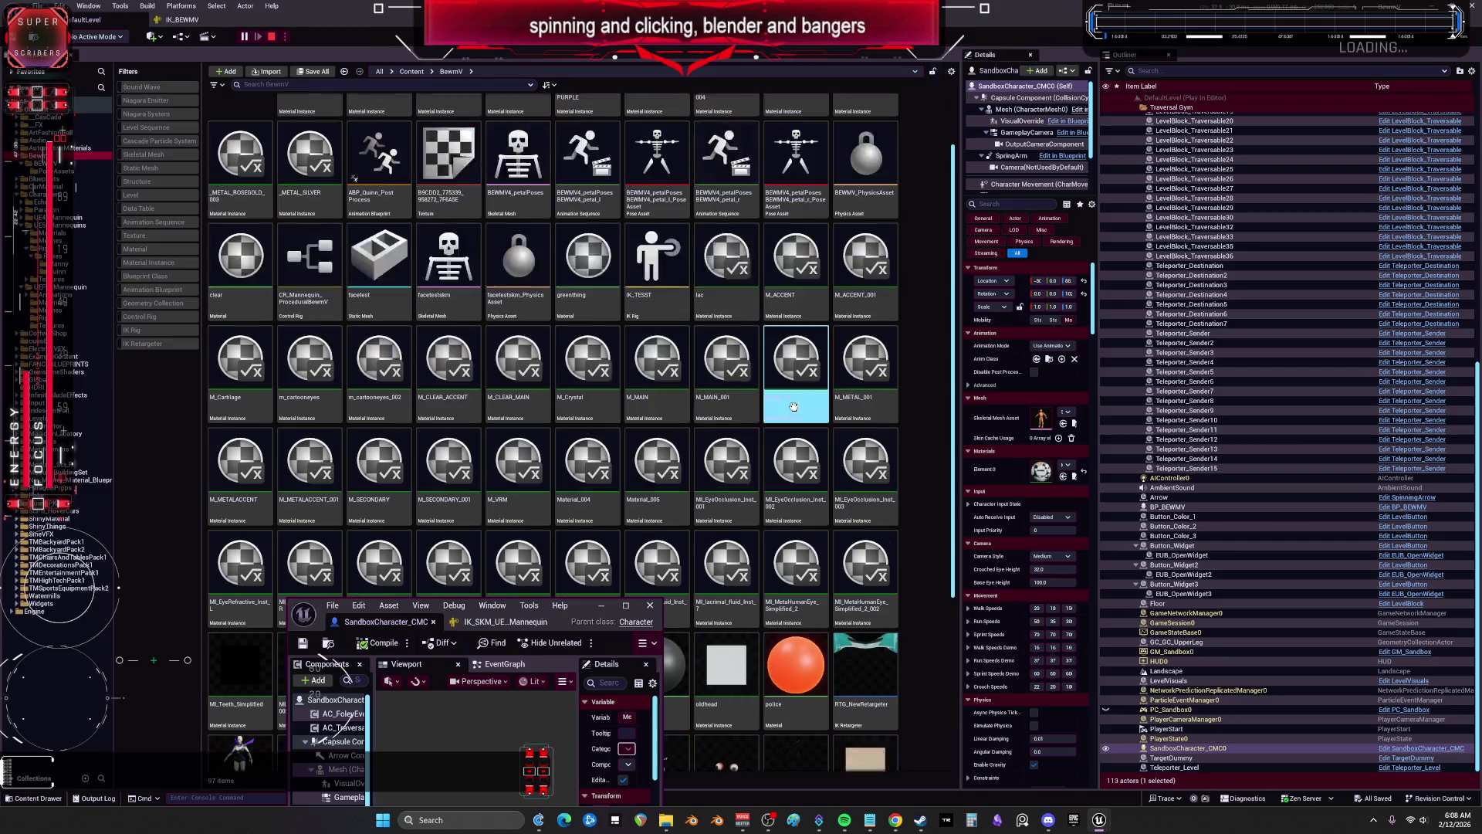
scroll(744, 395, "down", 6)
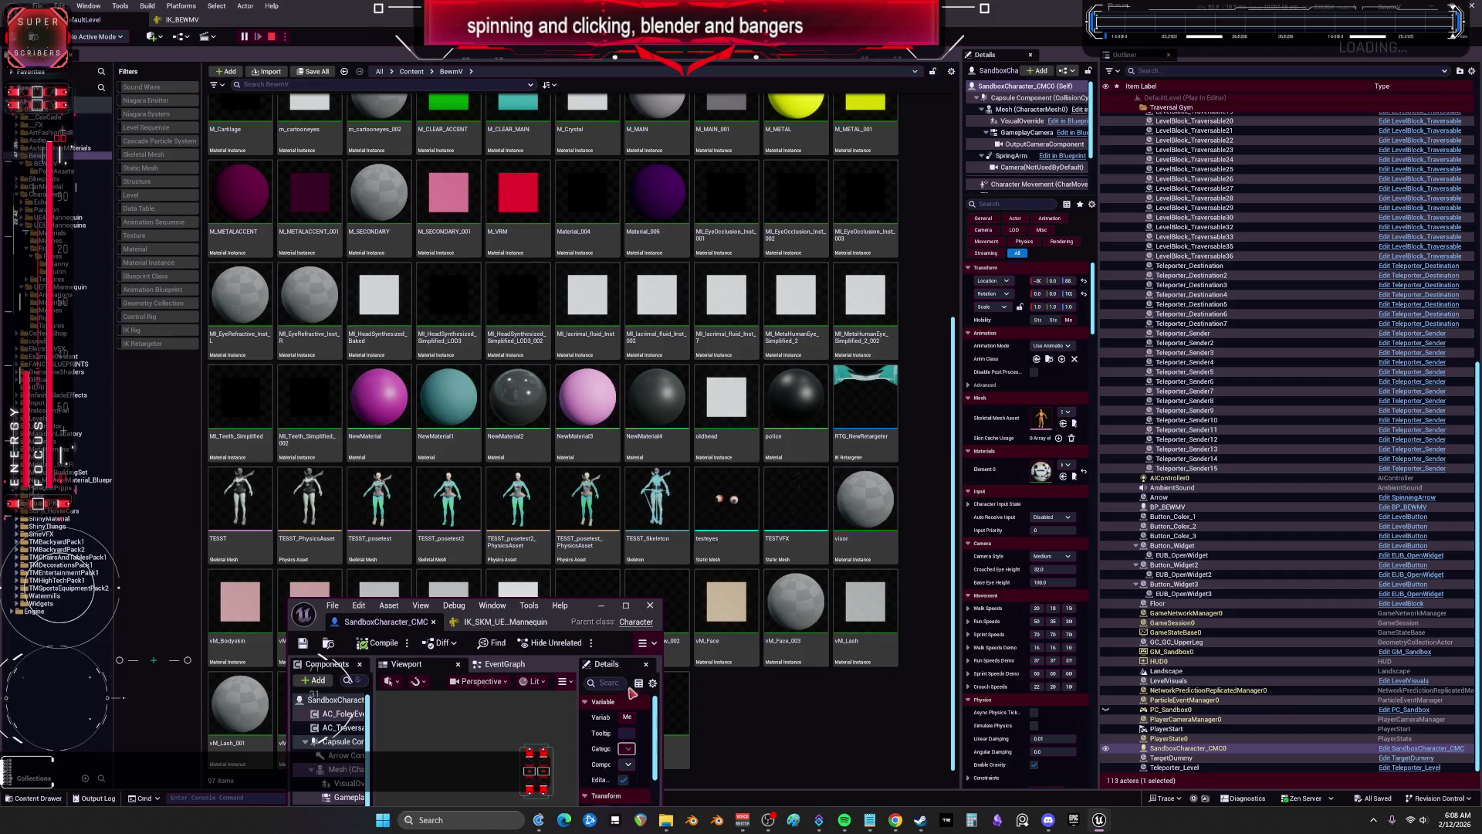
mouse_move(596, 669)
left_mouse_down()
mouse_move(638, 769)
mouse_move(656, 710)
mouse_move(667, 391)
left_mouse_up()
scroll(699, 301, "up", 6)
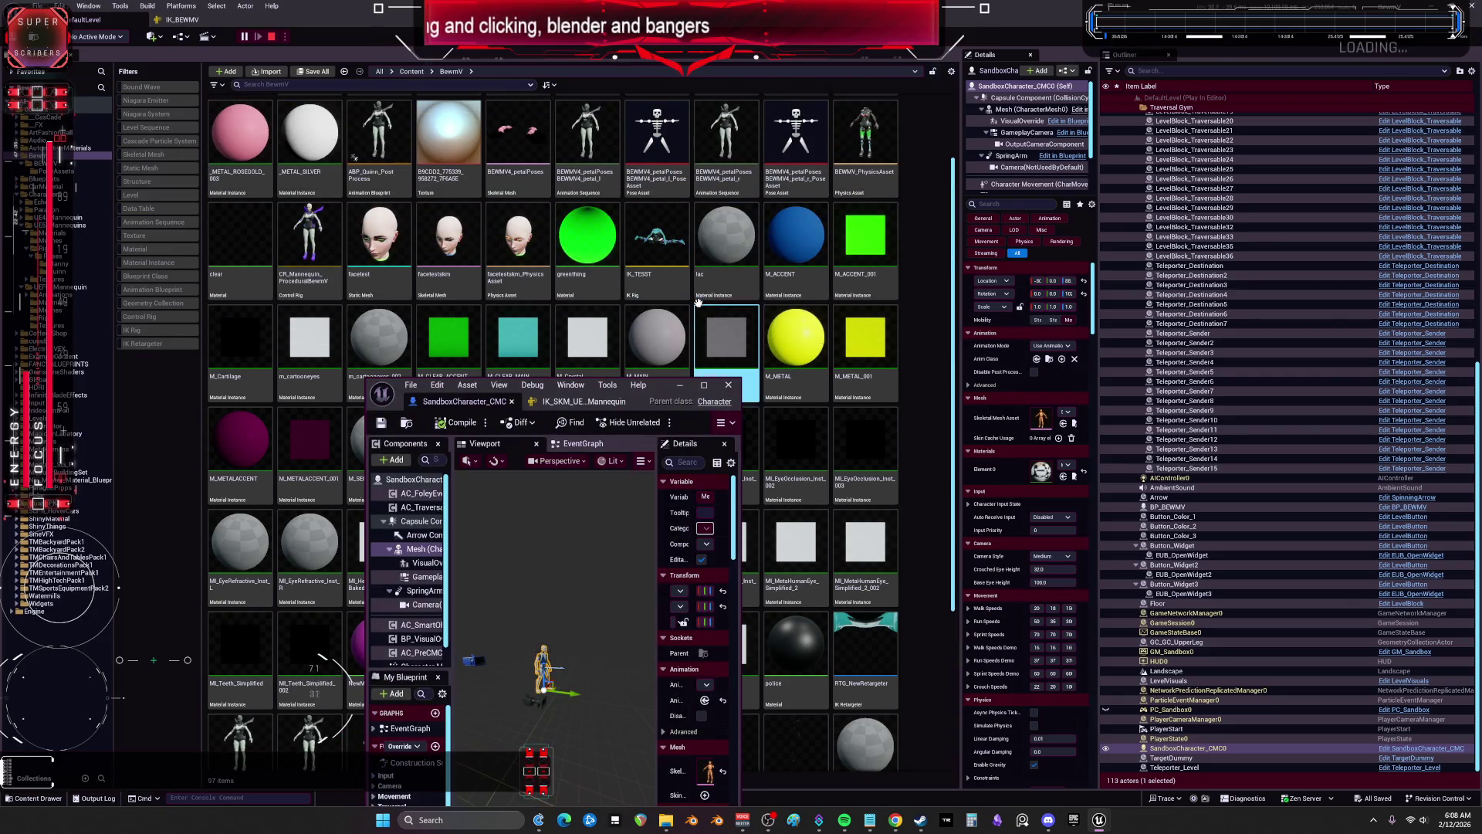
scroll(695, 300, "up", 3)
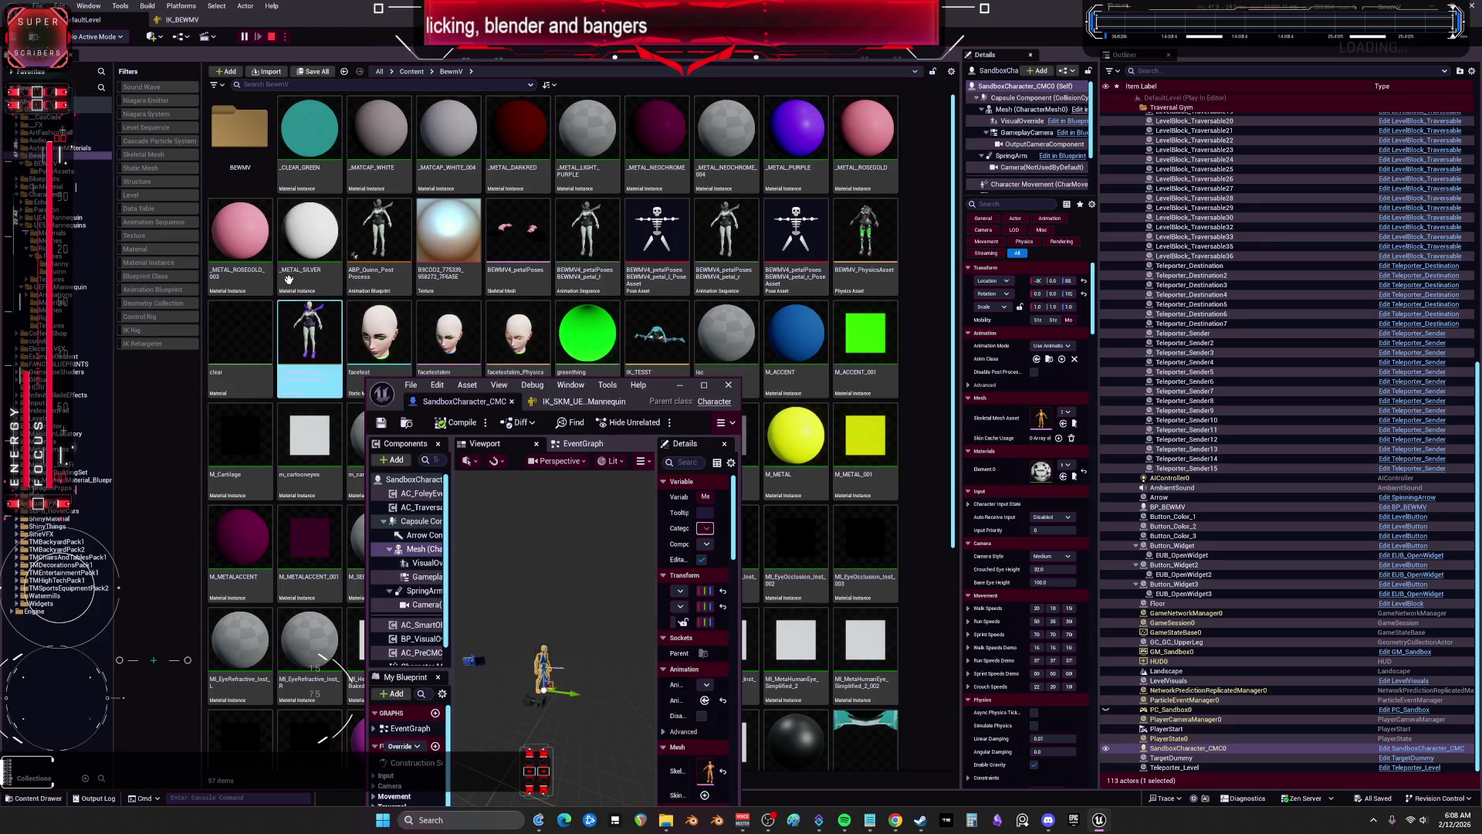
Step: Look through the BEWMV and PoseAssets folders, then filter BewmV to IK Retarget assets
double_click(239, 131)
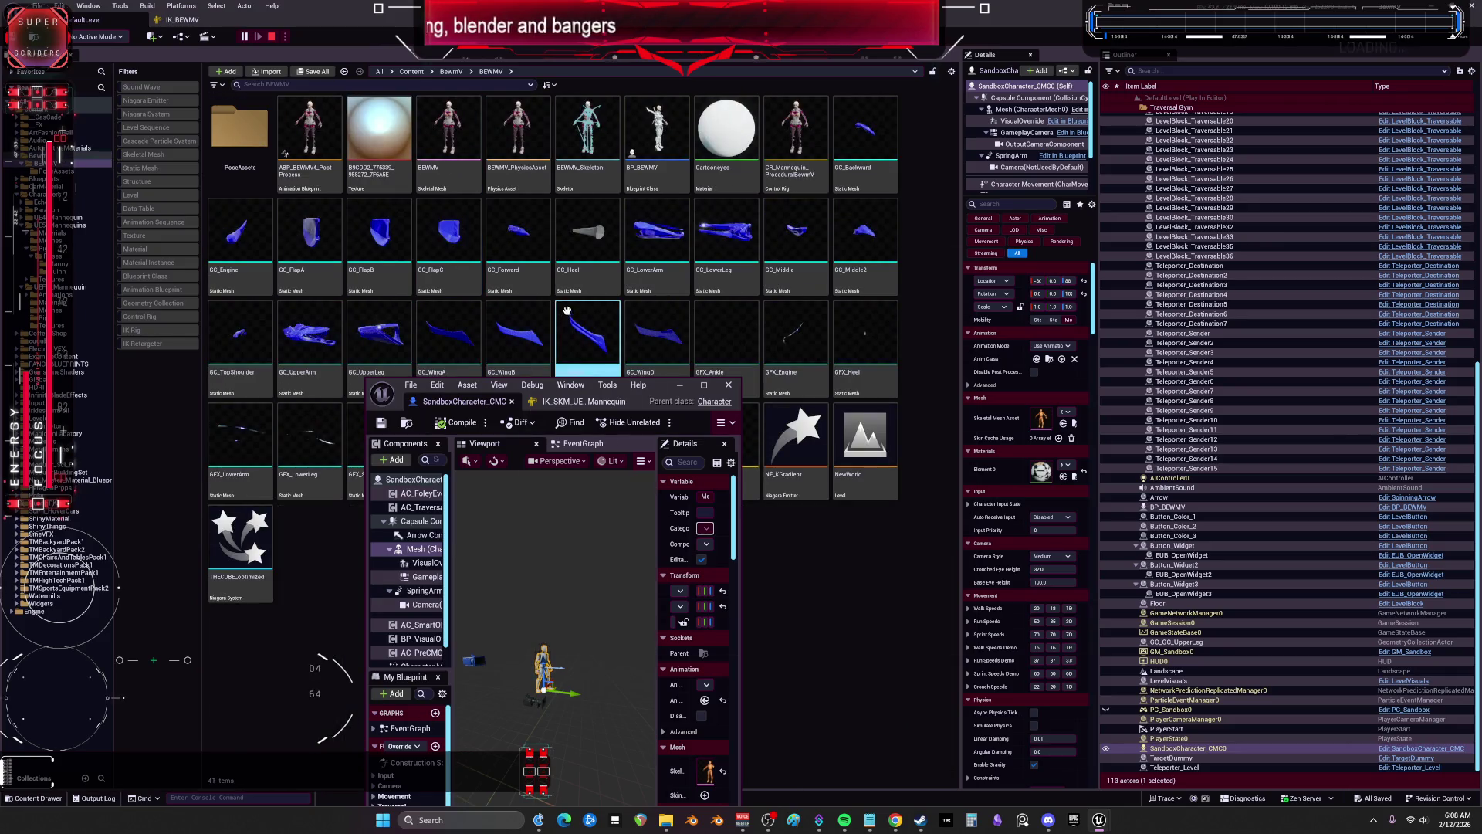
left_click(664, 392)
left_click_drag(664, 392, 650, 544)
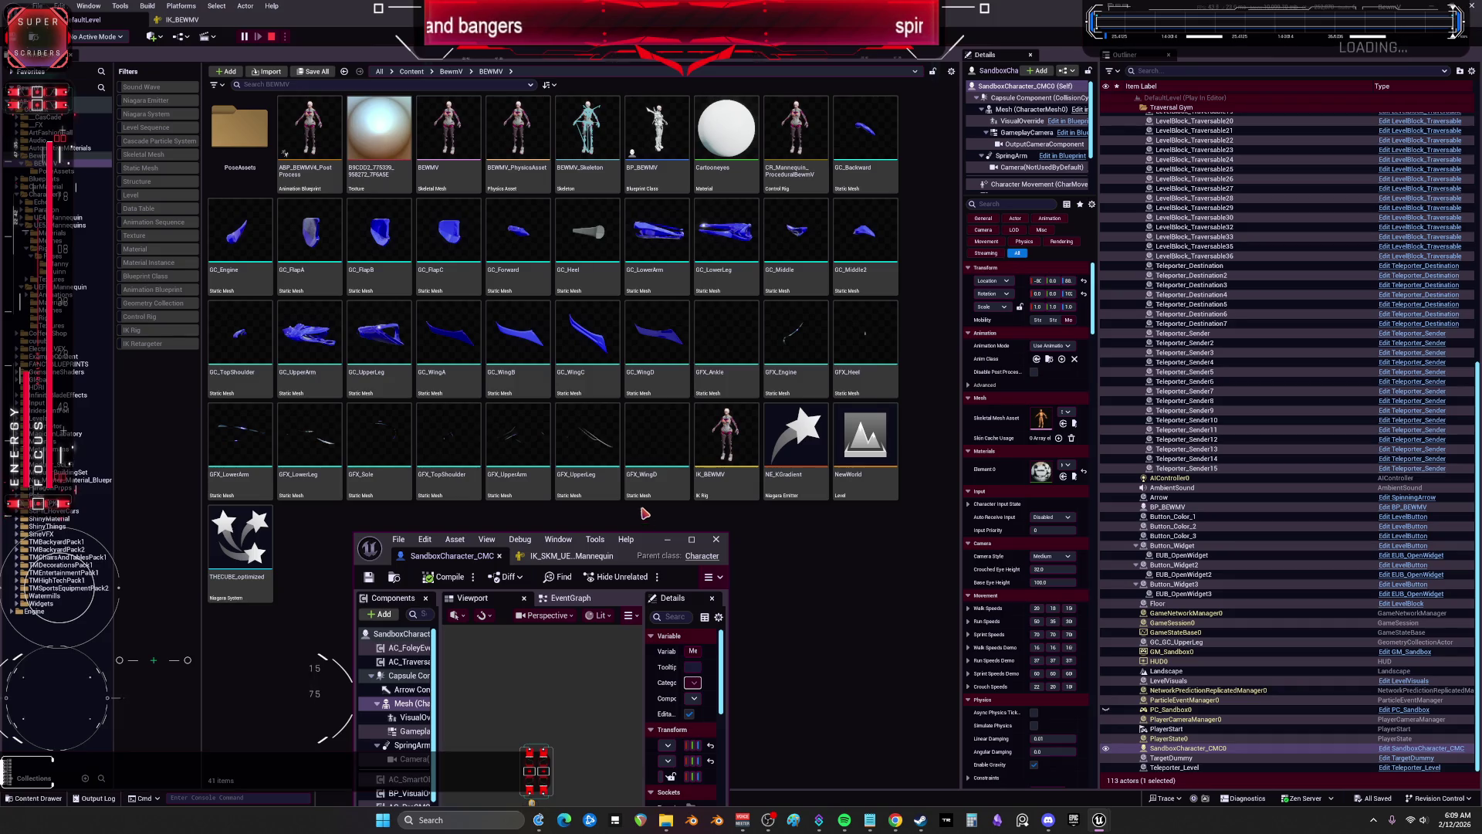
double_click(228, 144)
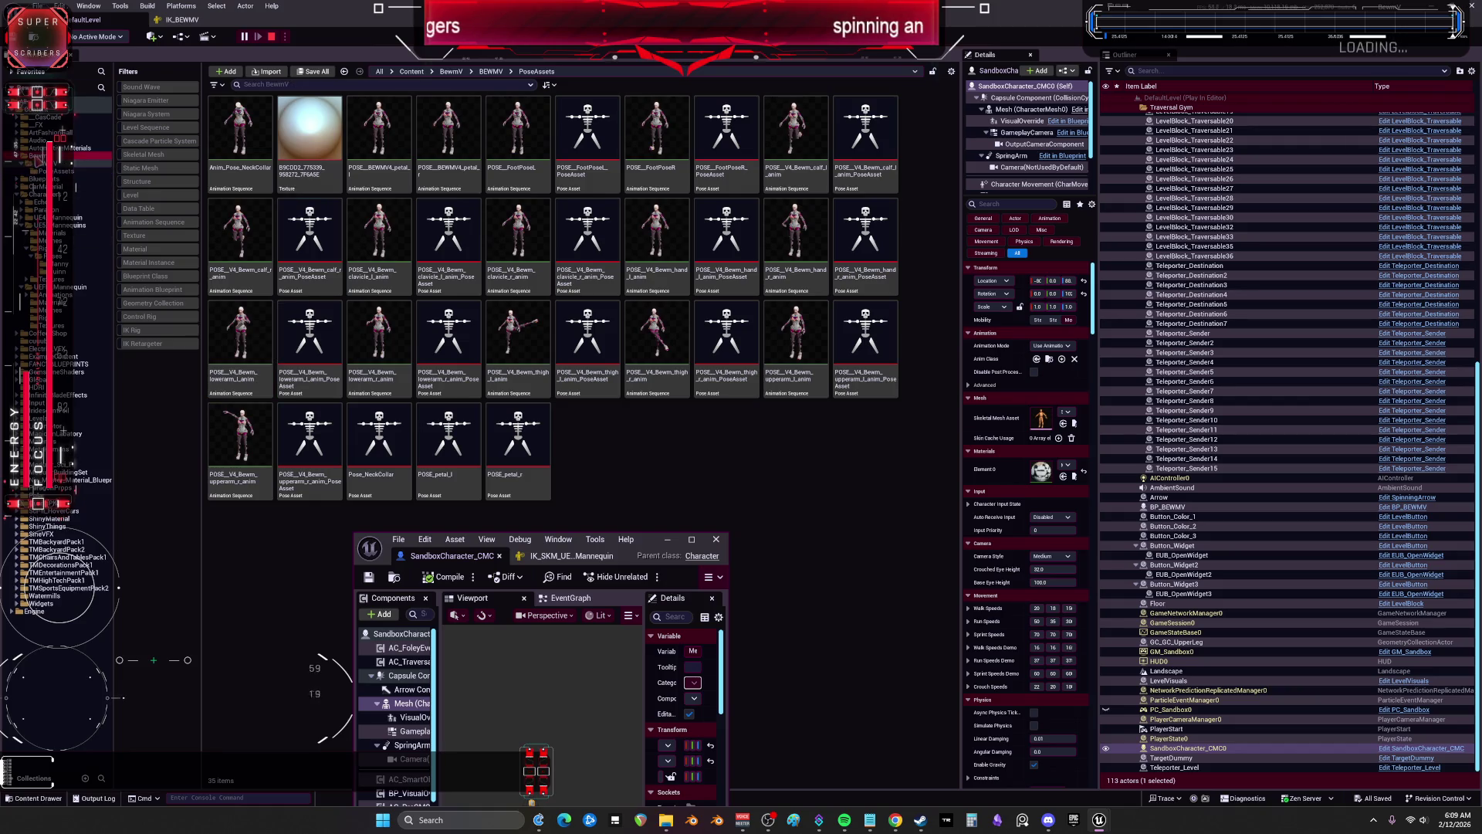
left_click(344, 71)
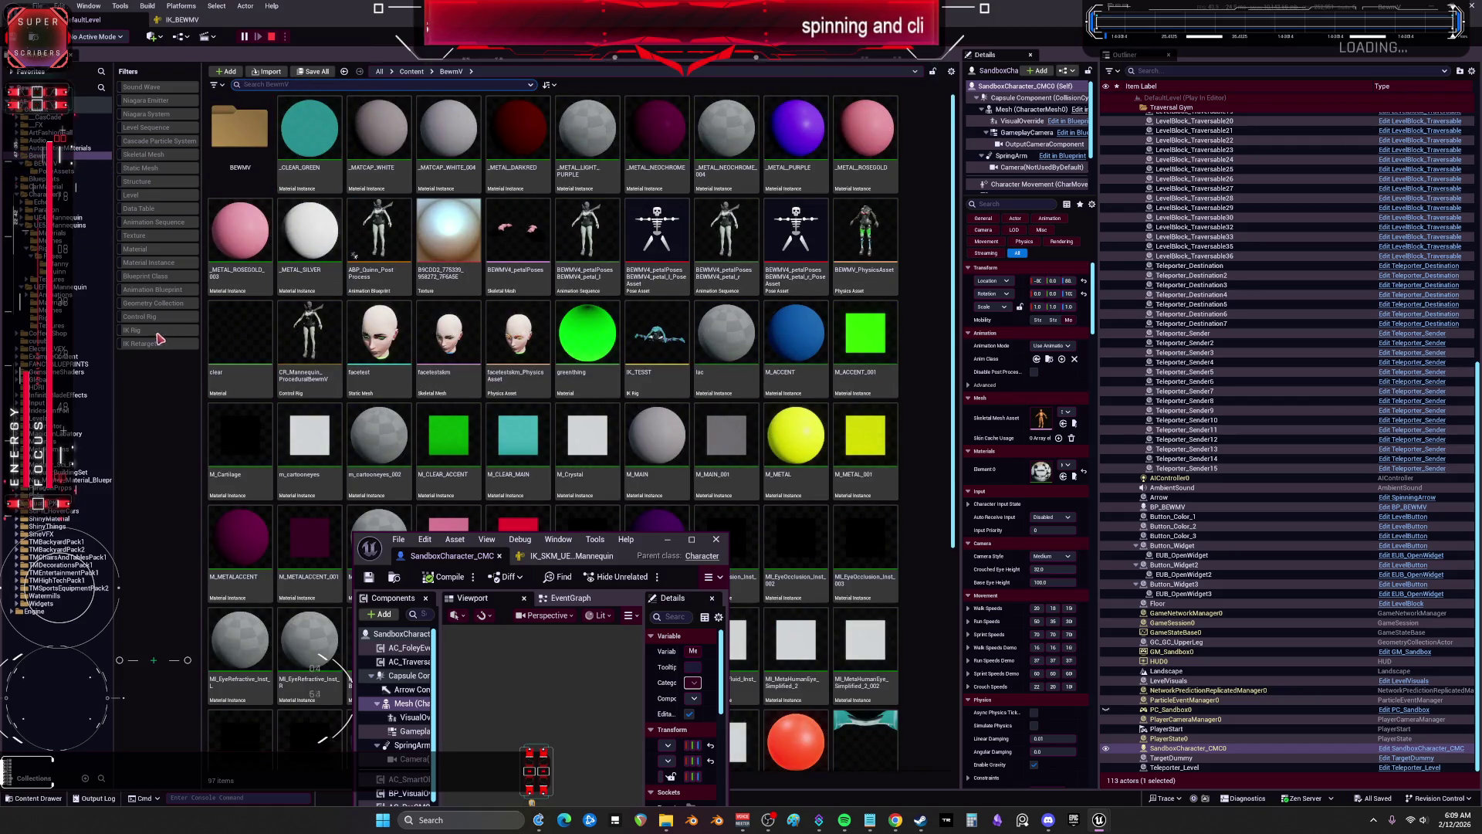
left_click(160, 339)
right_click(159, 340)
Step: Open RTG_NewRetargeter full screen and assign IK_SKM_UEFN_Mannequin as its source IK rig for all ops
left_click(294, 277)
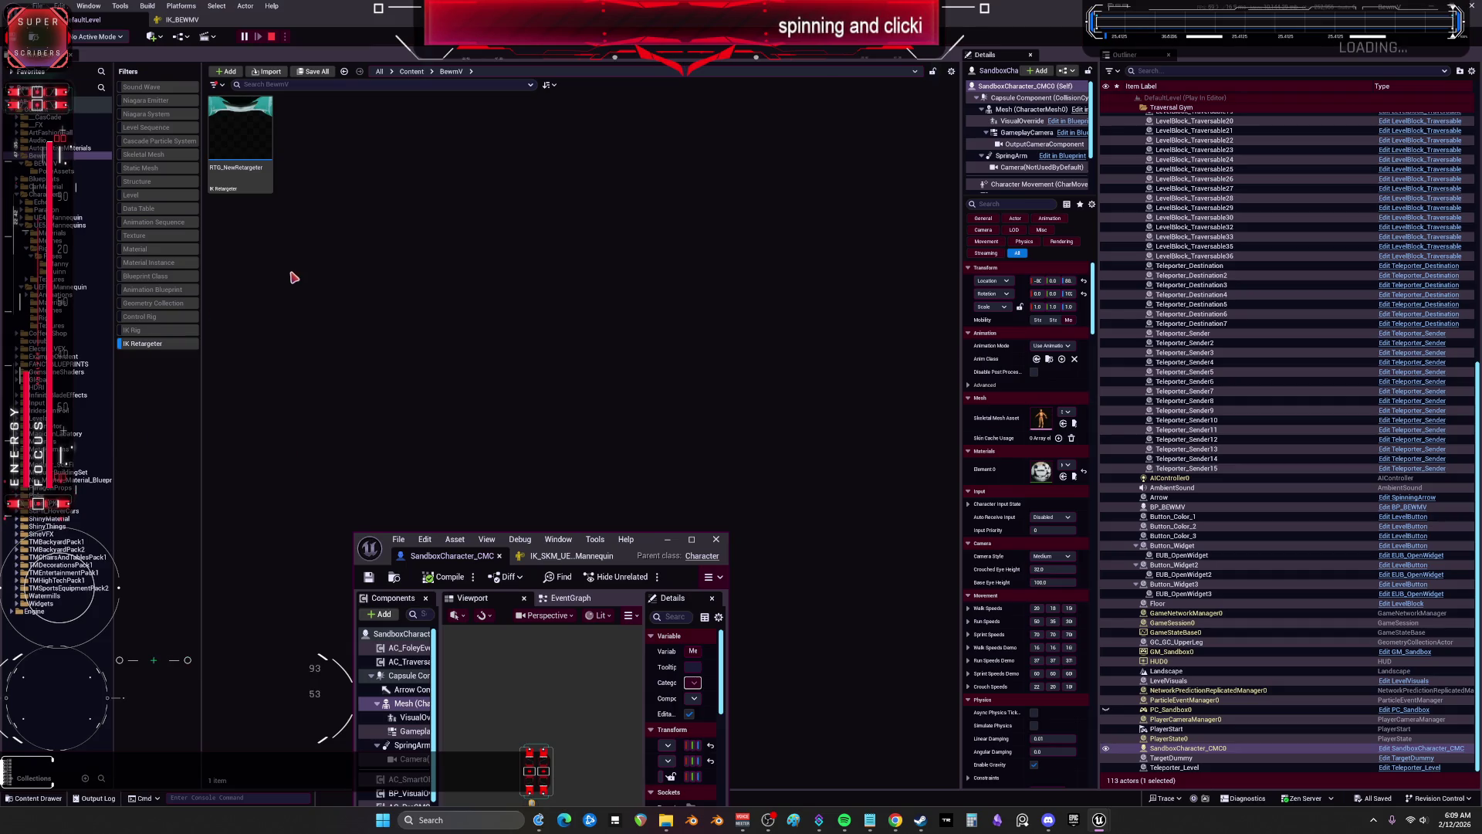
double_click(245, 128)
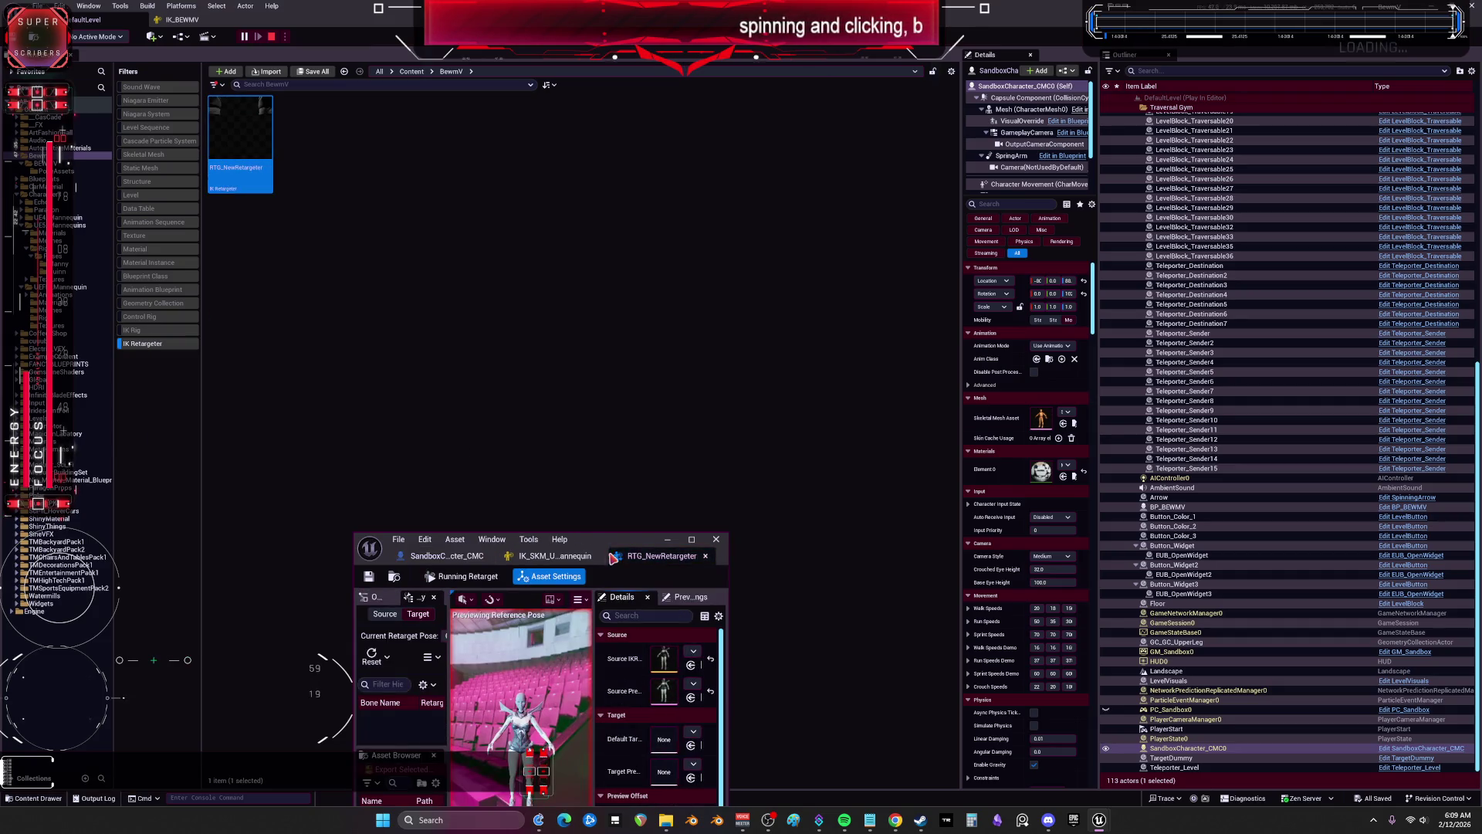
mouse_move(612, 553)
left_mouse_down()
mouse_move(599, 489)
mouse_move(610, 138)
left_mouse_up()
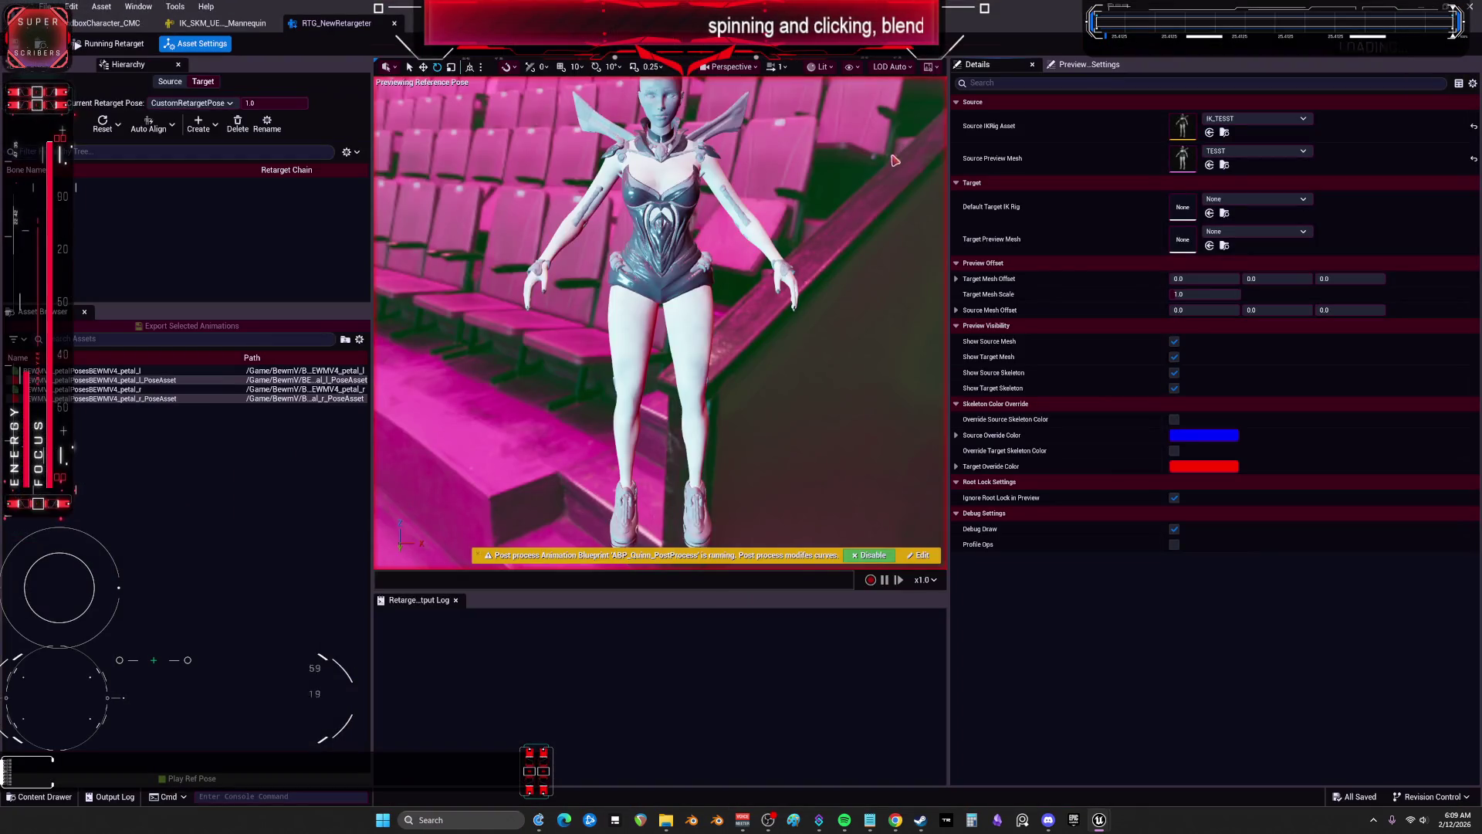
left_click(224, 24)
left_click(332, 23)
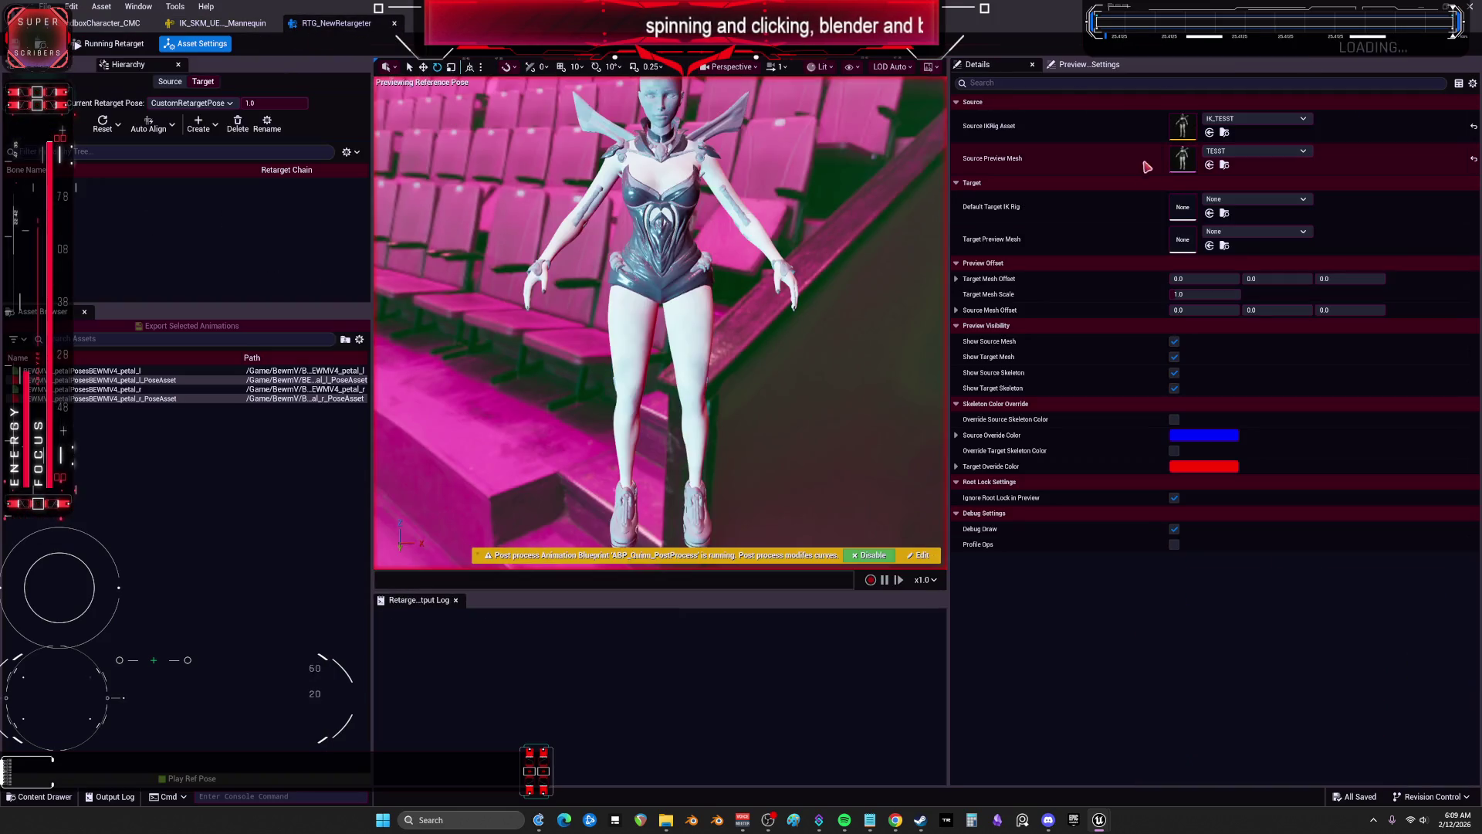
left_click(1210, 133)
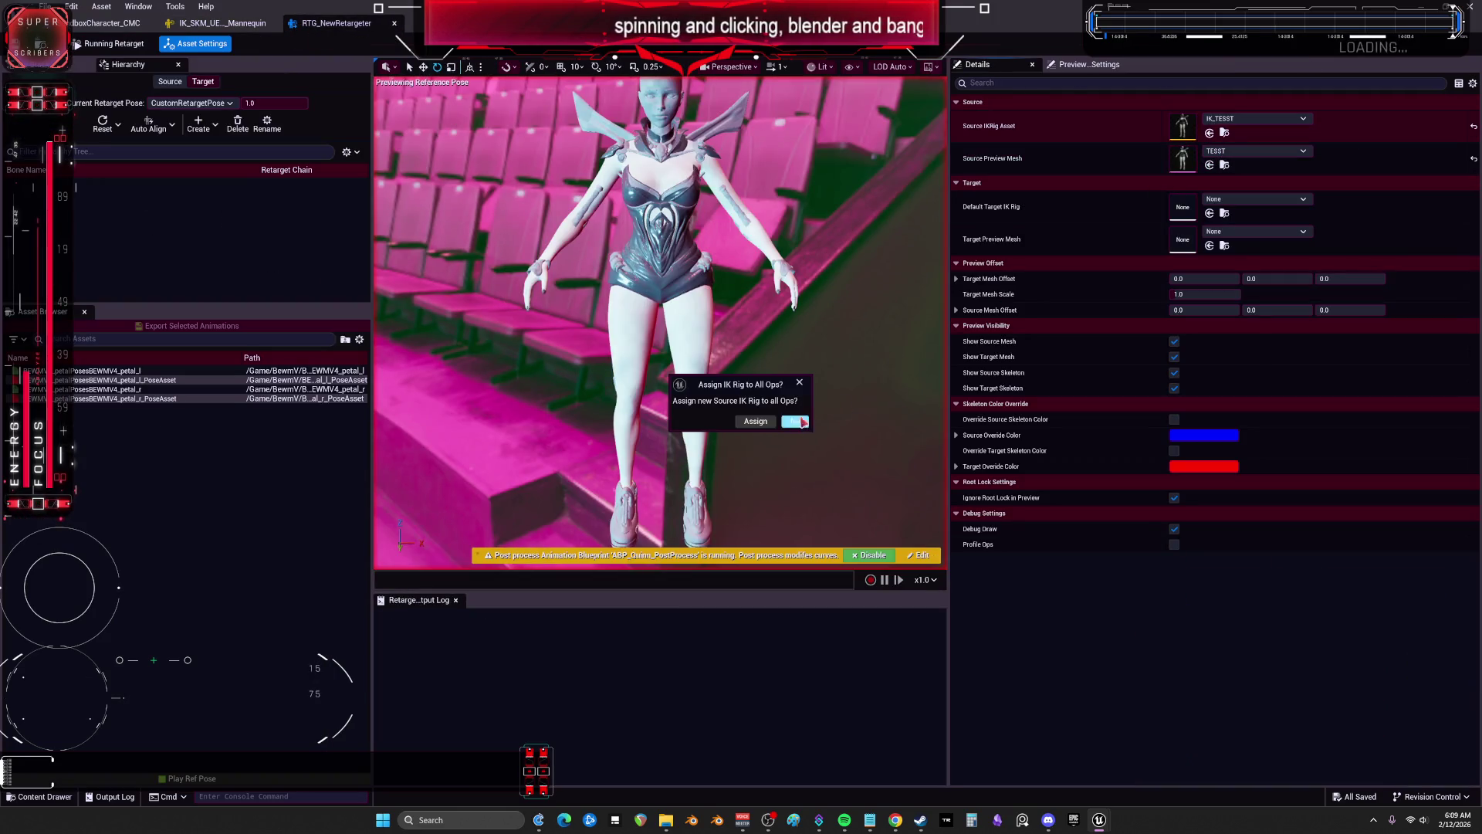
left_click(801, 421)
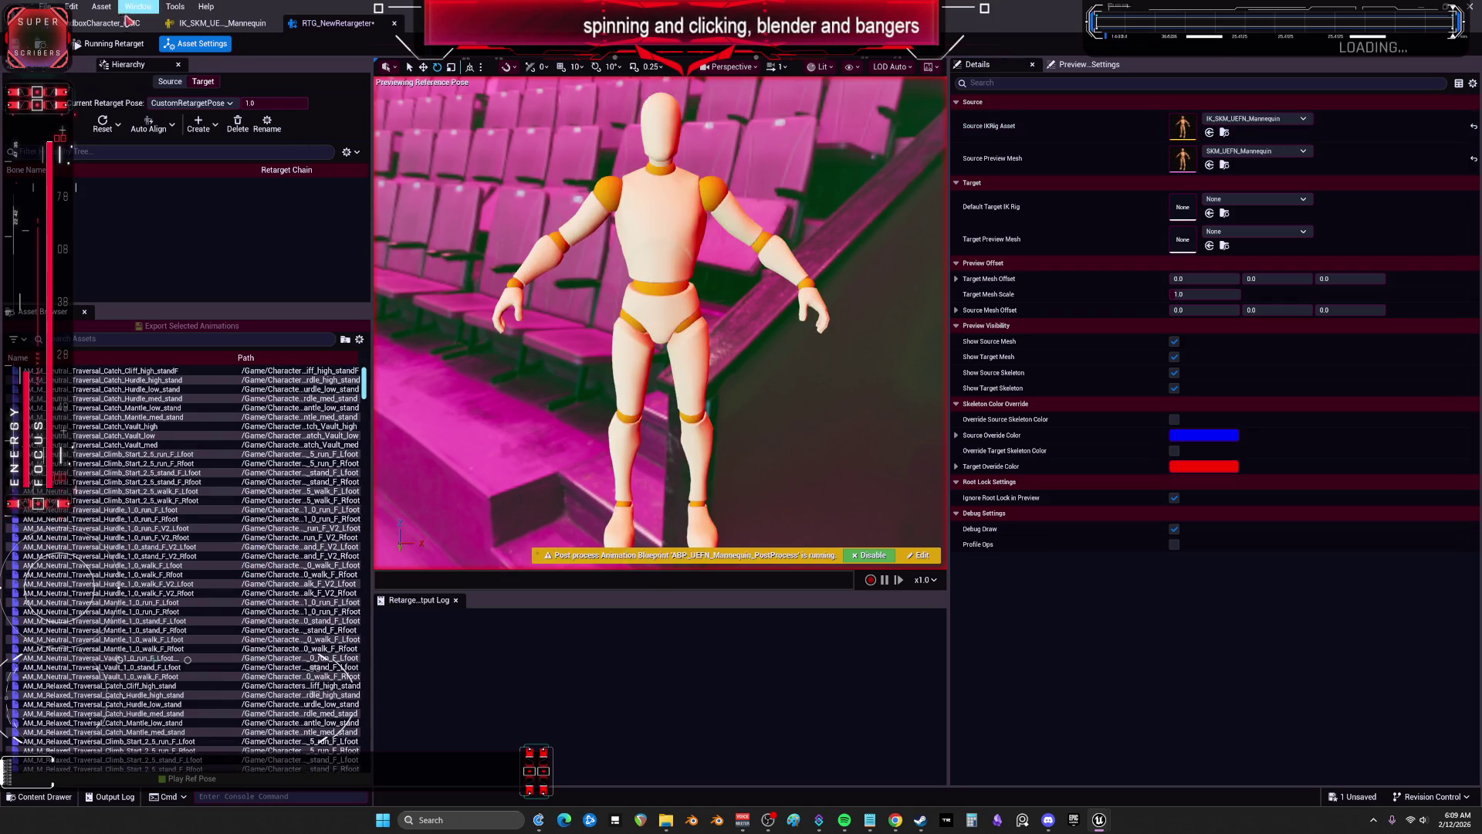
left_click_drag(463, 15, 715, 344)
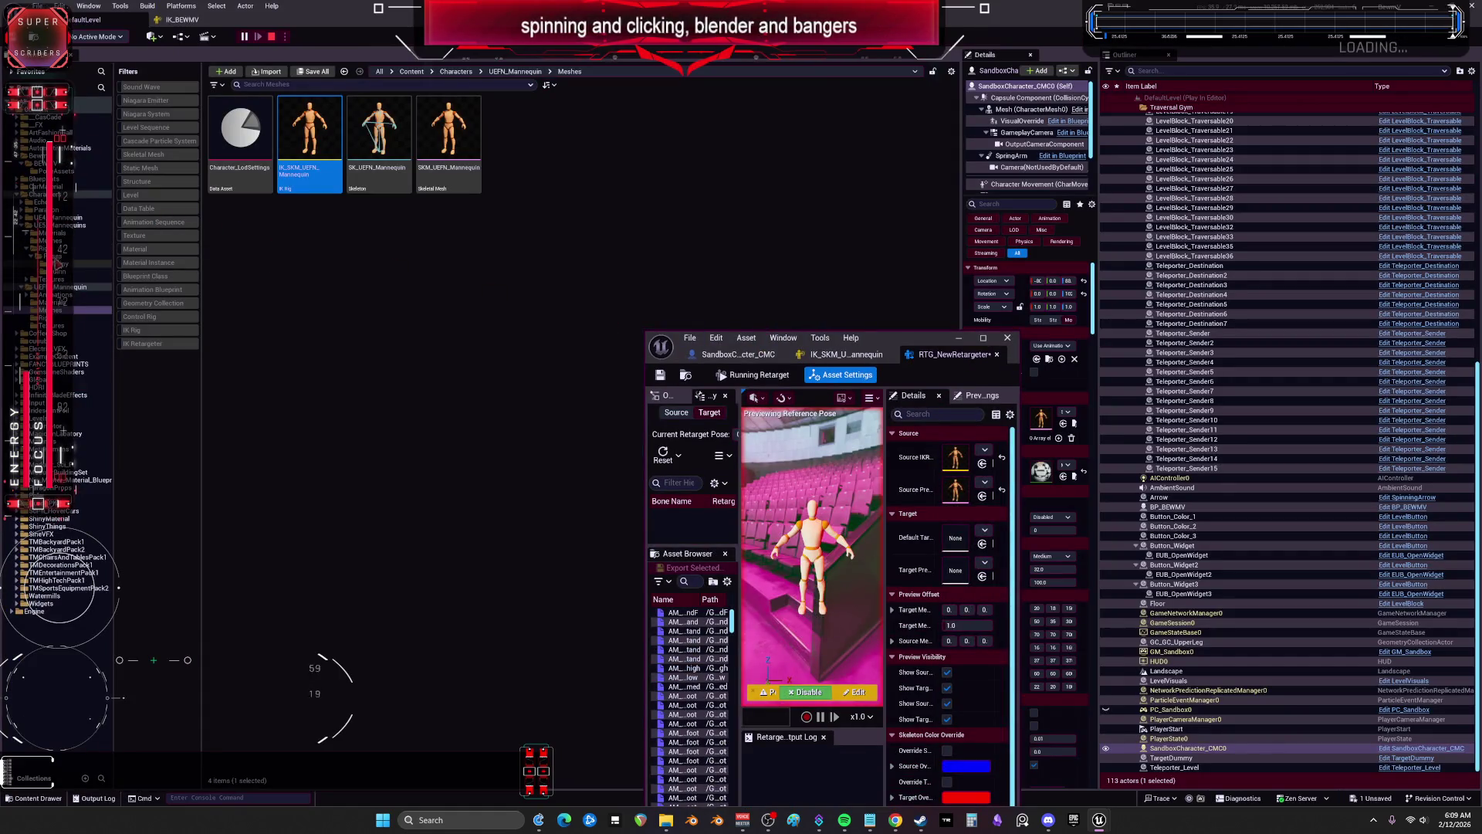
Step: Browse the mannequin folders and select the IK_BEWMV rig asset in the BEWMV folder
left_click(56, 241)
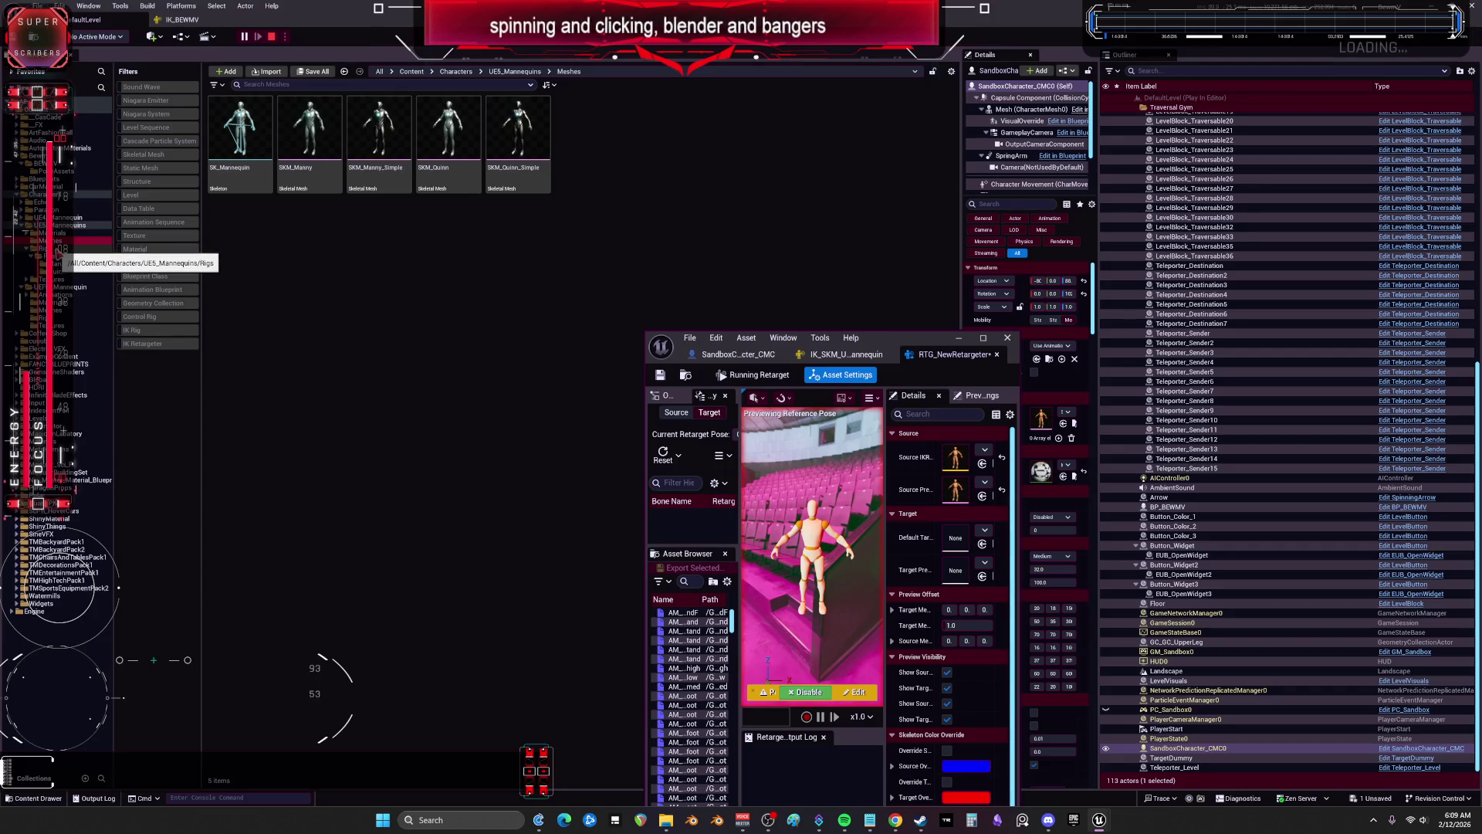
left_click(58, 250)
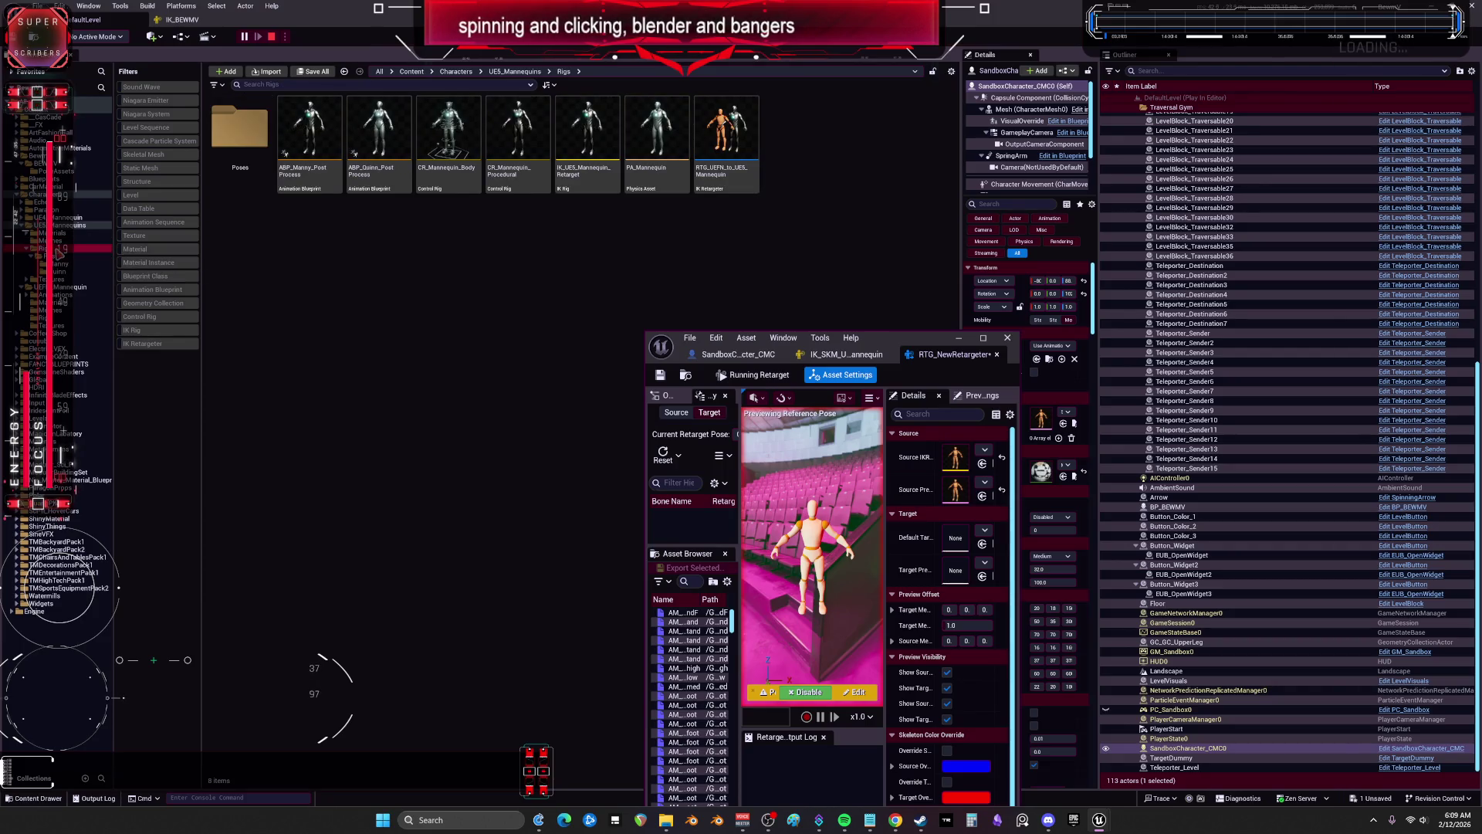
left_click(56, 255)
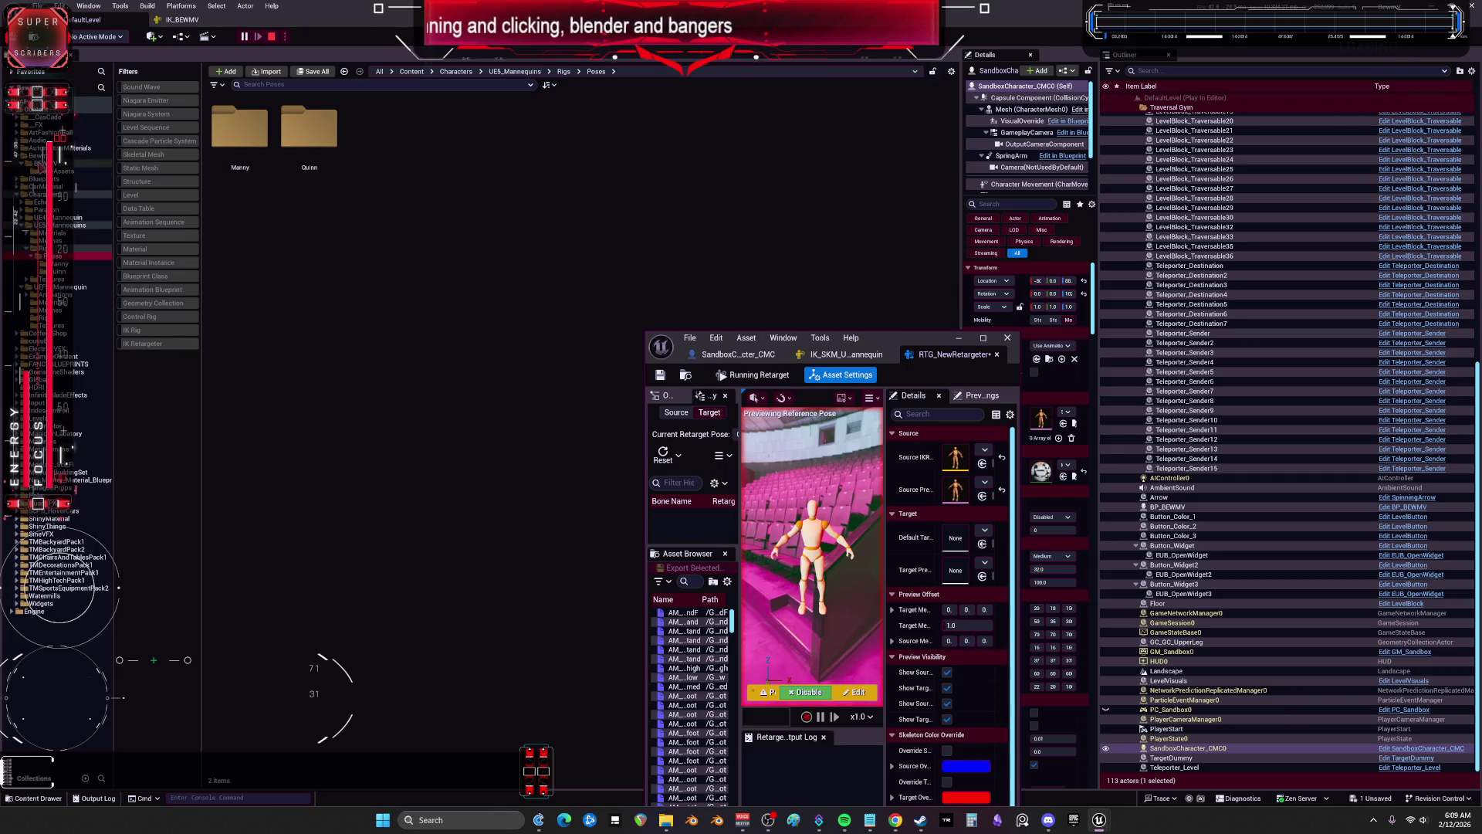
left_click(38, 163)
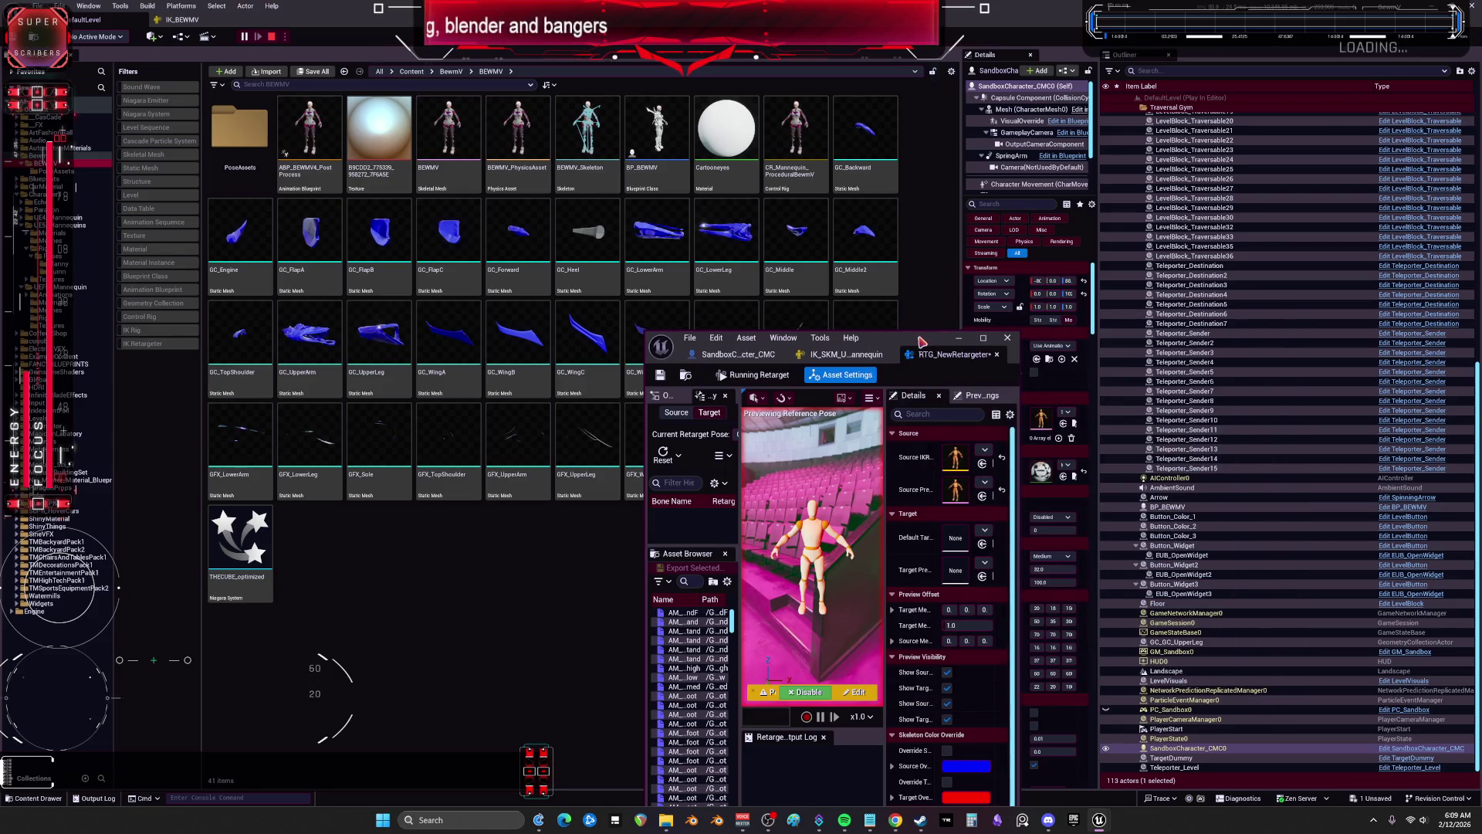
left_click_drag(916, 344, 666, 555)
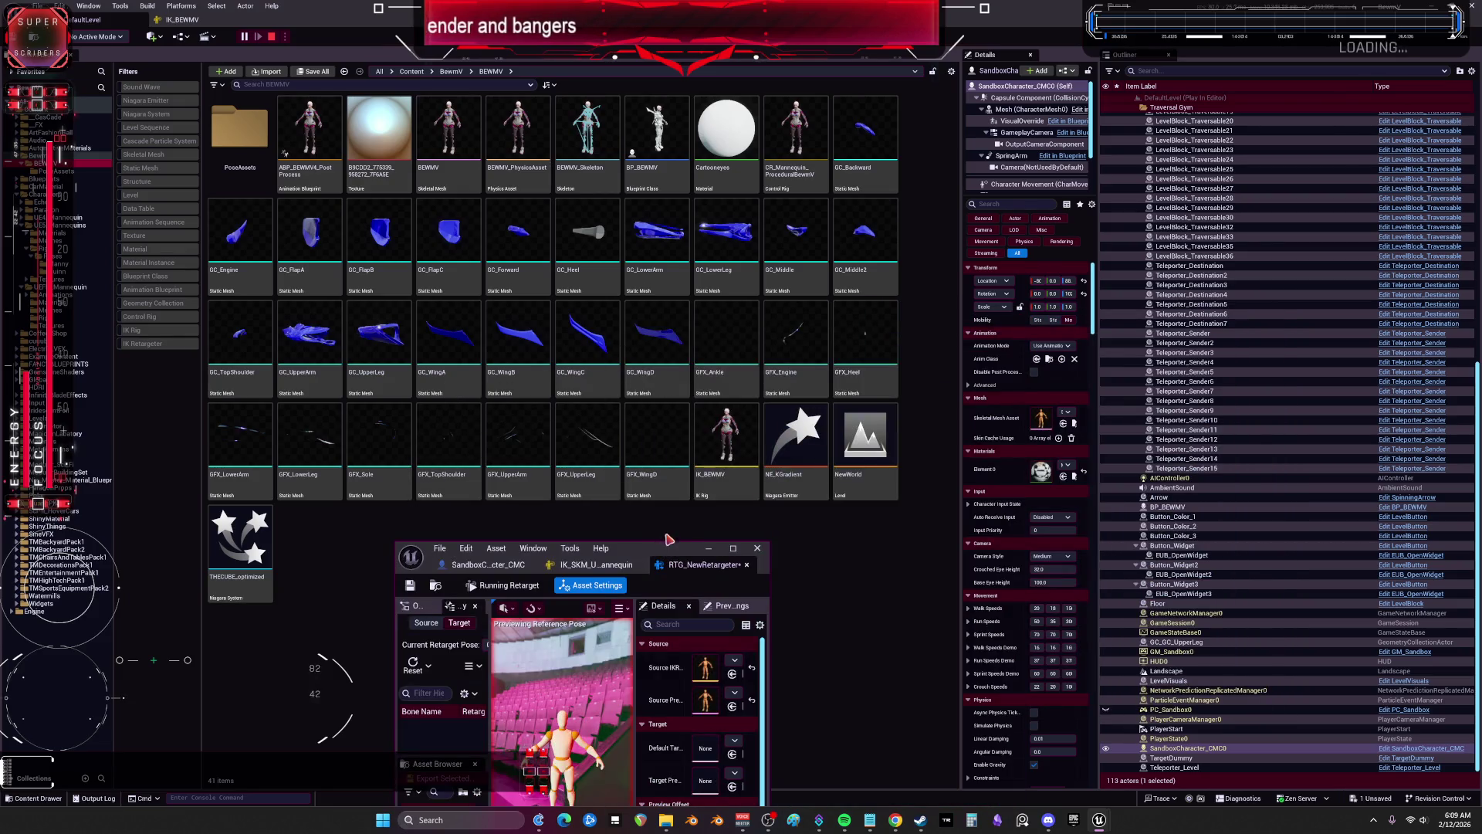
left_click(712, 474)
left_click(711, 494)
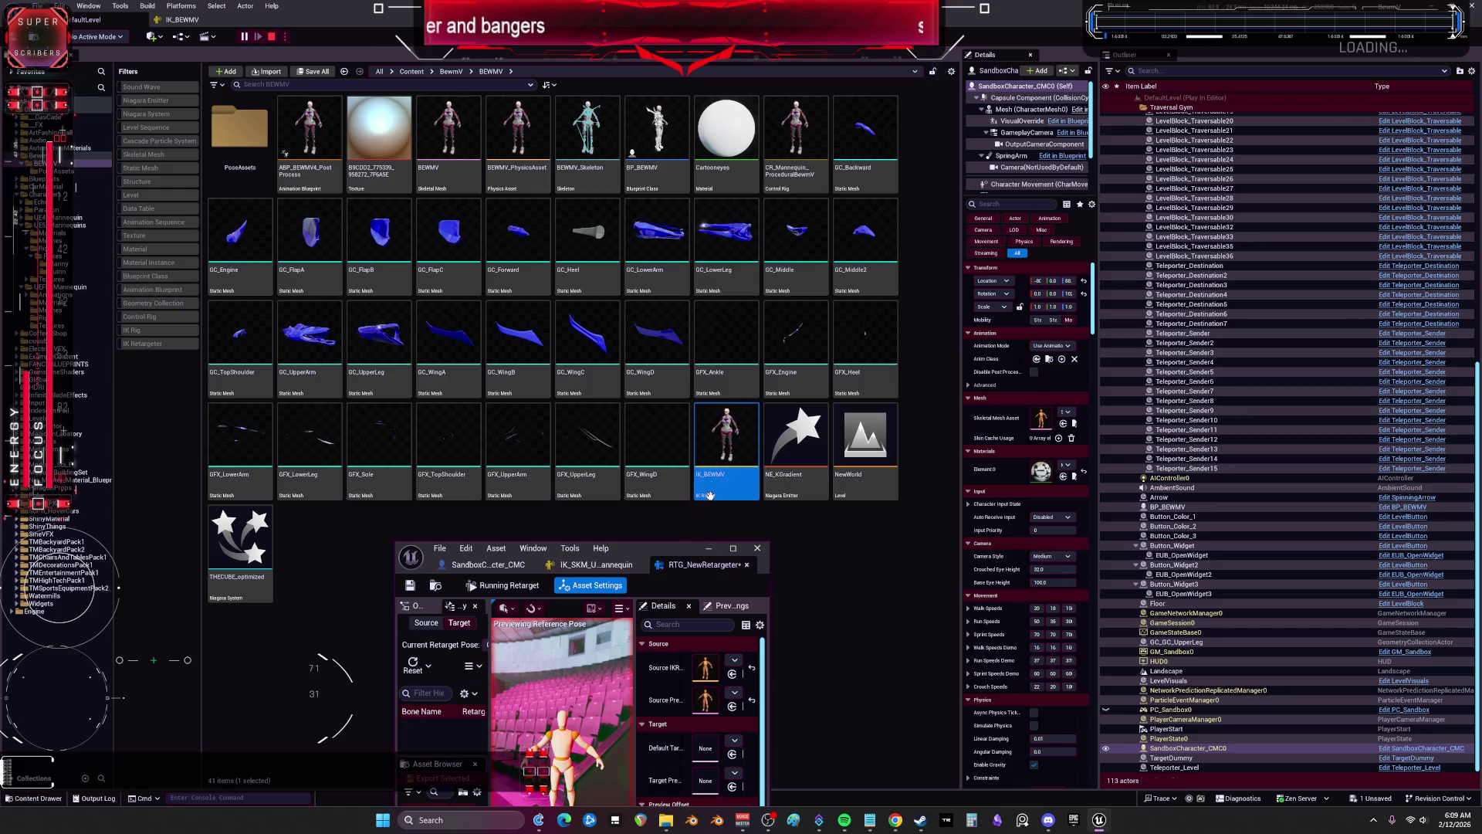
double_click(642, 557)
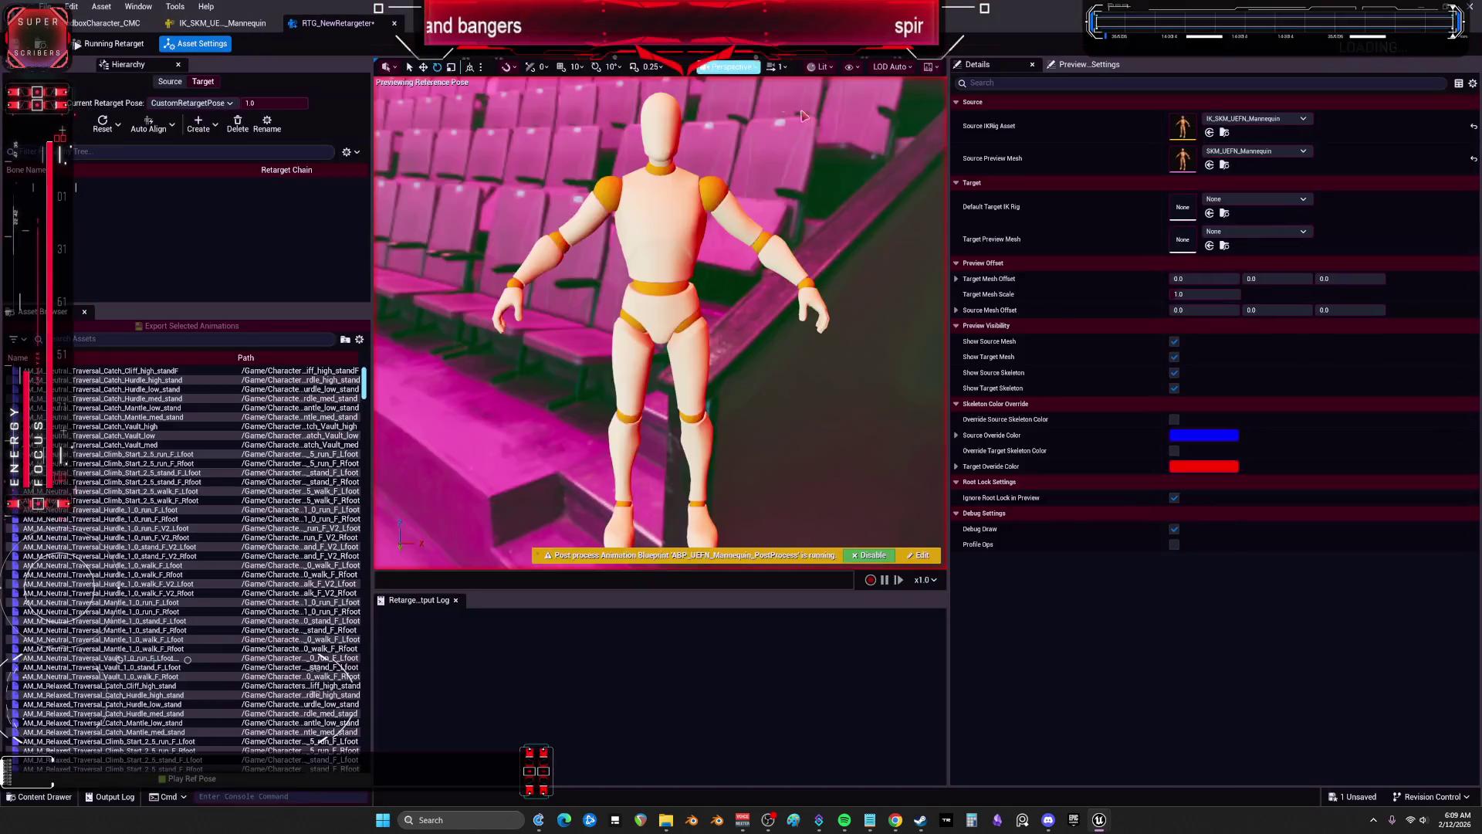
Step: Assign IK_BEWMV as the target IK rig and preview the Box_F_RR_l.foot walk animation
left_click(1209, 215)
left_click(754, 421)
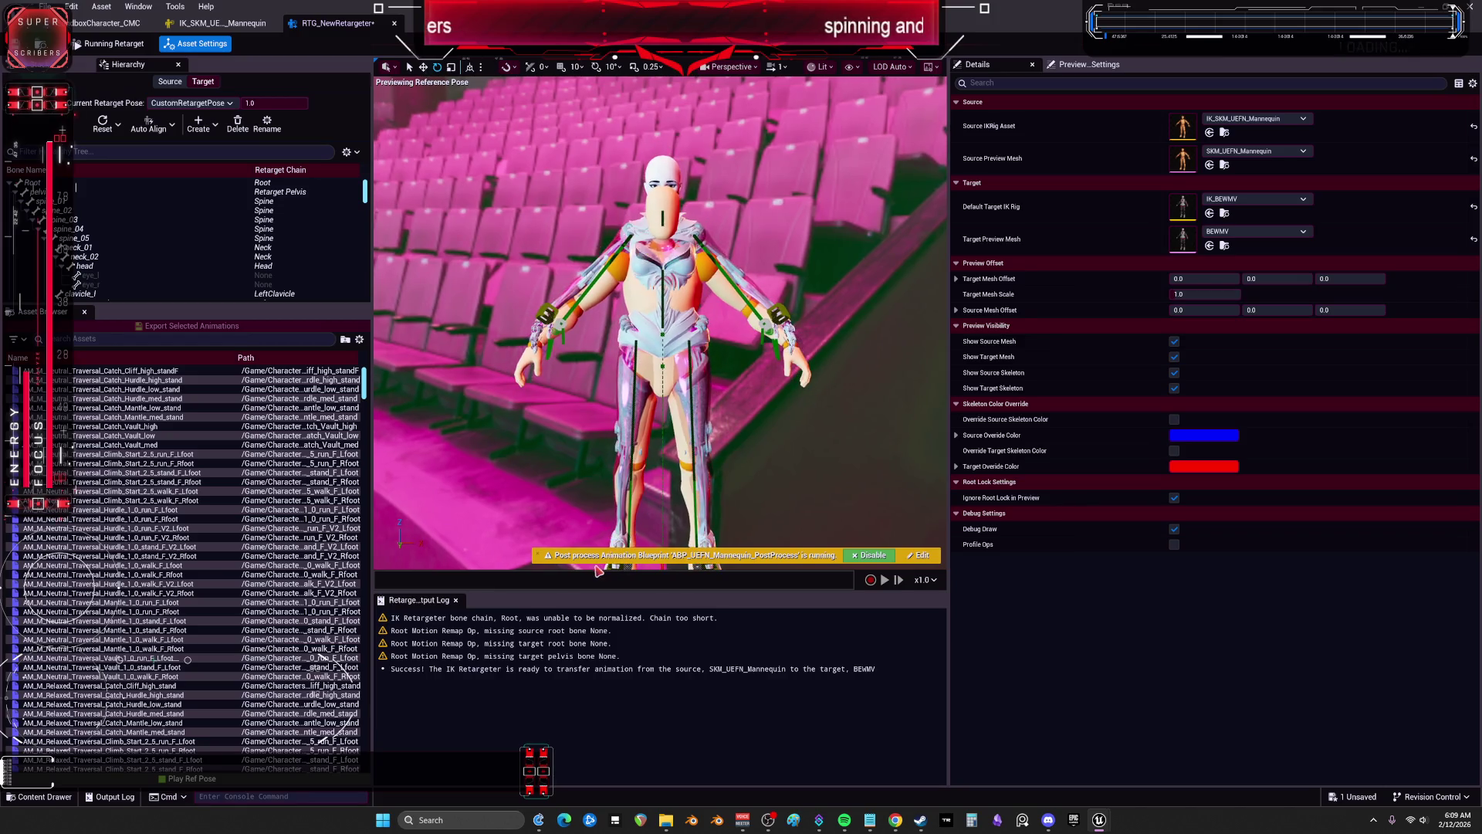
scroll(180, 508, "down", 10)
left_click_drag(366, 401, 367, 600)
left_click(221, 563)
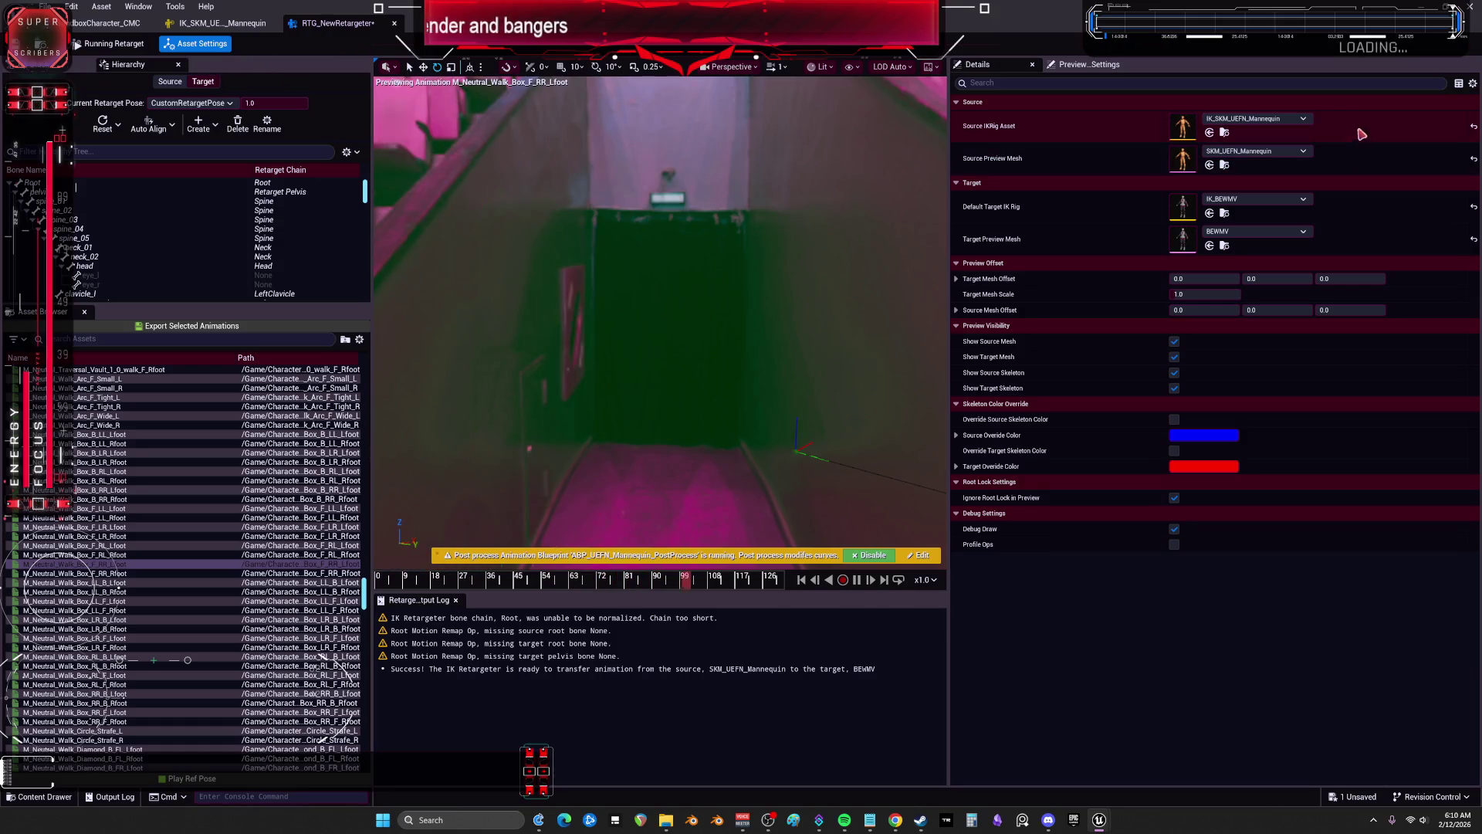
Step: Keep Target Mesh Scale at 1.0 and show the retargeter's Op Stack
left_click(1236, 296)
key("Return")
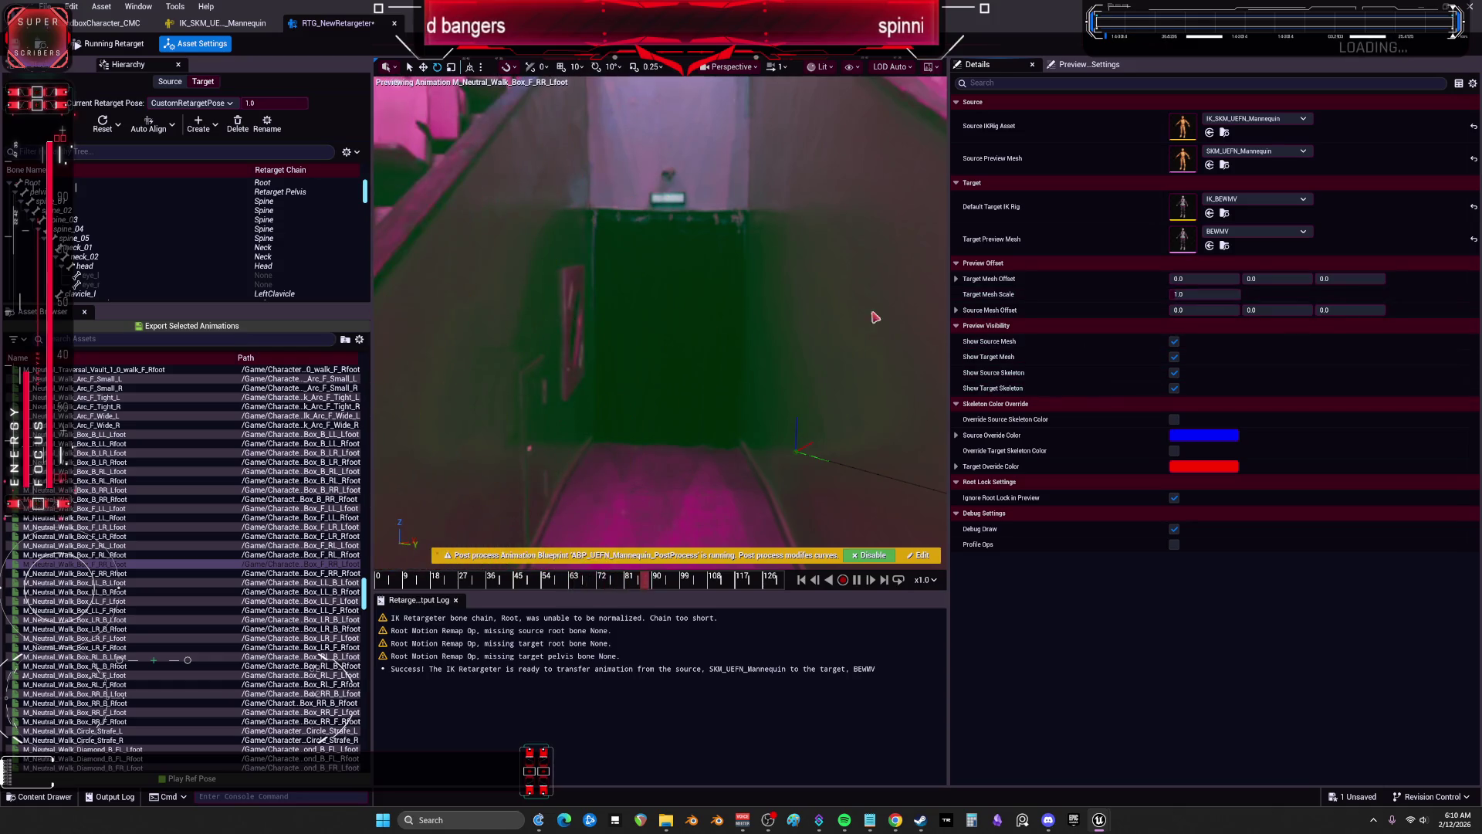
left_click(58, 64)
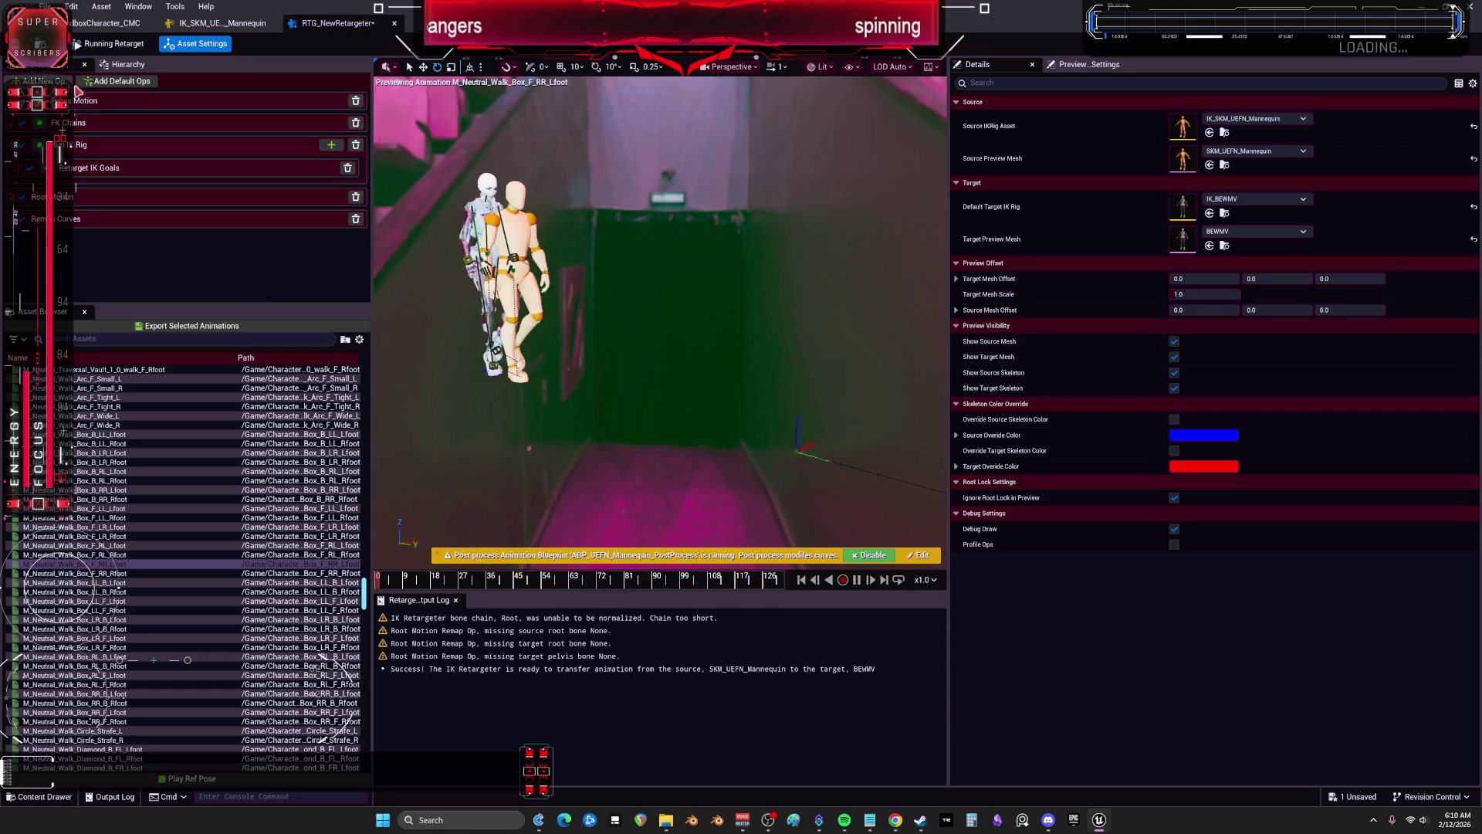
Step: Re-run Auto-Map Chains on the FK Chains op, then preview M_Neutral_Walk_Arc_F_Wide_L
left_click(101, 143)
left_click(77, 123)
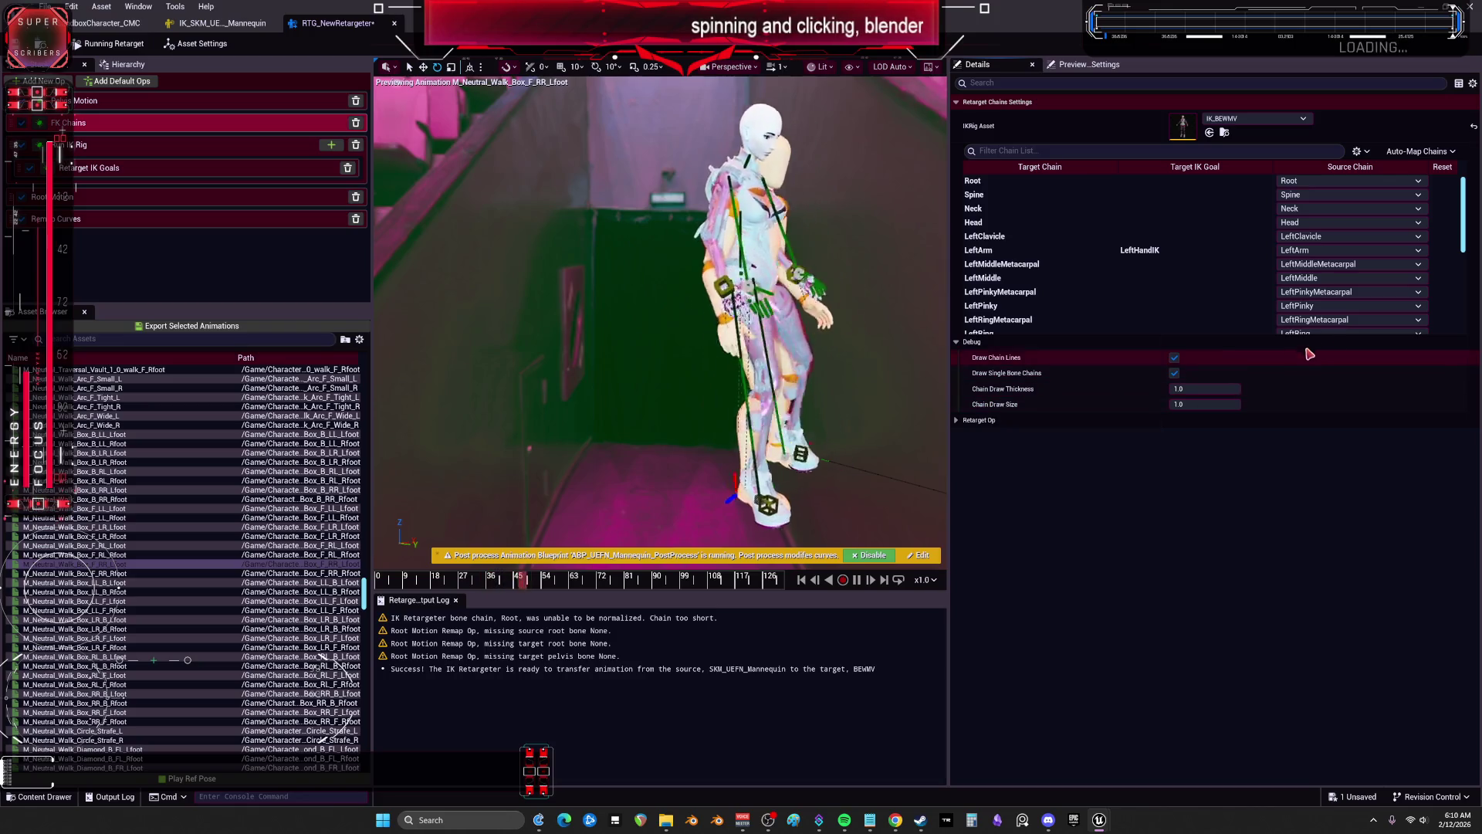
scroll(1037, 276, "down", 3)
scroll(1037, 275, "down", 3)
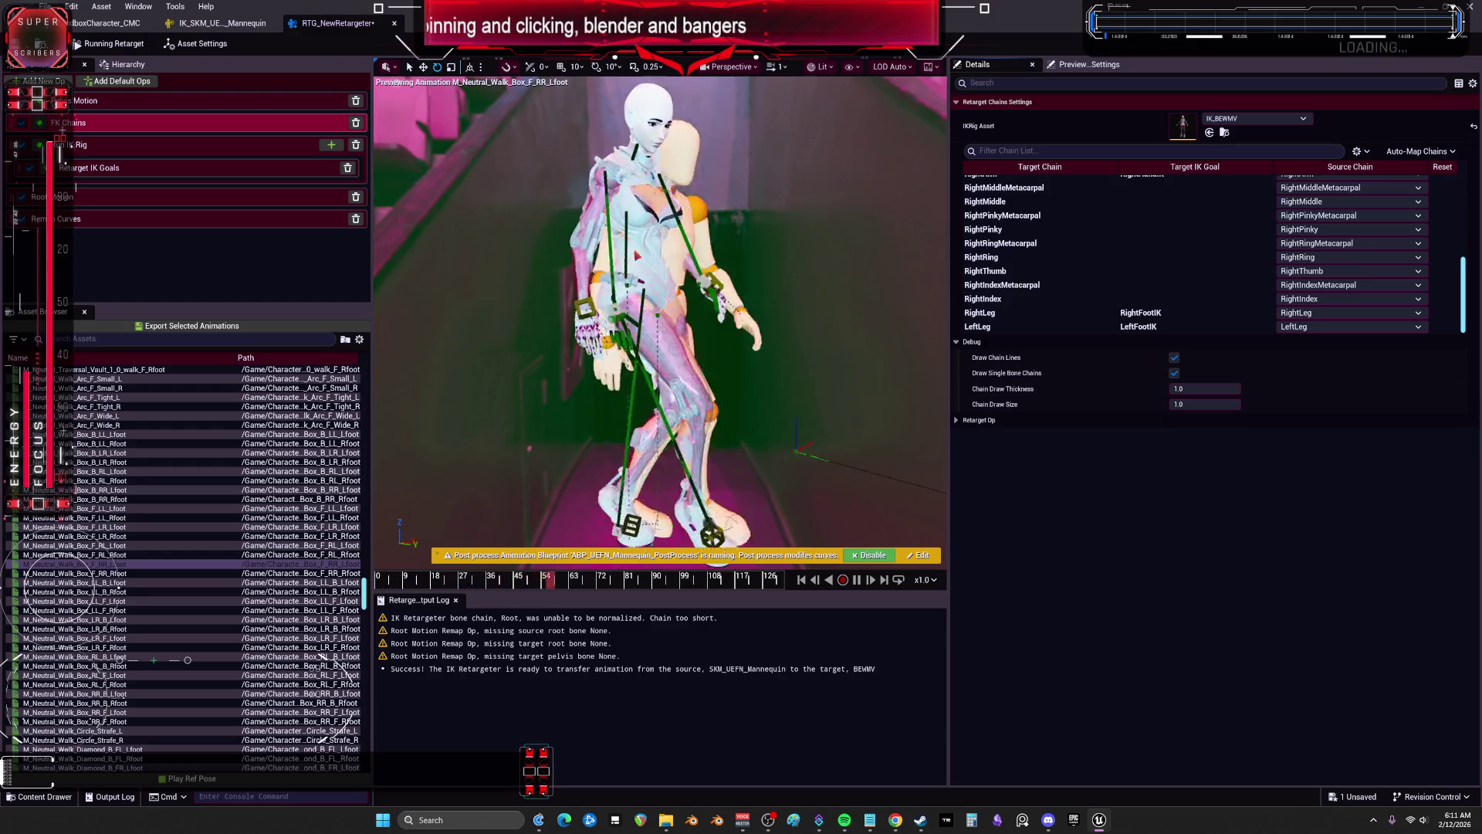
scroll(1158, 247, "up", 3)
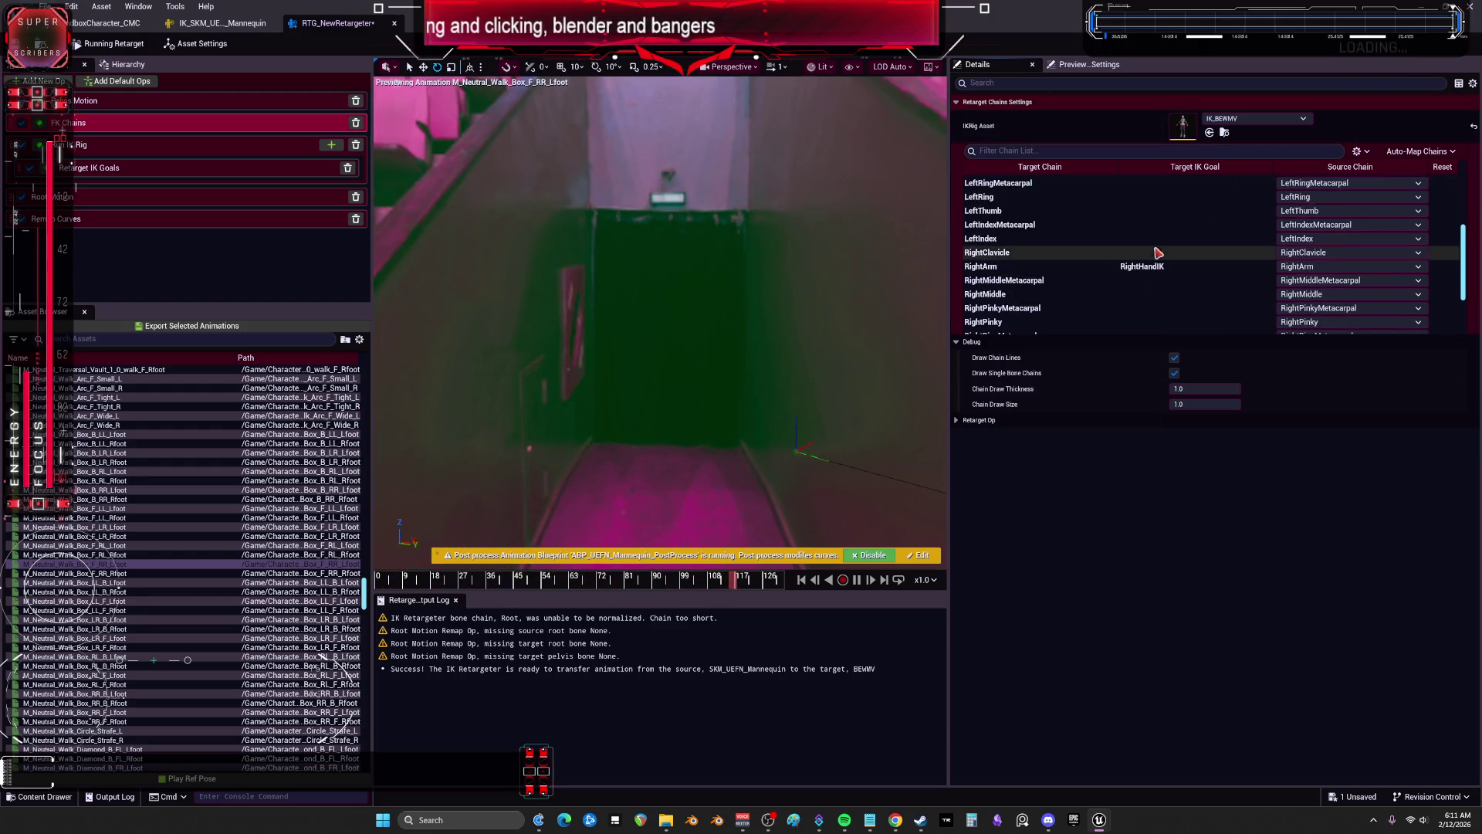
left_click(1423, 151)
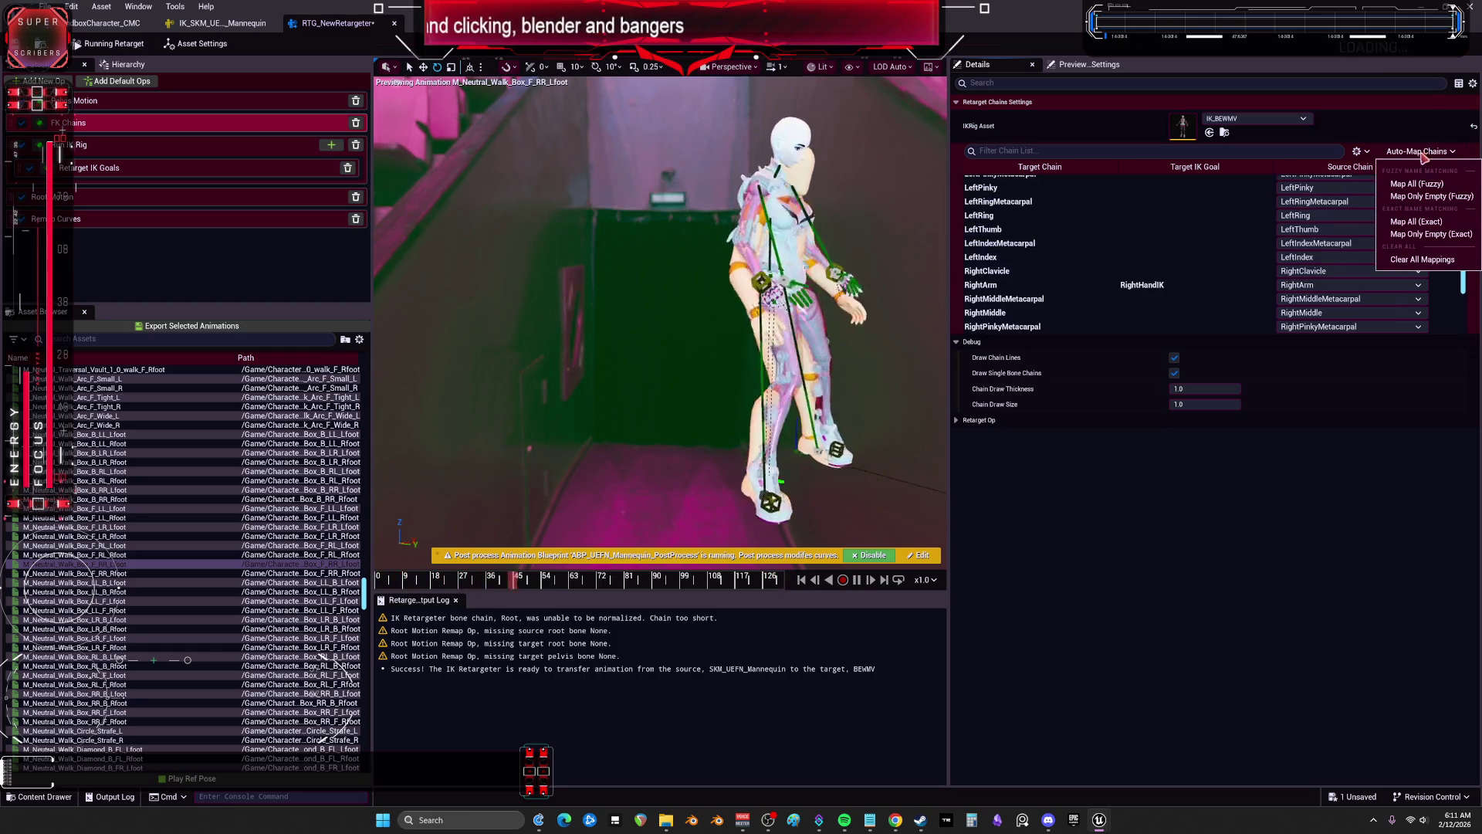
left_click(1388, 207)
scroll(1358, 216, "up", 4)
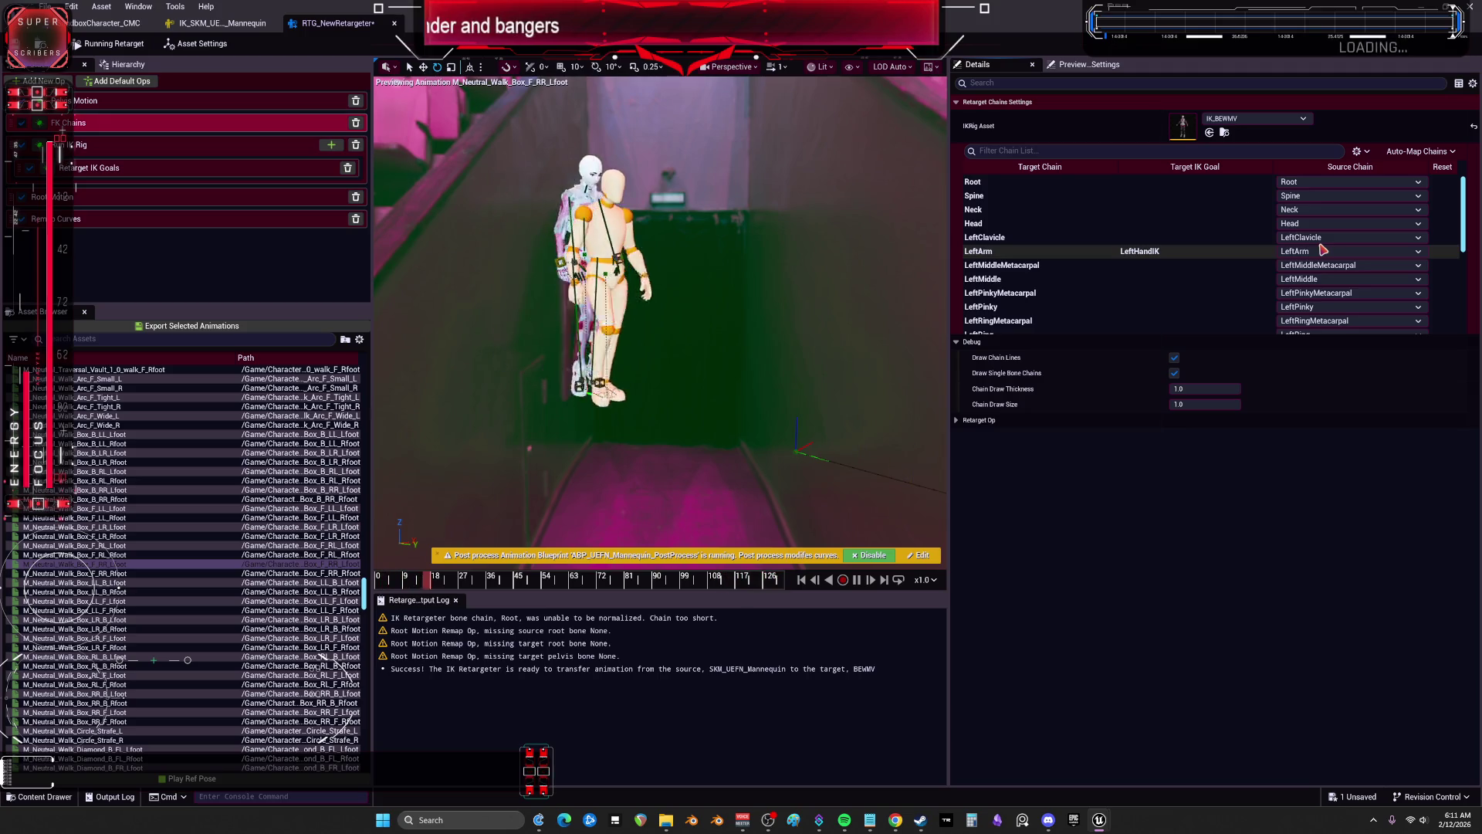
scroll(1177, 216, "down", 6)
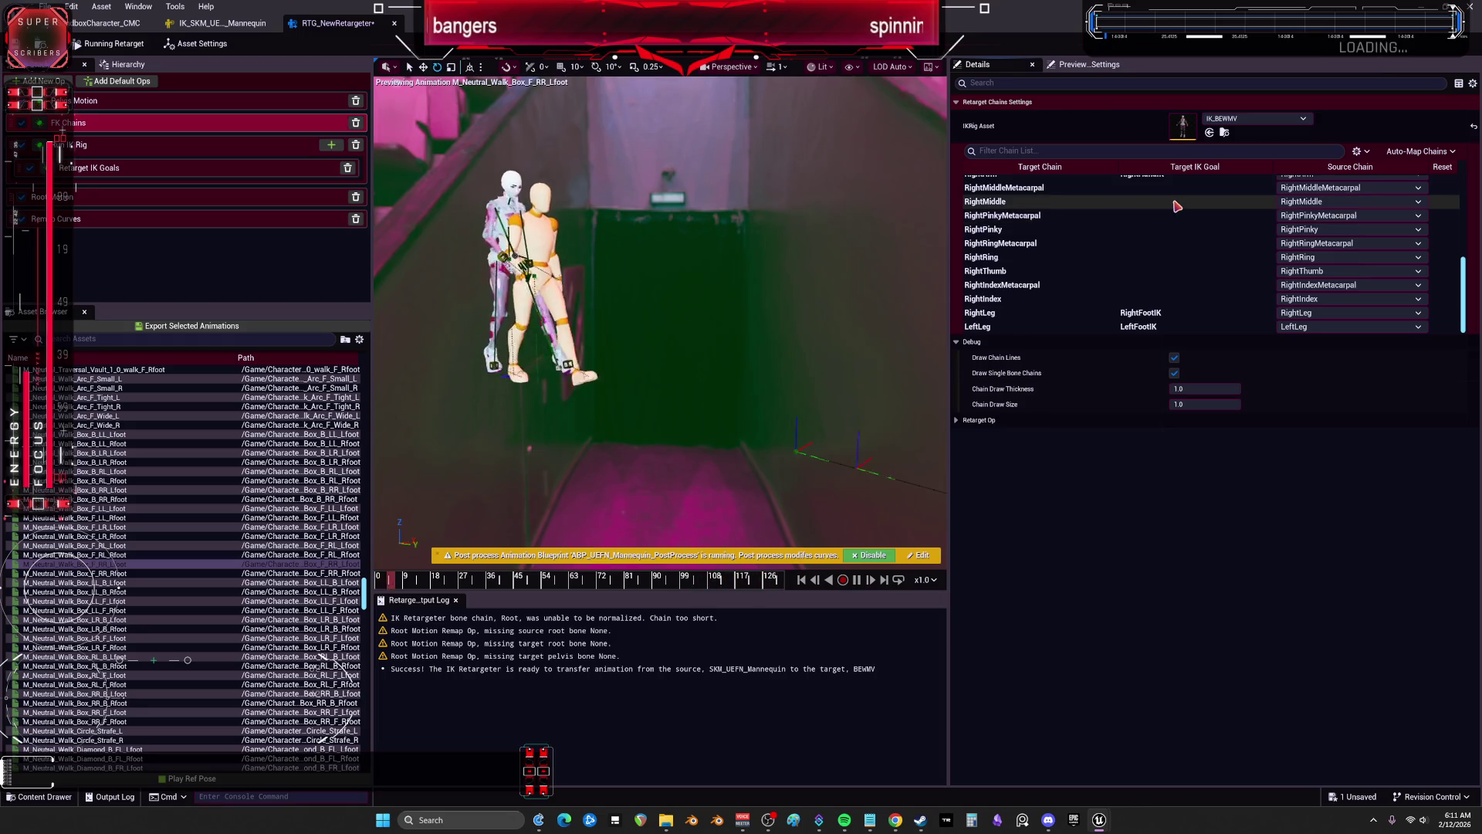
left_click(171, 416)
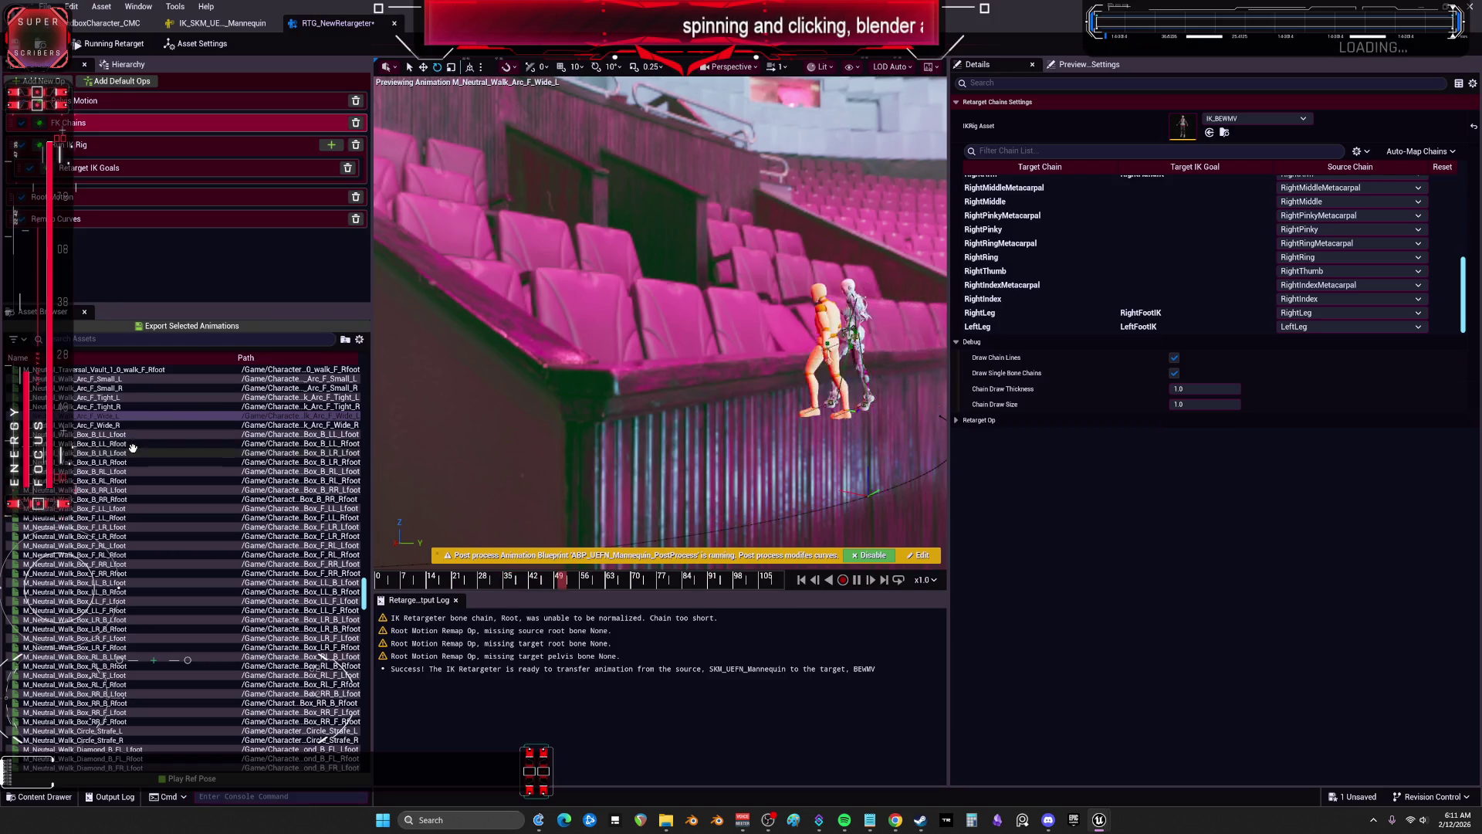
Step: Review the Retarget Chains settings, then open the source preview mesh SKM_UEFN_Mannequin from Asset Settings
scroll(110, 371, "down", 2)
scroll(111, 371, "down", 3)
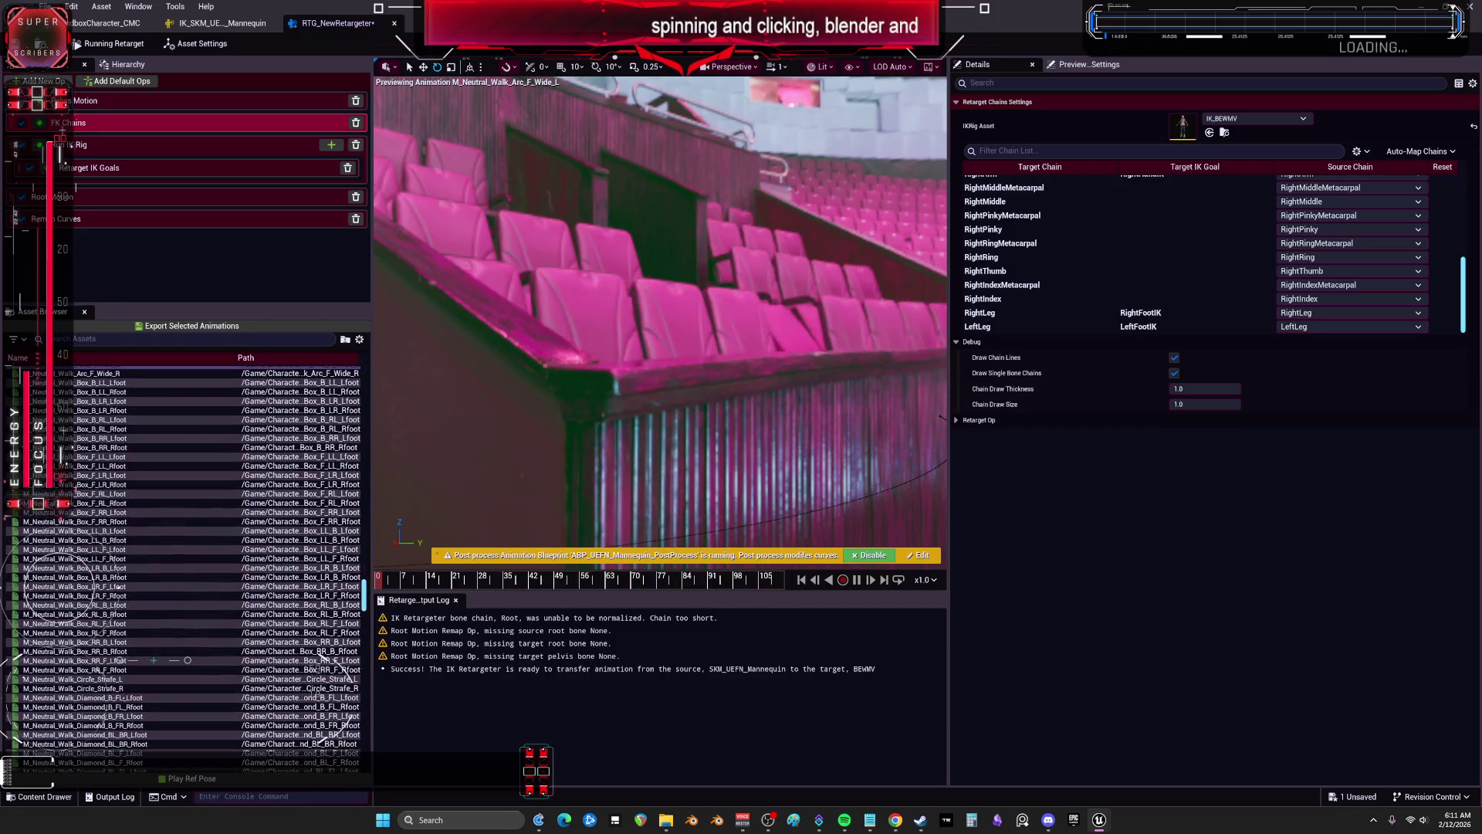
scroll(111, 371, "down", 1)
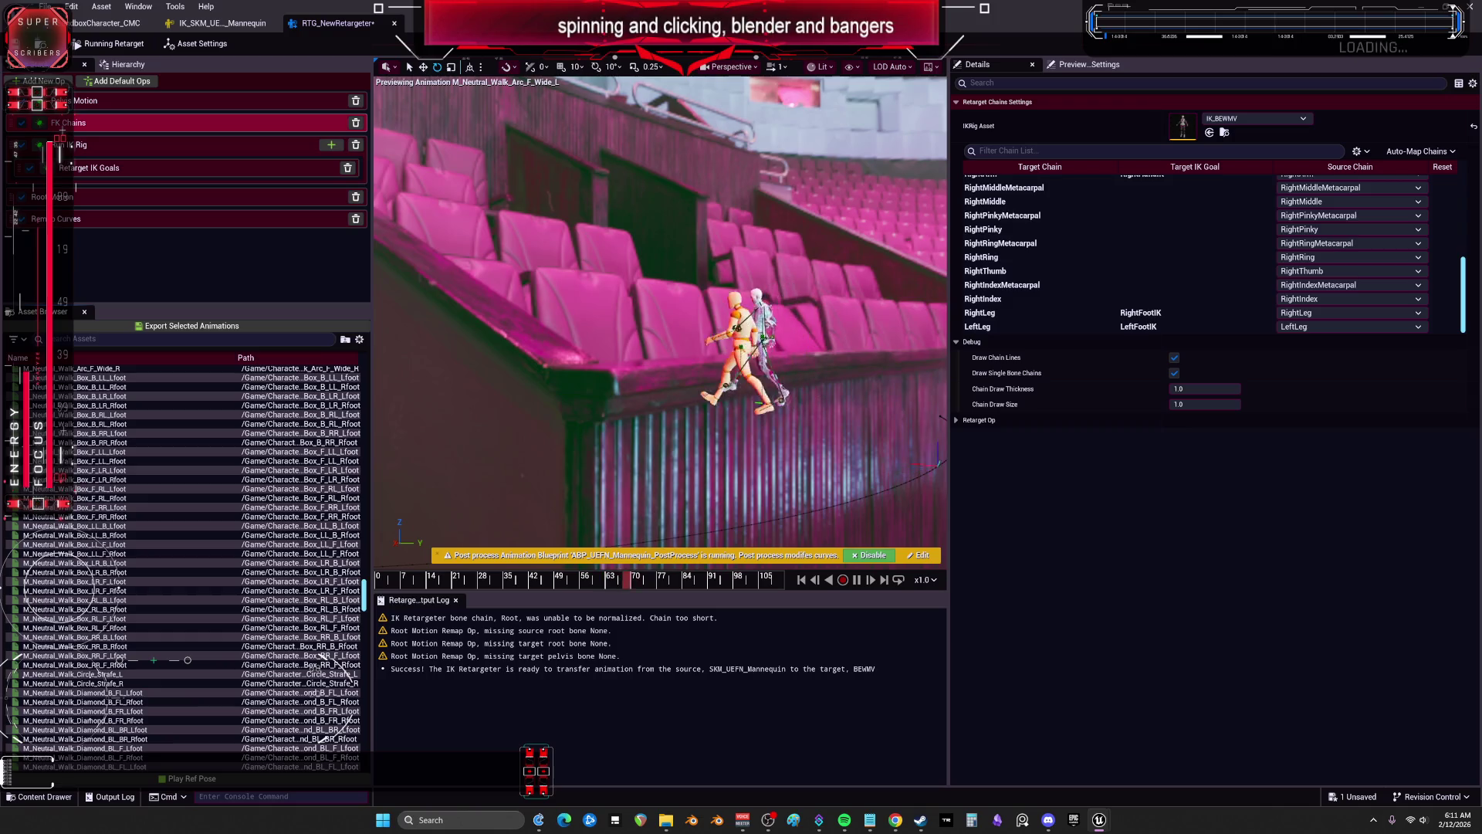
scroll(116, 590, "down", 1)
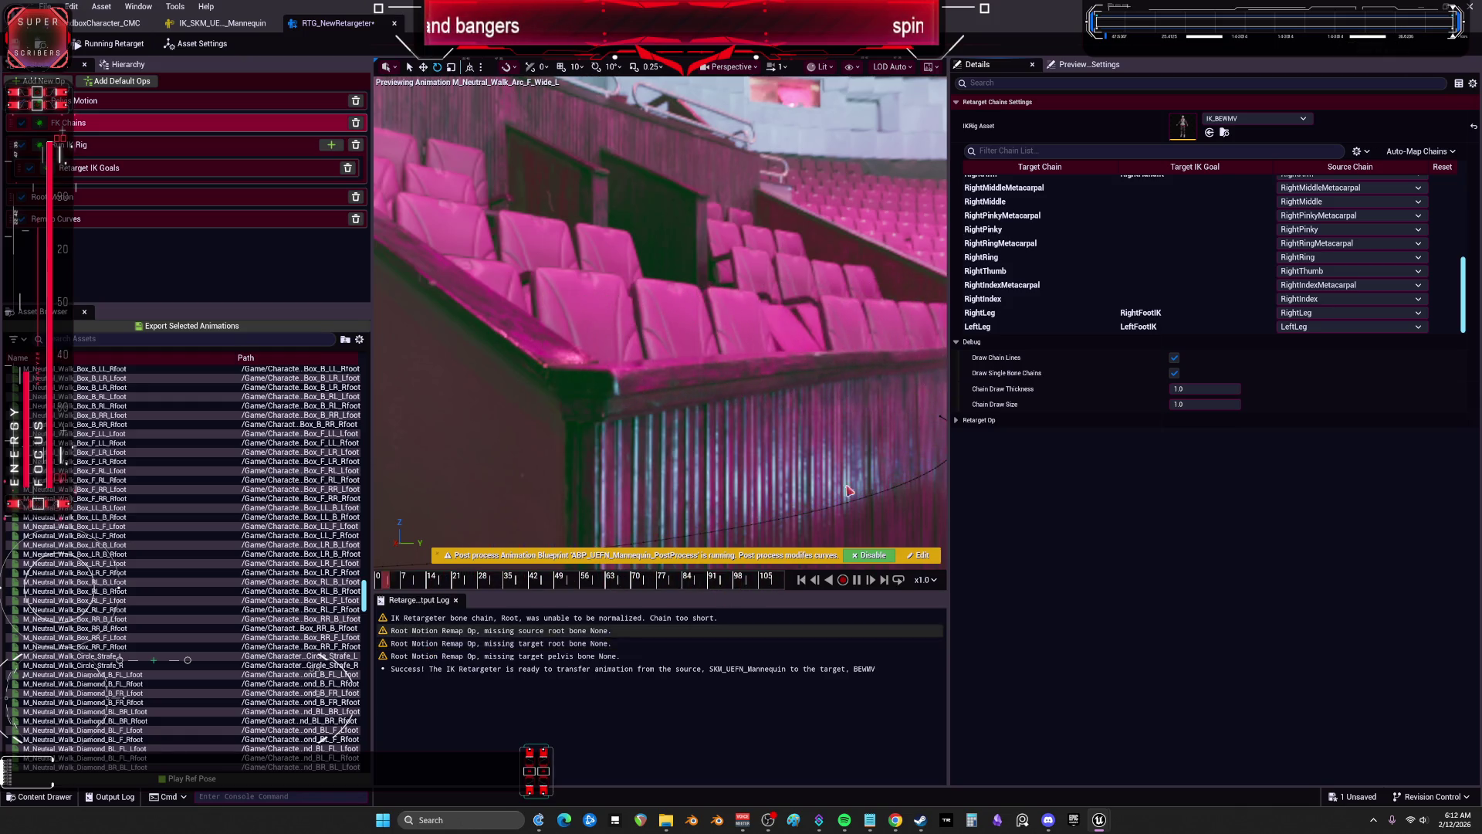
scroll(1054, 247, "up", 10)
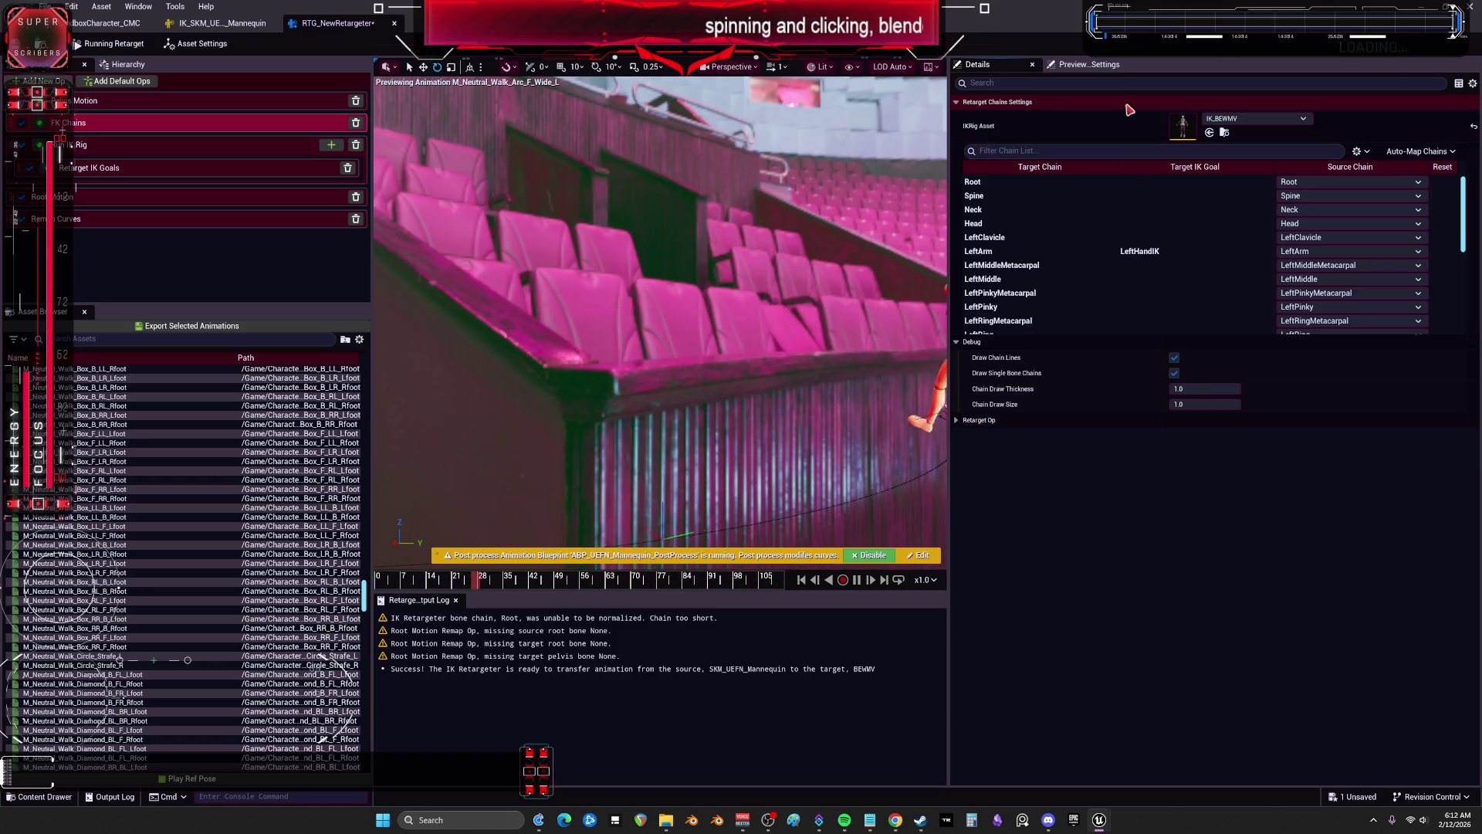
left_click(1002, 106)
left_click(1002, 107)
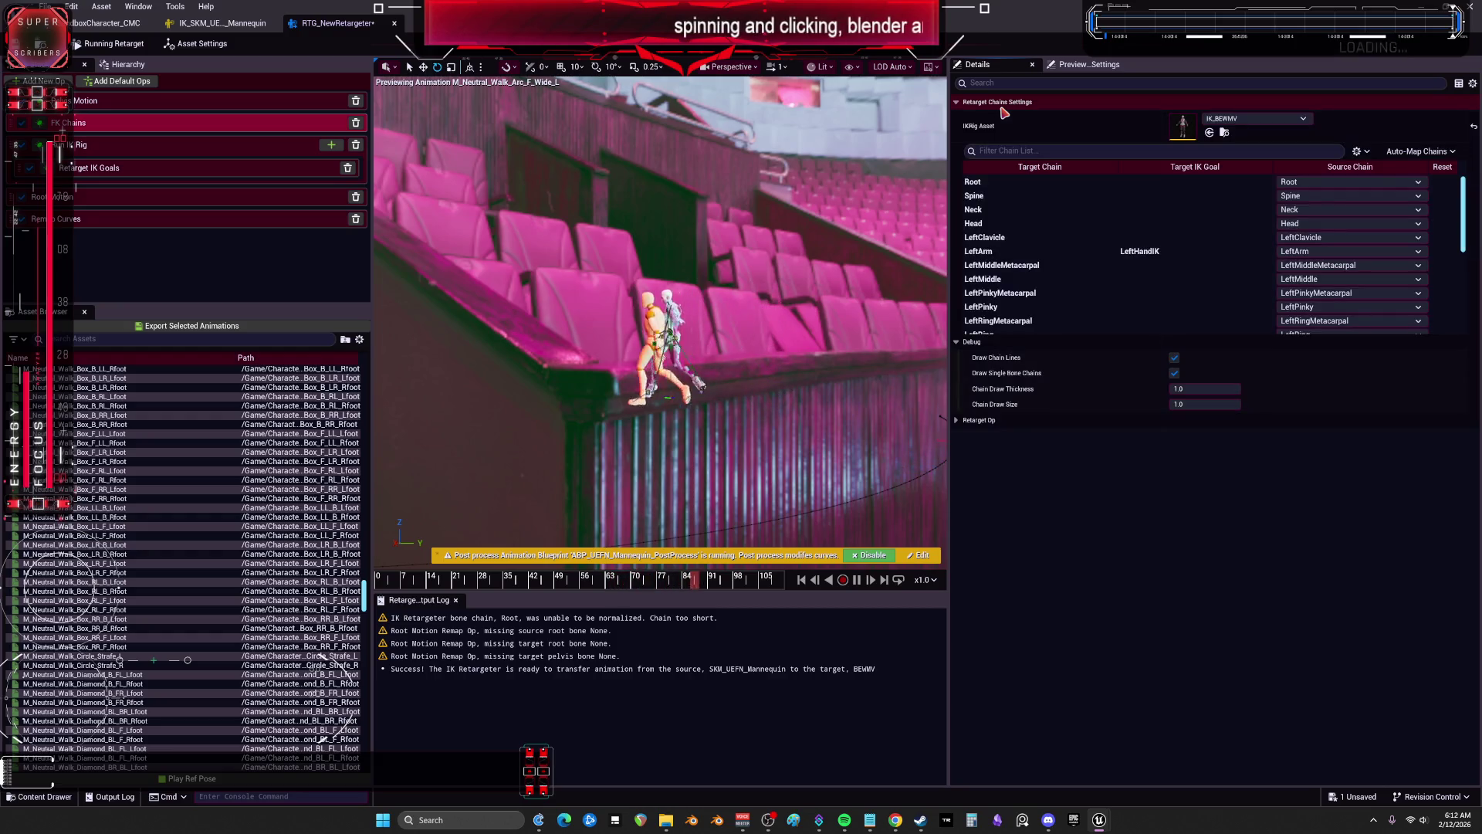
right_click(1003, 113)
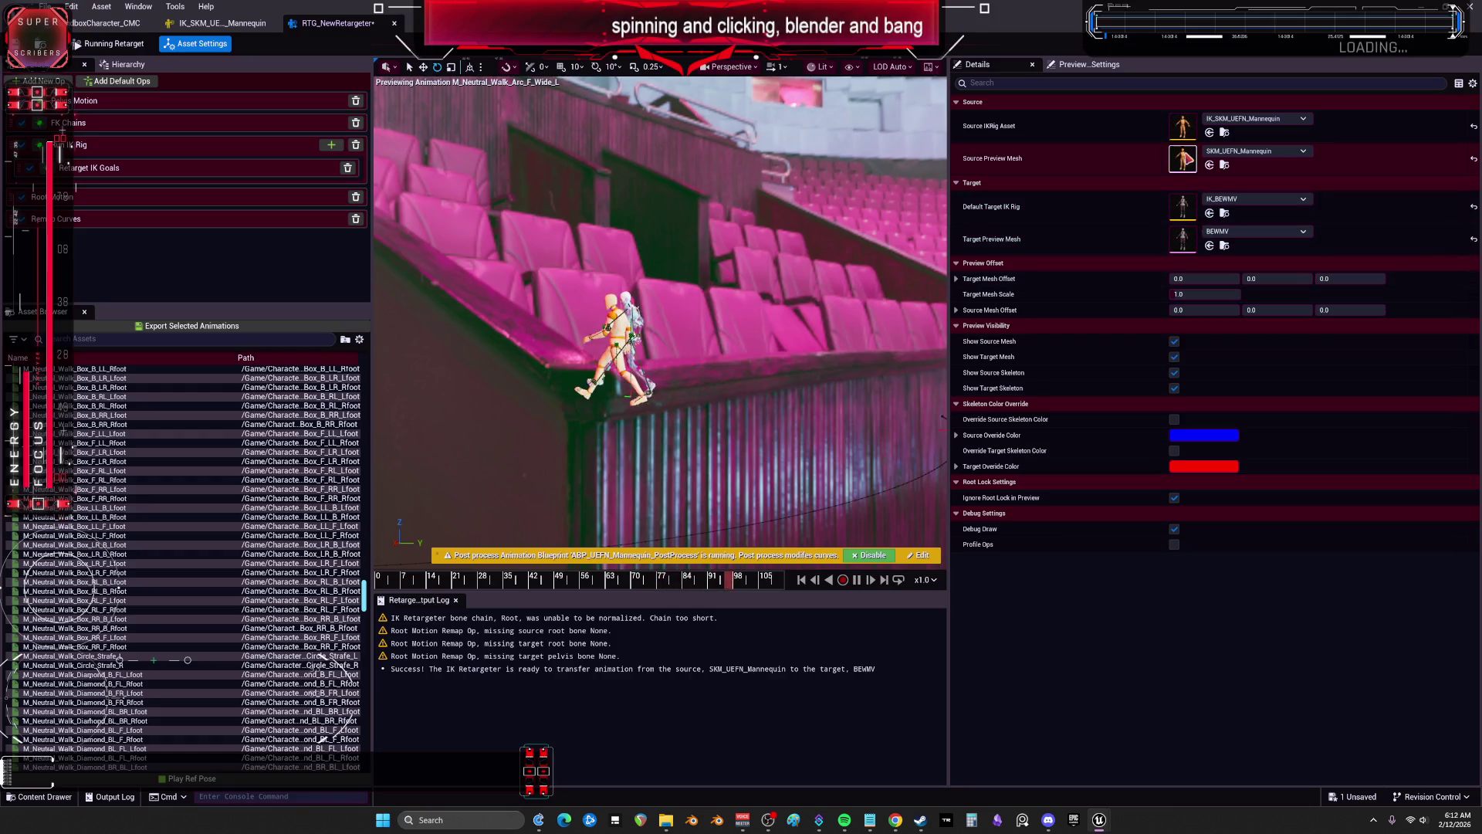
double_click(1183, 159)
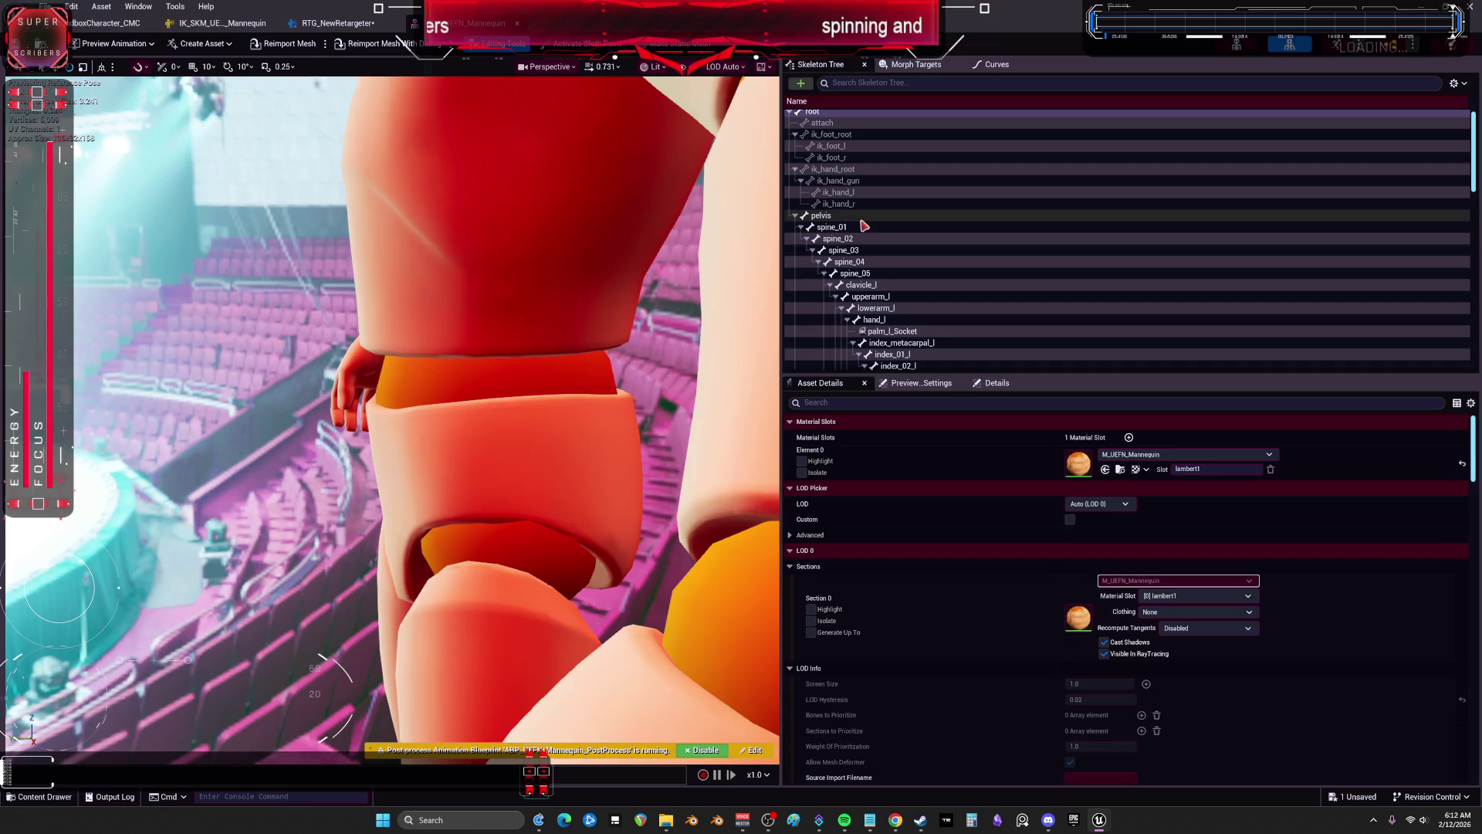
Step: In IK_SKM_UEFN_Mannequin, make root the start bone and pelvis the retarget root
left_click(852, 124)
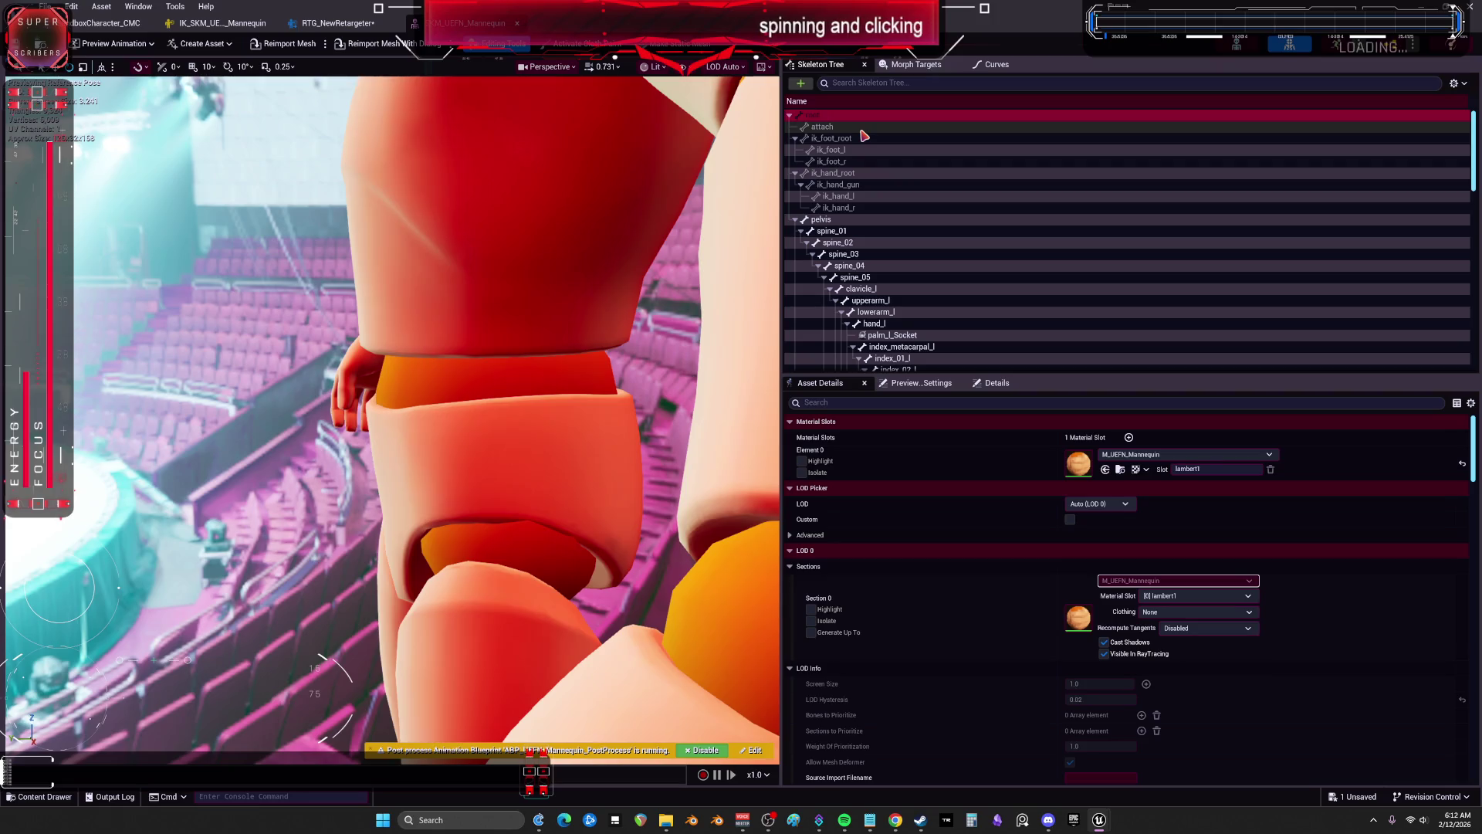
left_click(230, 31)
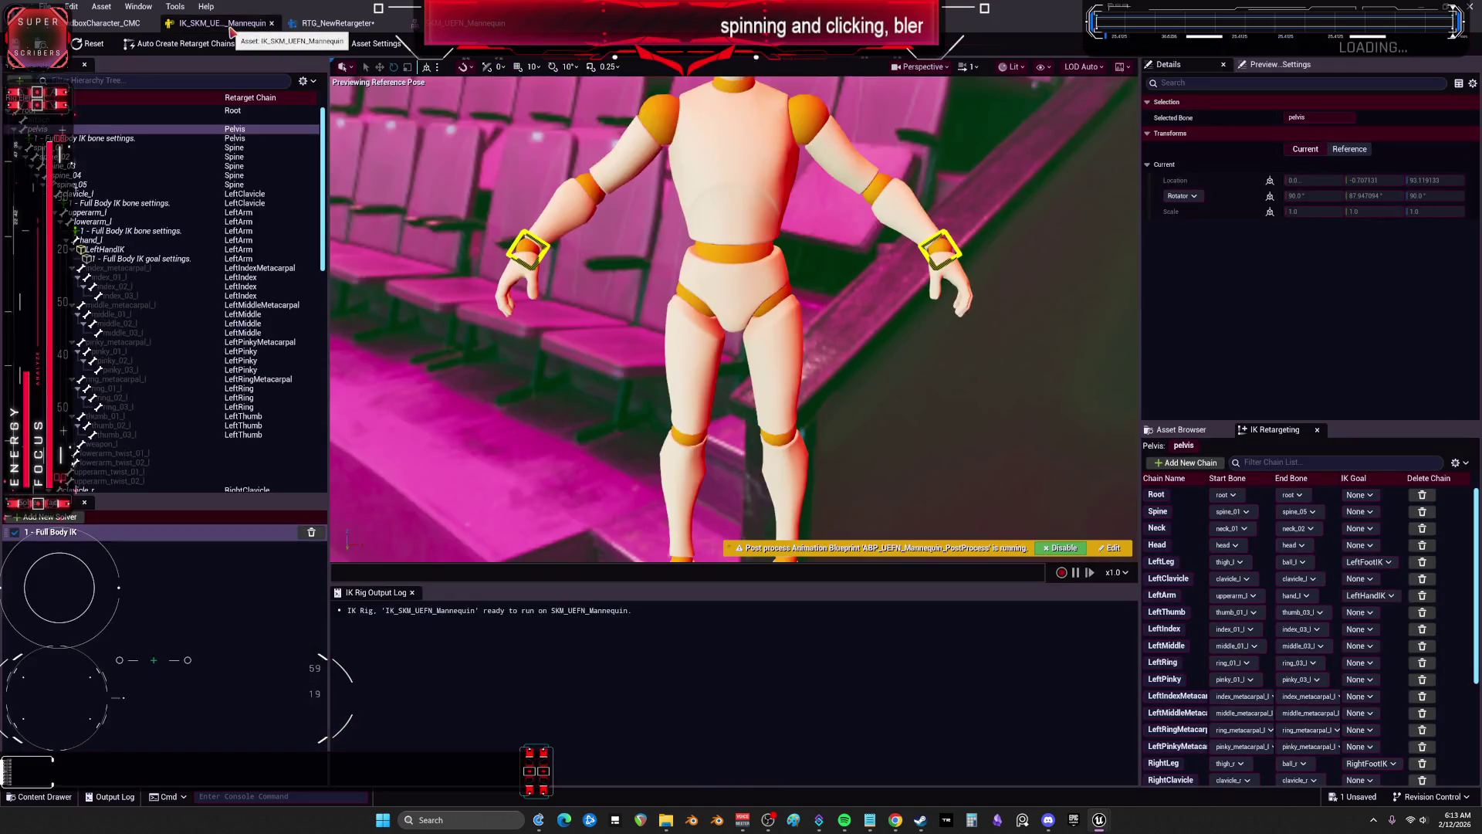
right_click(251, 114)
left_click(327, 213)
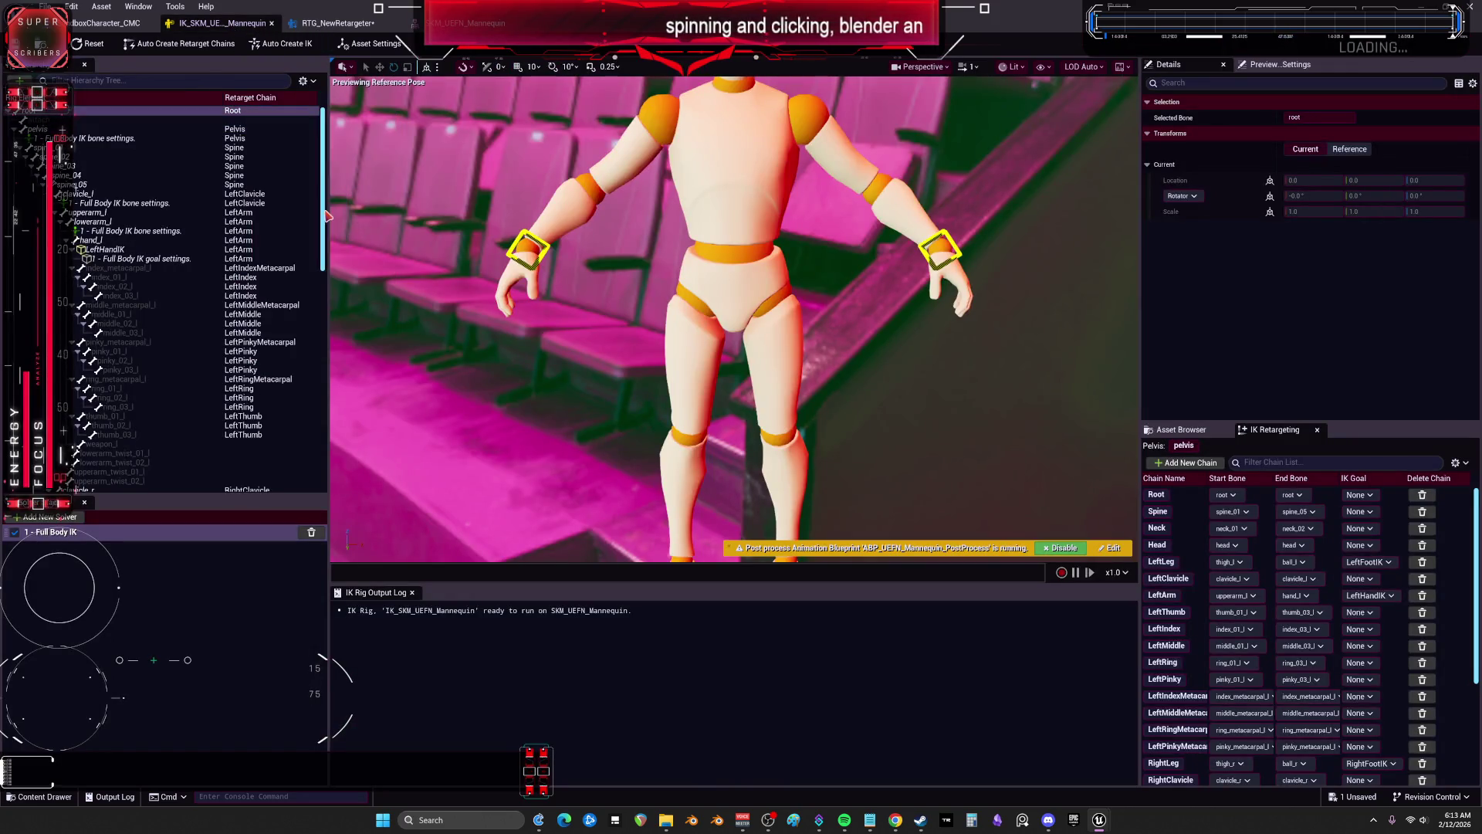
right_click(260, 135)
left_click(330, 321)
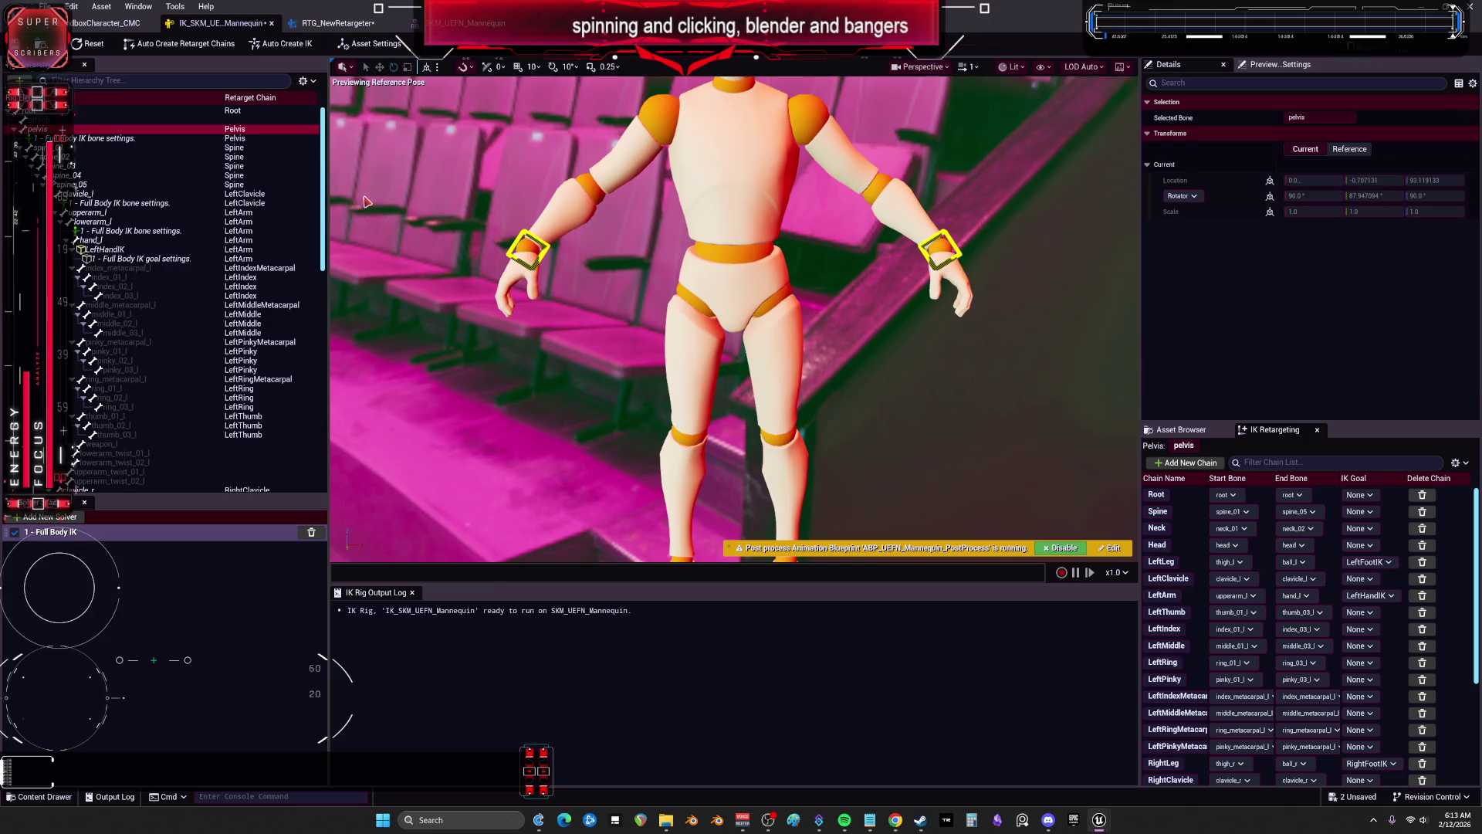
Step: Return to the RTG_NewRetargeter tab and widen the viewport
left_click_drag(366, 202, 363, 174)
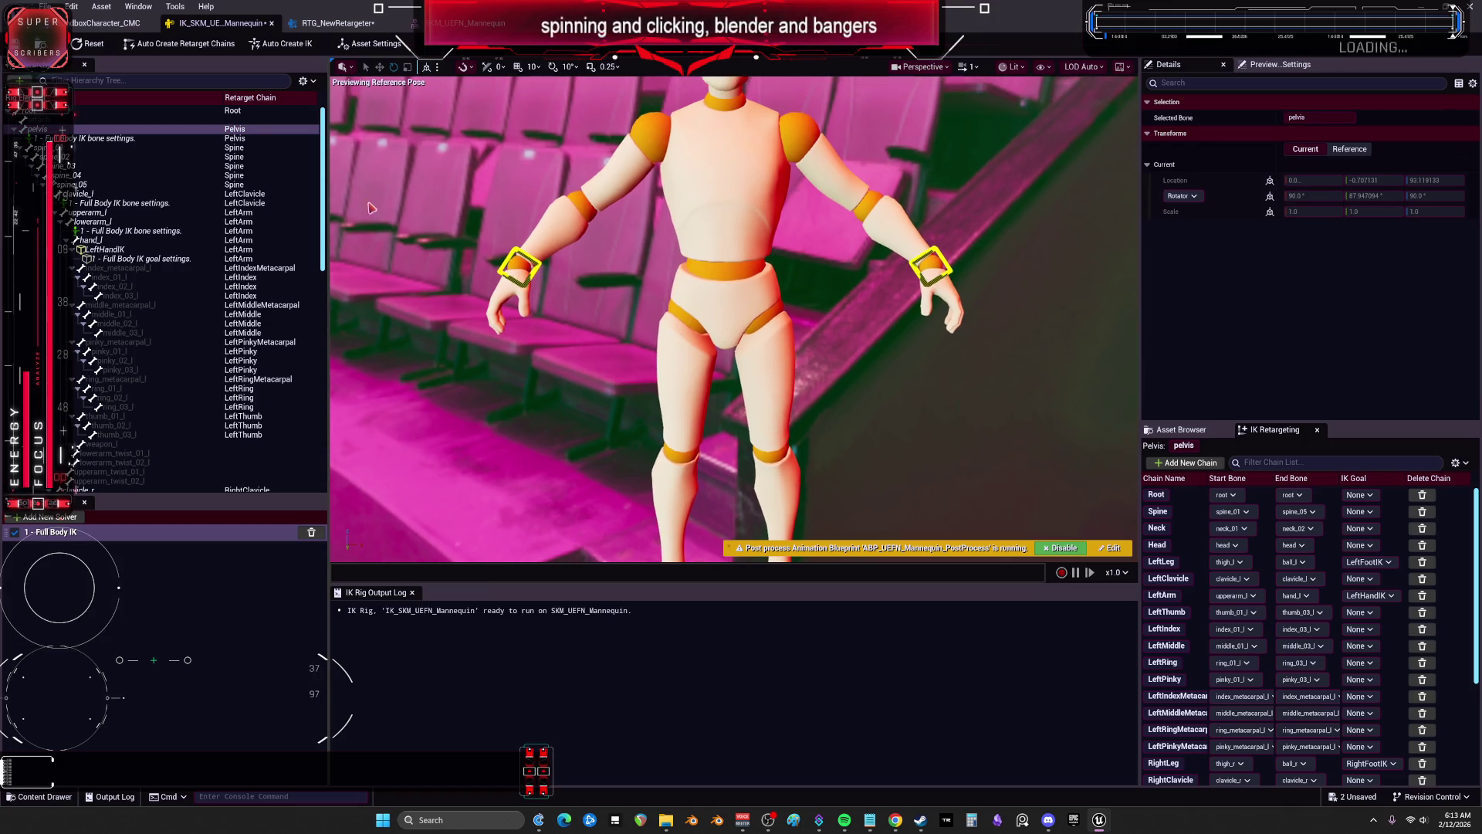
left_click(373, 22)
left_click_drag(494, 209, 409, 211)
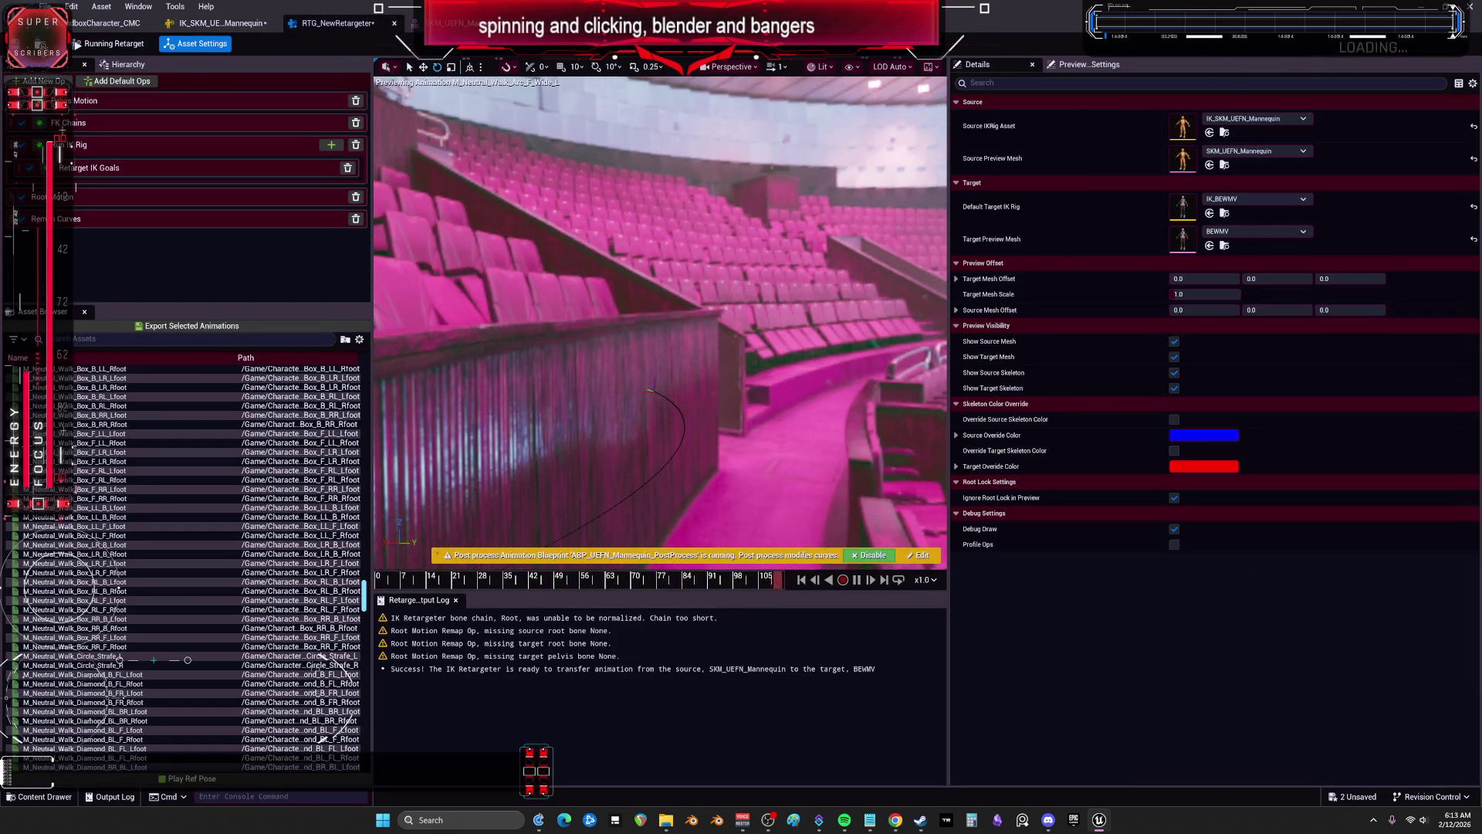
Step: In edit-pose mode, set the Root Motion op's Source Root to root and Target Root to Root
left_click(99, 44)
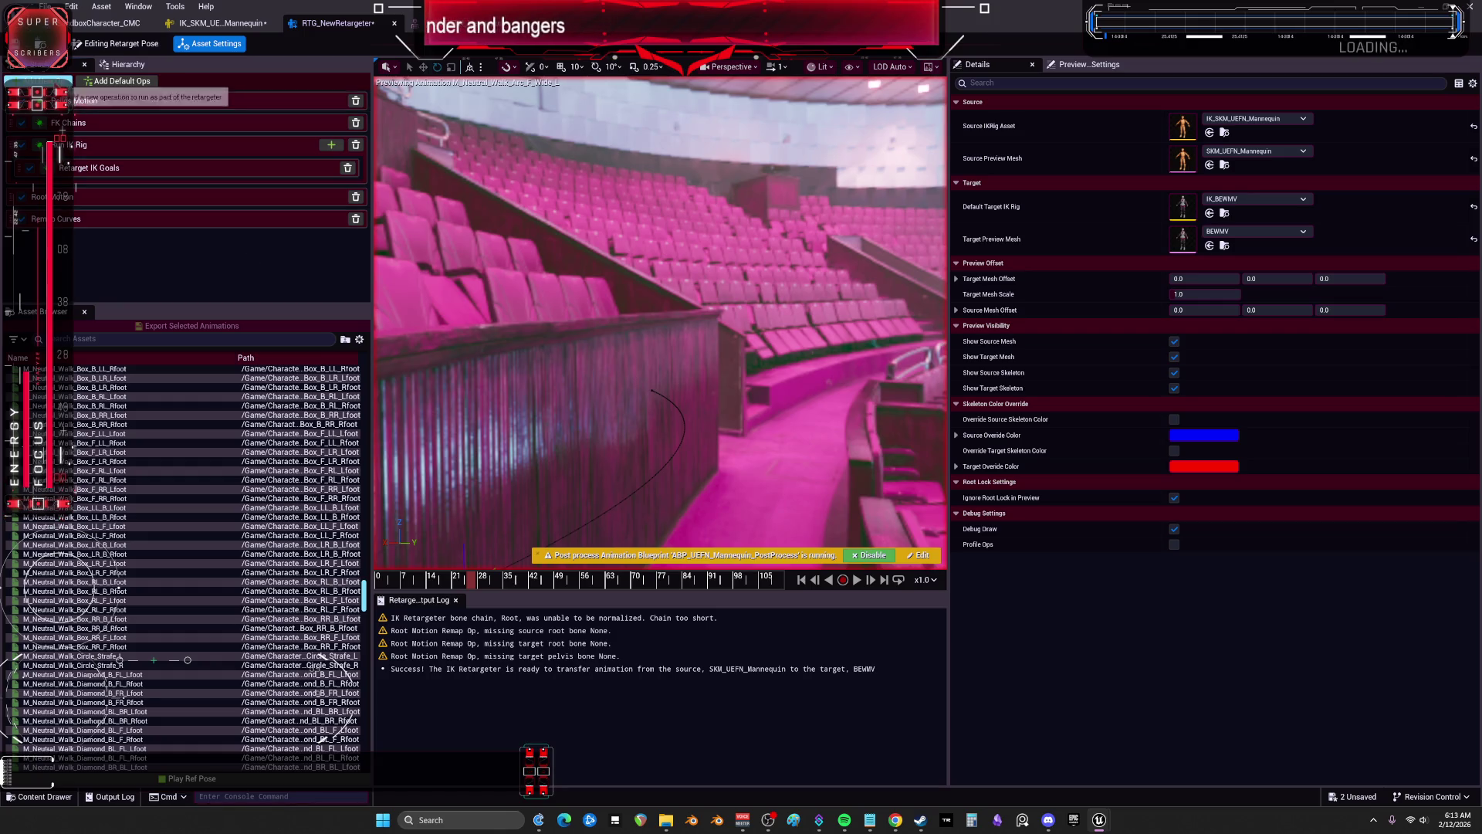
left_click(115, 198)
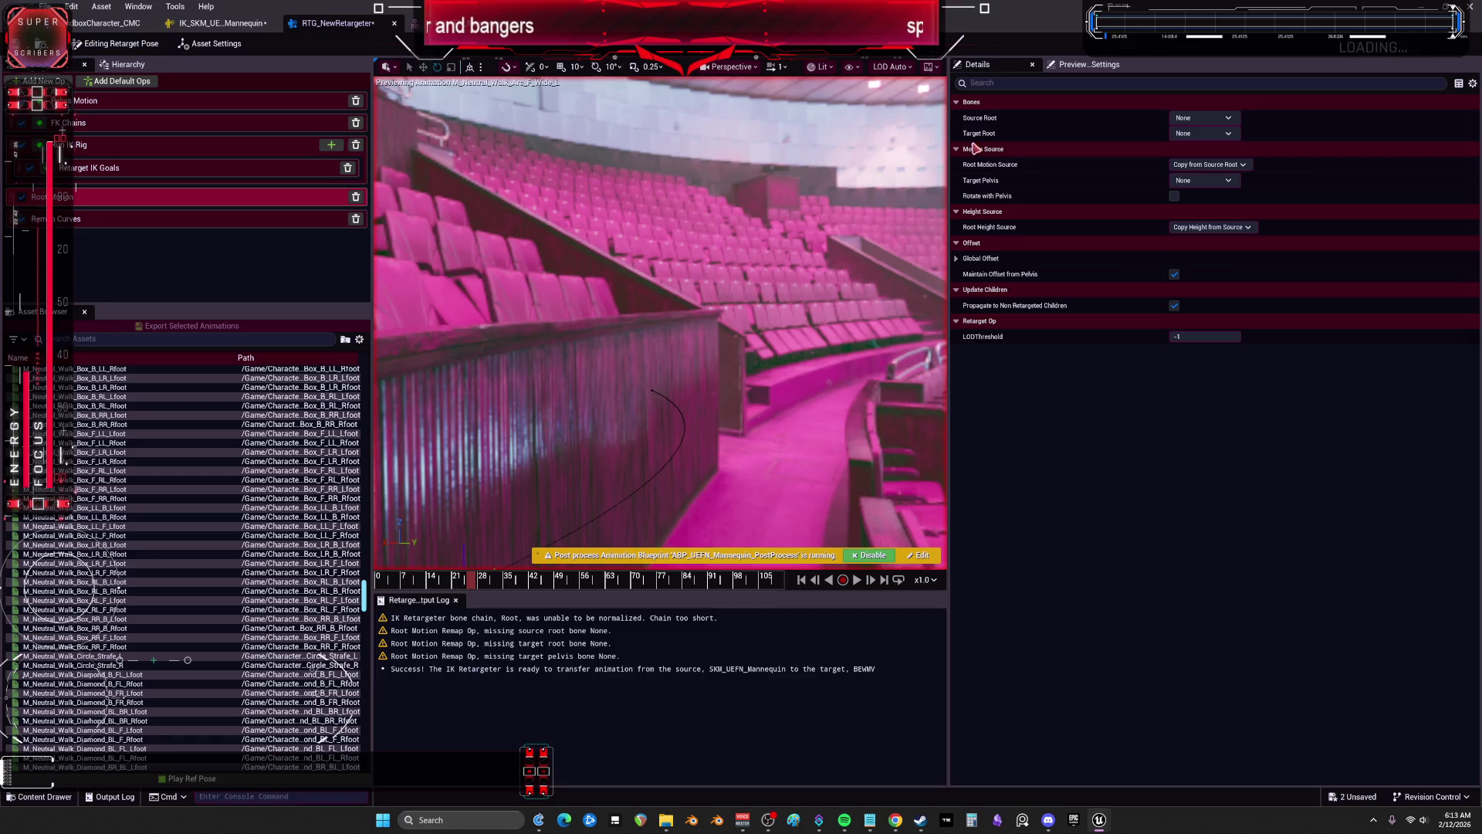
left_click(1204, 117)
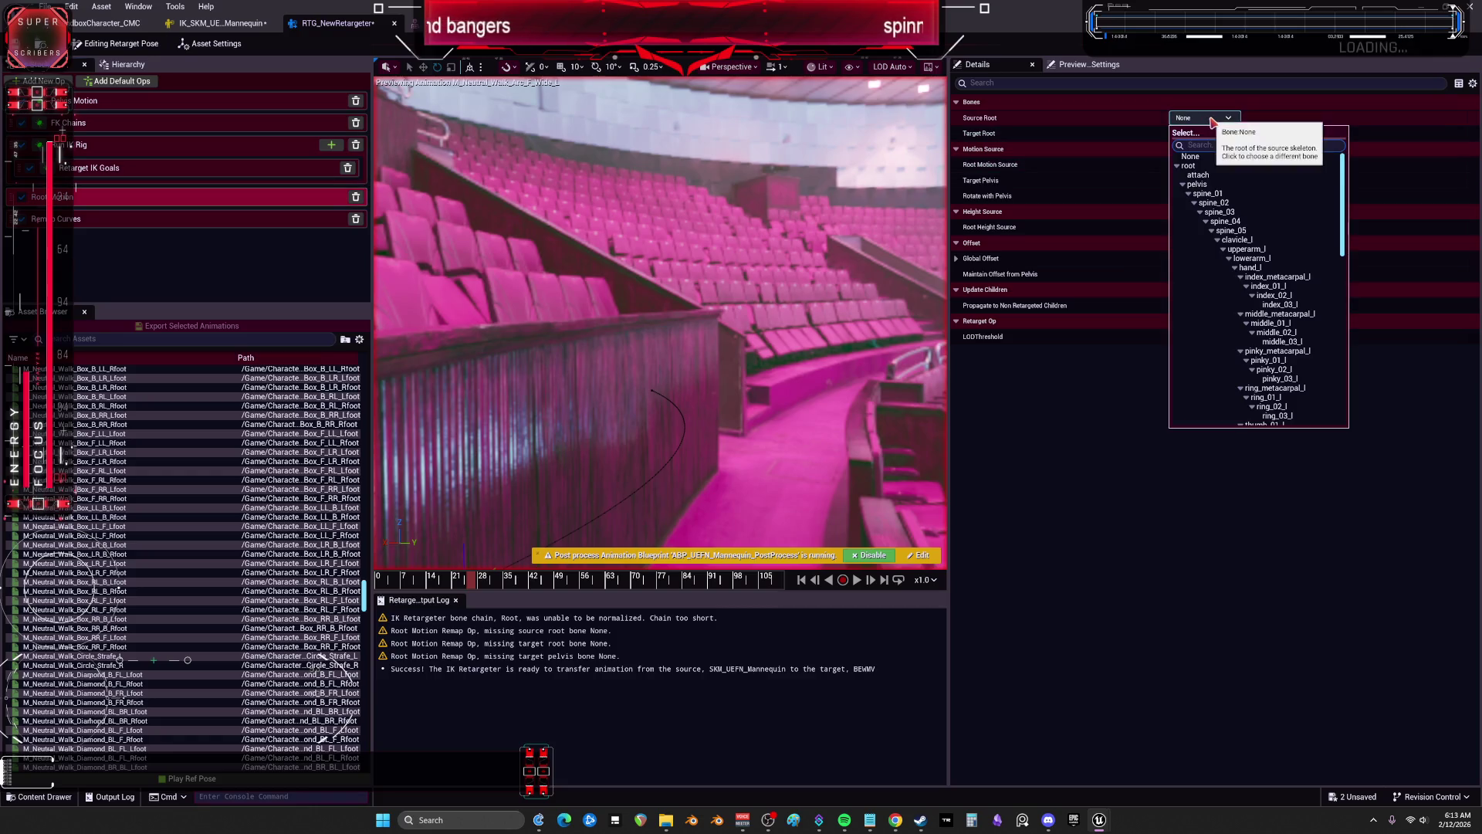
left_click(1201, 161)
left_click(1209, 139)
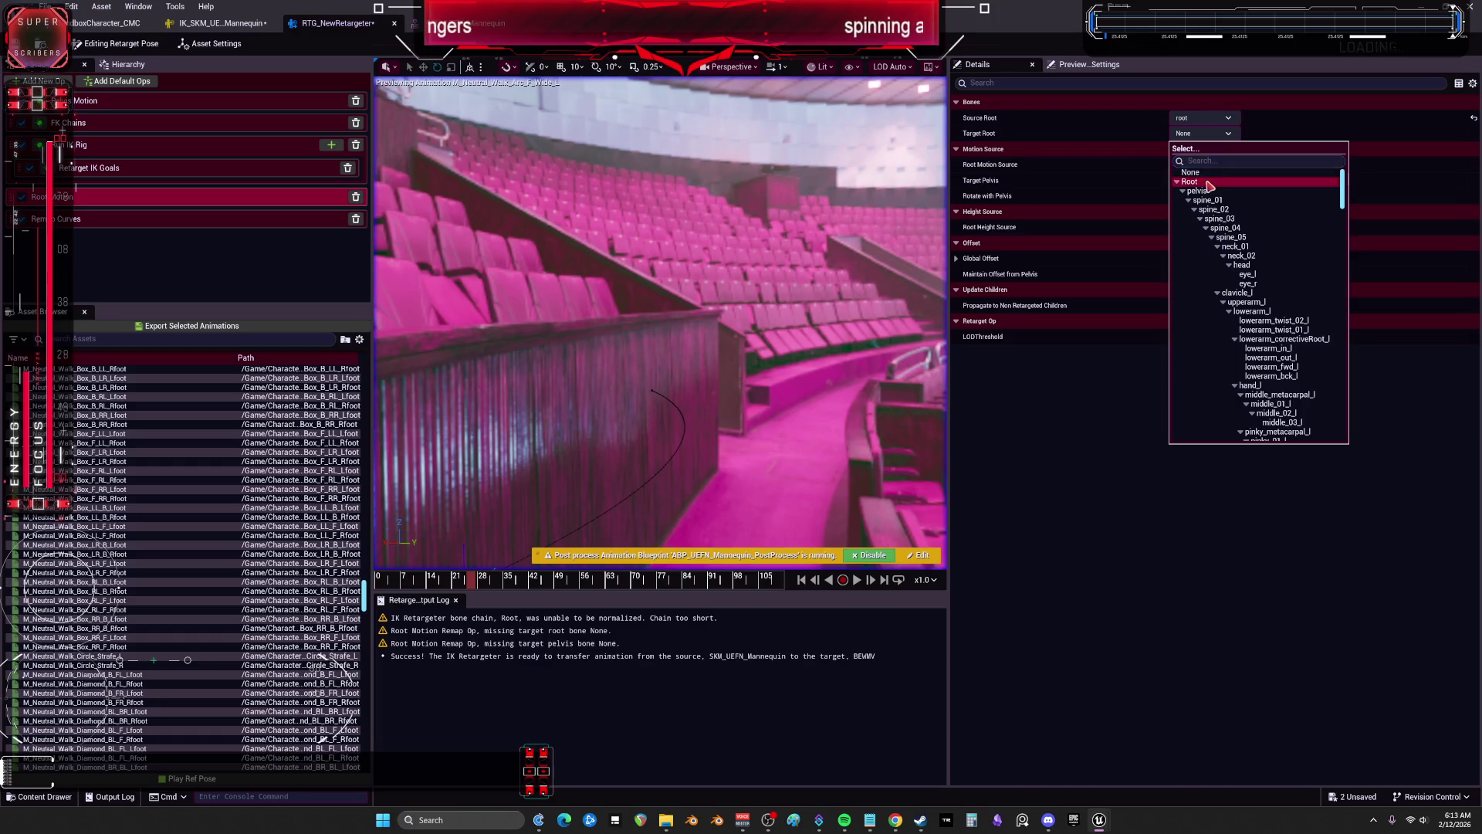
left_click(1207, 182)
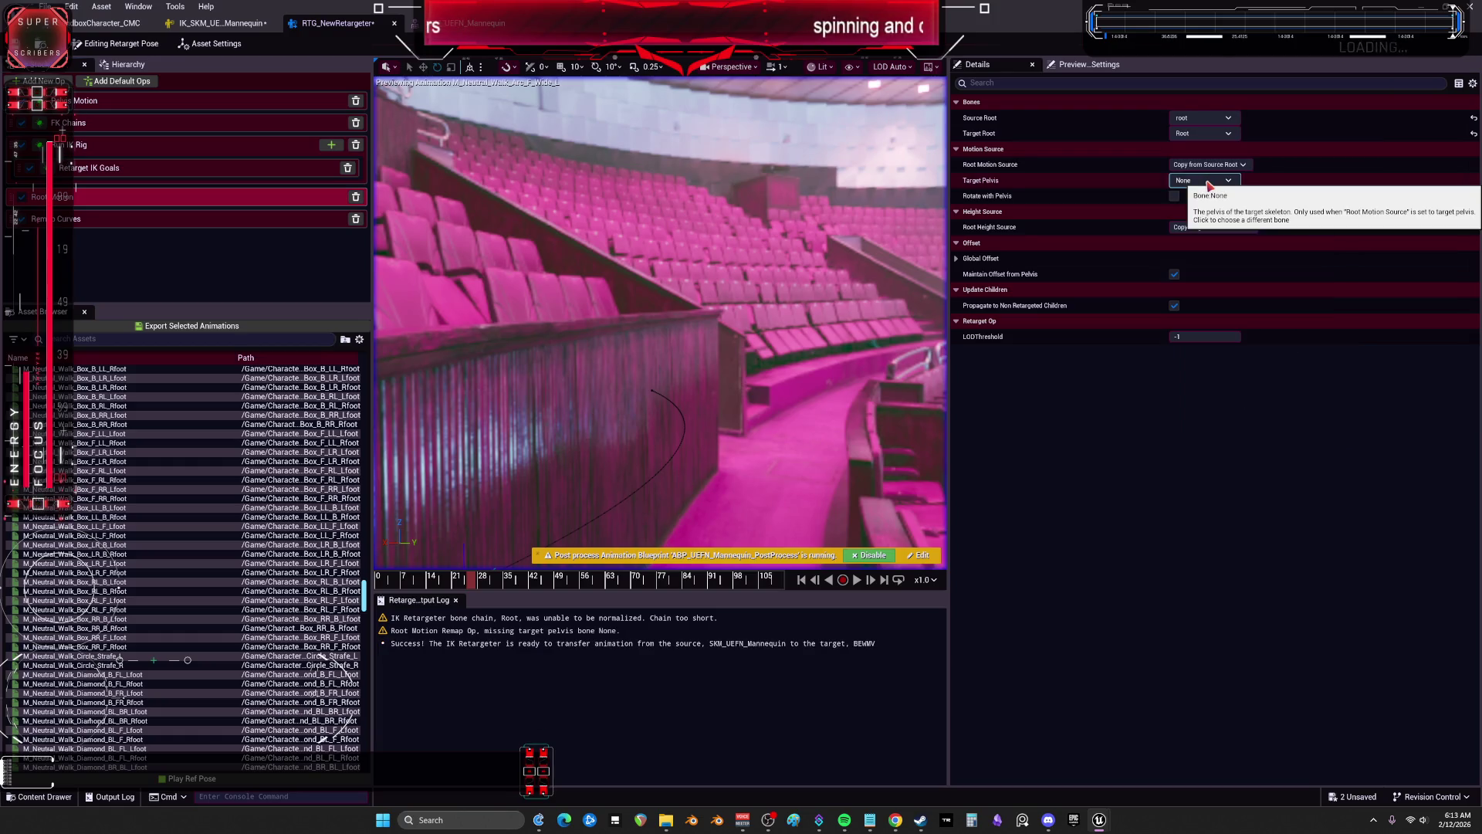
Step: Select the Pelvis Motion op to check its source and target pelvis bones
right_click(1209, 185)
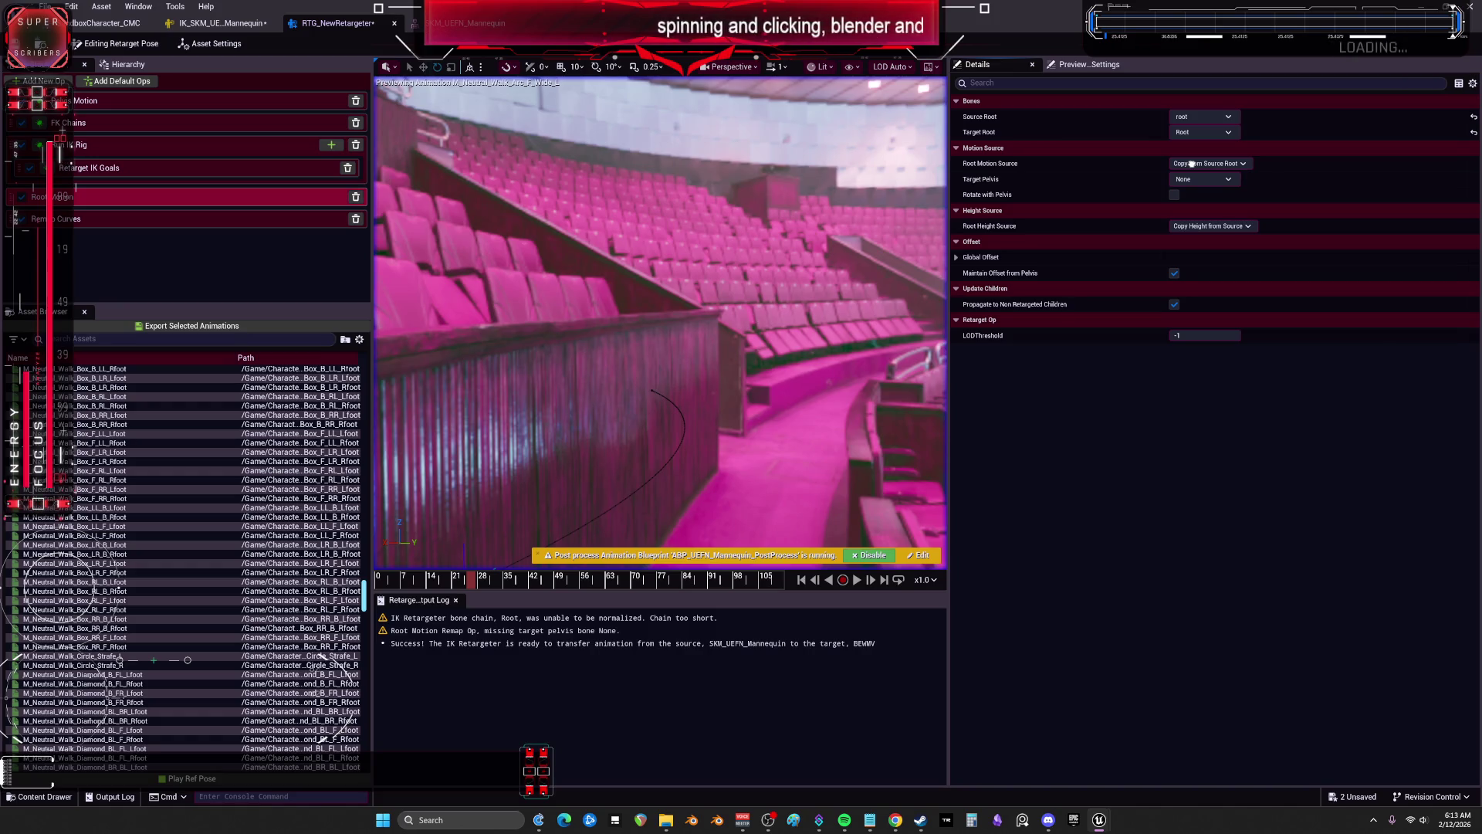
scroll(1191, 154, "down", 1)
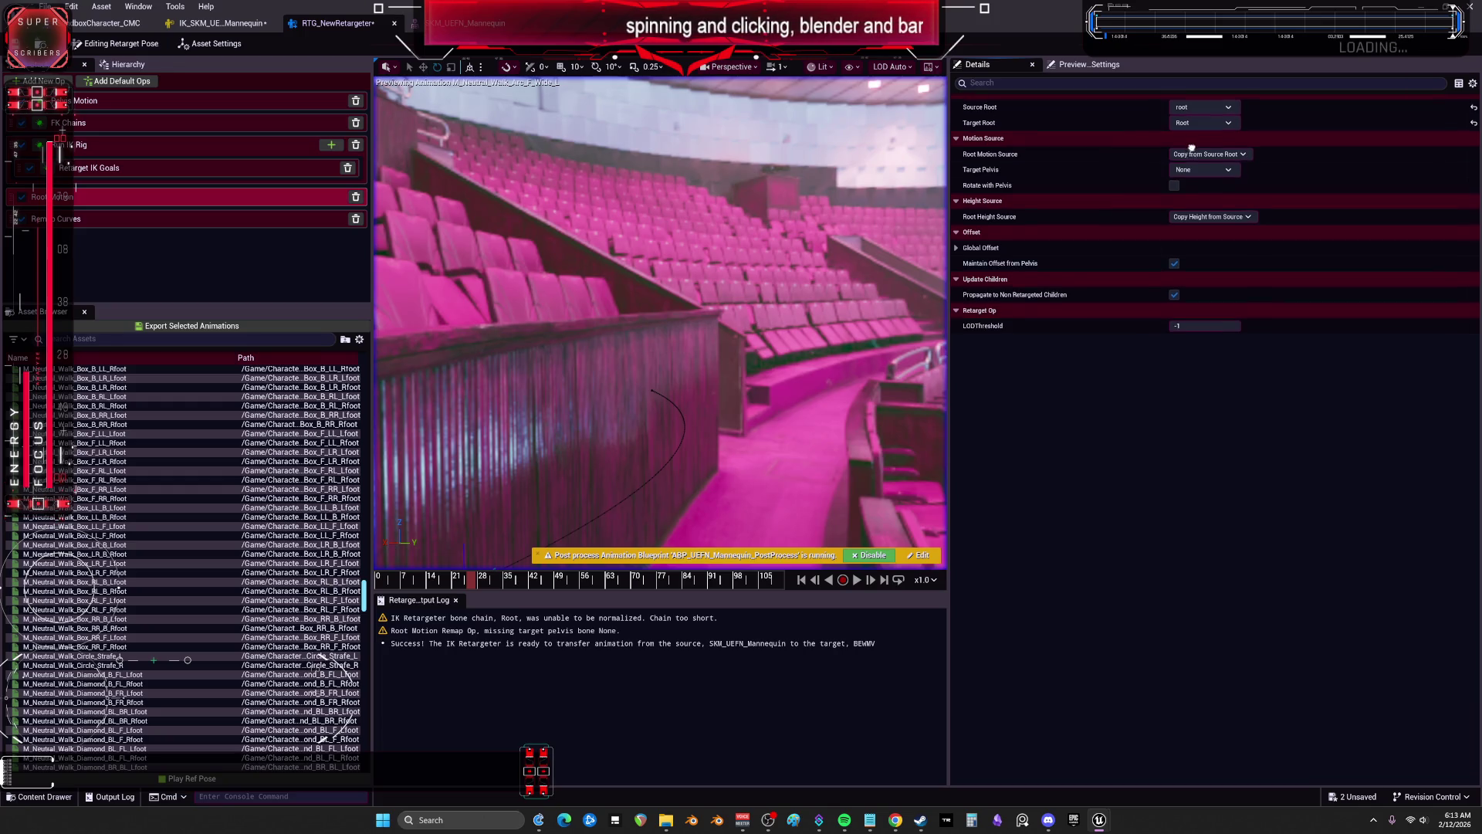
scroll(1208, 165, "up", 1)
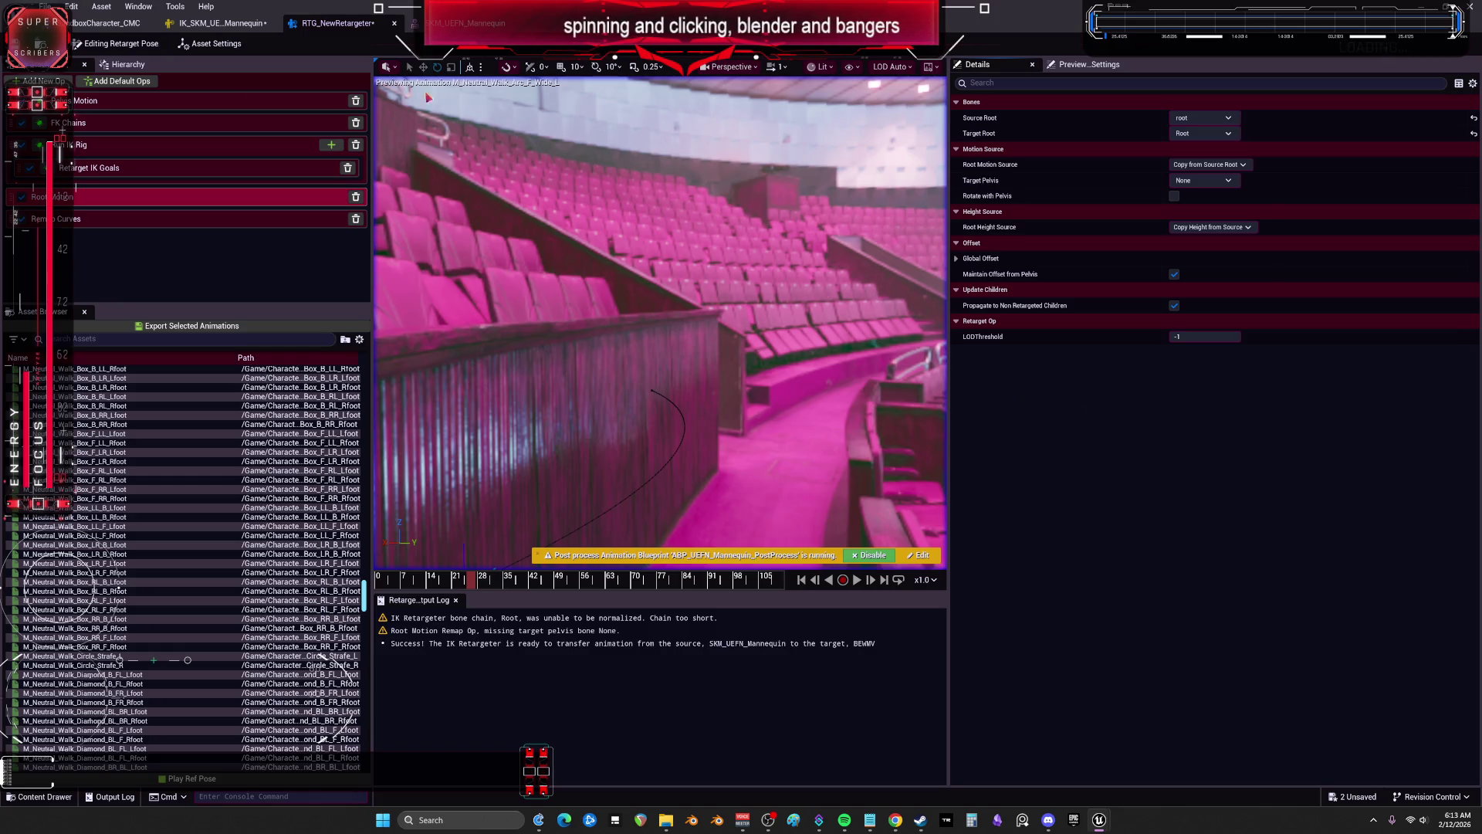
left_click(160, 108)
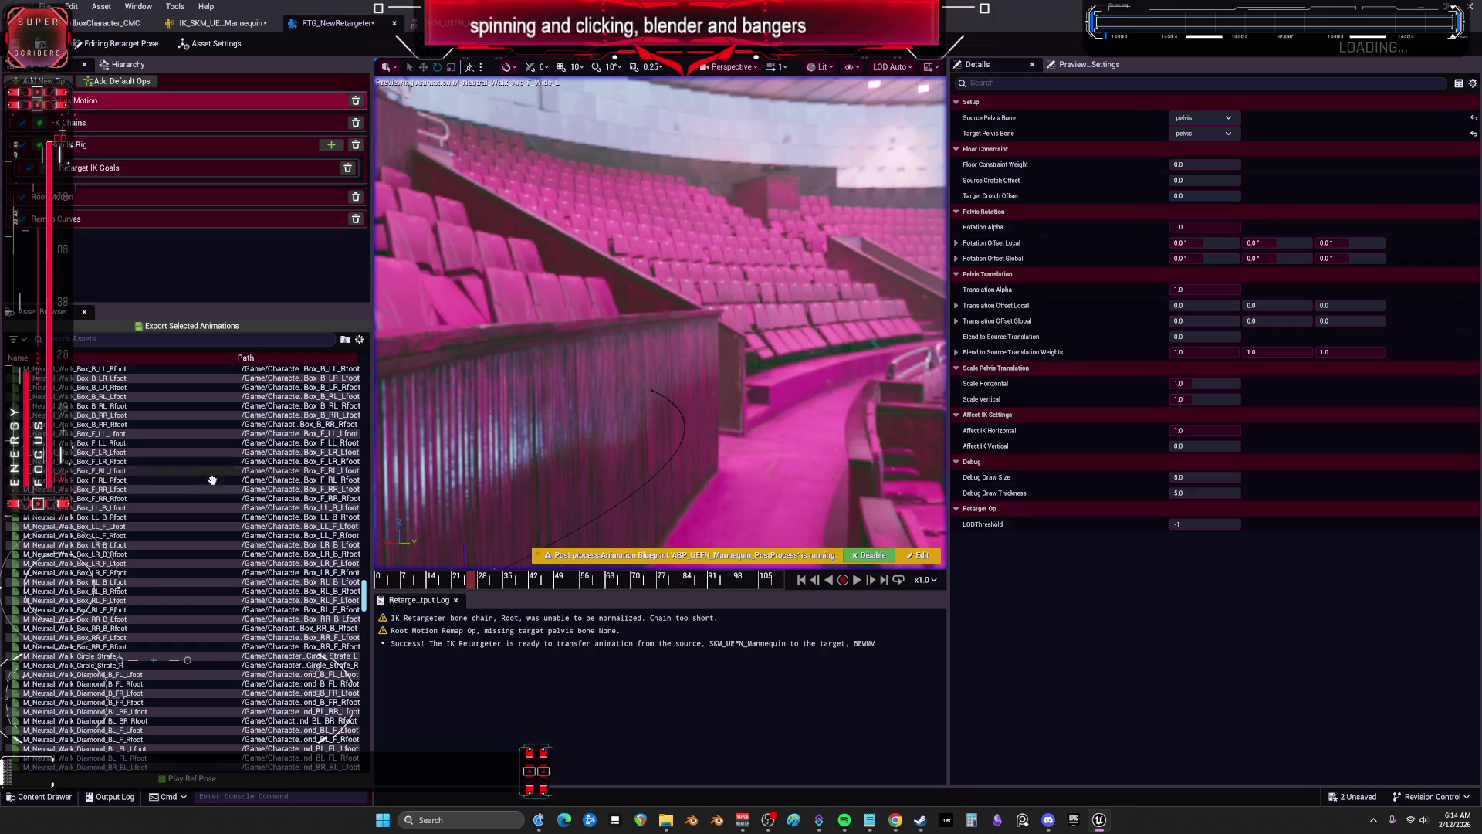
Step: Play M_Neutral_Walk_Box_F_RL_Rfoot on both characters and frame them with F
left_click(158, 478)
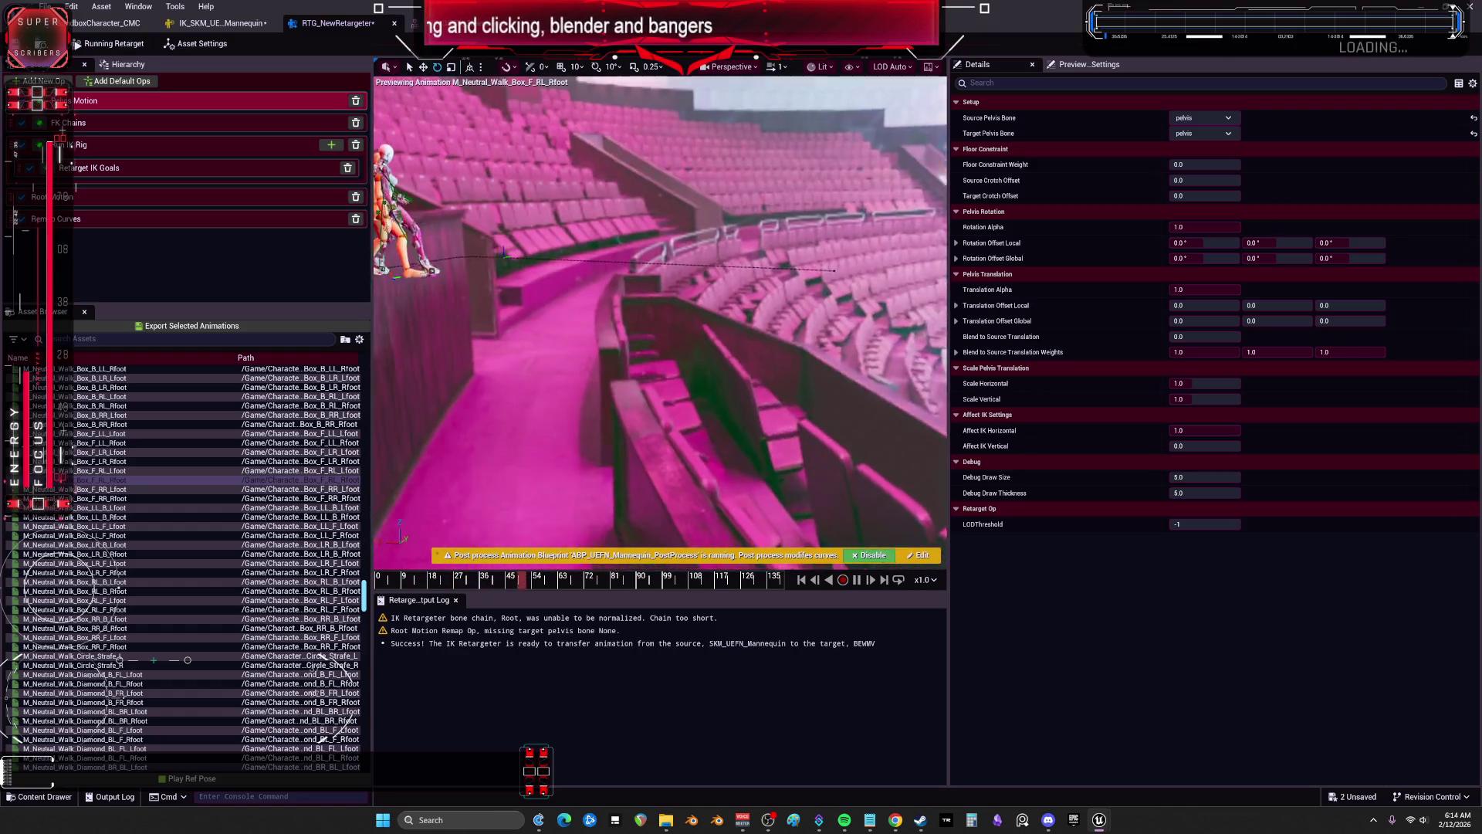
key("f")
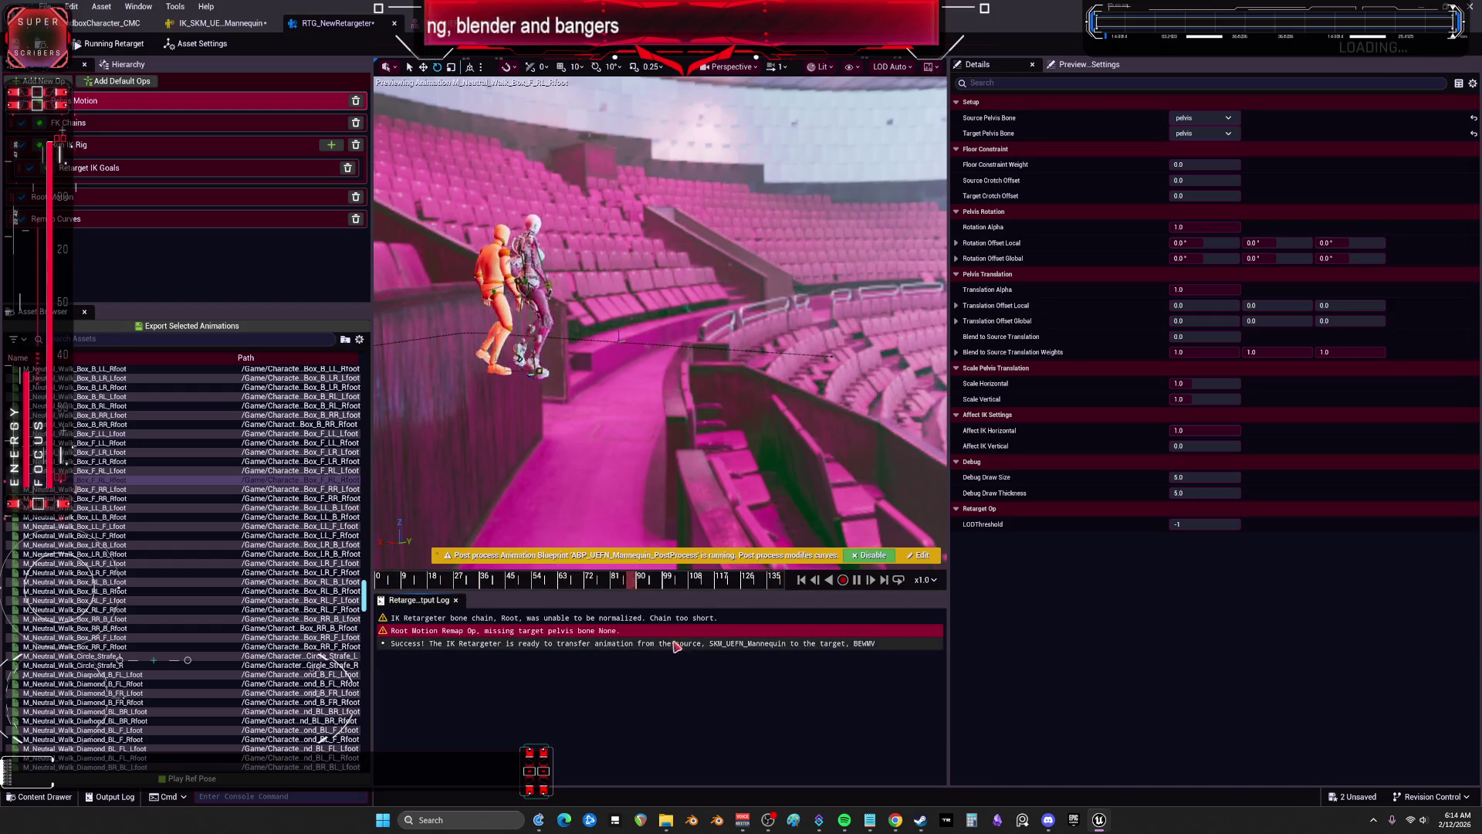
right_click(638, 595)
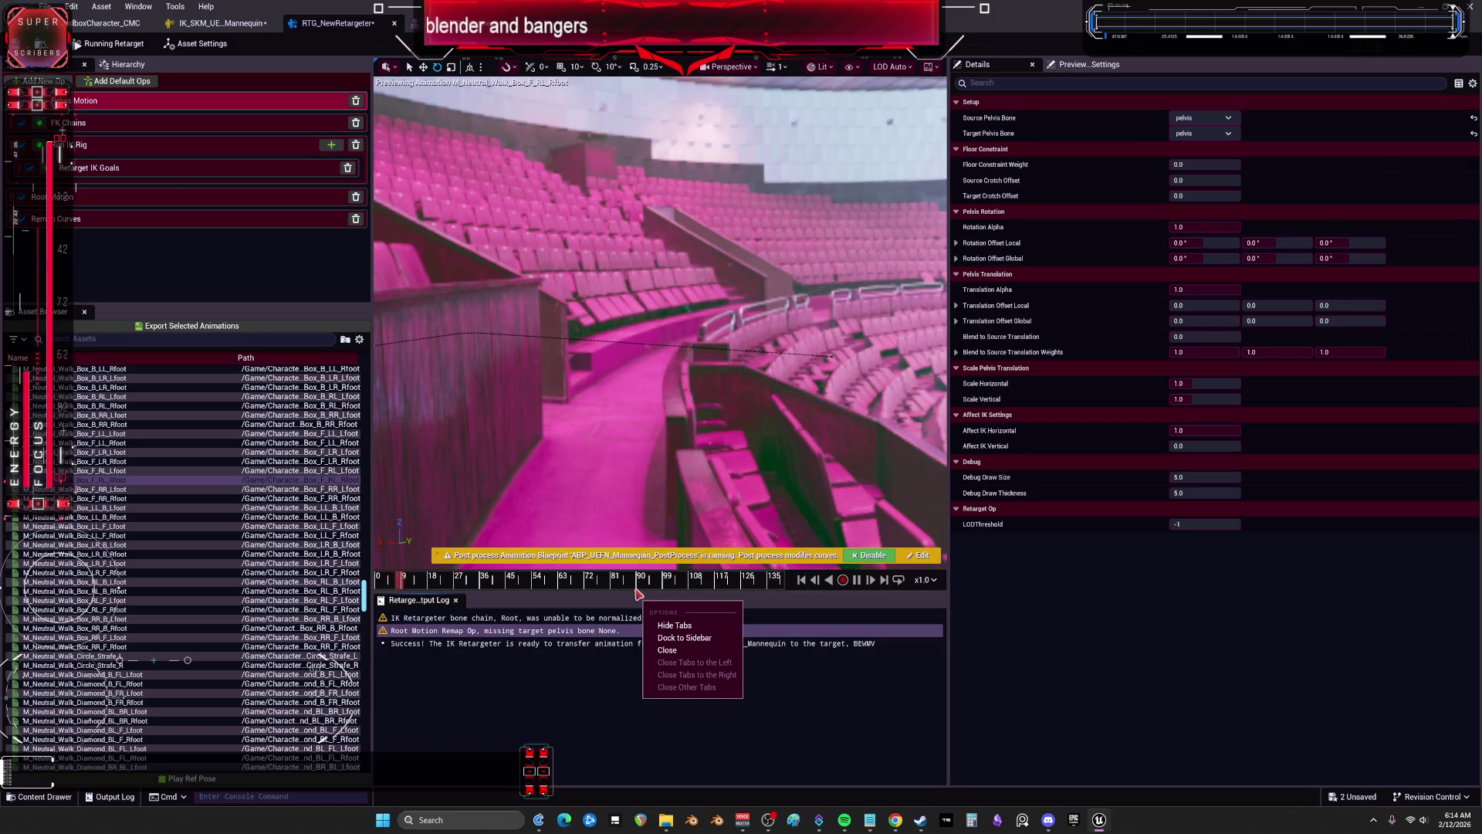
left_click(506, 510)
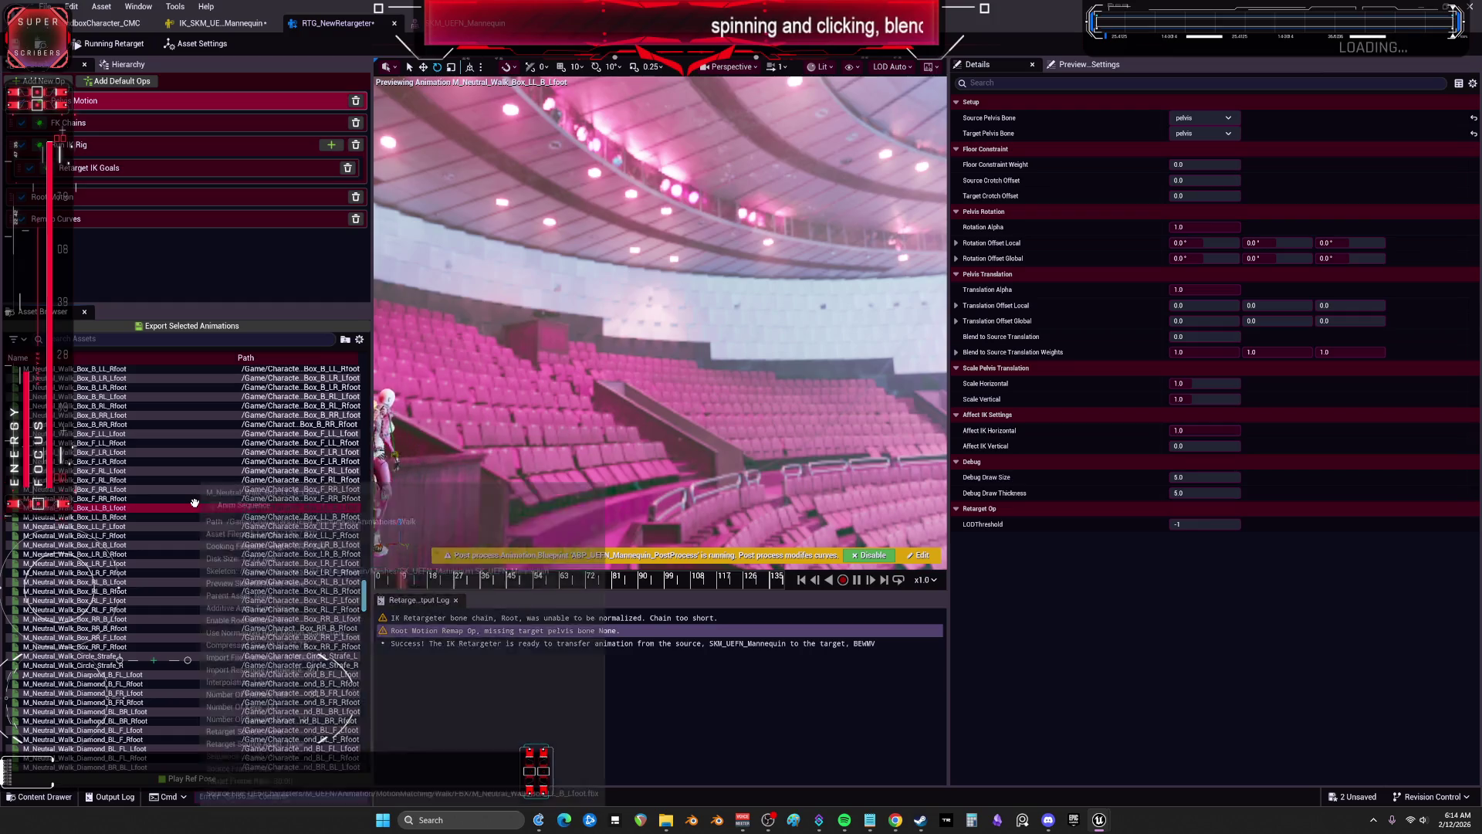
Step: Preview the Box_LR_F_Lfoot, Circle_Strafe_L, Diamond_BL_F_Lfoot and Diamond_BR_FR_Lfoot walks
left_click(225, 563)
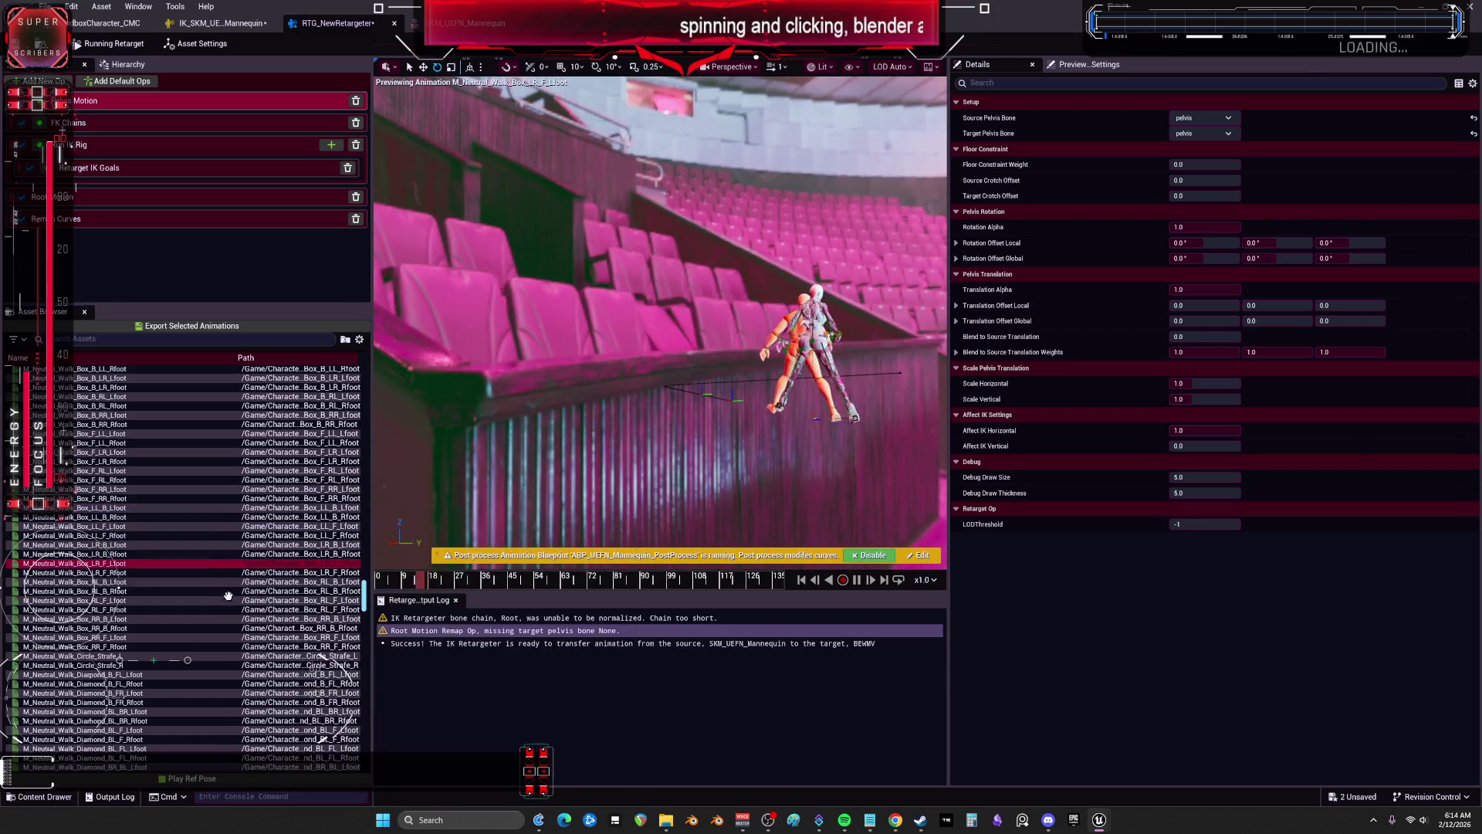
scroll(154, 633, "down", 1)
left_click(147, 638)
scroll(146, 637, "down", 3)
left_click(148, 655)
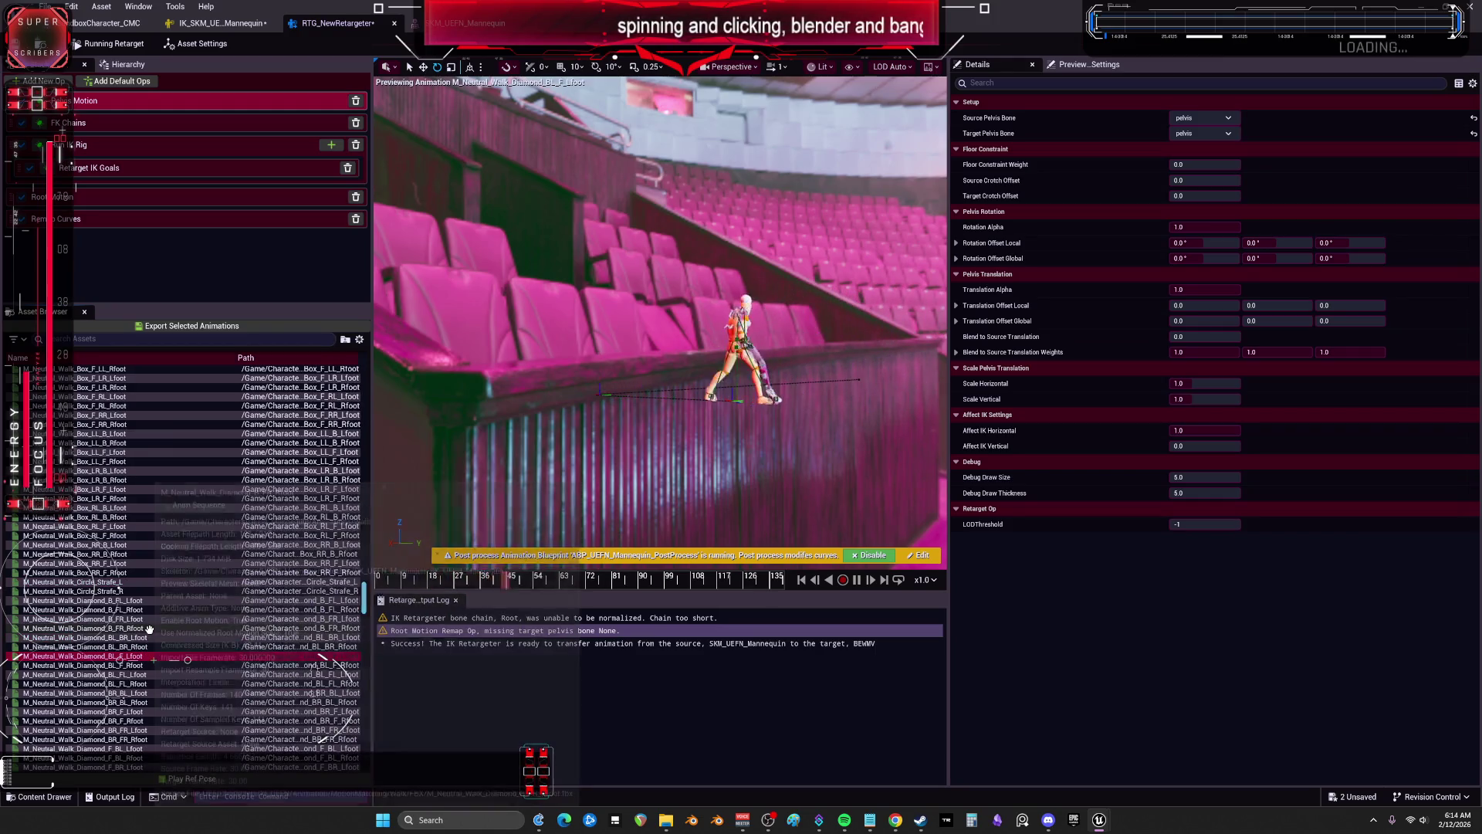
scroll(135, 598, "down", 3)
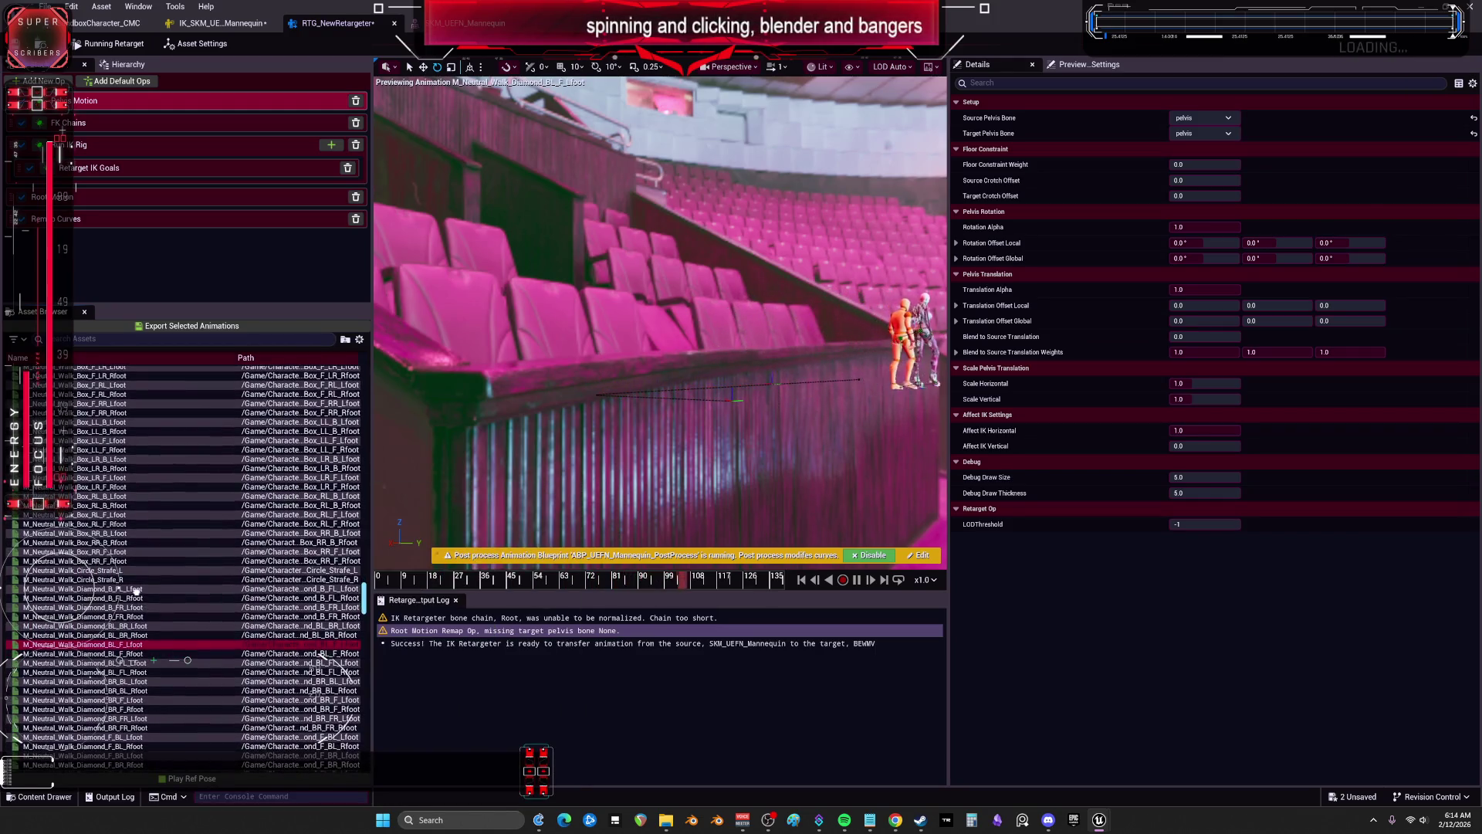
left_click(156, 662)
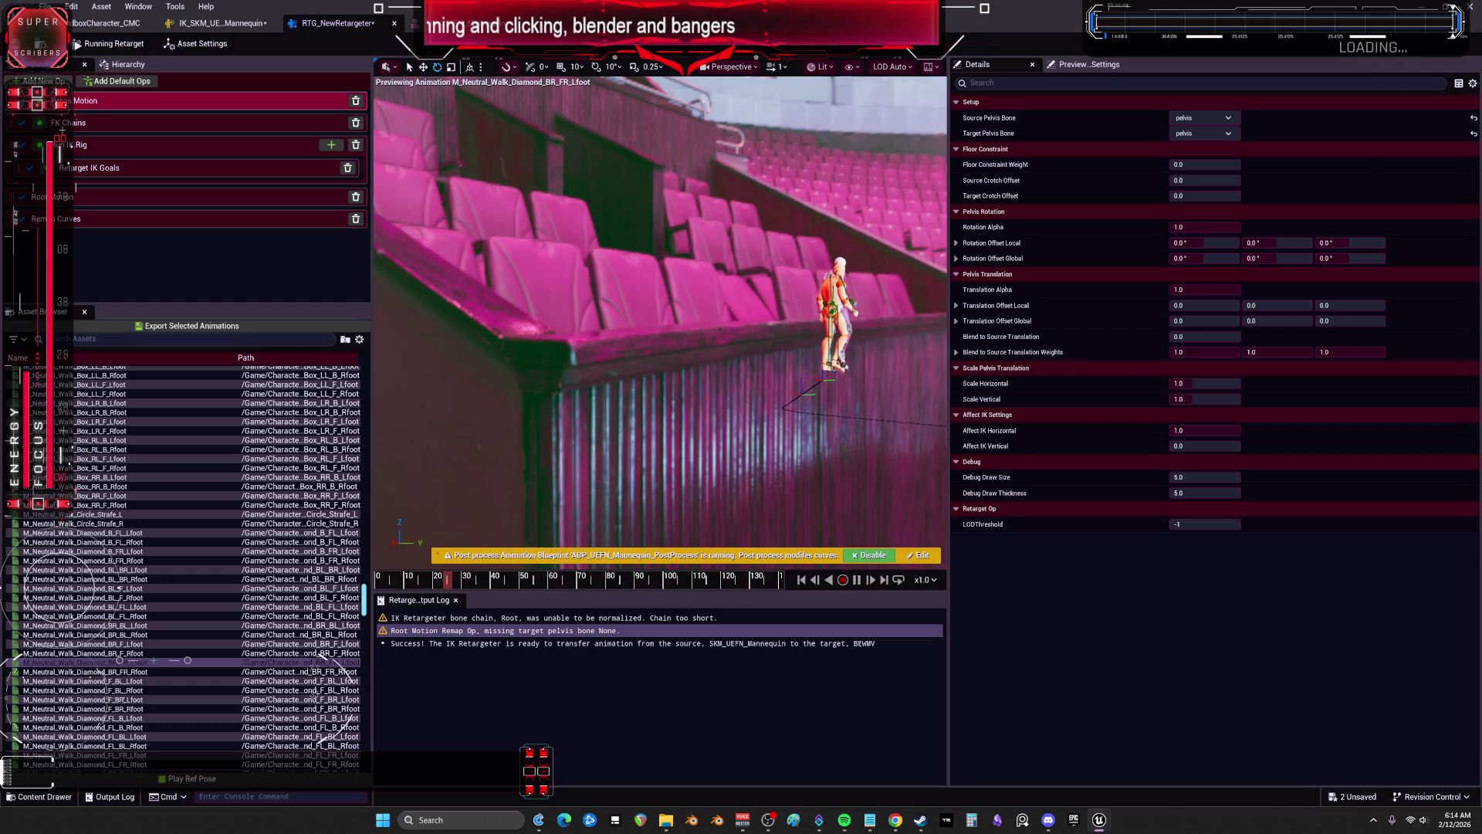
Step: Preview Diamond_B_FL, Diamond_FR_FL and Hourglass_FL_RL_Rfoot, then check the chain warning and mannequin IK rig
left_click(133, 532)
scroll(134, 529, "down", 5)
left_click(137, 643)
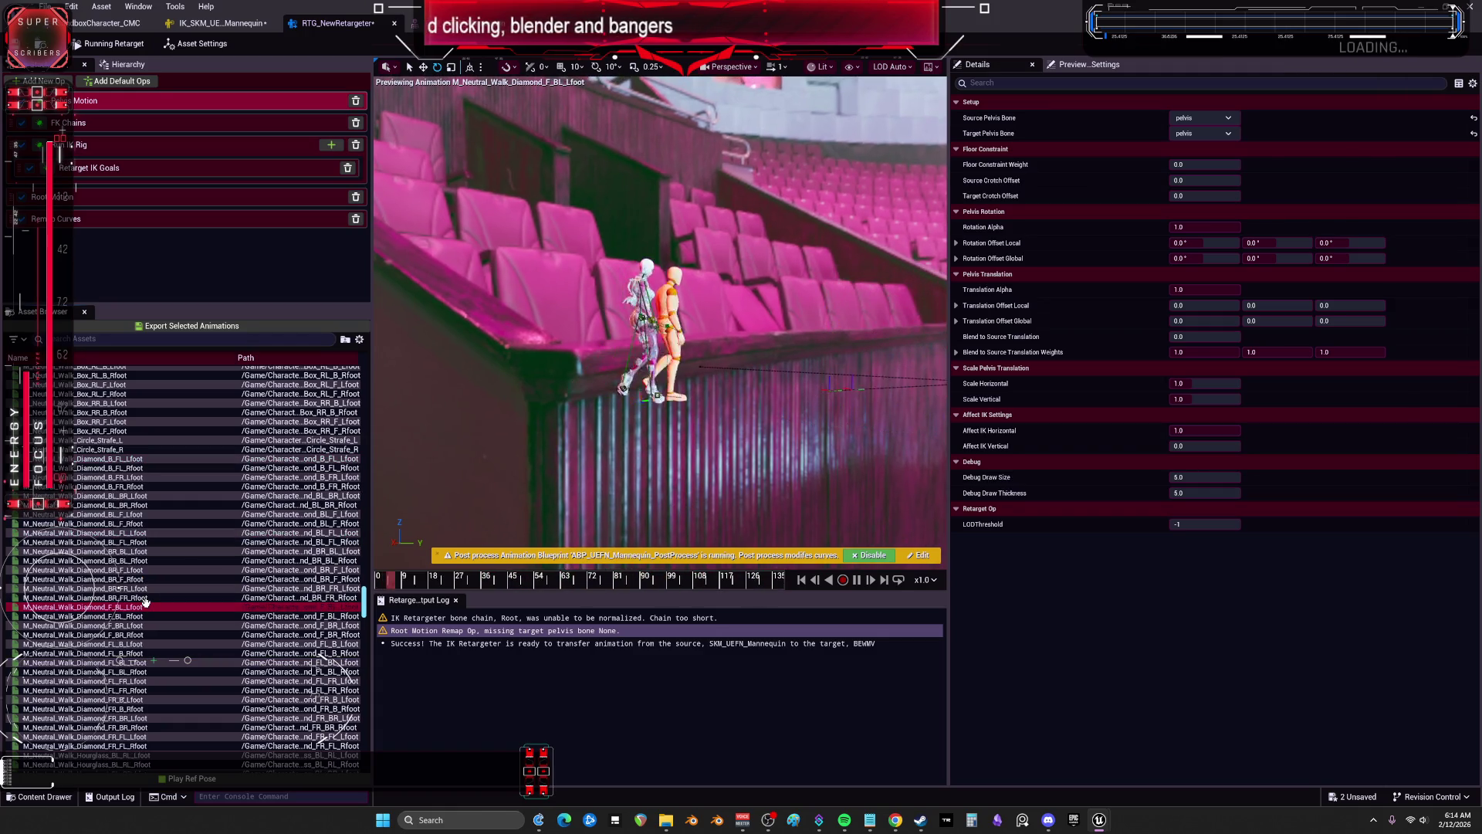
scroll(138, 643, "down", 2)
left_click(131, 671)
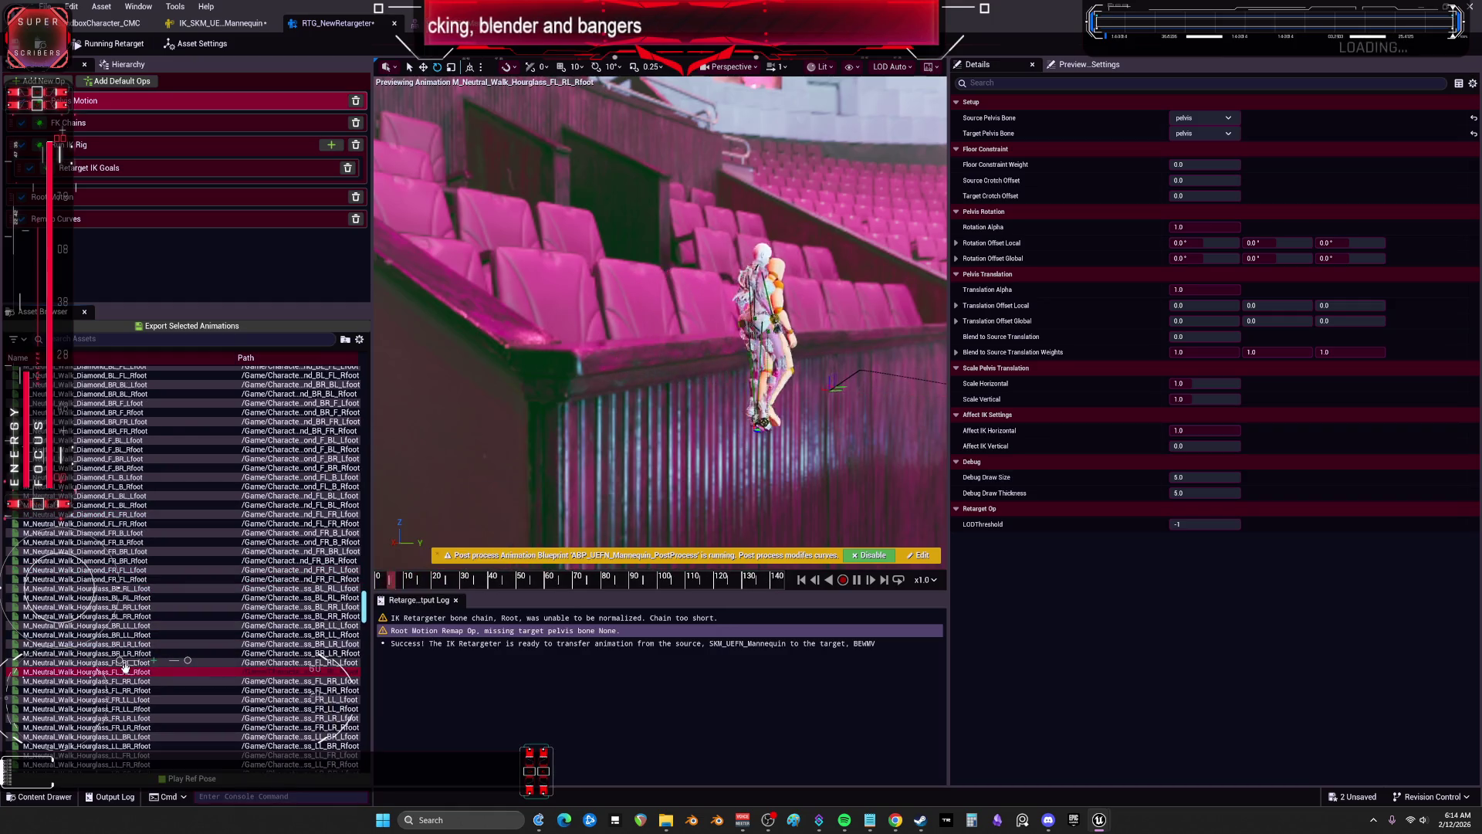
left_click(456, 619)
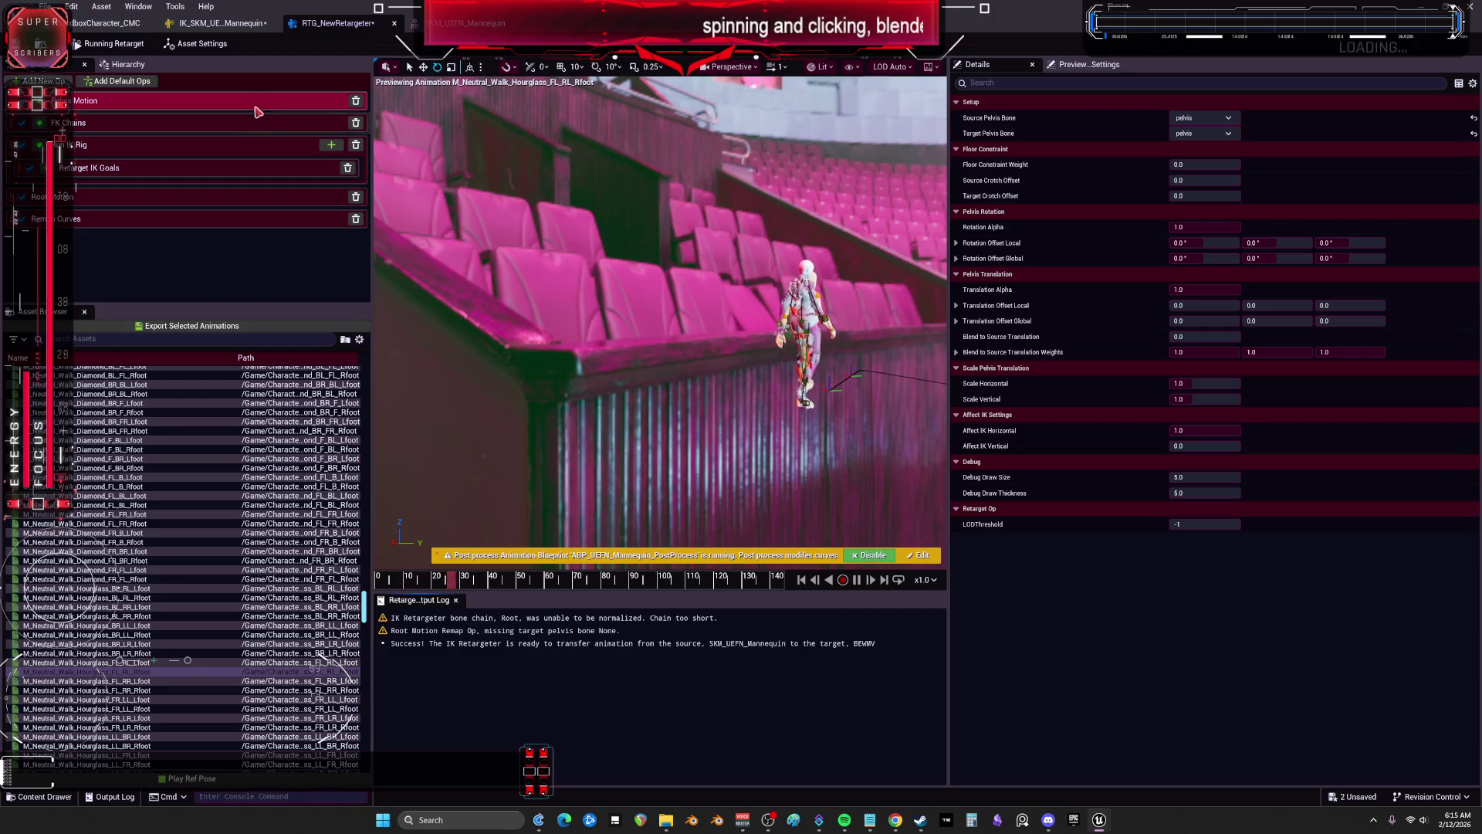
left_click(224, 23)
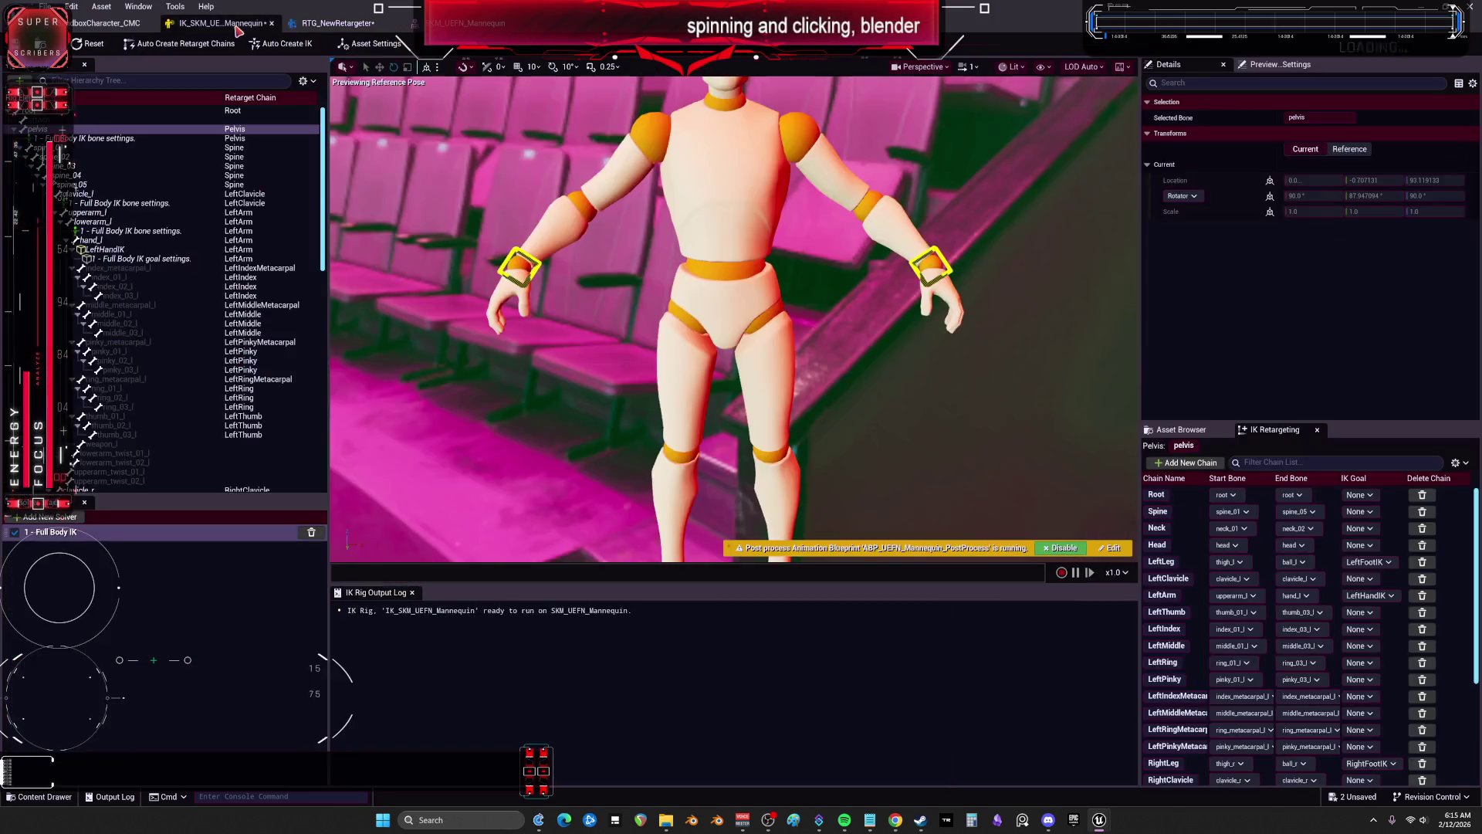
left_click(115, 139)
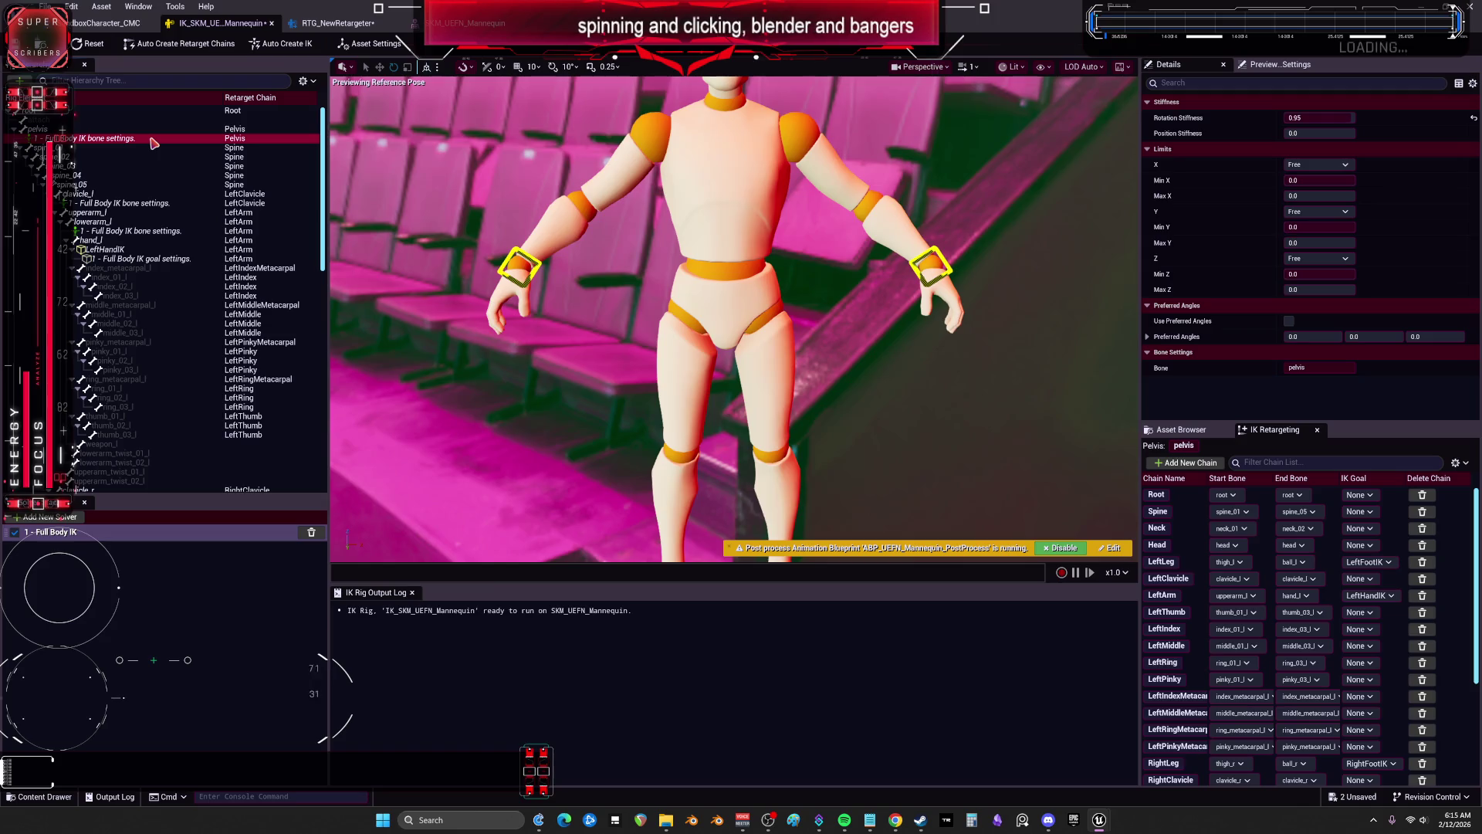
right_click(151, 139)
left_click(144, 131)
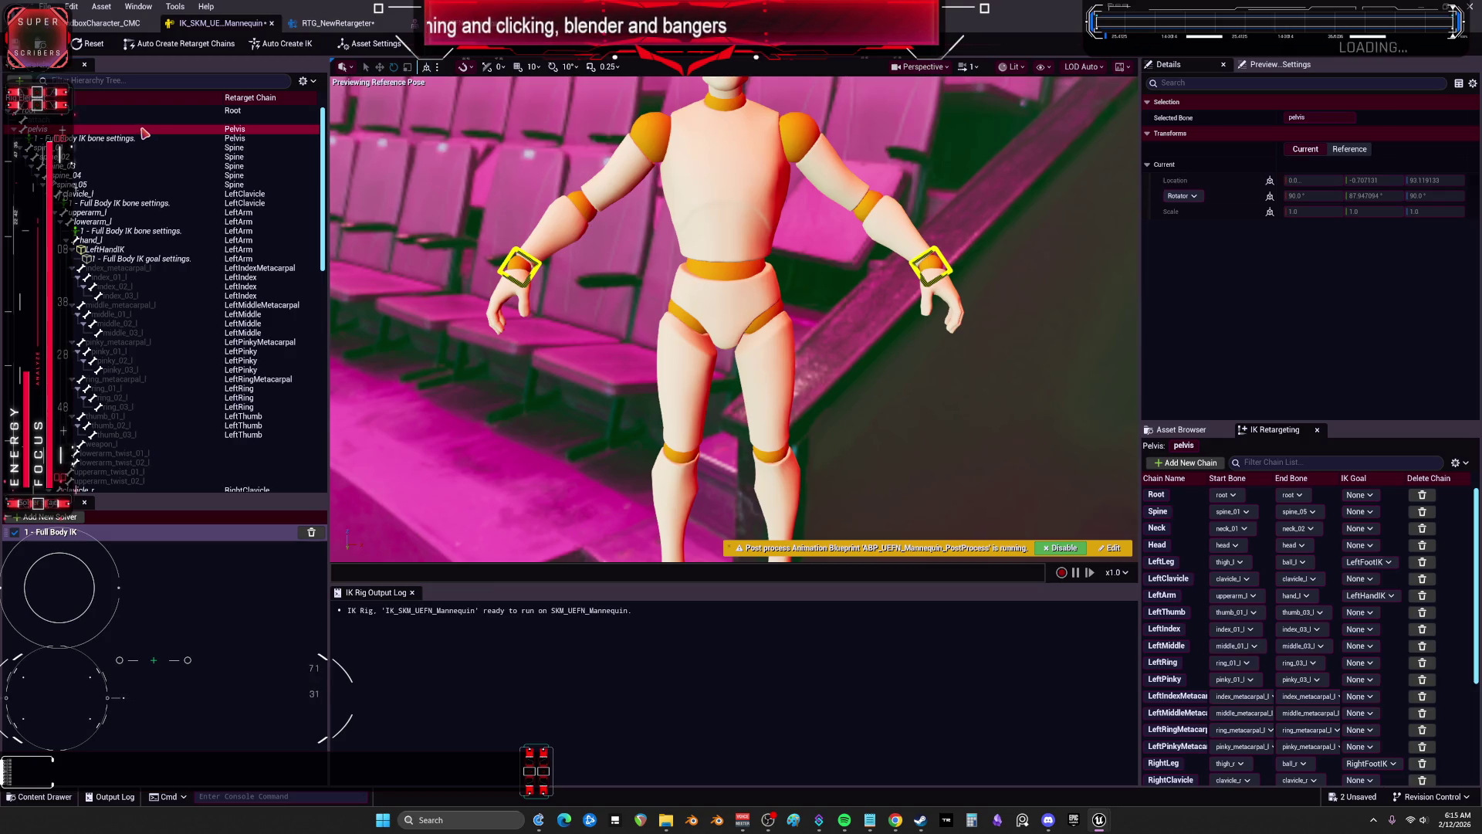
right_click(143, 133)
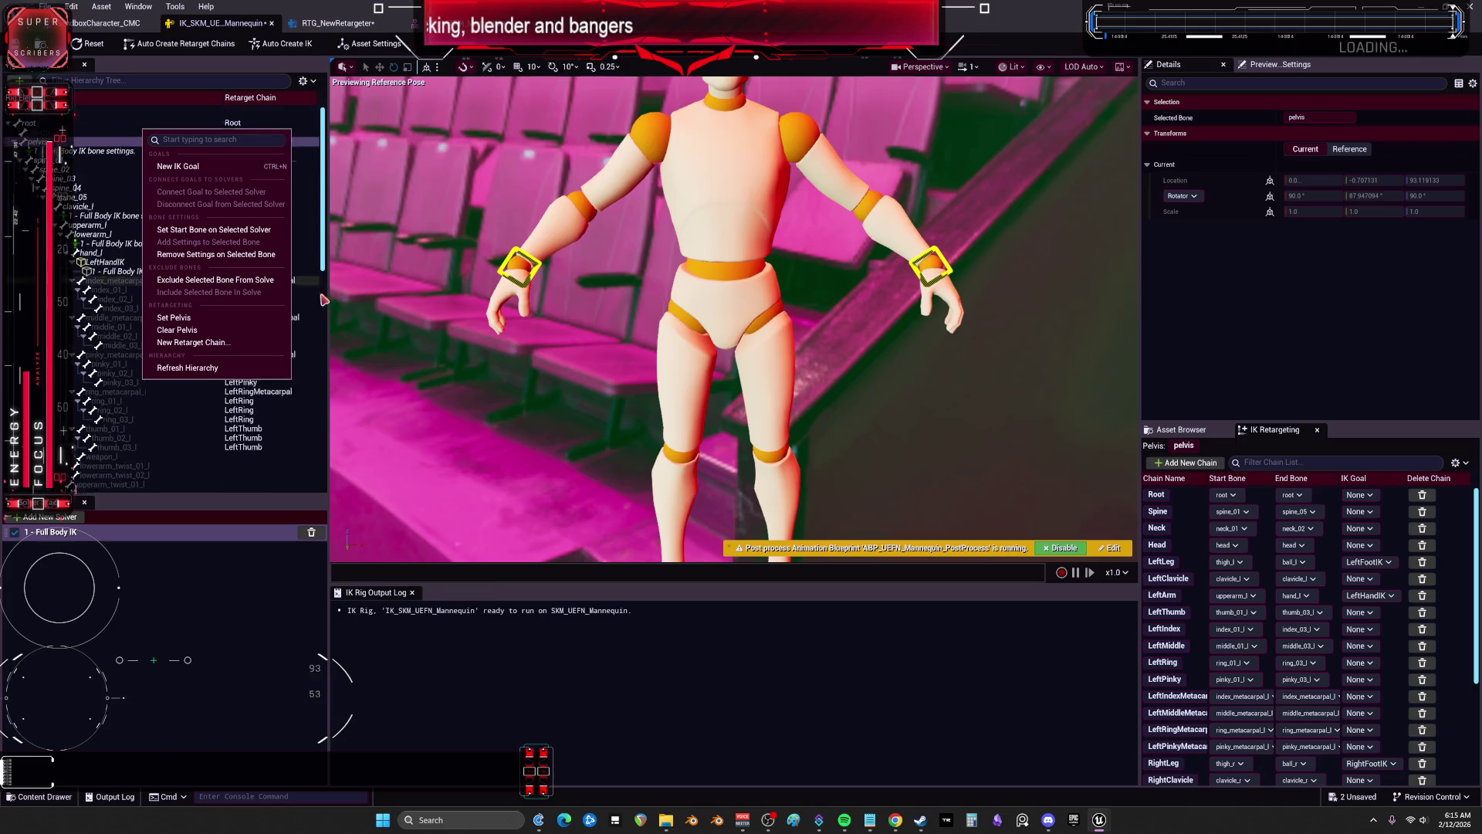
left_click(370, 43)
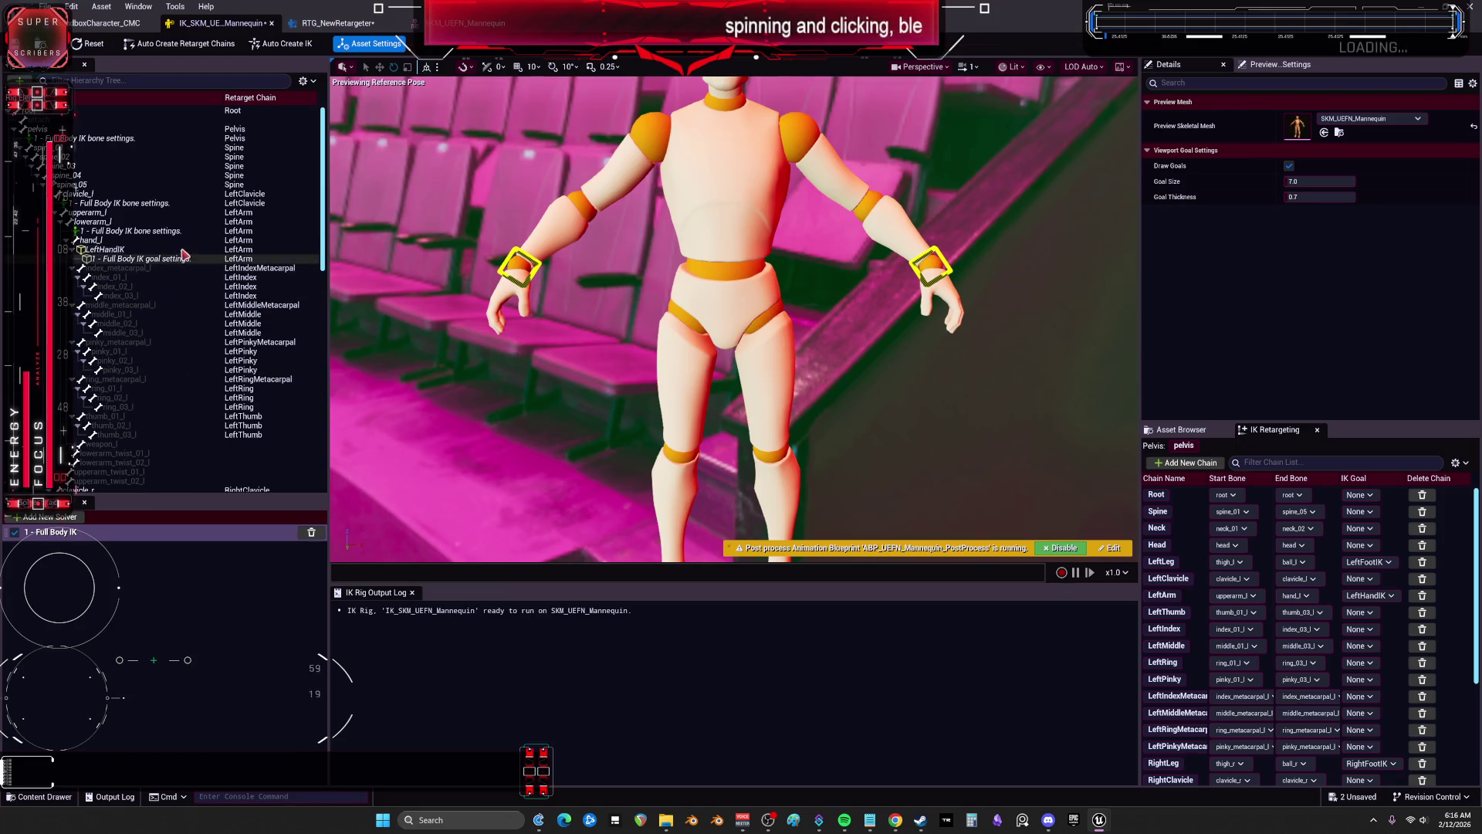
left_click(75, 129)
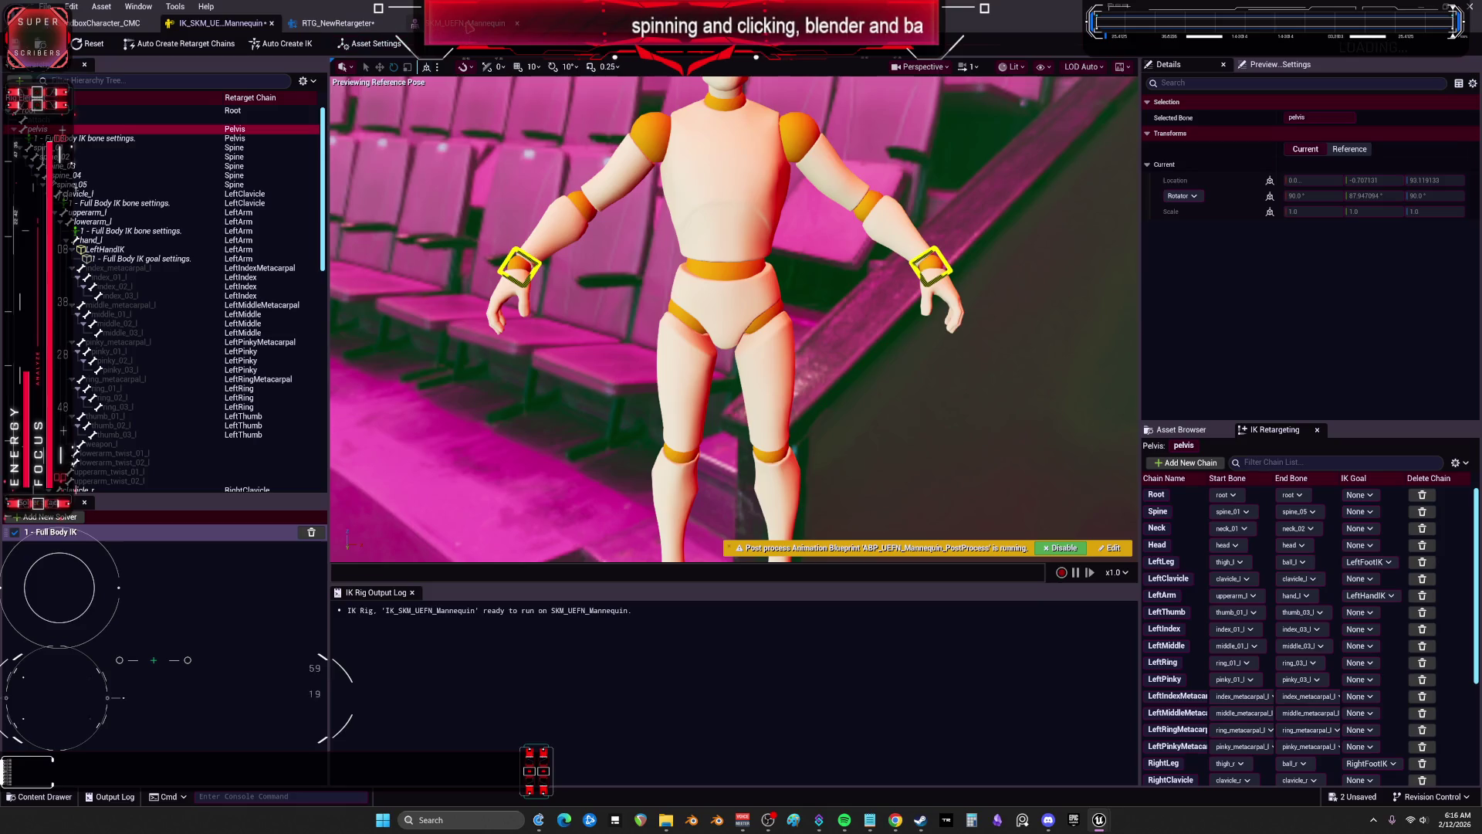
left_click(348, 23)
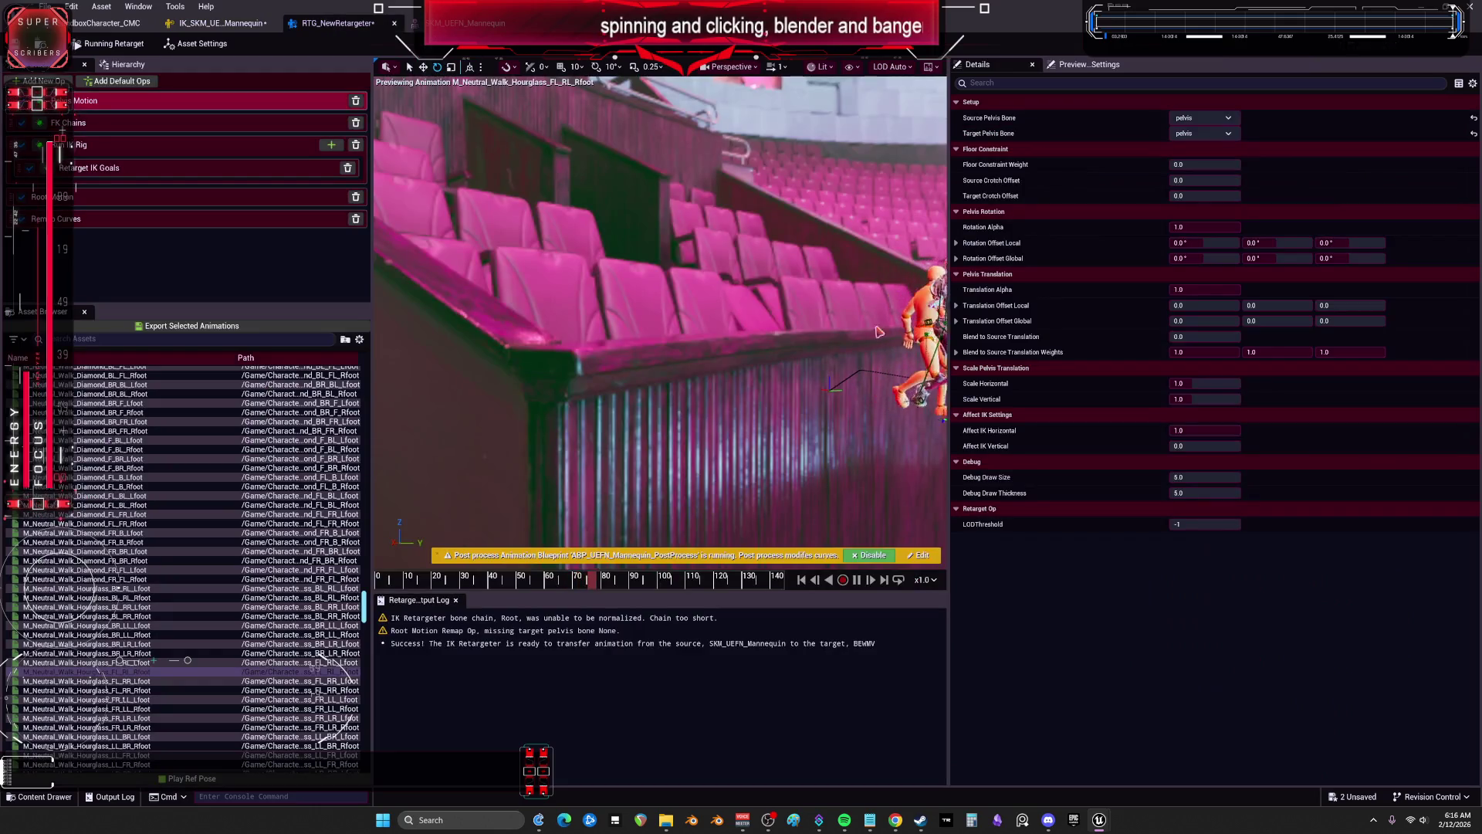
Step: Restart the preview, then browse from the Default Target IK Rig to IK_BEWMV in the Content Browser
left_click(1088, 64)
left_click(988, 66)
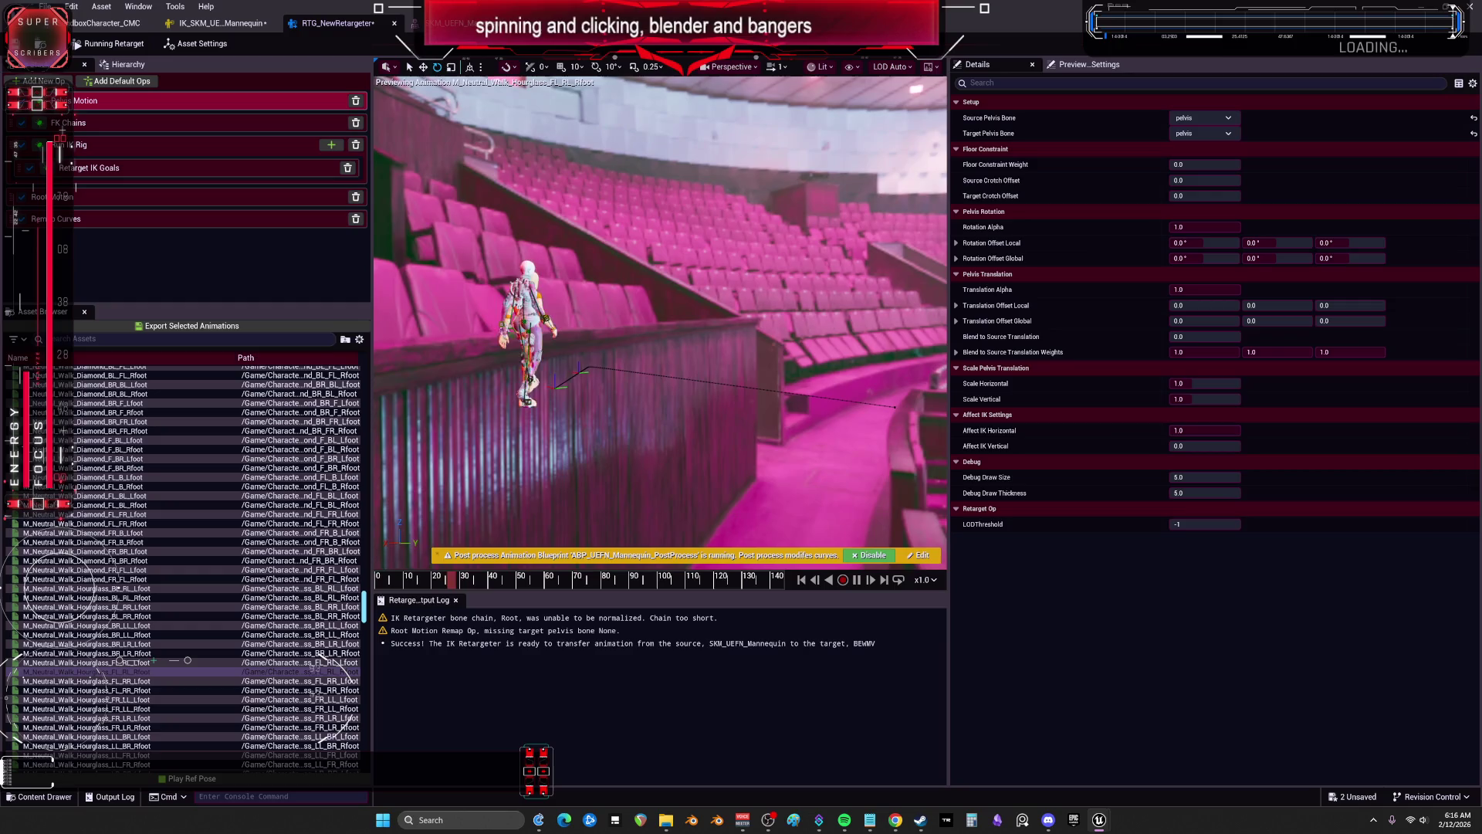
left_click(197, 44)
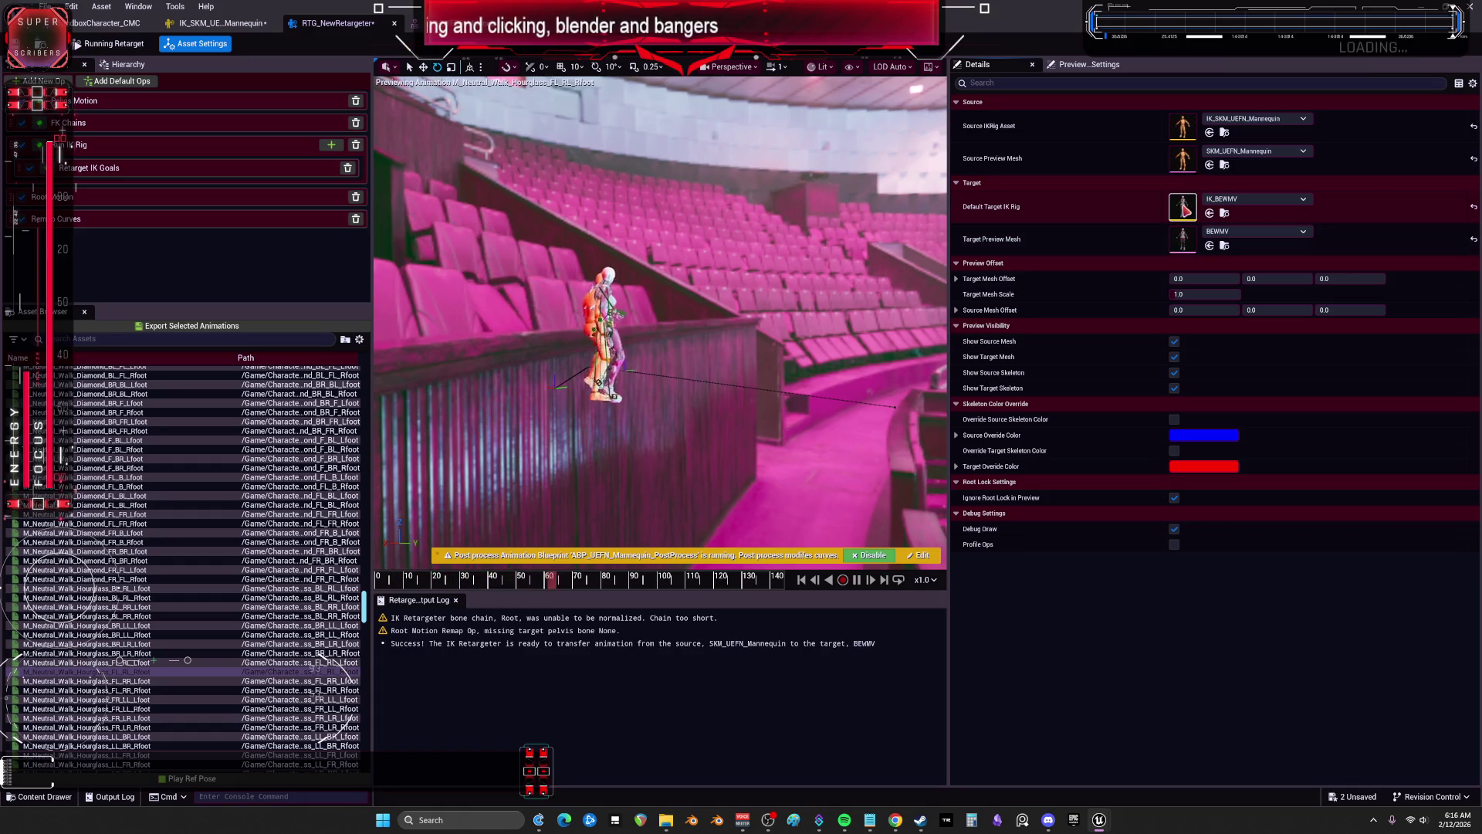
right_click(1185, 209)
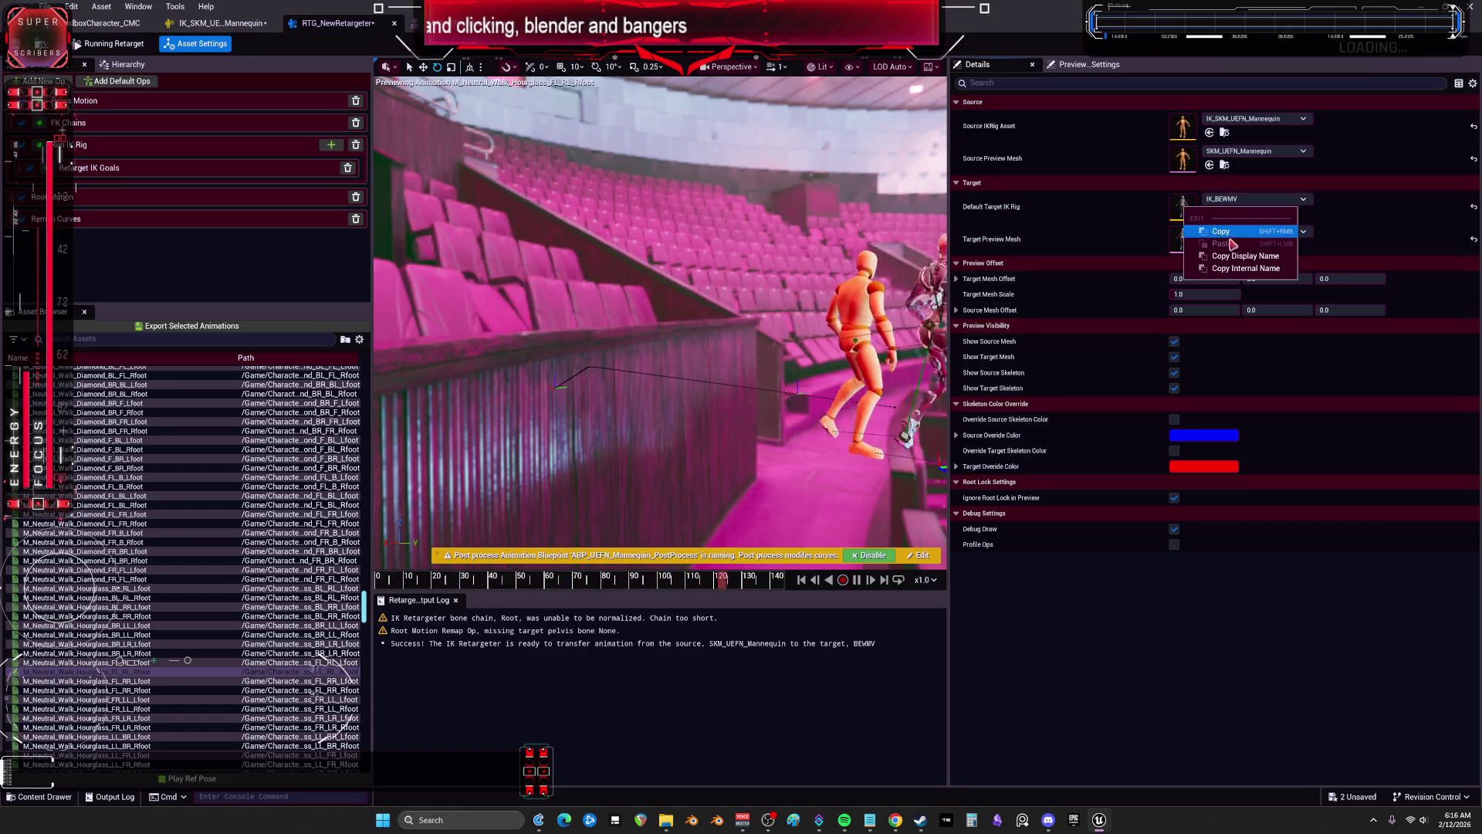
left_click(1182, 207)
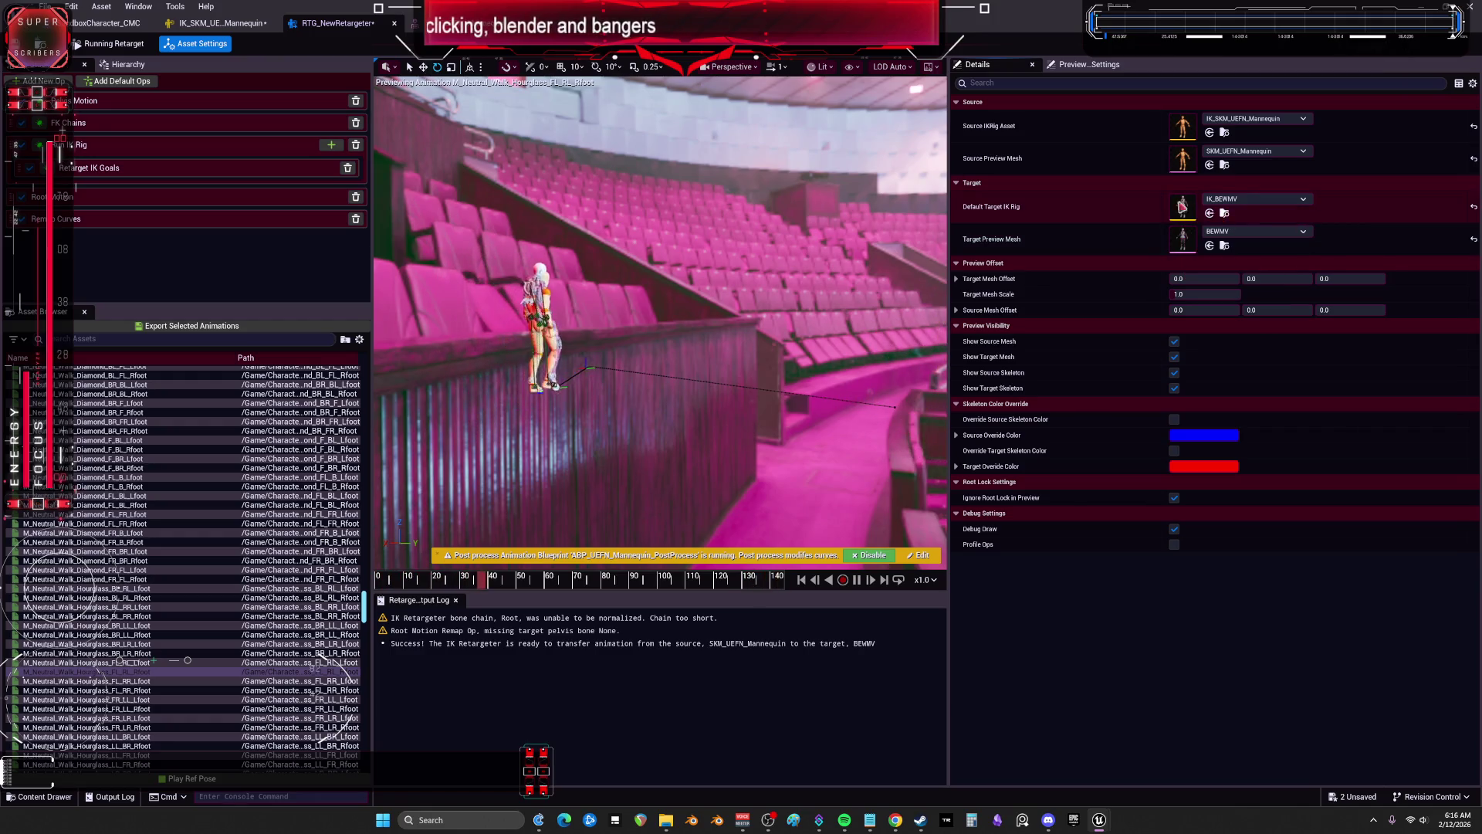
left_click(1226, 213)
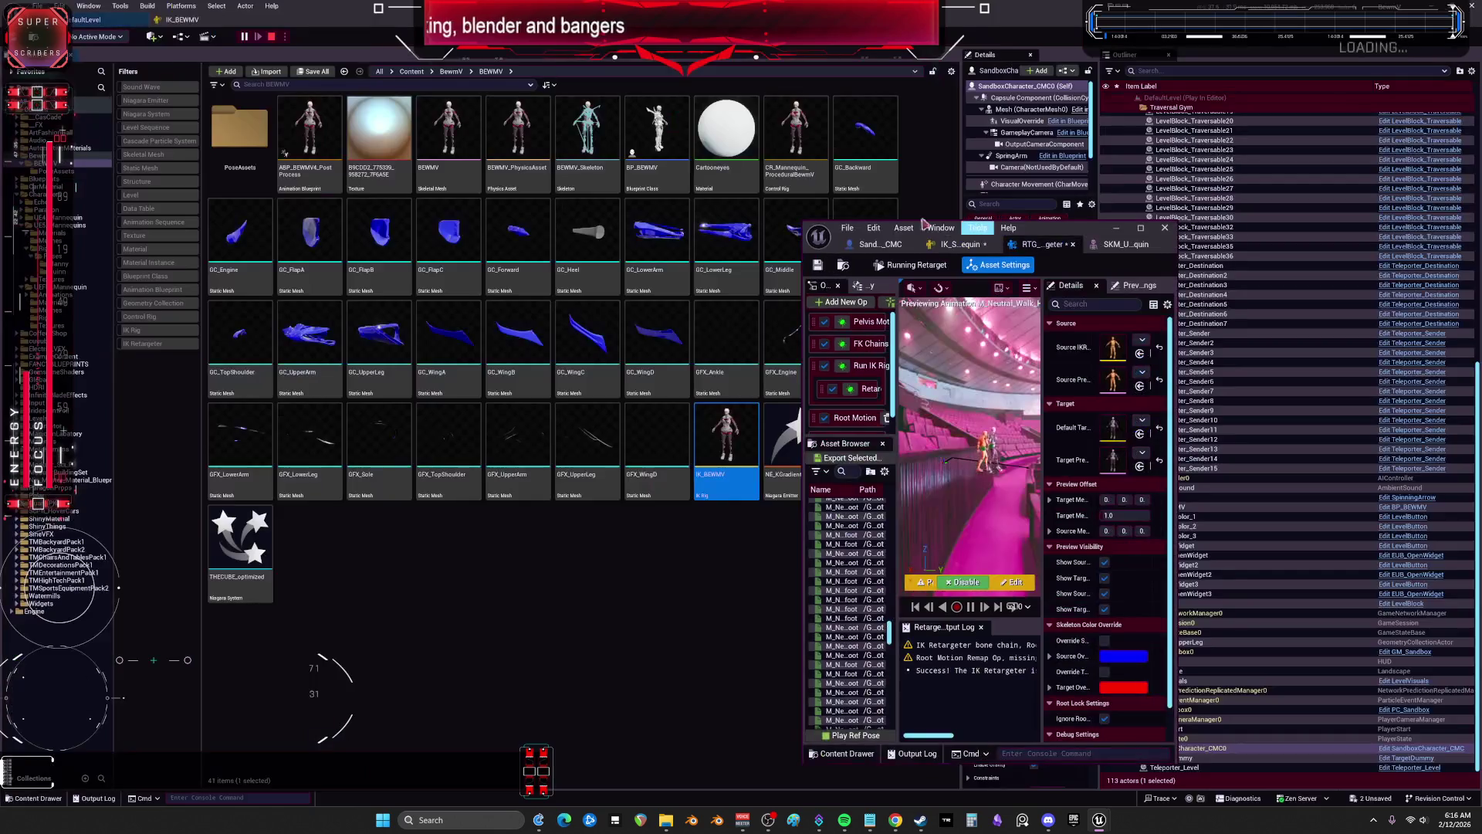
Step: Open IK_BEWMV, move the retargeter window aside, and undo accidentally added Root bone settings
double_click(731, 432)
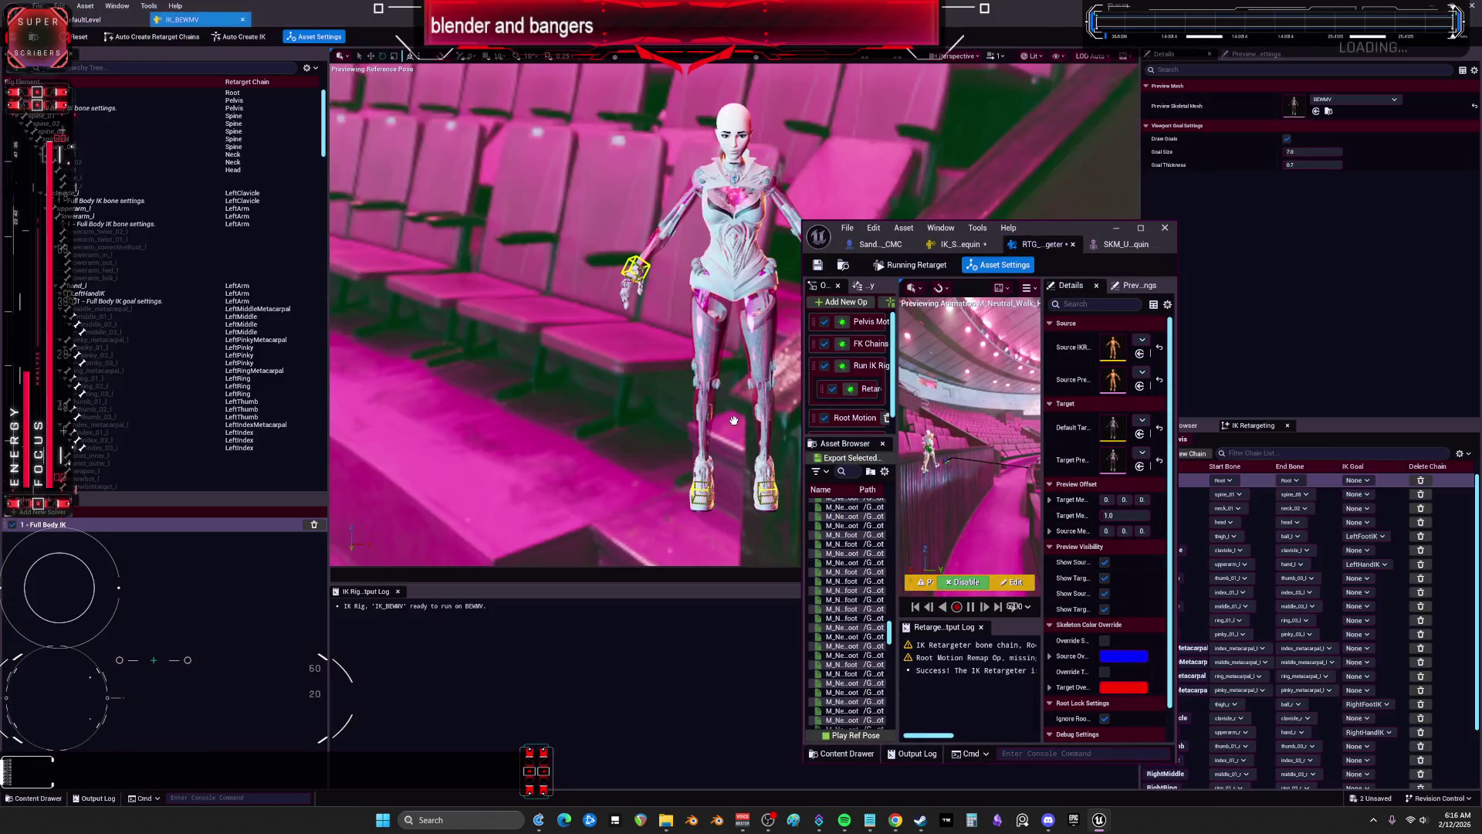
left_click(1016, 246)
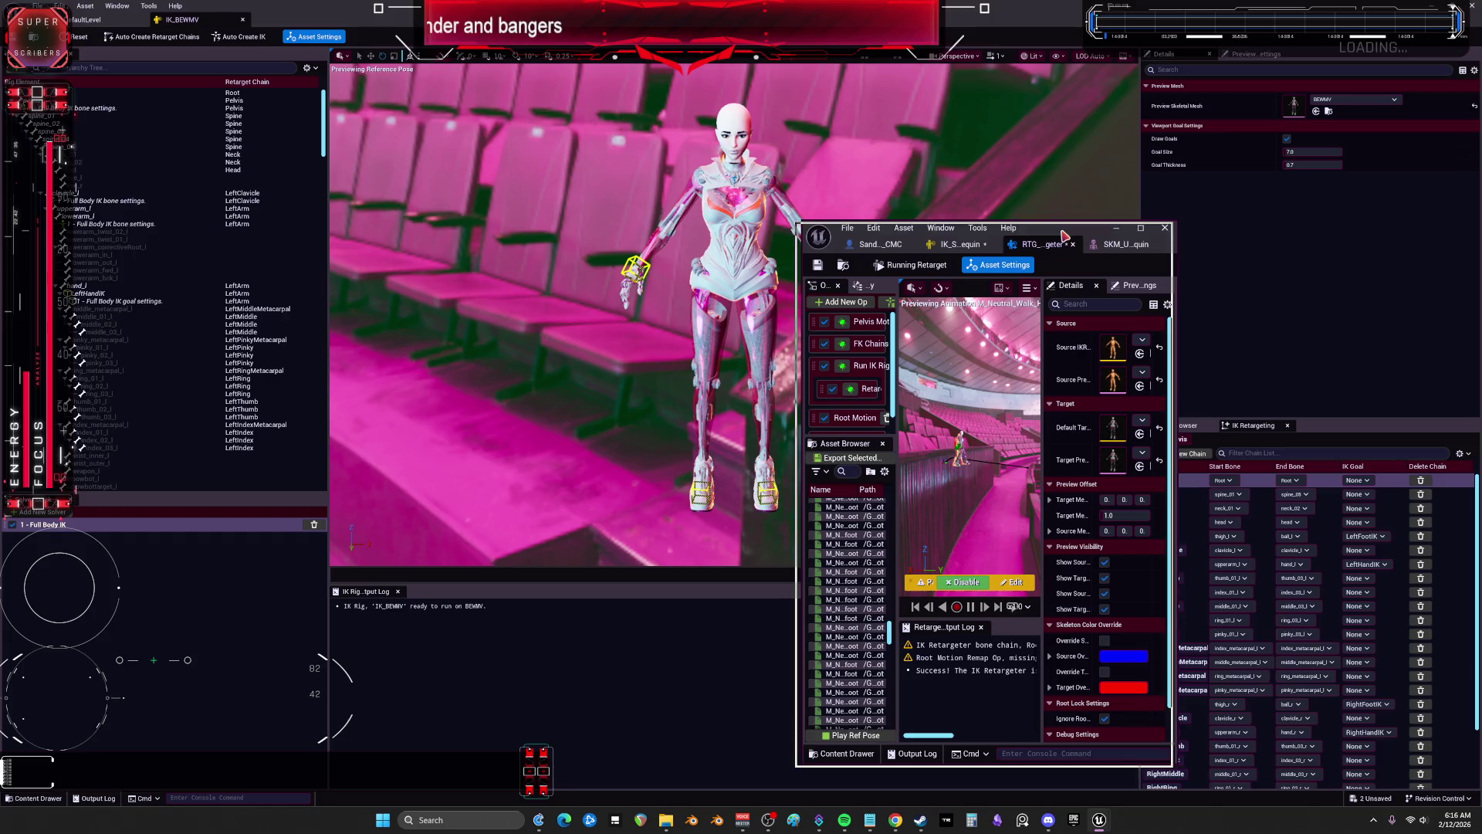
left_click(1116, 227)
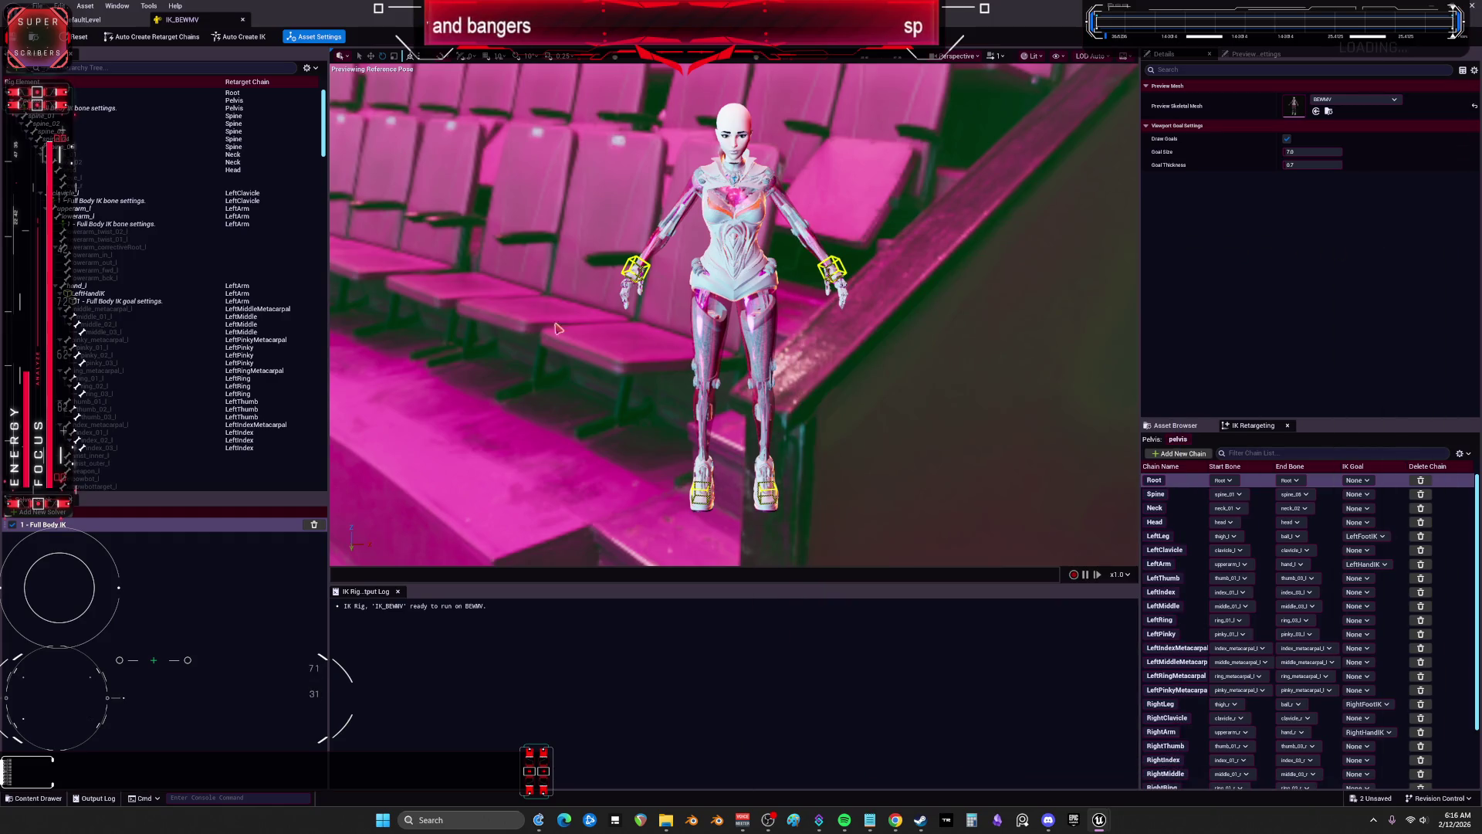
left_click(117, 101)
left_click(145, 93)
right_click(145, 95)
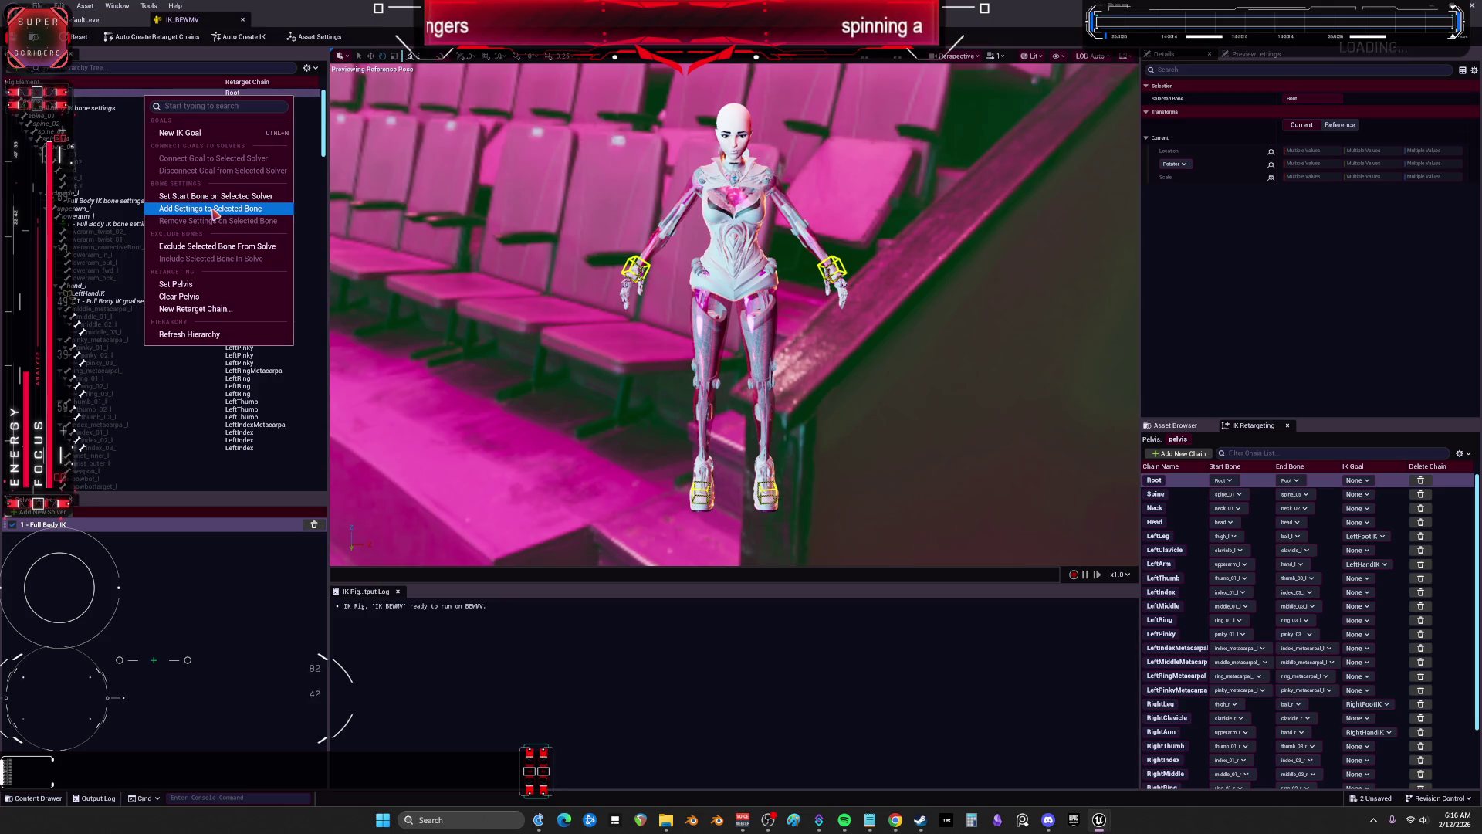
left_click(214, 210)
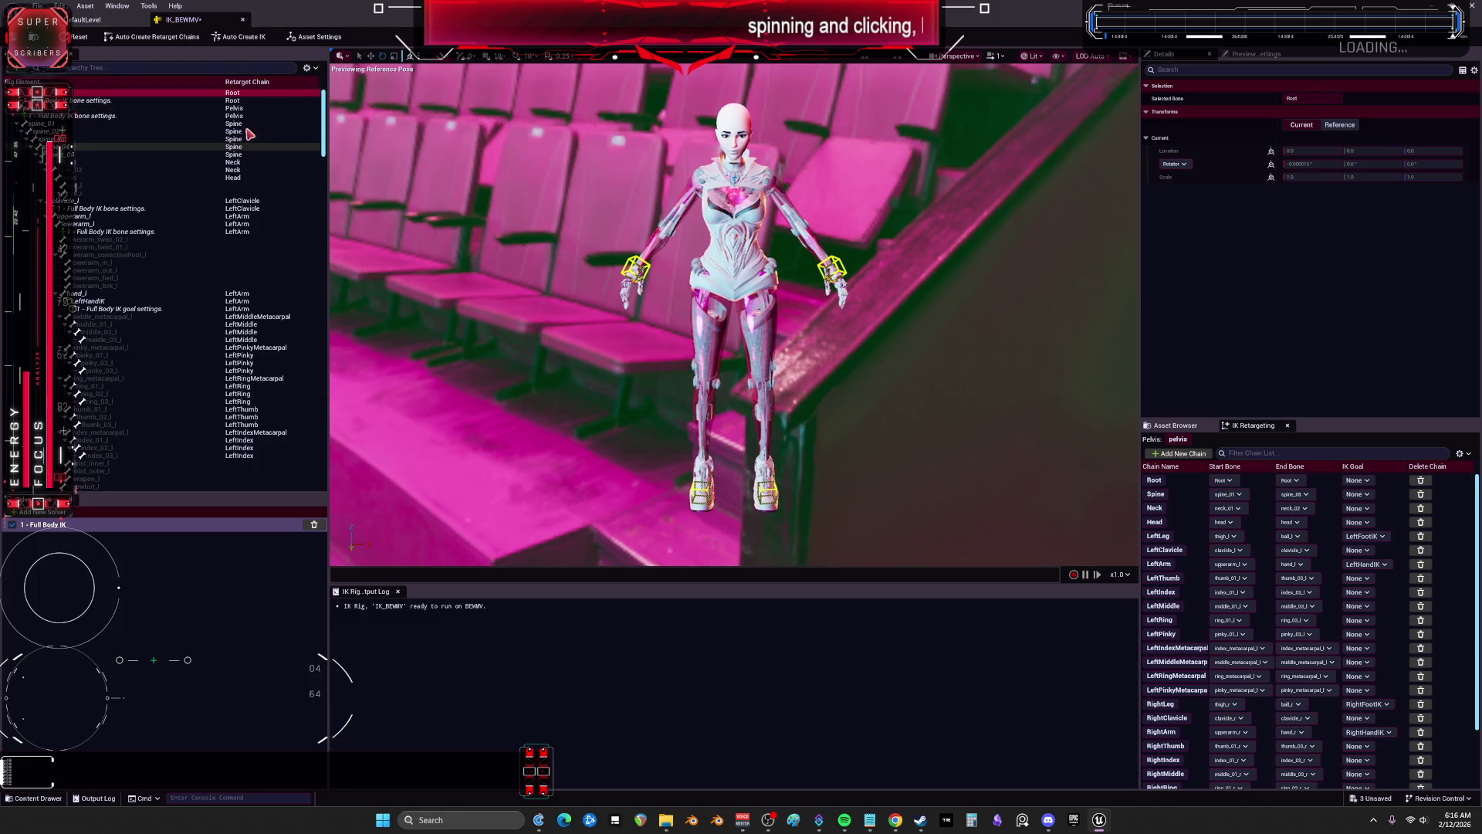
key("ctrl+z")
Step: Make Root the solver's start bone and pelvis the retarget pelvis, then save and close IK_BEWMV
right_click(243, 94)
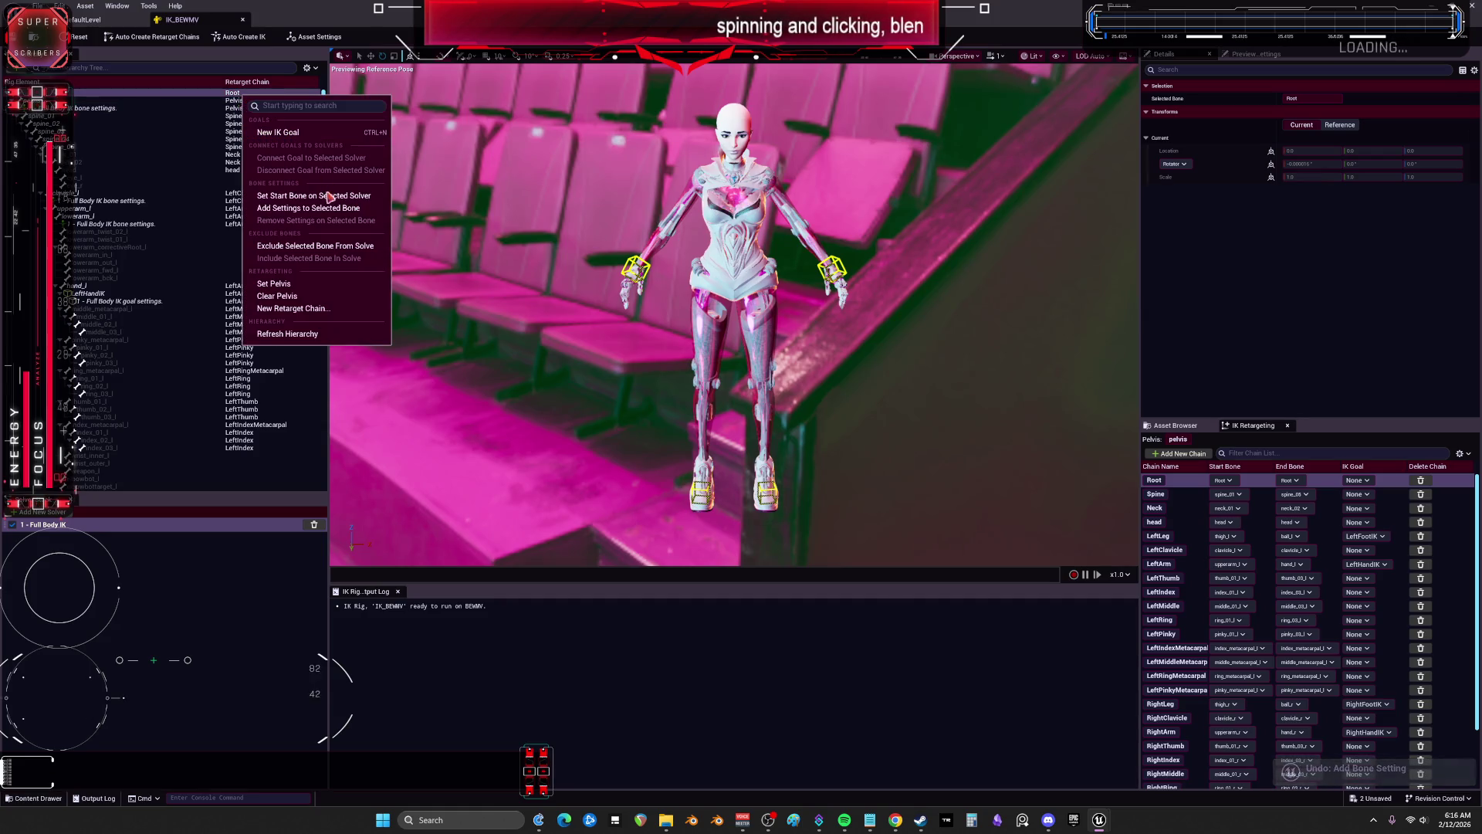
left_click(330, 198)
left_click(241, 101)
right_click(240, 101)
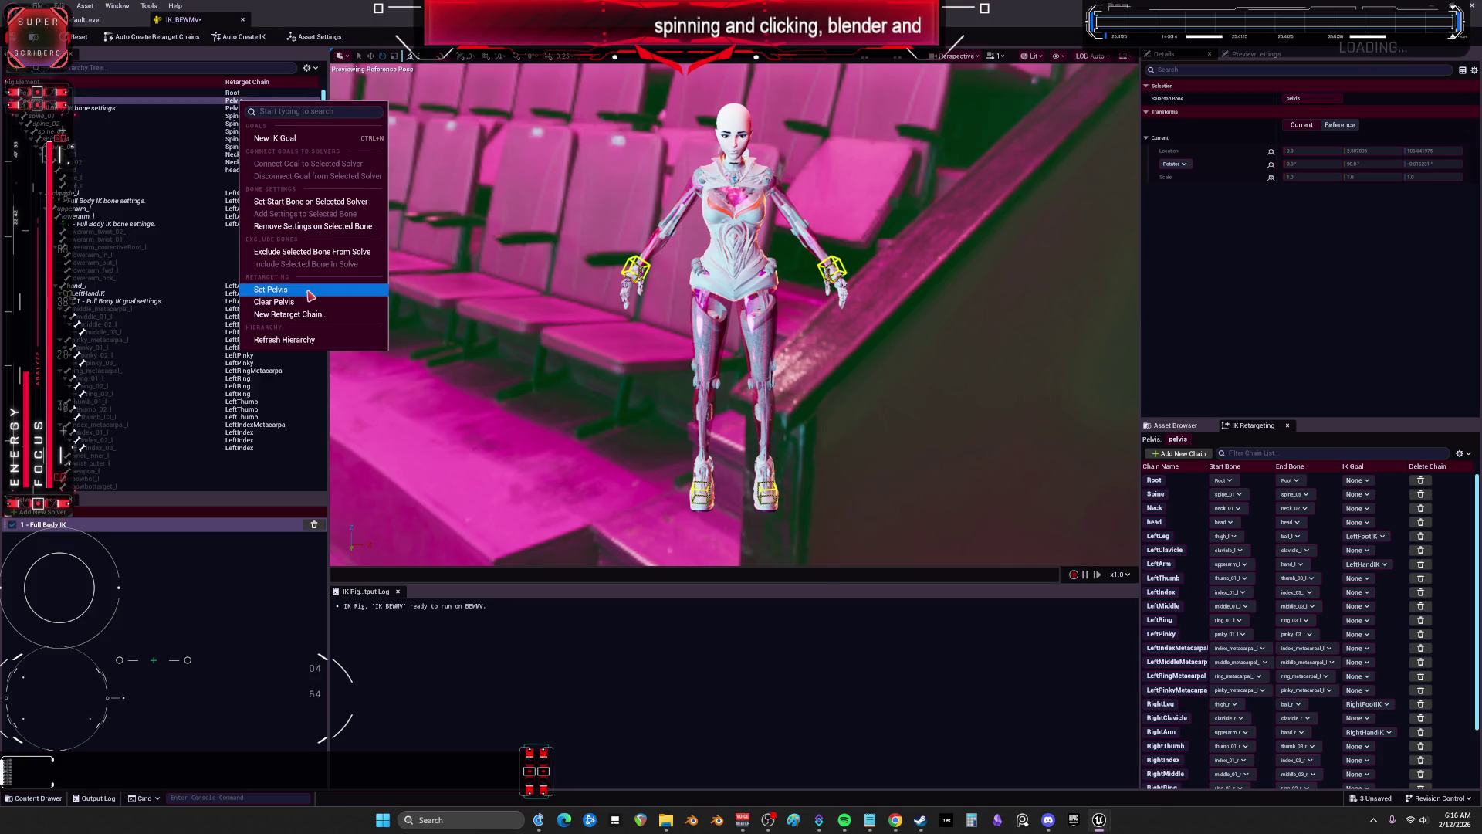
left_click(311, 296)
key("ctrl+s")
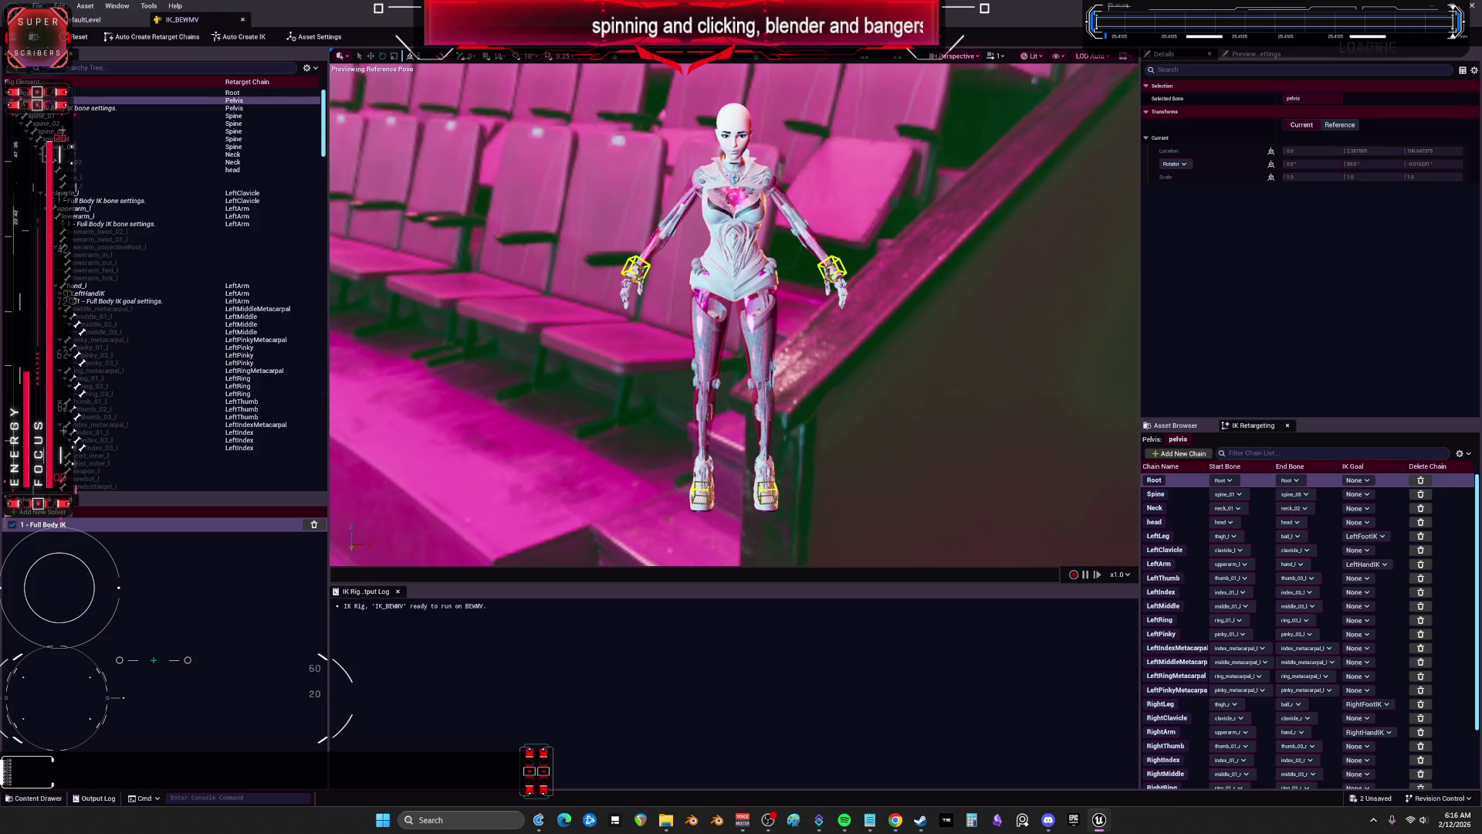
left_click(242, 19)
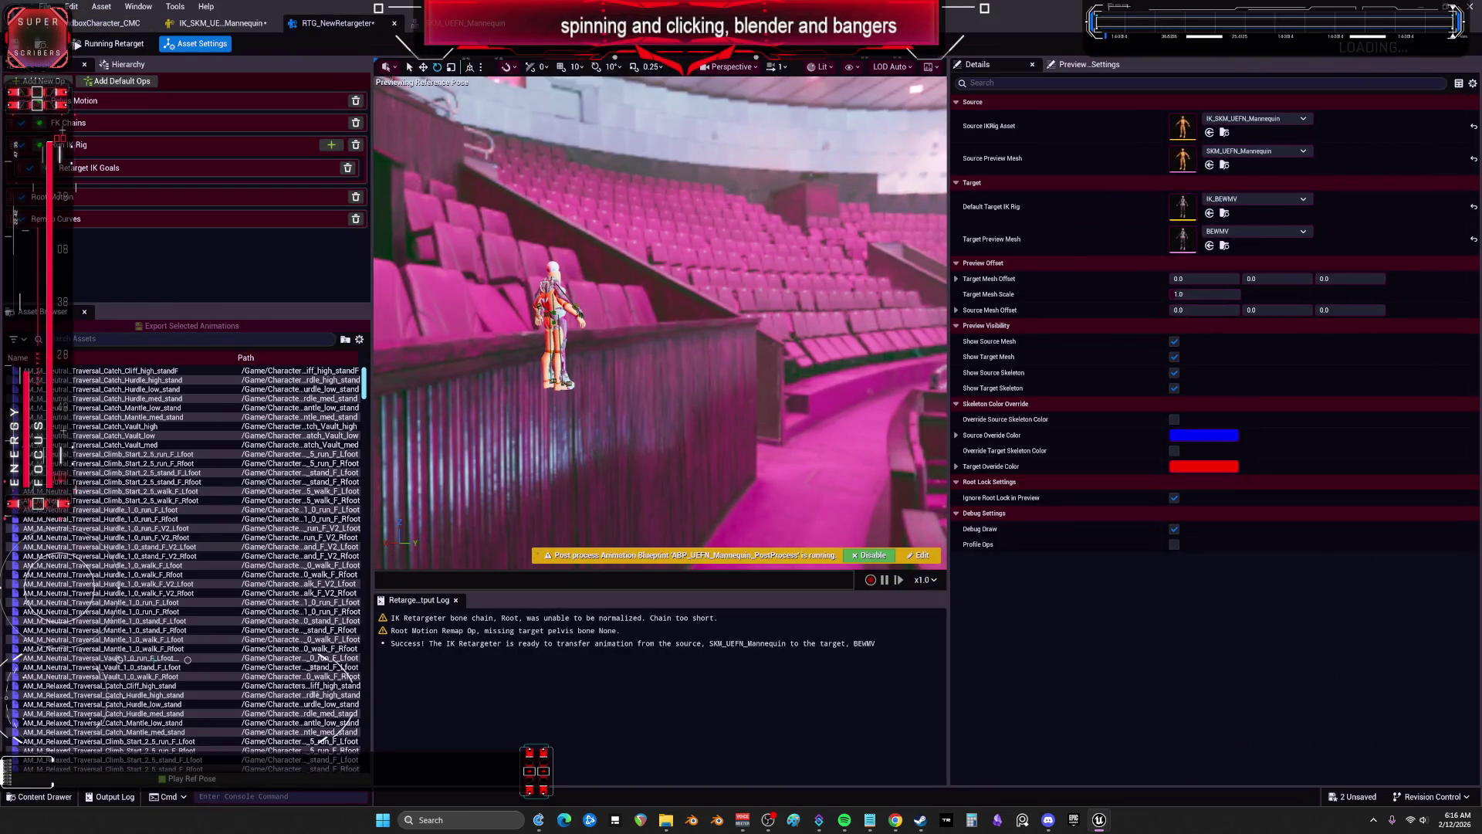
Step: Preview AM_M_Neutral_Traversal_Catch_Mantle_med_stand and choose pelvis as Root Motion's Target Pelvis
left_click(135, 417)
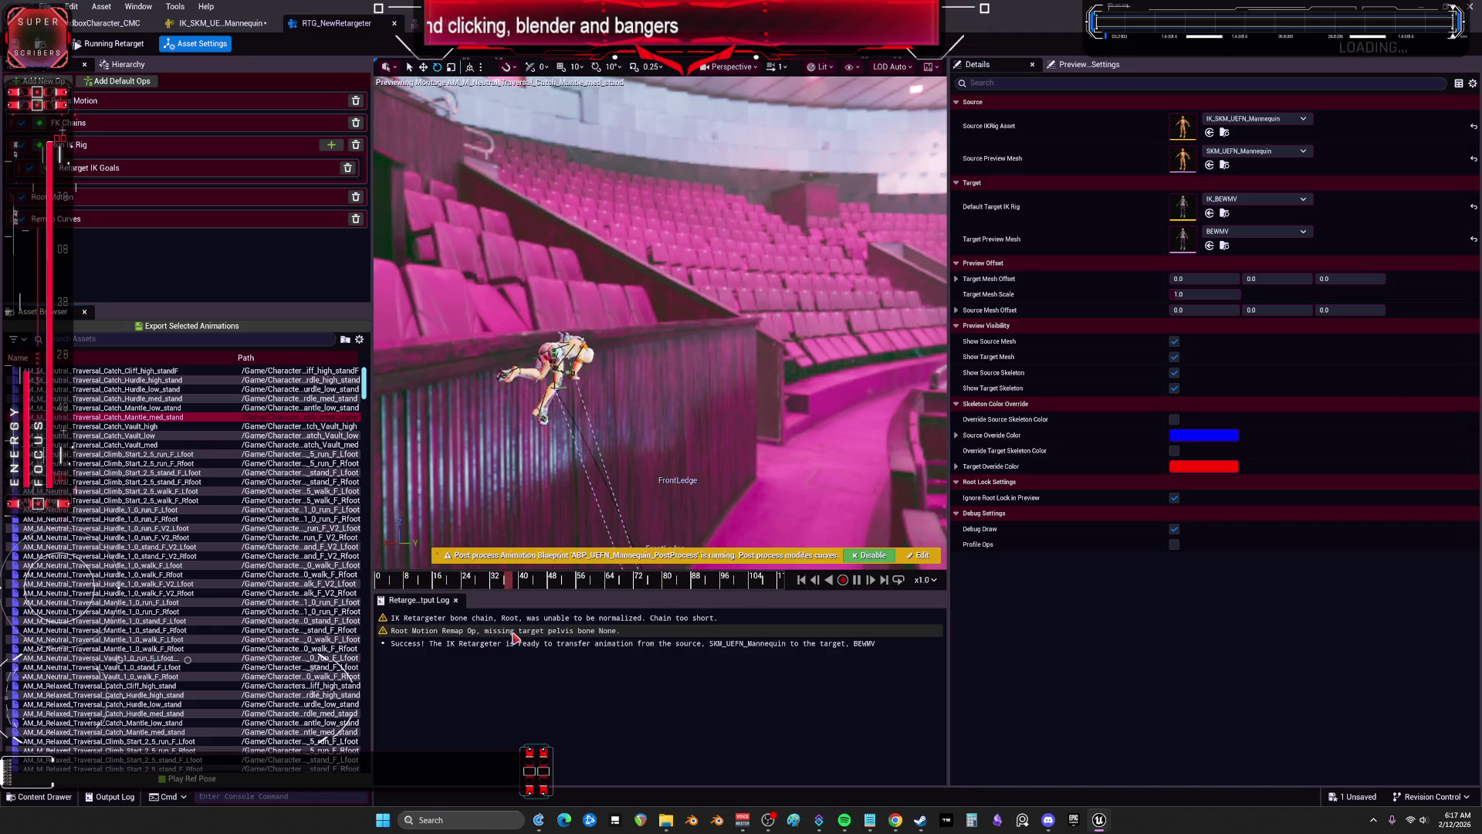
left_click(123, 200)
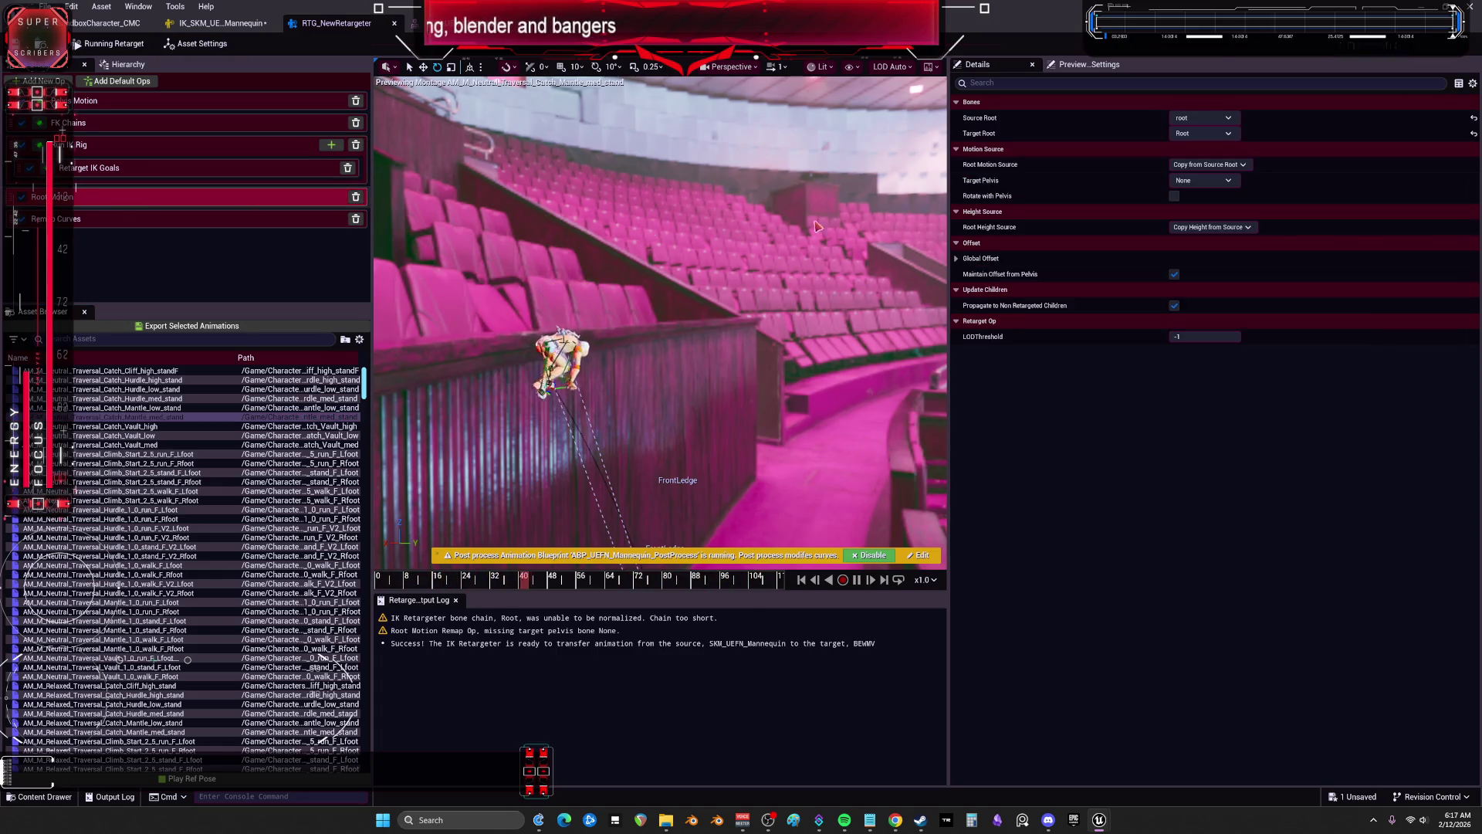
left_click(1215, 184)
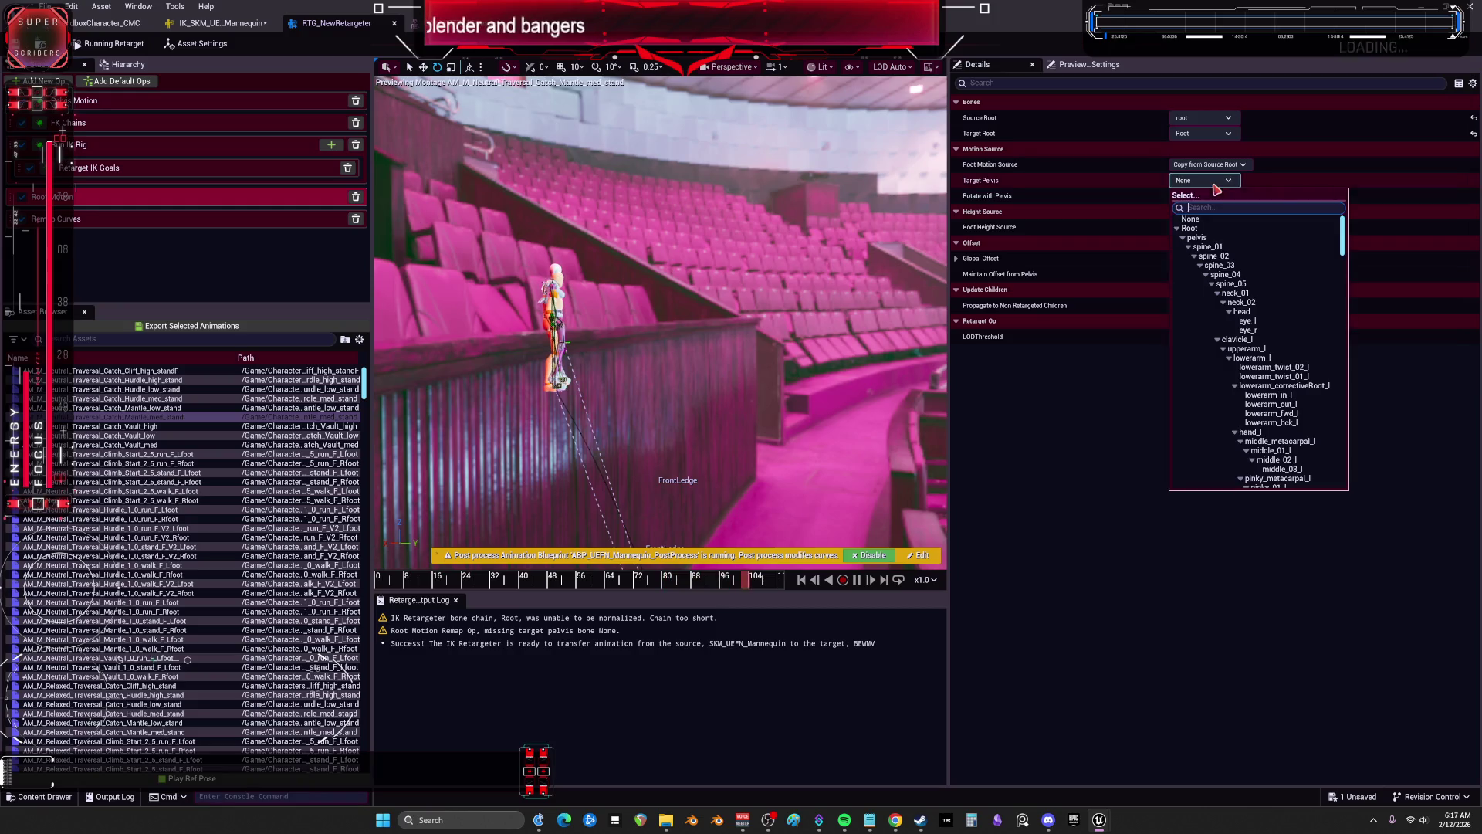
left_click(1196, 237)
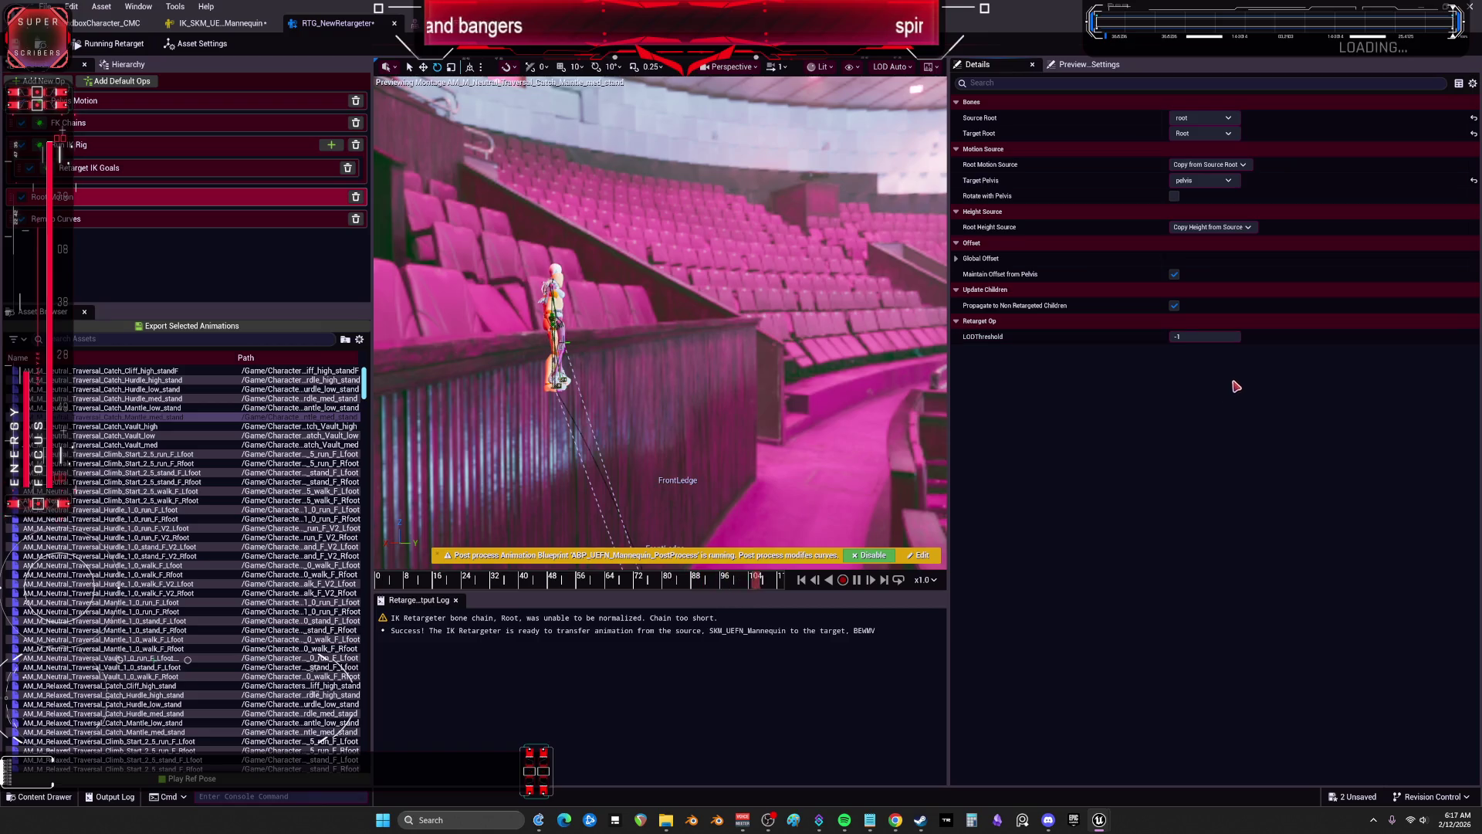
Step: Inspect the remaining bone chain warning in the output log
scroll(1189, 317, "down", 1)
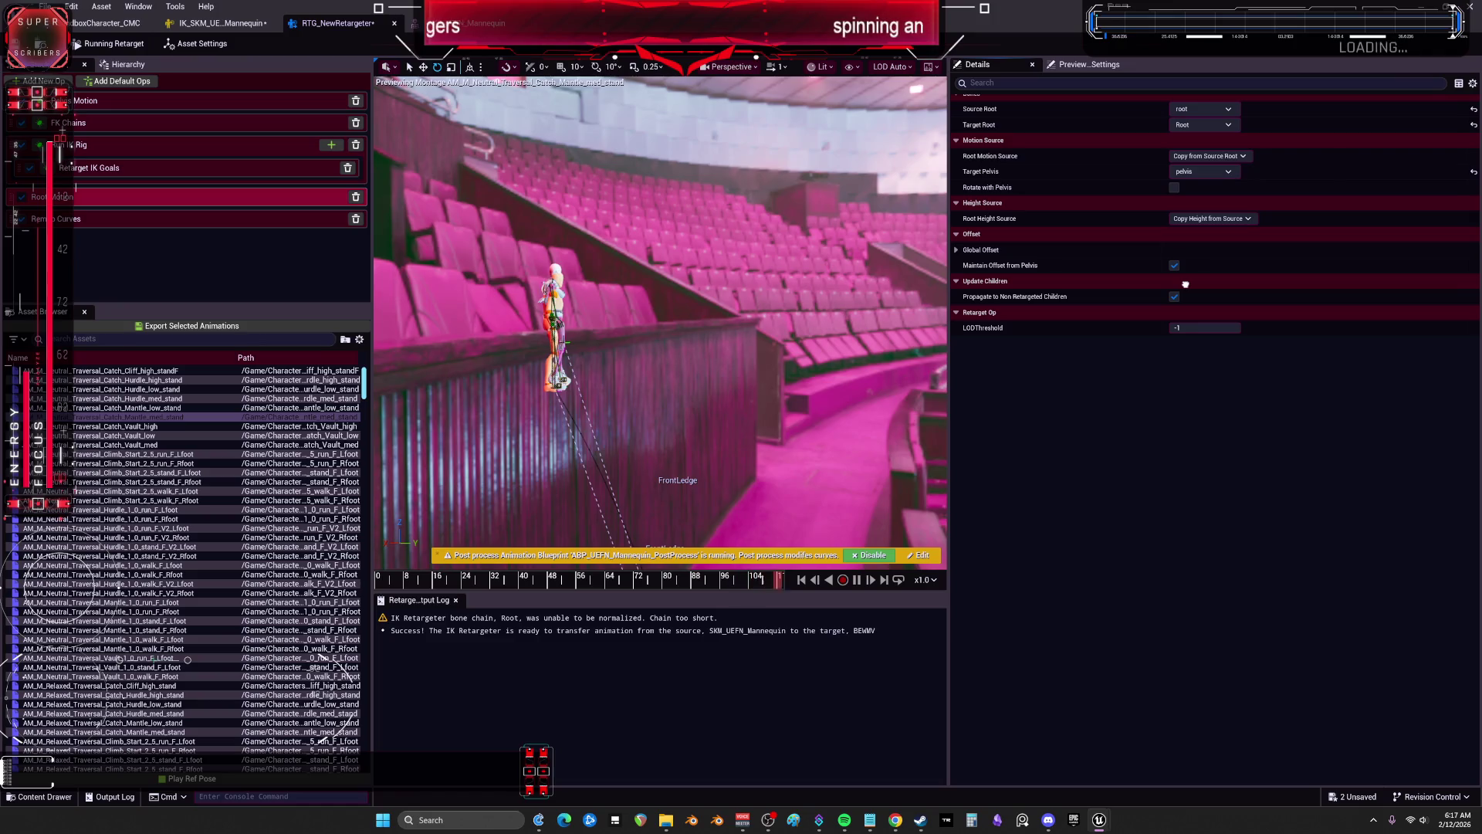
scroll(1192, 293, "up", 1)
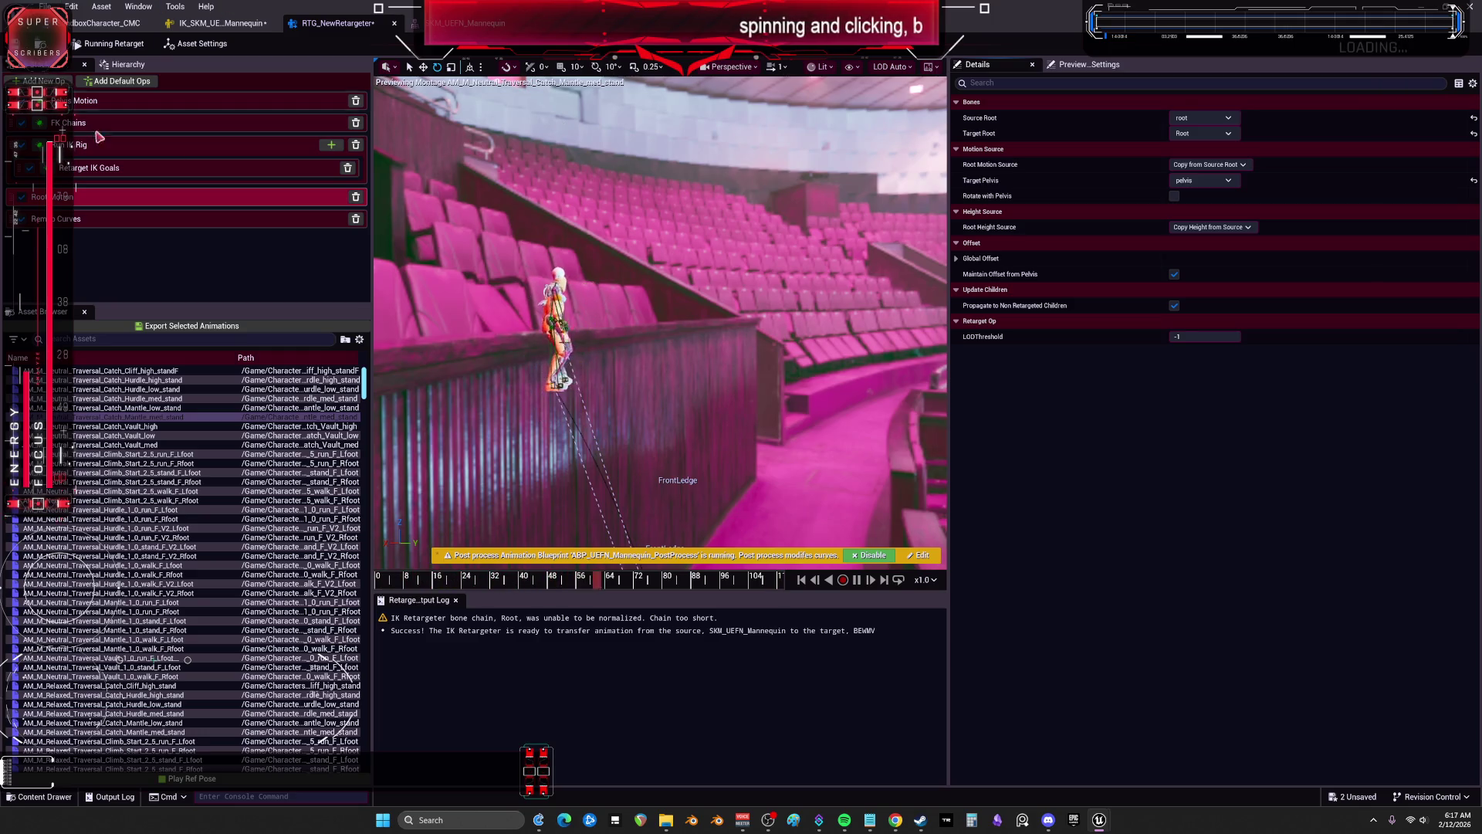
left_click(552, 619)
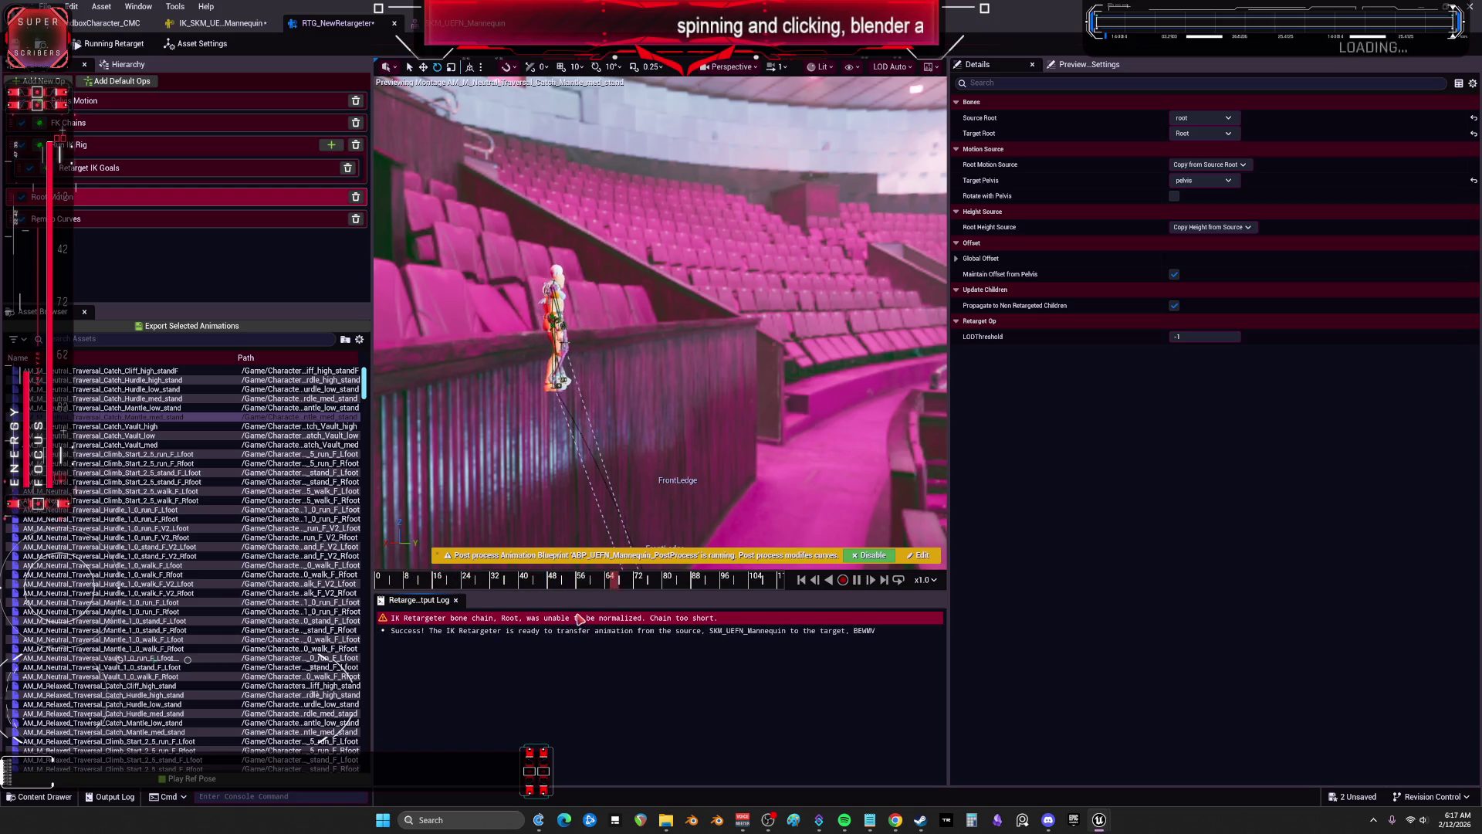
right_click(576, 599)
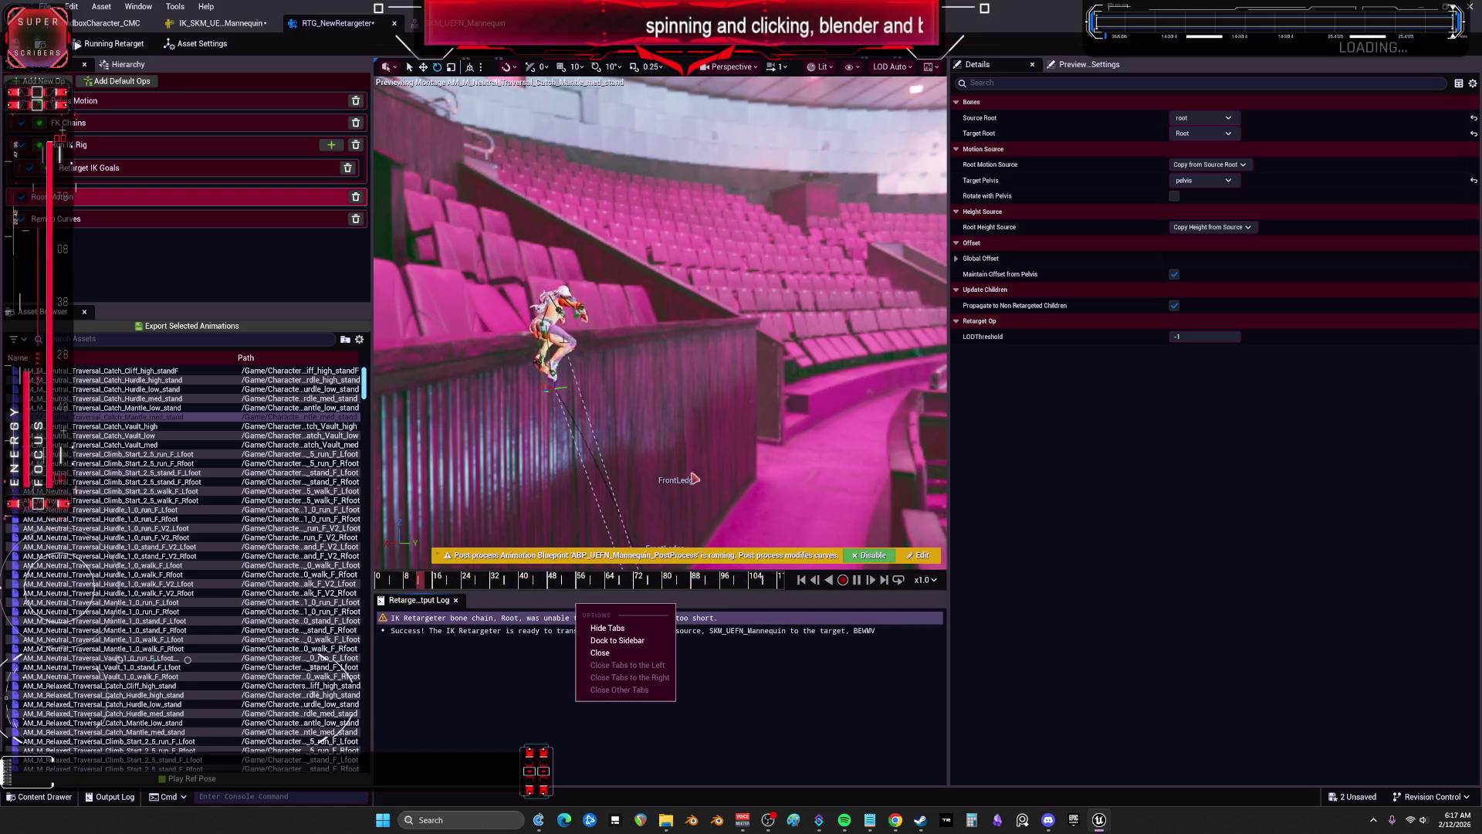
key("Escape")
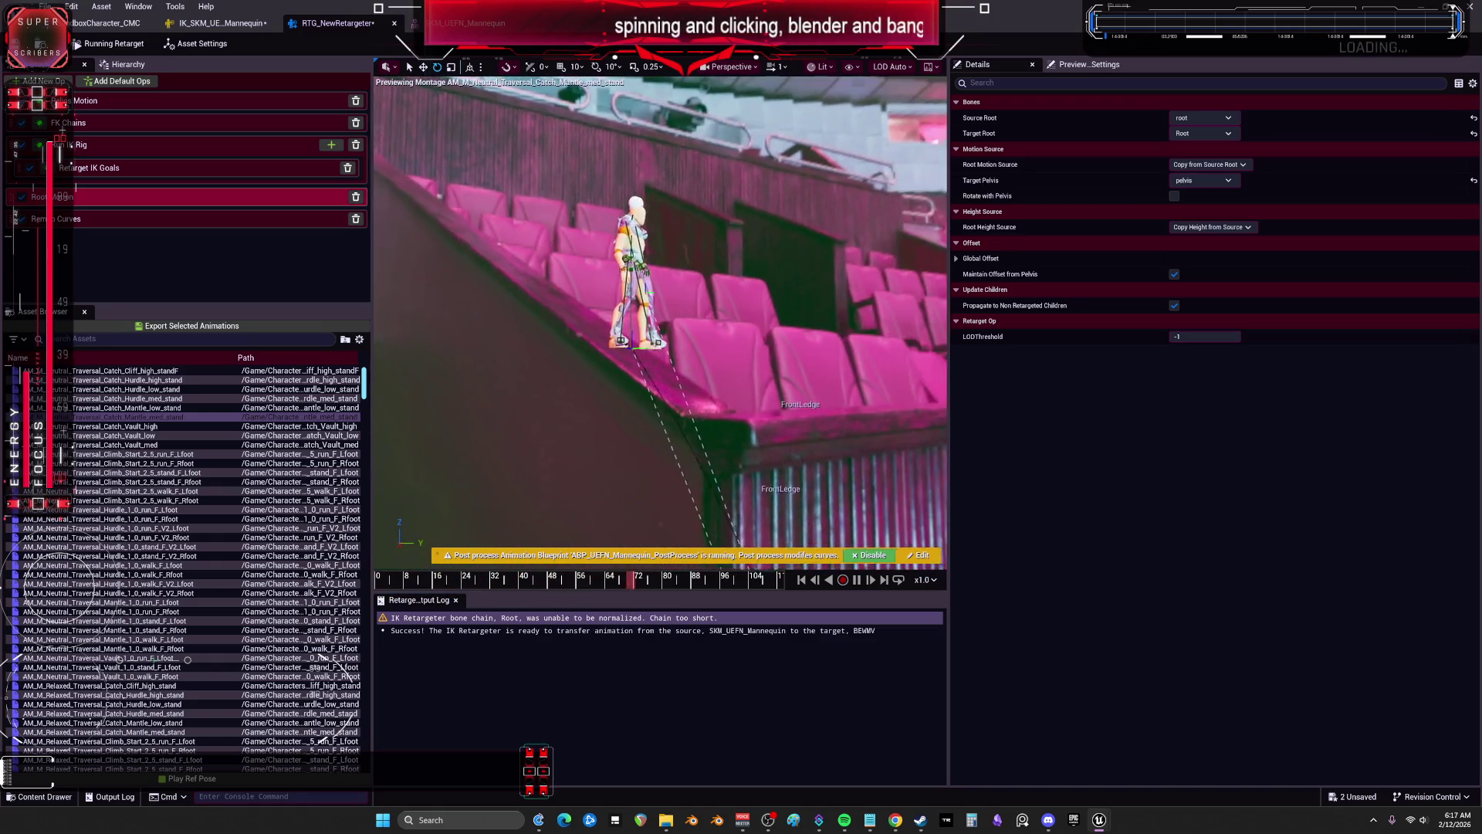
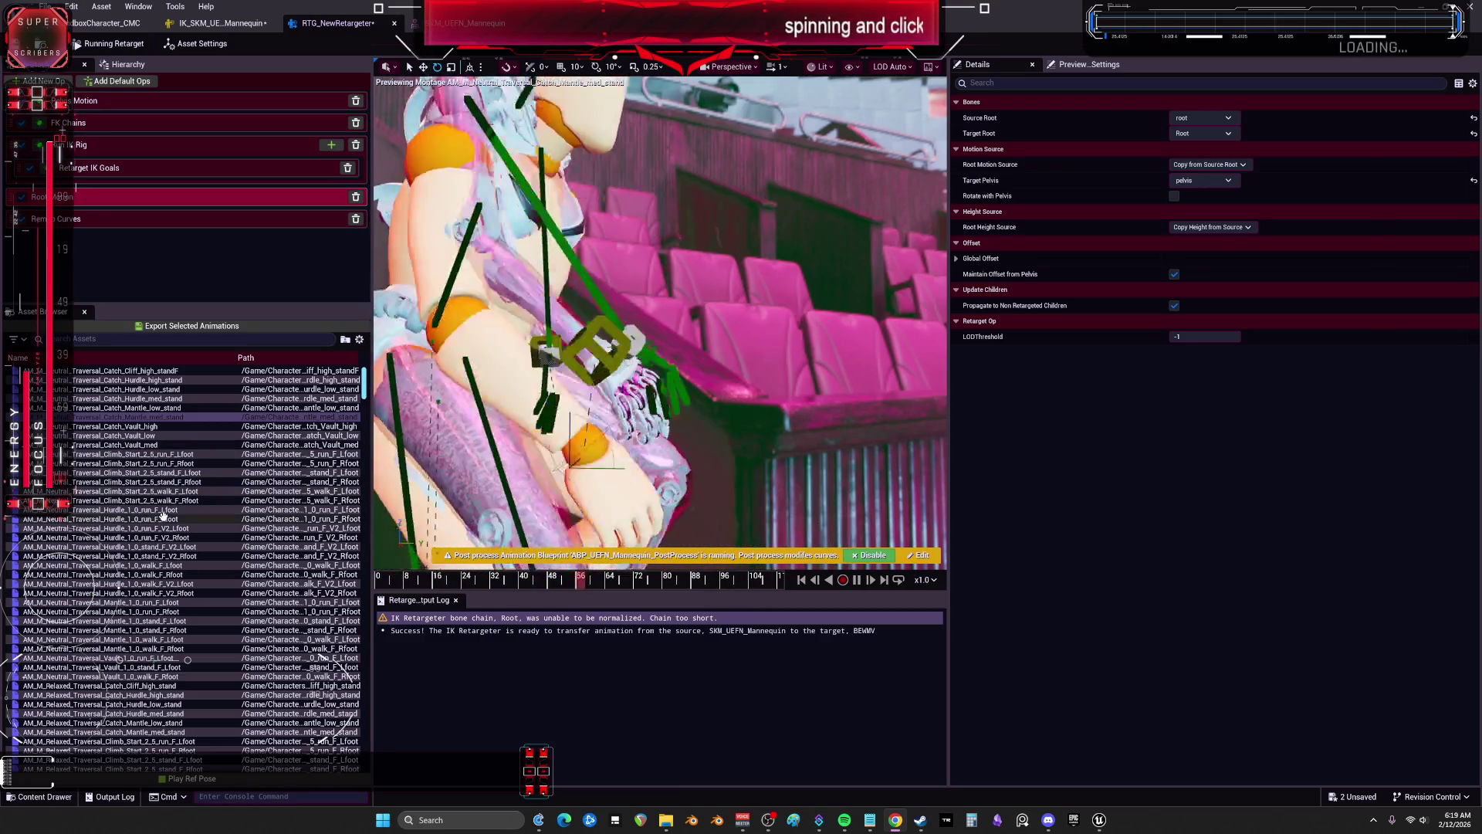
Step: Select the Root chain warning and expand the Global Offset location, rotation and scale settings
left_click(471, 620)
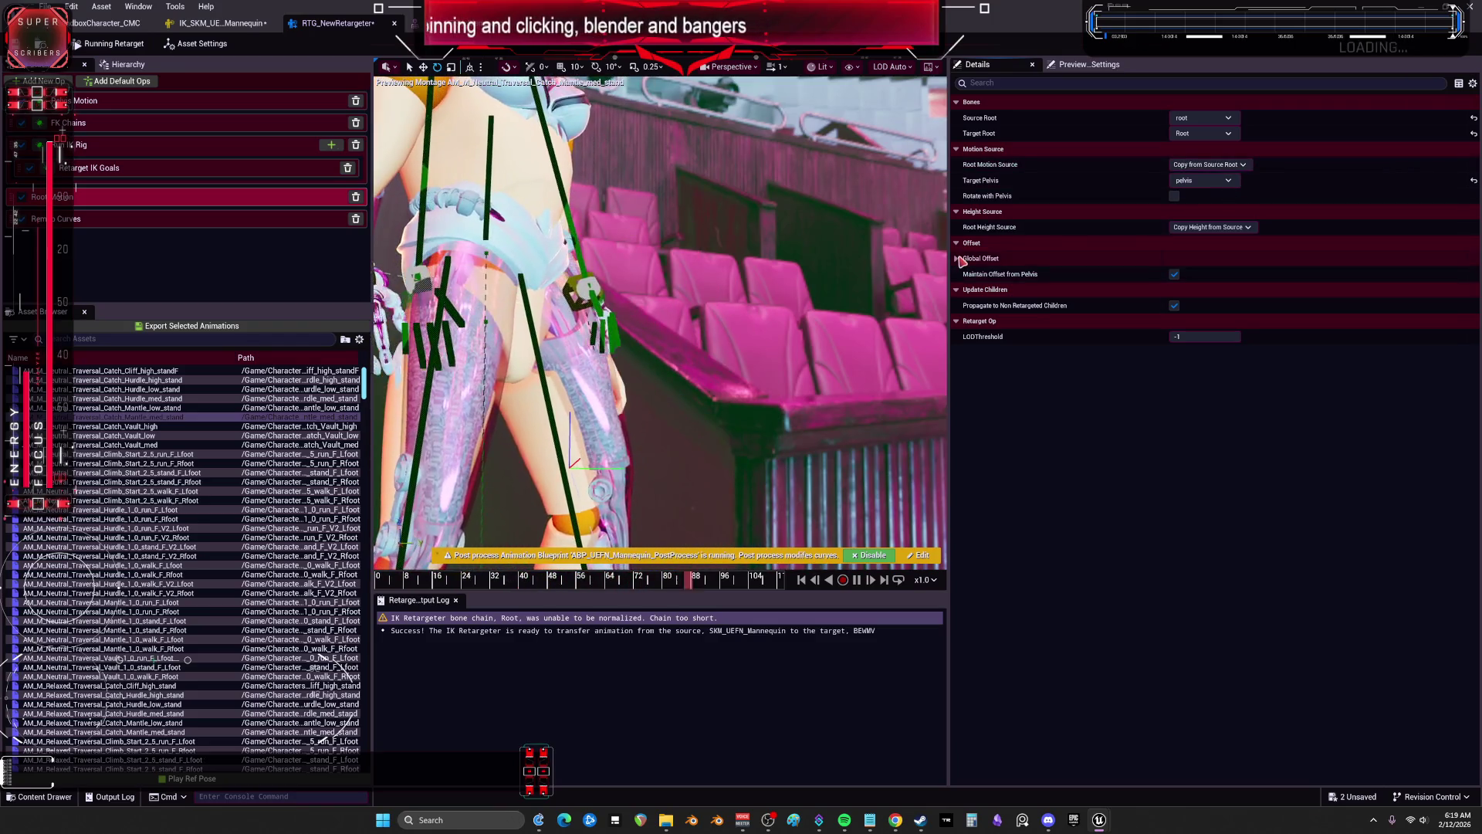
left_click(963, 261)
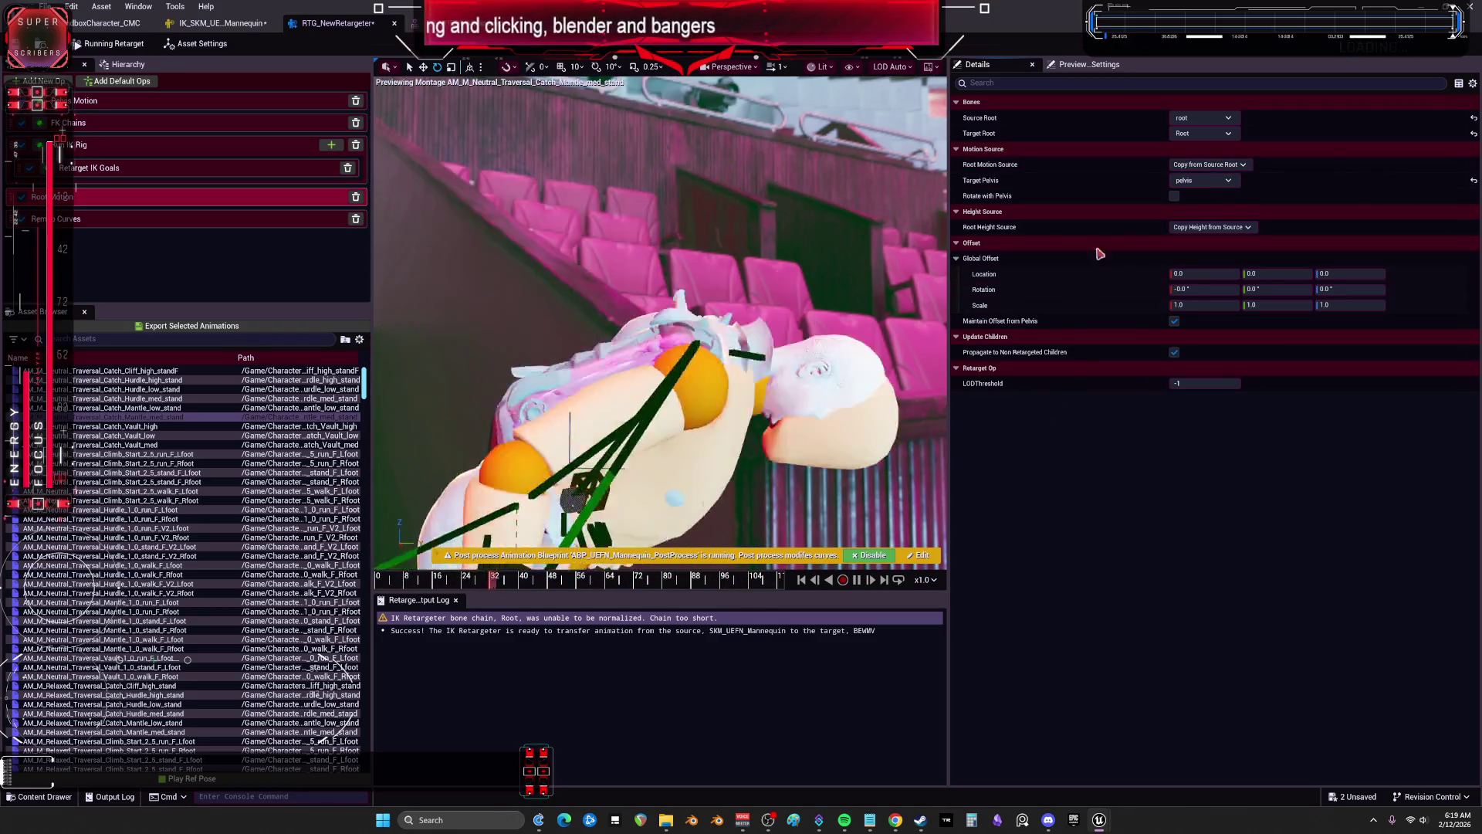
left_click(1203, 118)
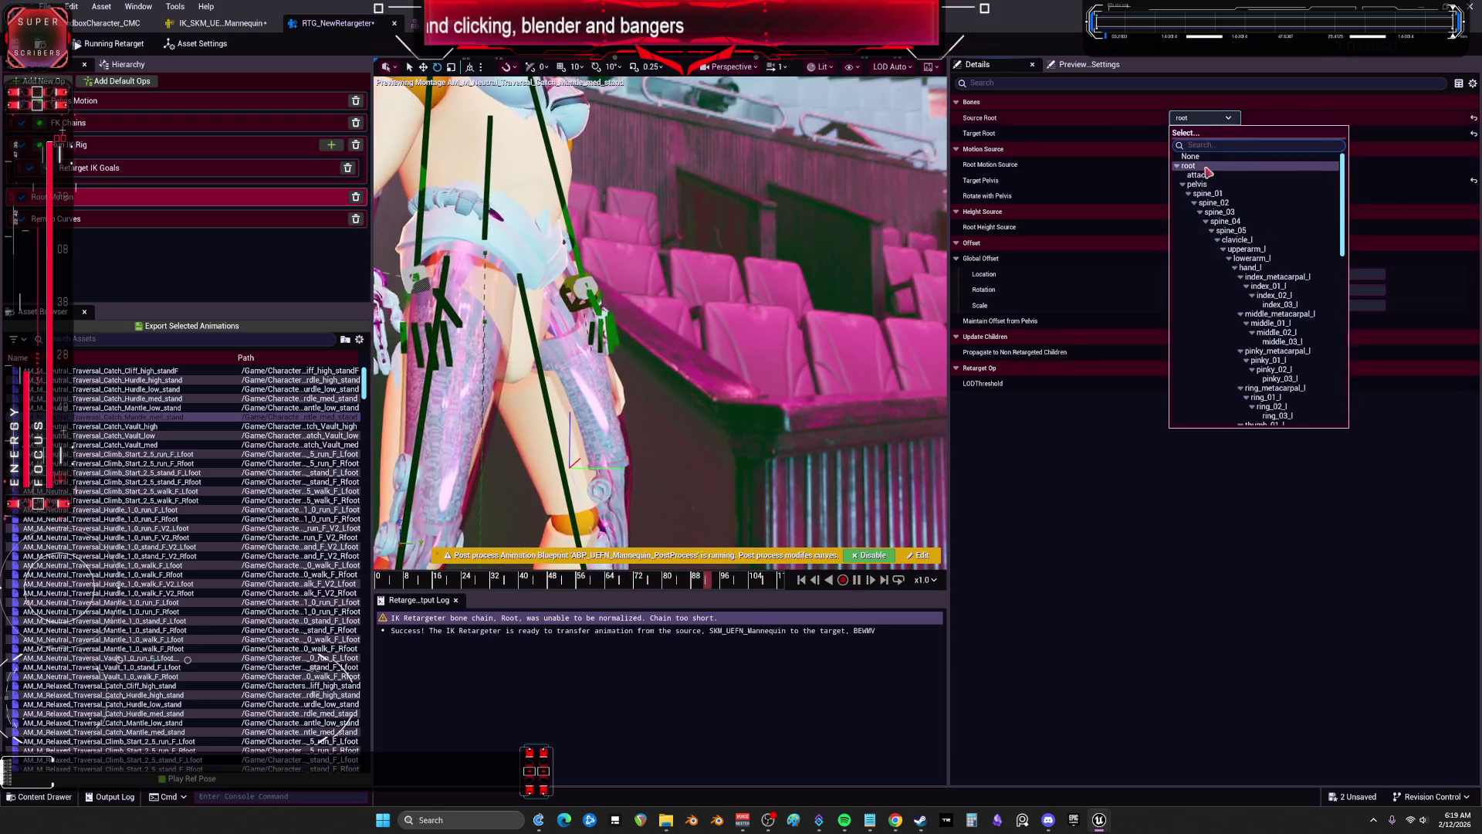
Step: Set the retargeter's source root, target root and target pelvis (pelvis) bones
right_click(1146, 136)
left_click(1203, 134)
left_click(1203, 134)
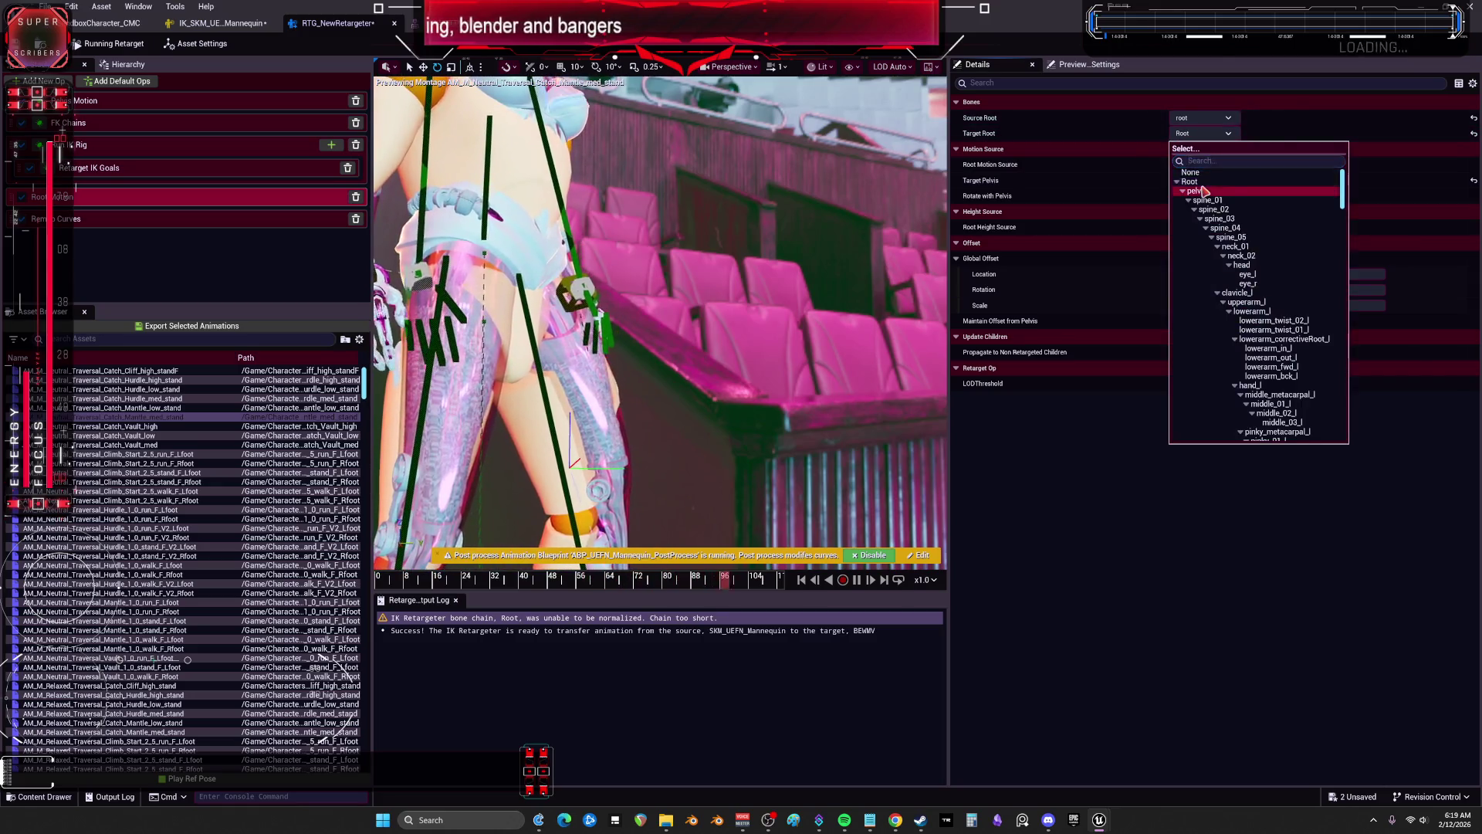
left_click(1203, 190)
left_click(1203, 180)
Step: Save the retargeter and switch to the IK_SKM_UE_Mannequin rig editor
left_click(477, 252)
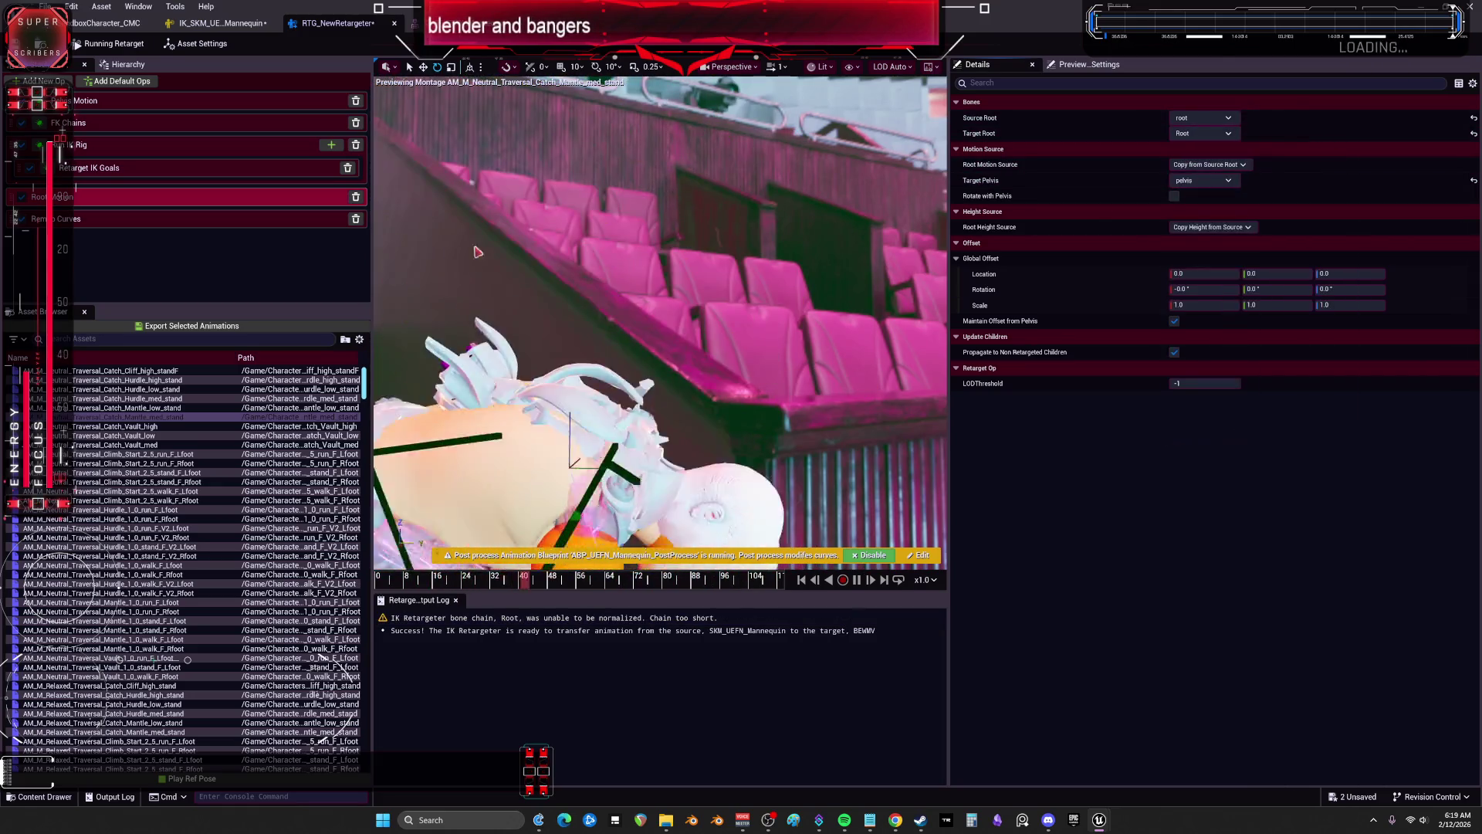
key("ctrl+s")
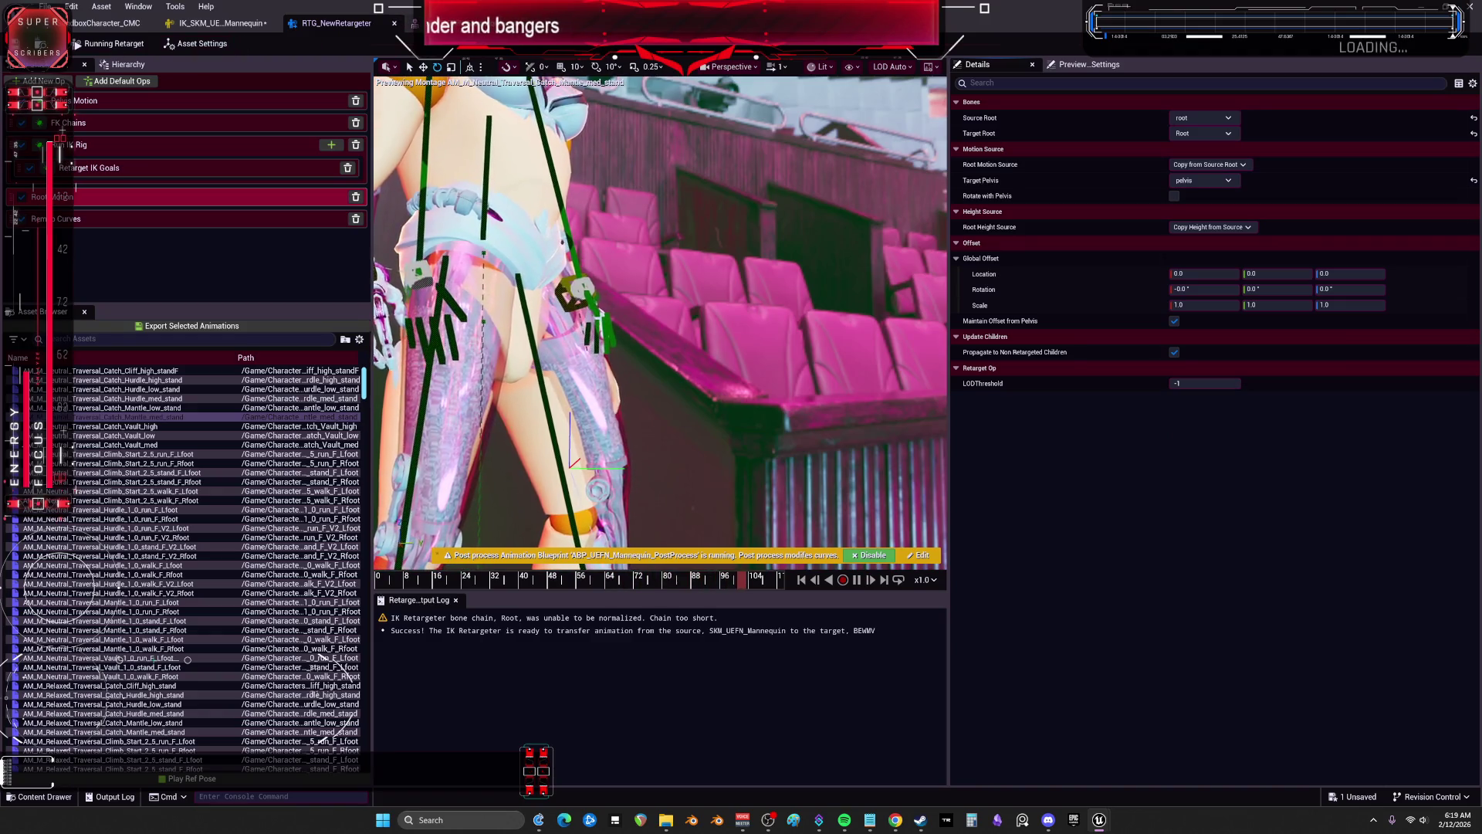
left_click(216, 23)
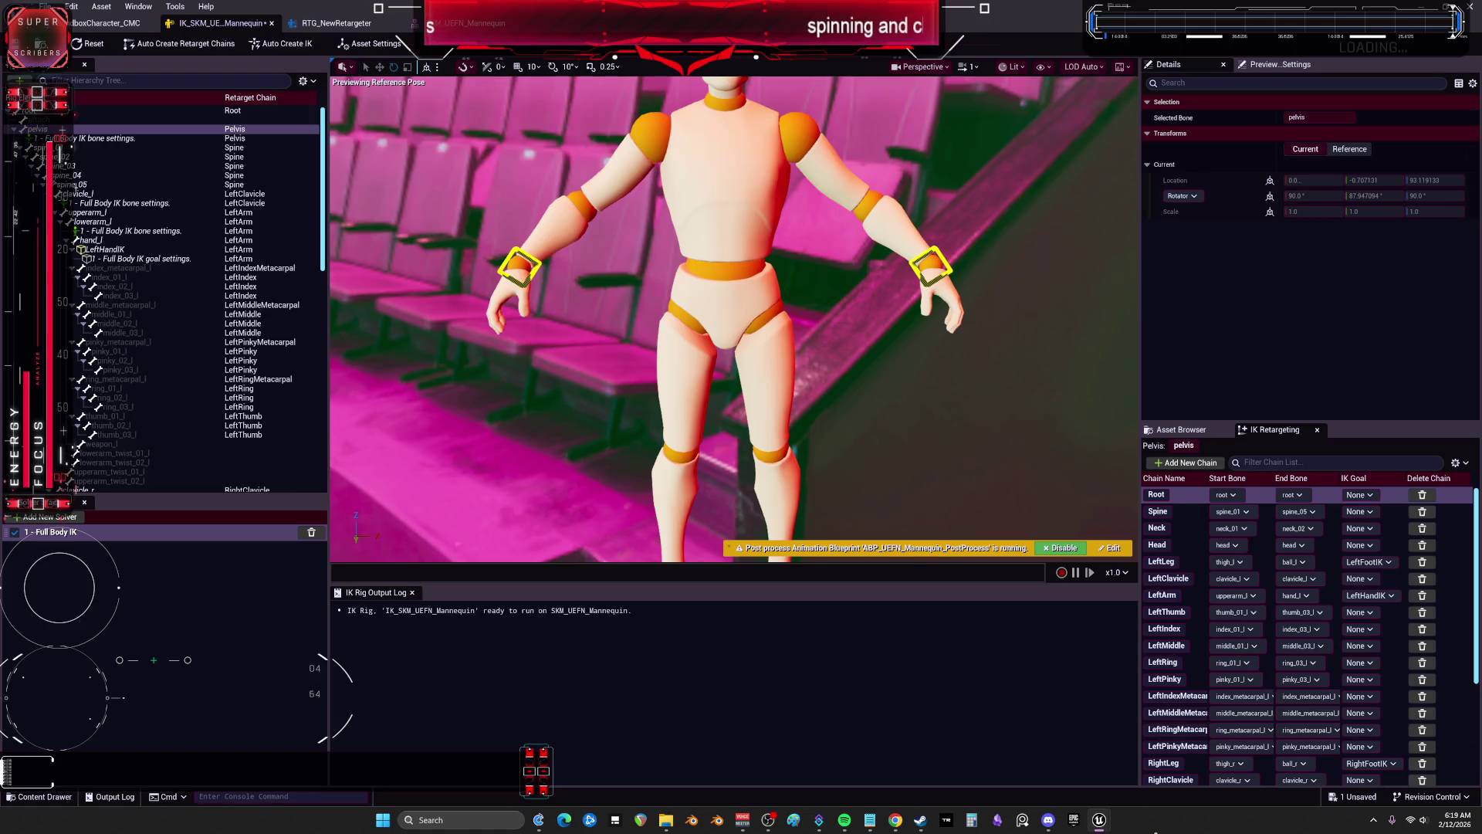
Step: Close the BewmV preview game window
mouse_move(1096, 823)
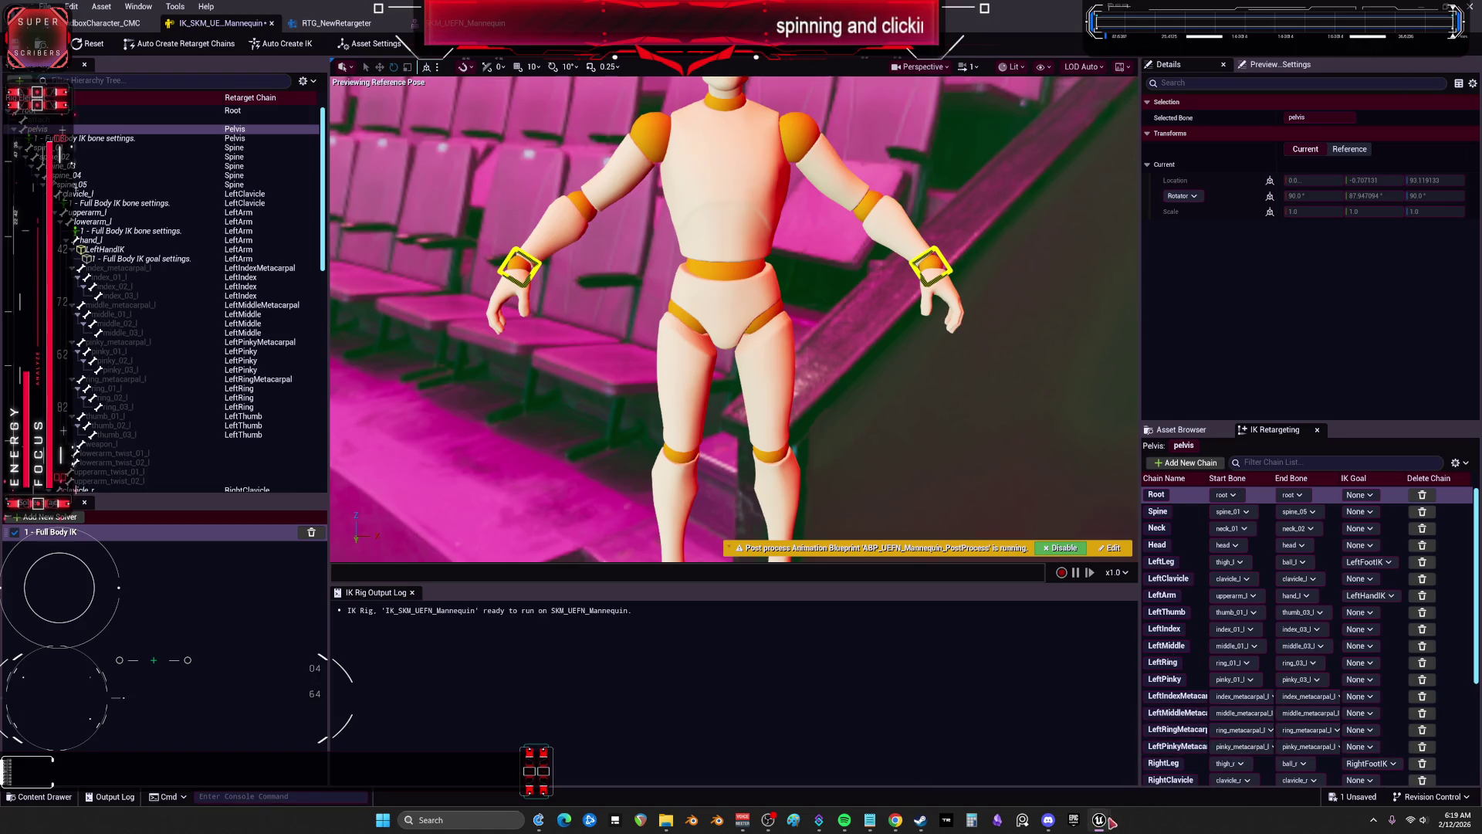
left_click(1109, 772)
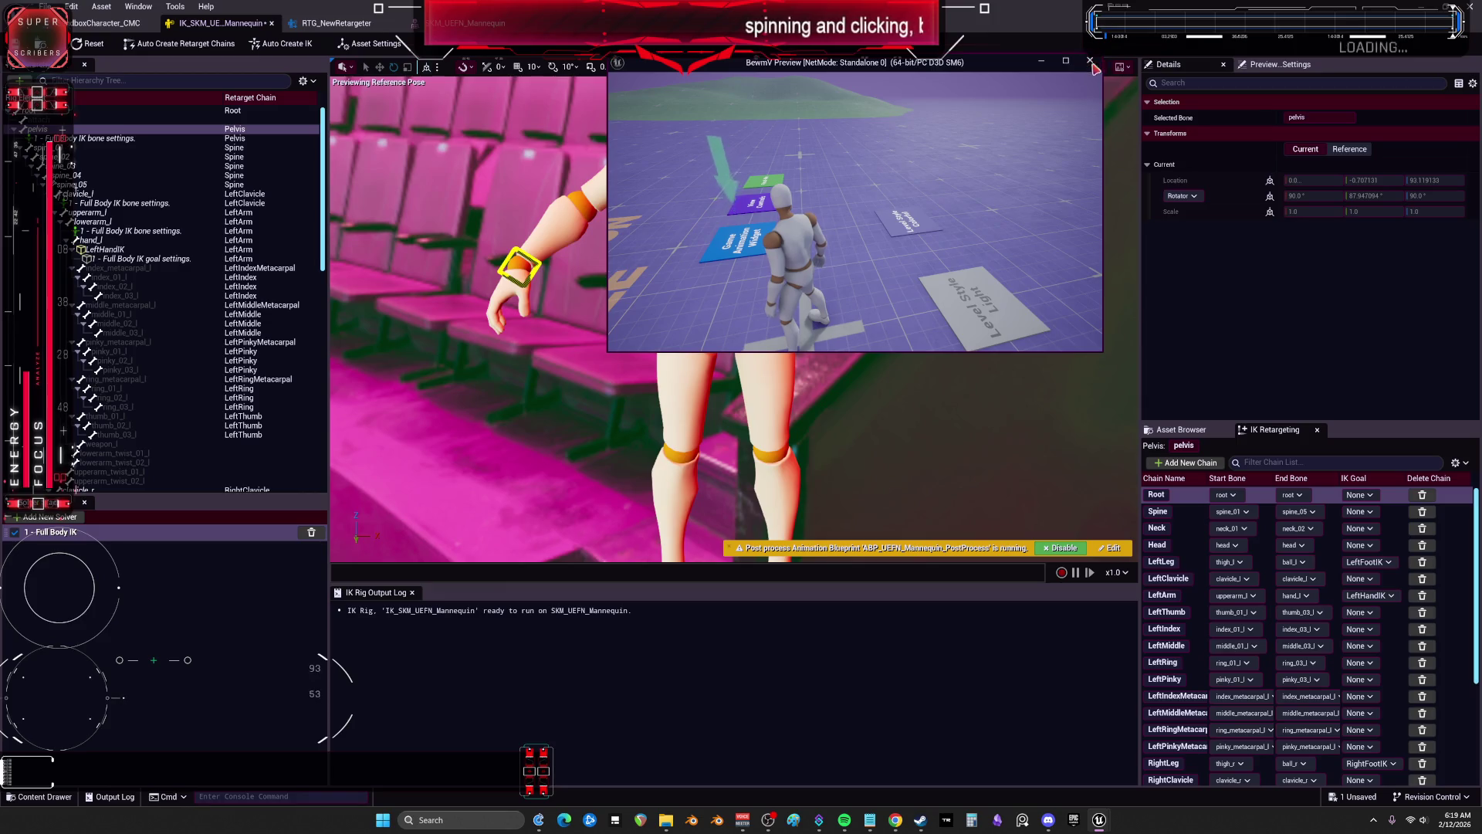
left_click(1091, 63)
mouse_move(1101, 823)
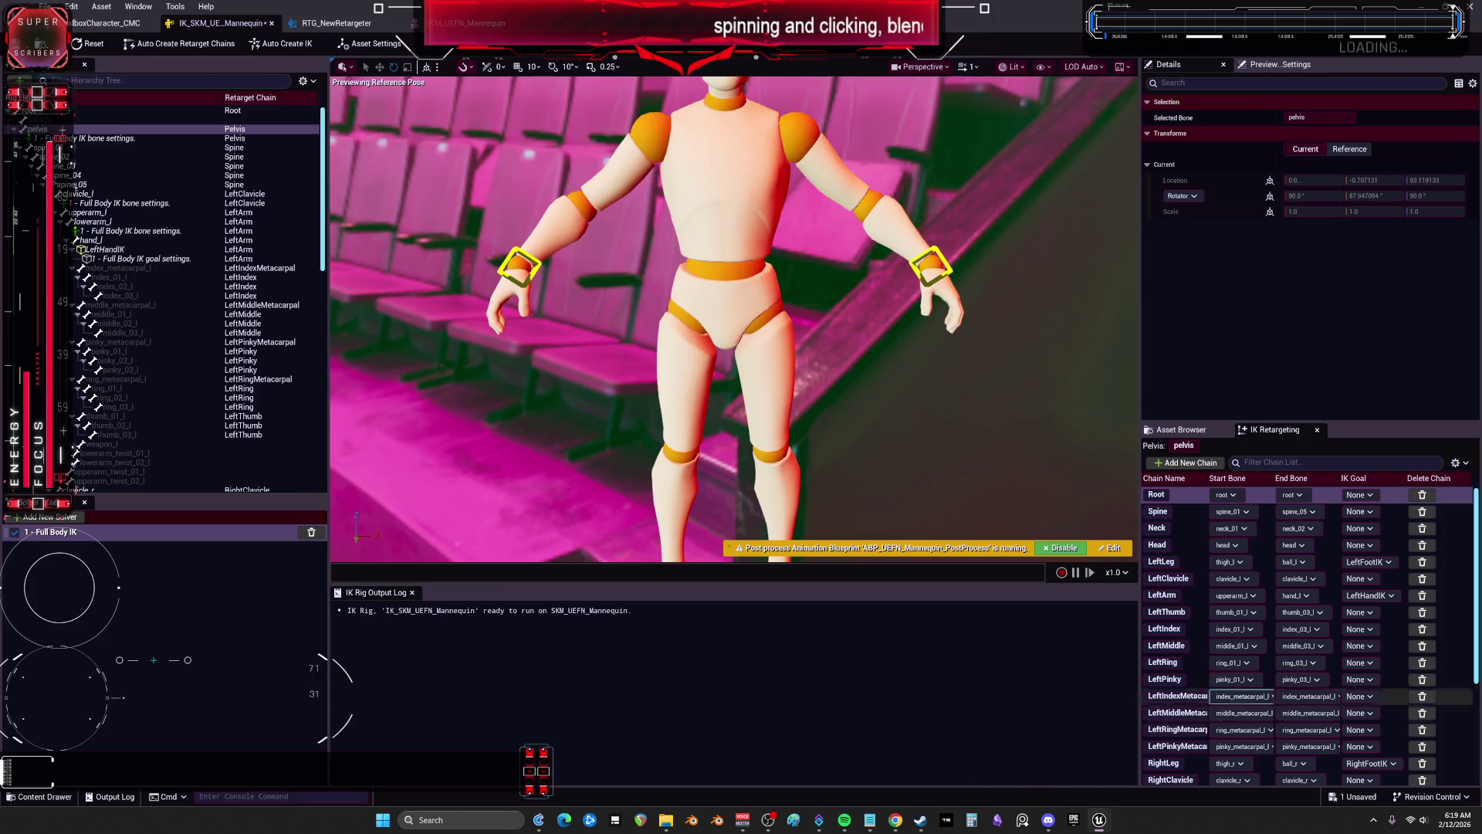
Step: Copy the Default Target IK Rig reference from RTG_NewRetargeter's Asset Settings
left_click(337, 23)
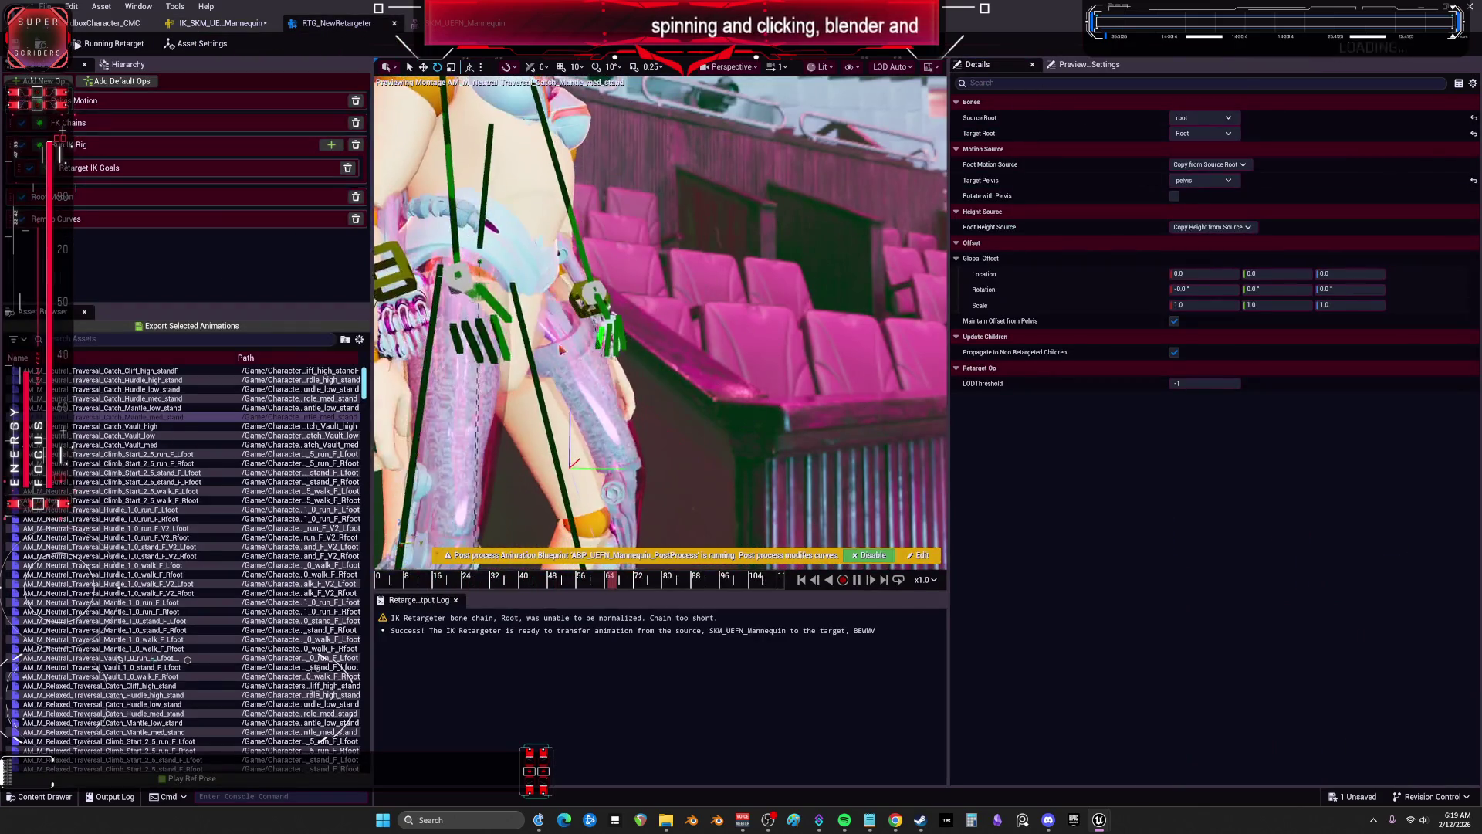
left_click(195, 43)
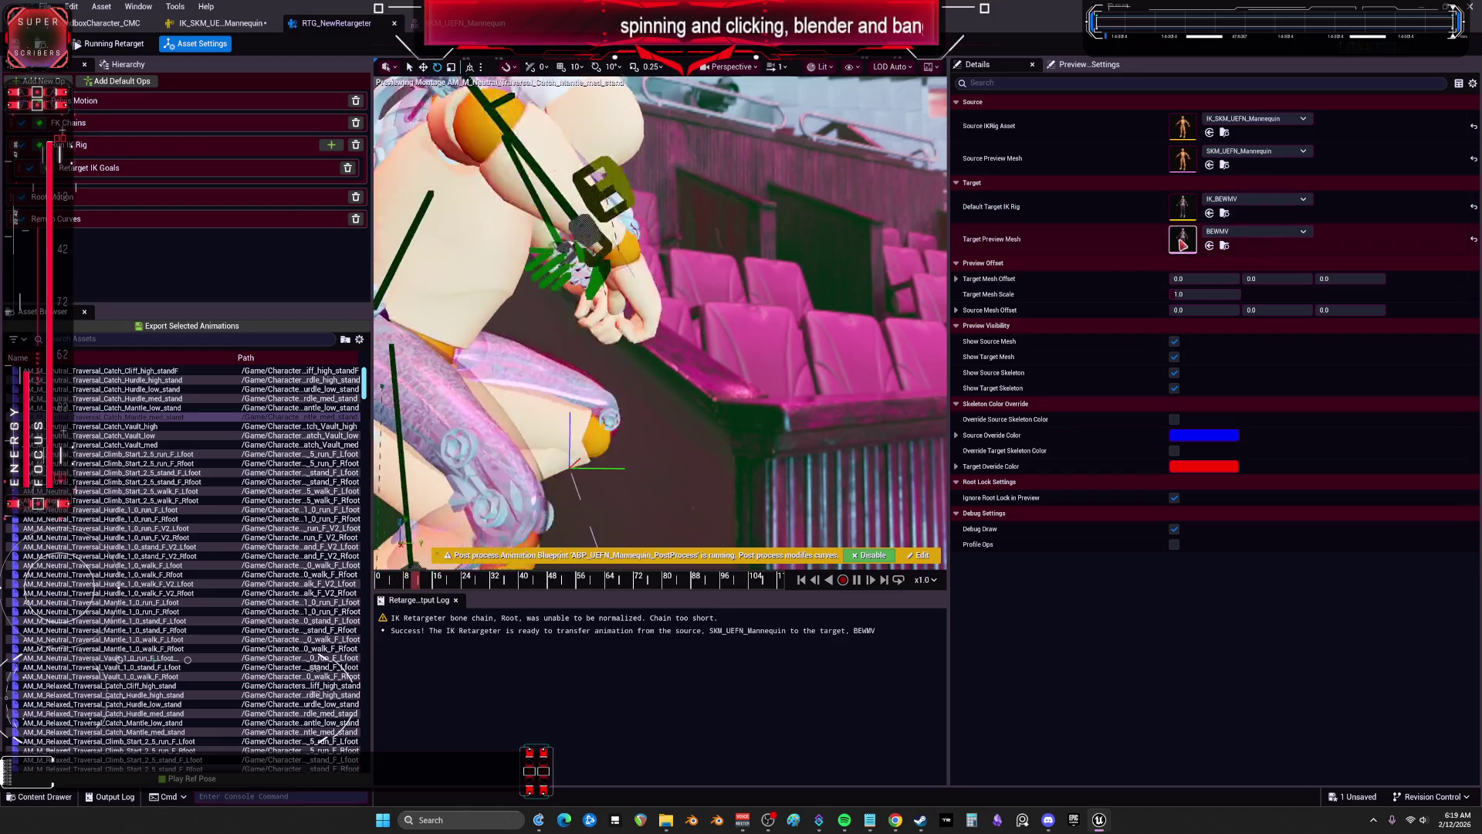
right_click(1182, 210)
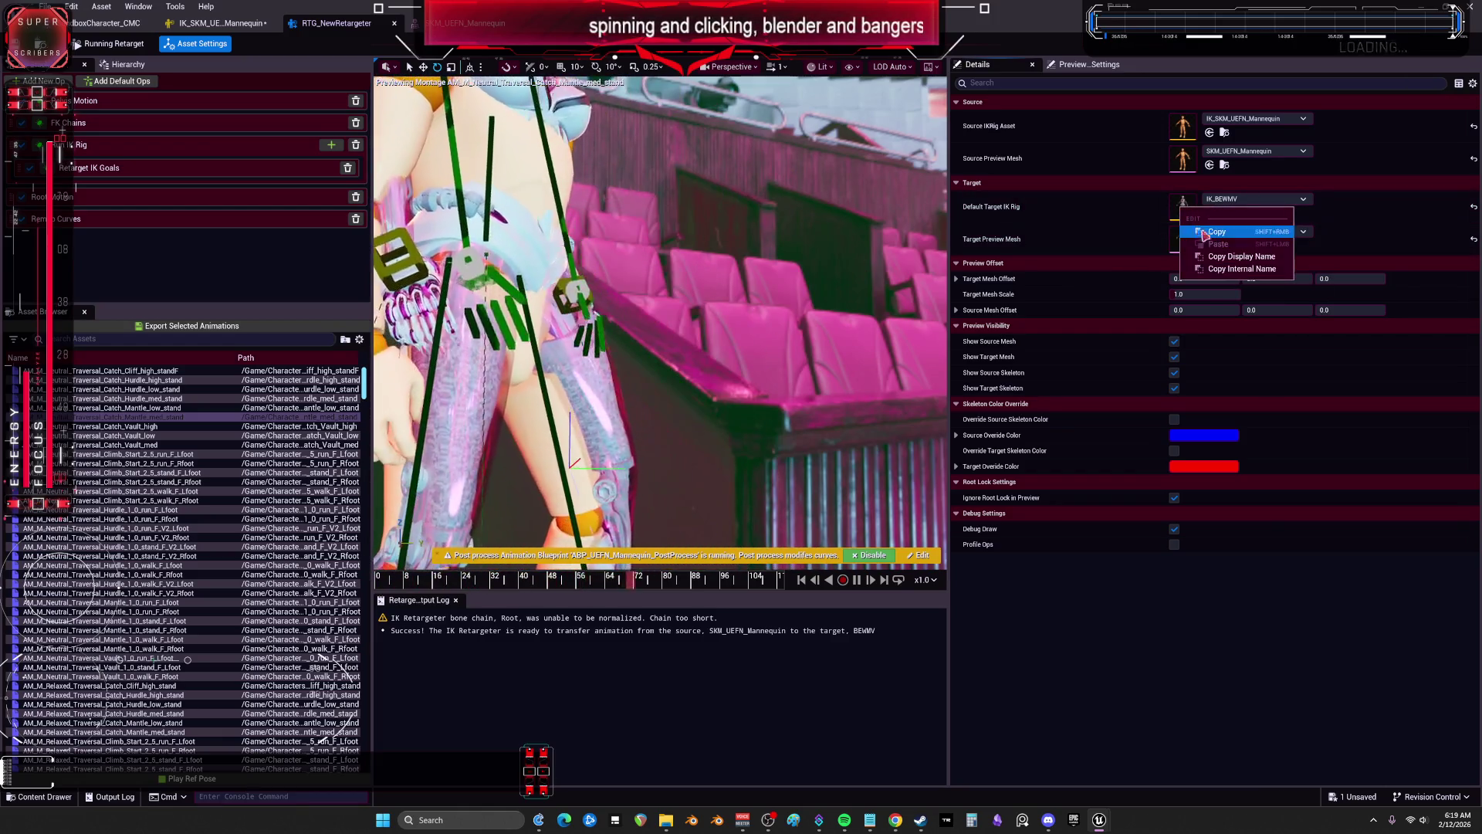
left_click(1204, 234)
key("super+Down")
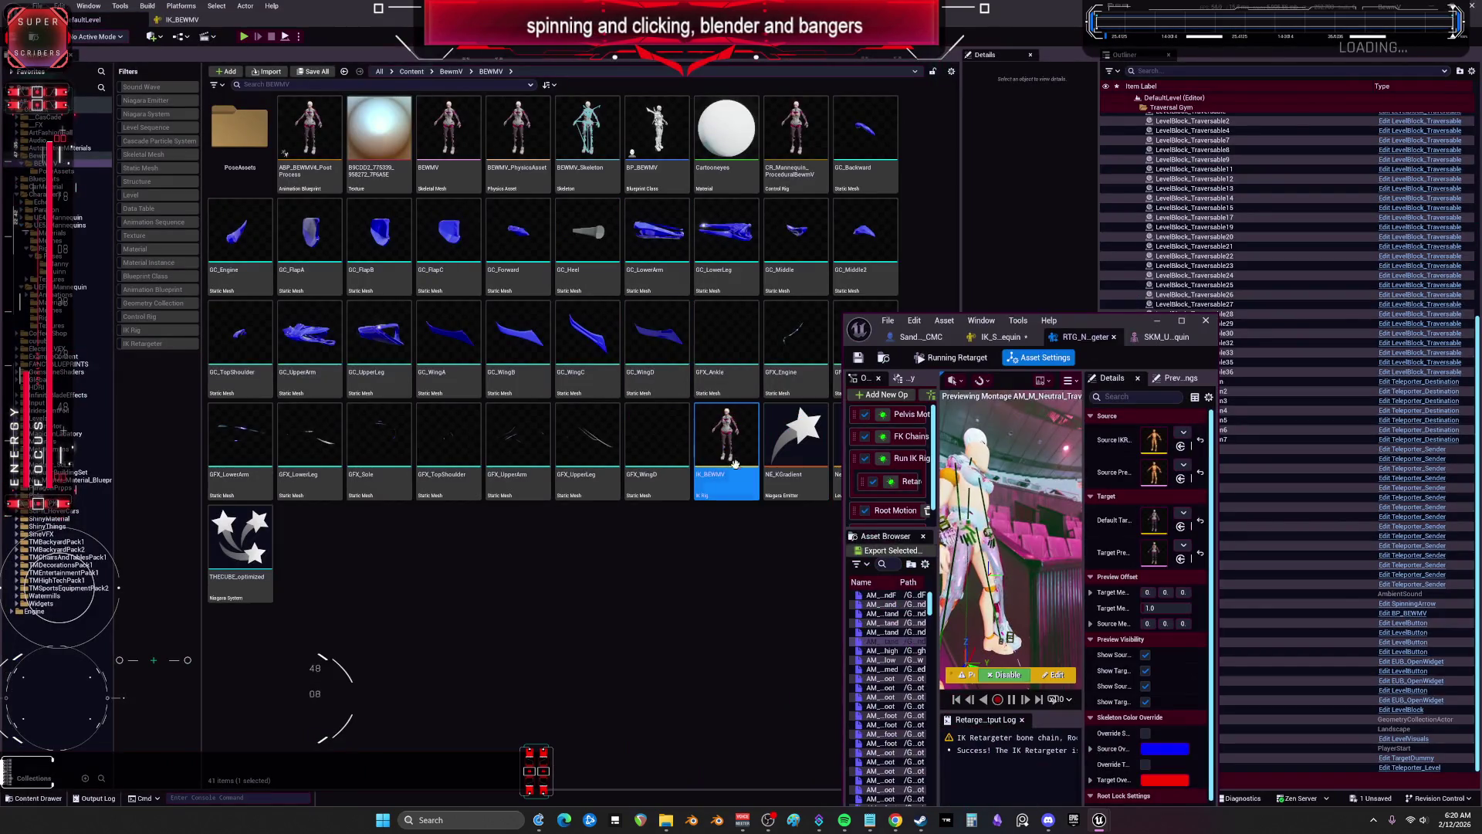
Step: Review IK_BEWMV's Root bone and retarget chains, then close the floating retargeter and rig editor
double_click(734, 463)
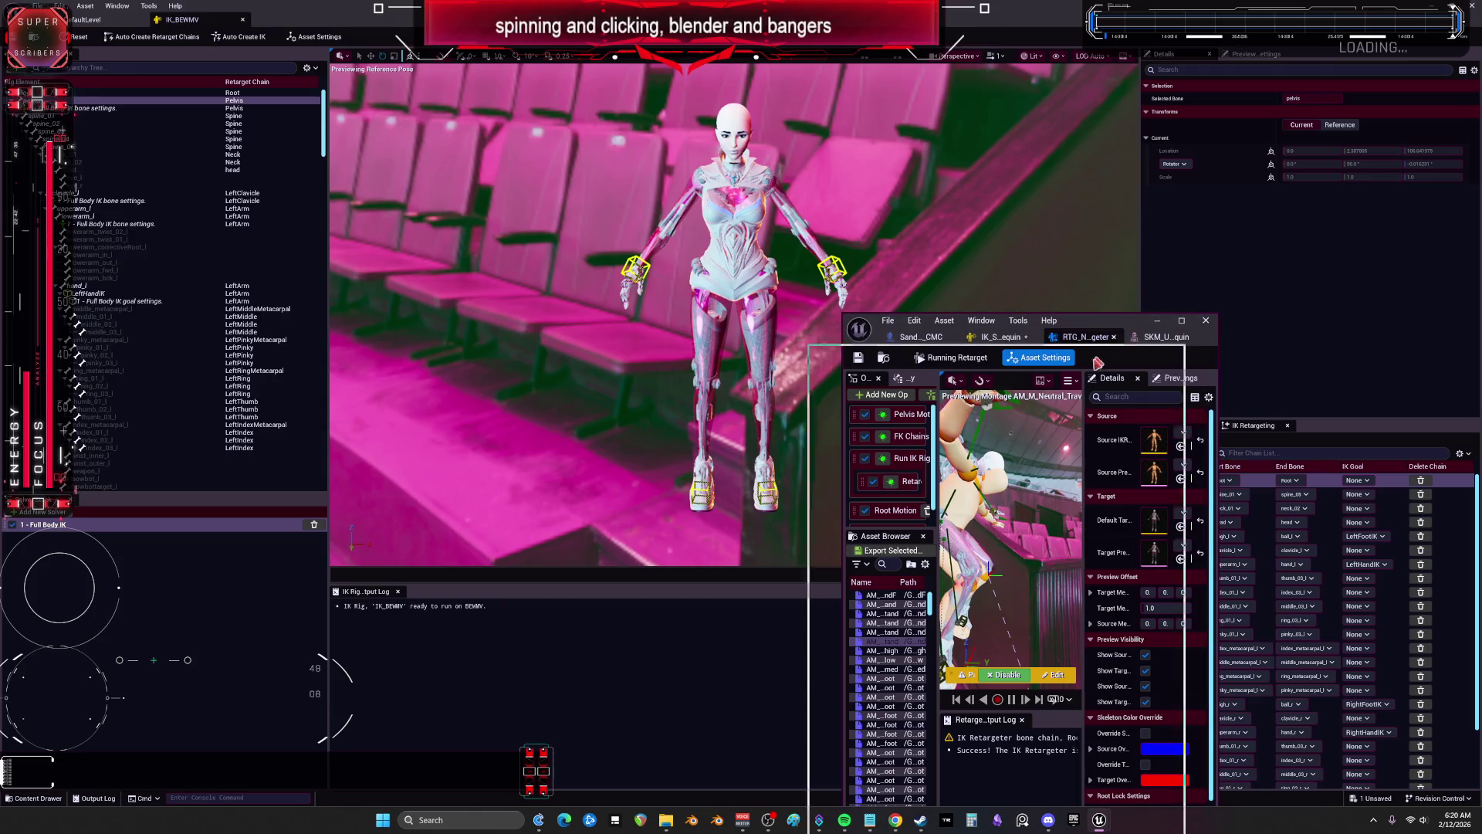
left_click(90, 94)
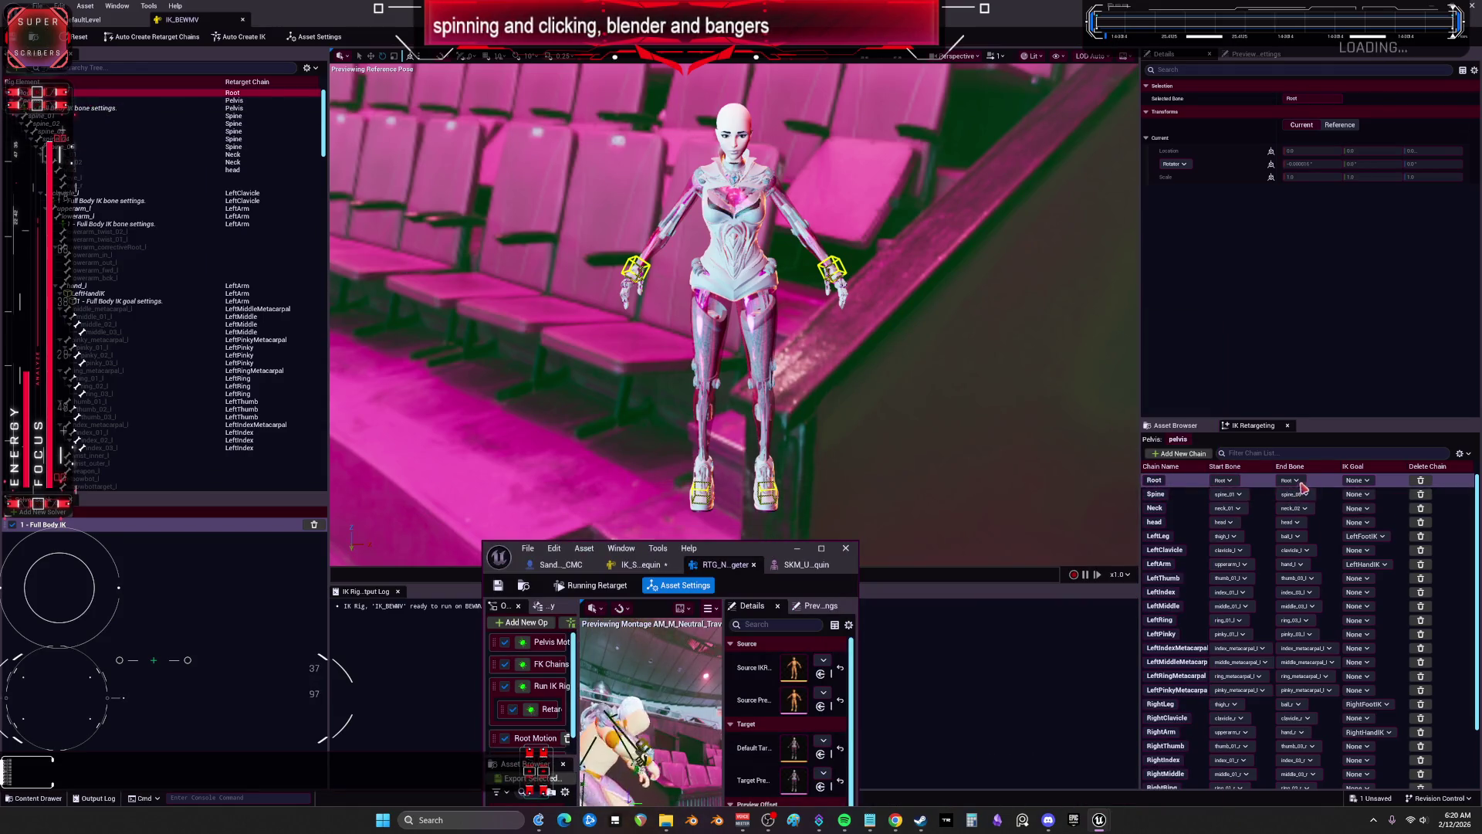
scroll(1303, 487, "down", 3)
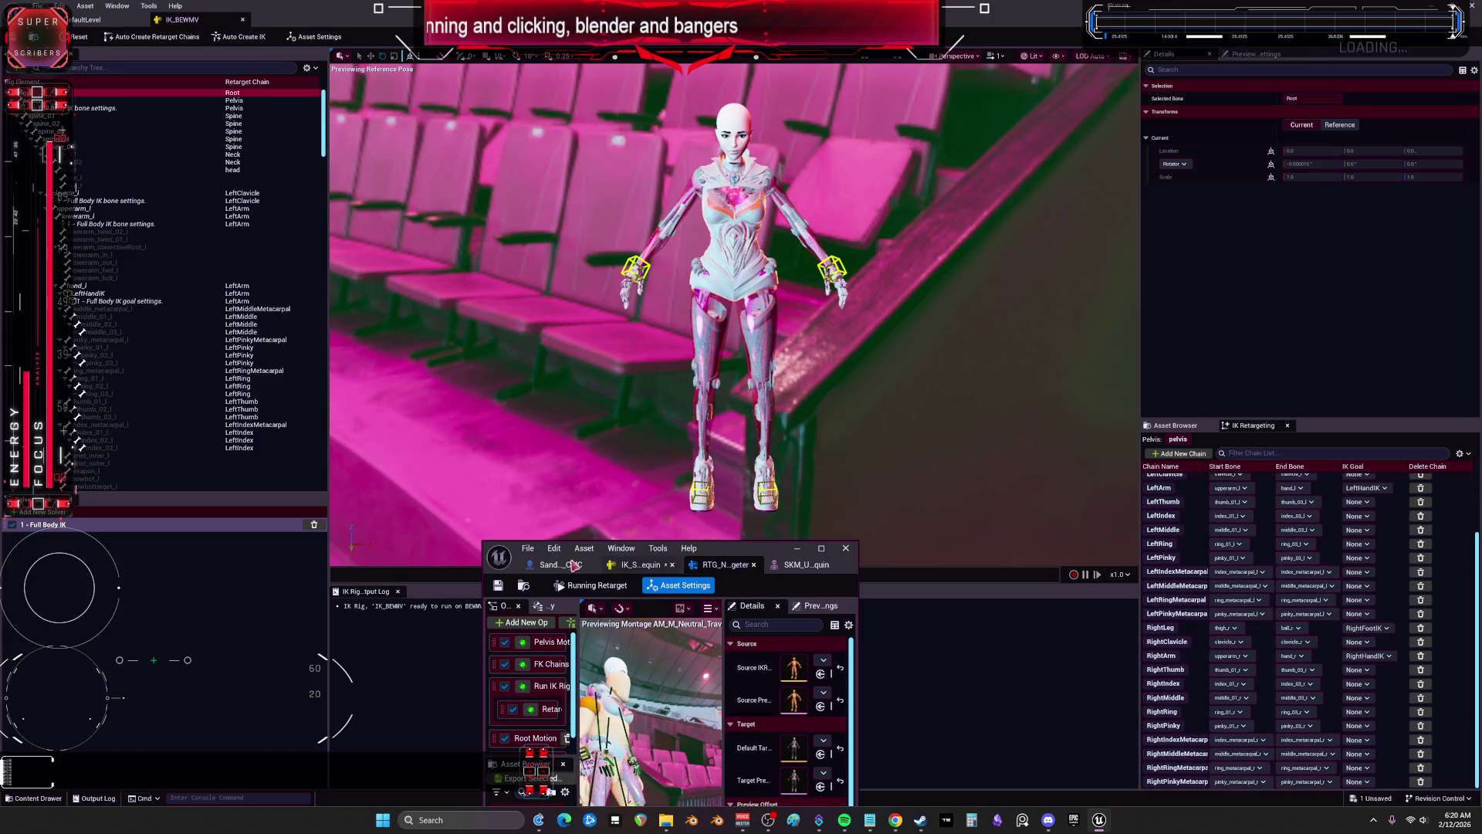
left_click(845, 548)
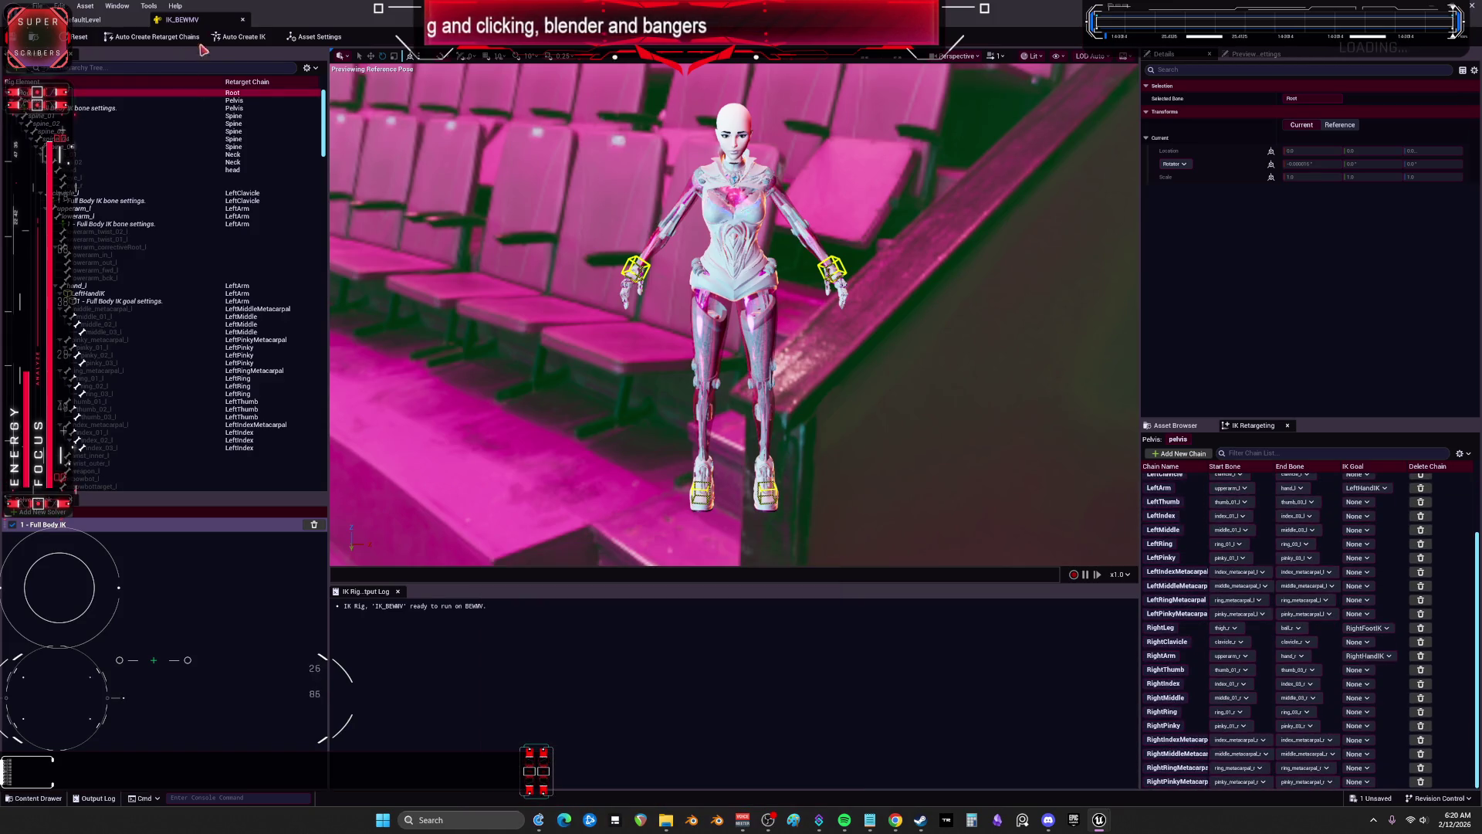
left_click(242, 20)
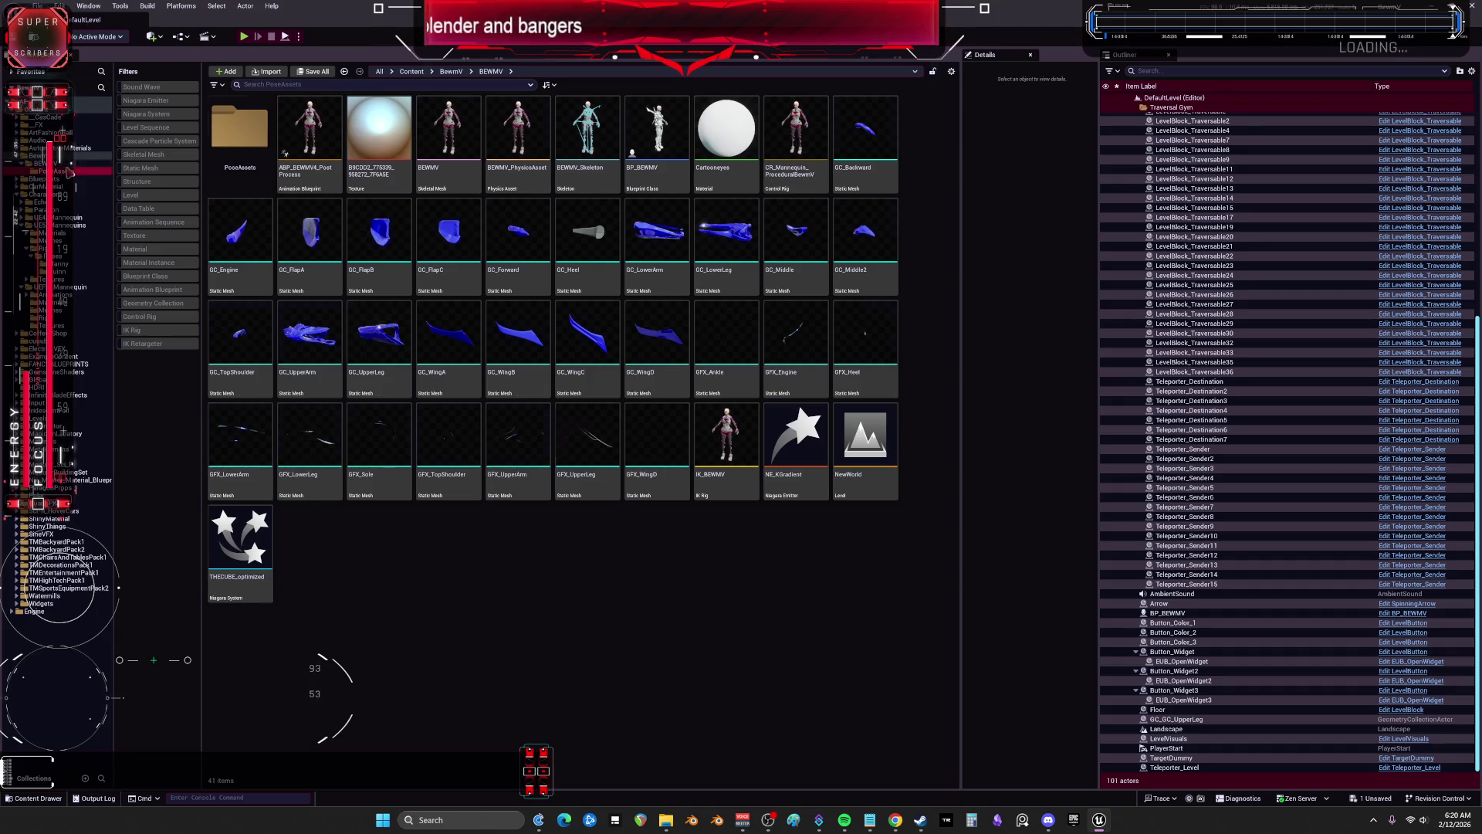
Step: Open RTG_NewRetargeter from the BewmV folder full screen and select its Root warning
left_click(67, 171)
left_click(66, 164)
left_click(67, 156)
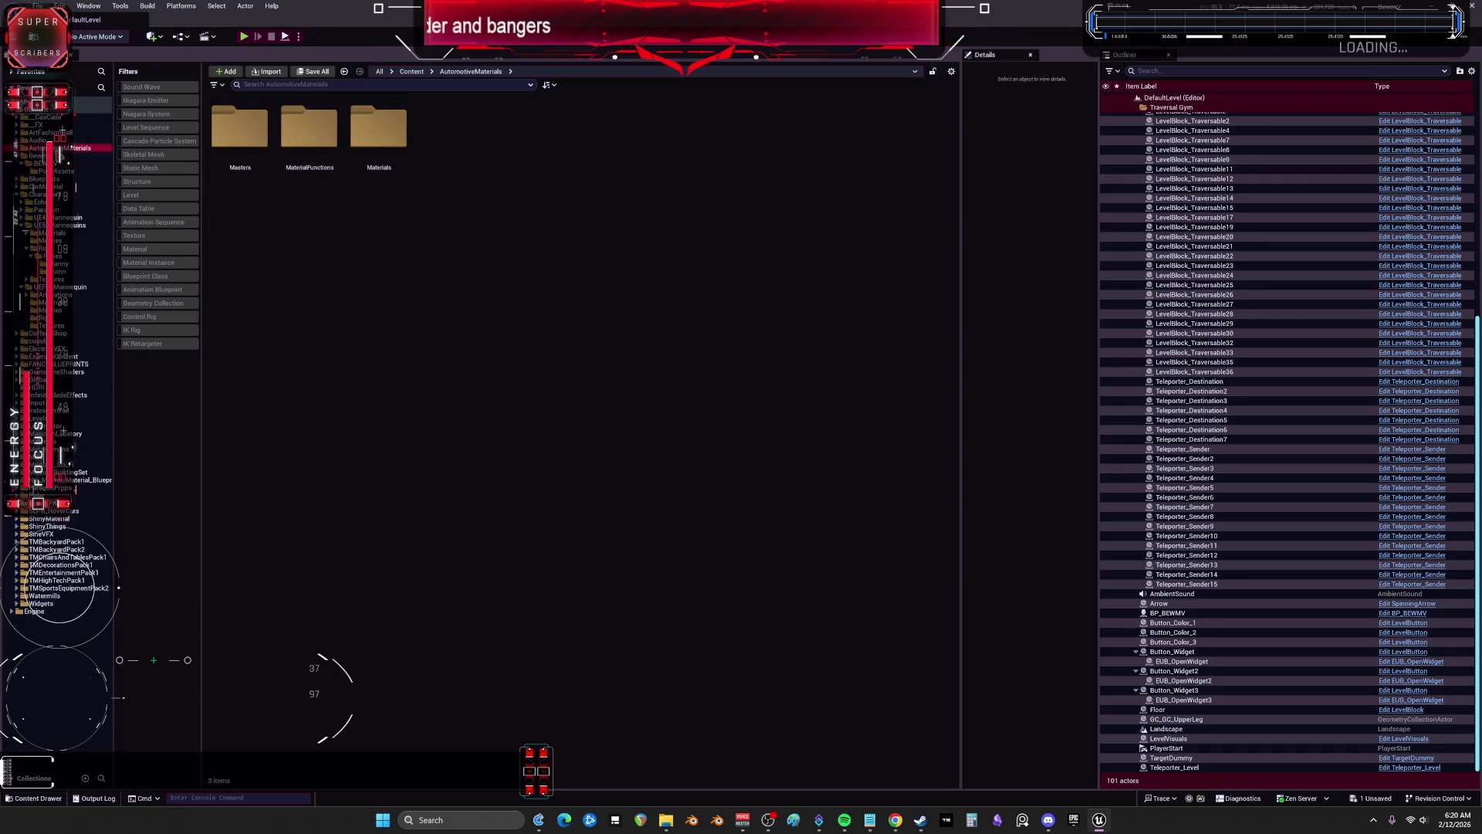
scroll(656, 479, "down", 5)
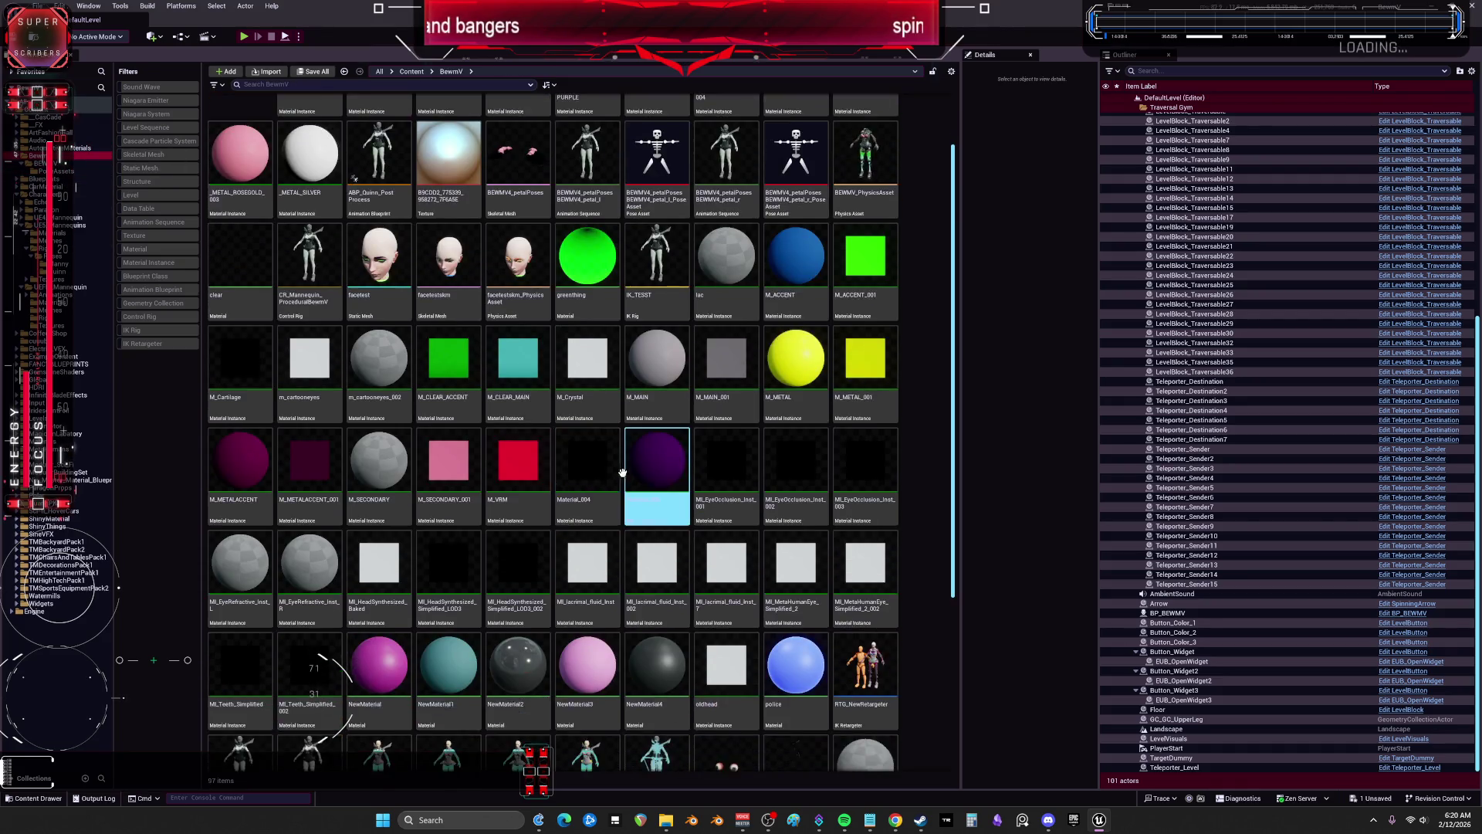
double_click(872, 397)
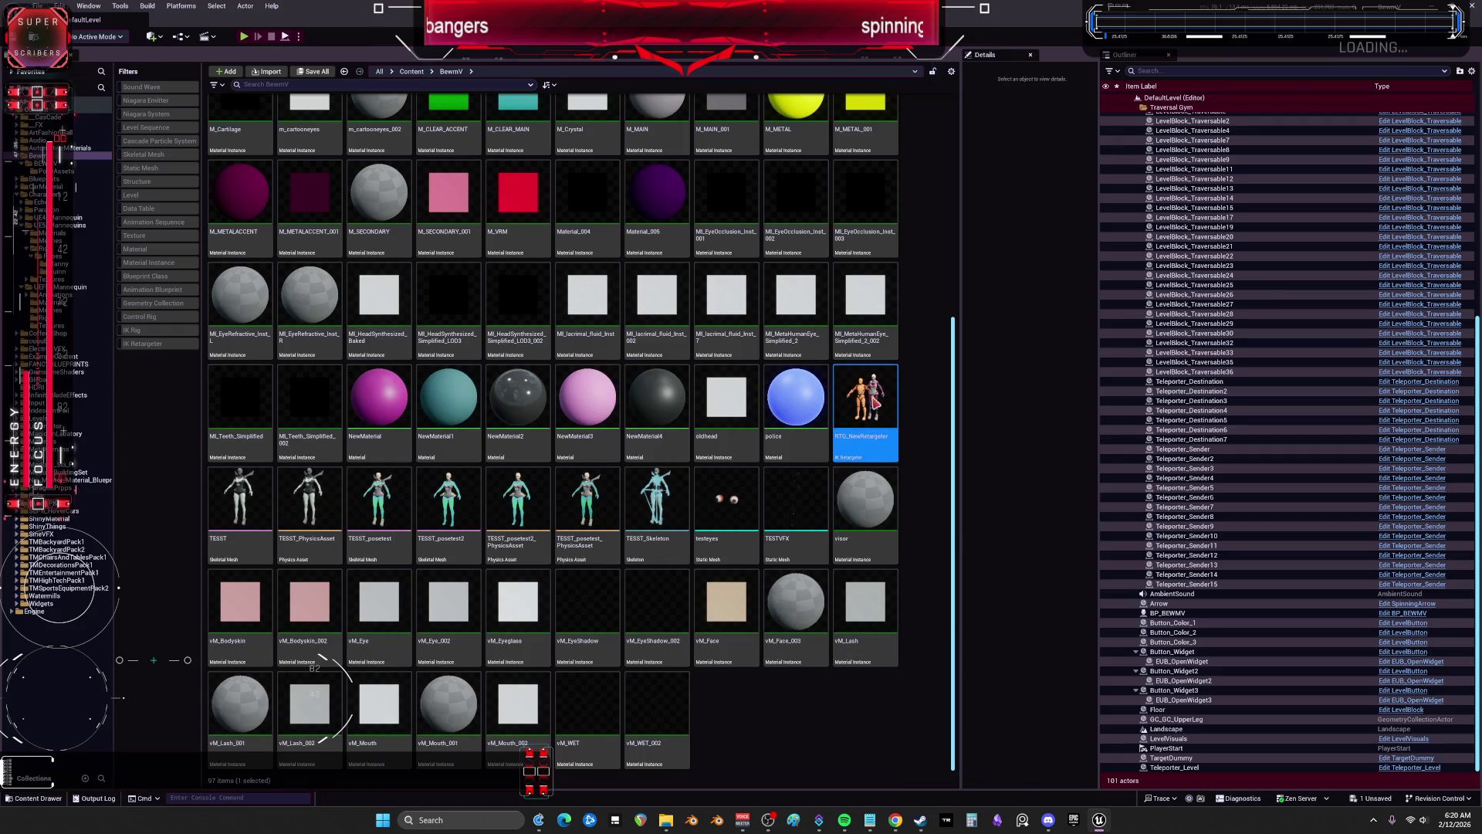
left_click(688, 548)
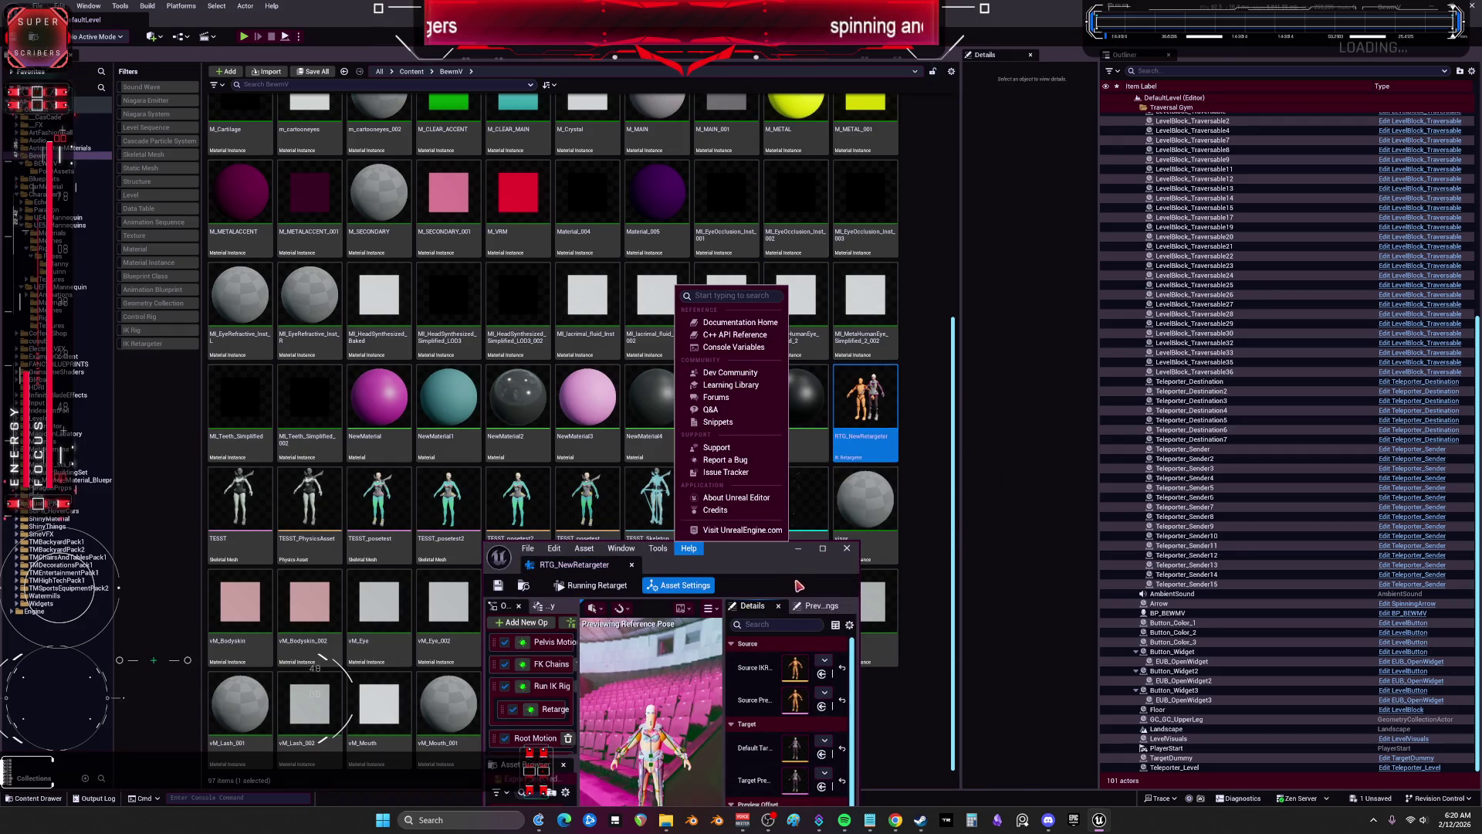
double_click(741, 549)
left_click(453, 618)
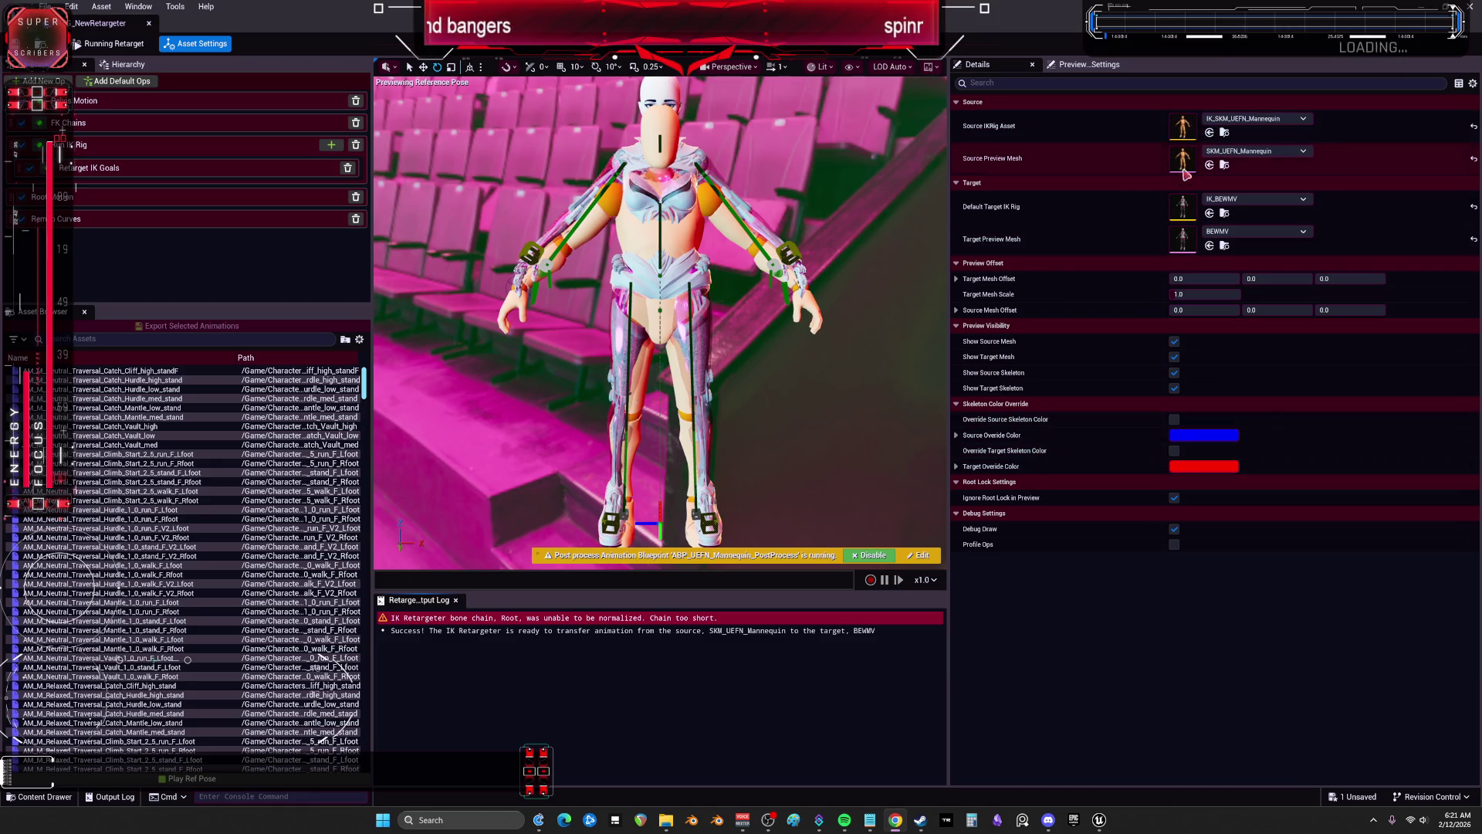
Step: Delete the Root retarget chain from IK_SKM_UEFN_Mannequin and save the rig
double_click(1182, 128)
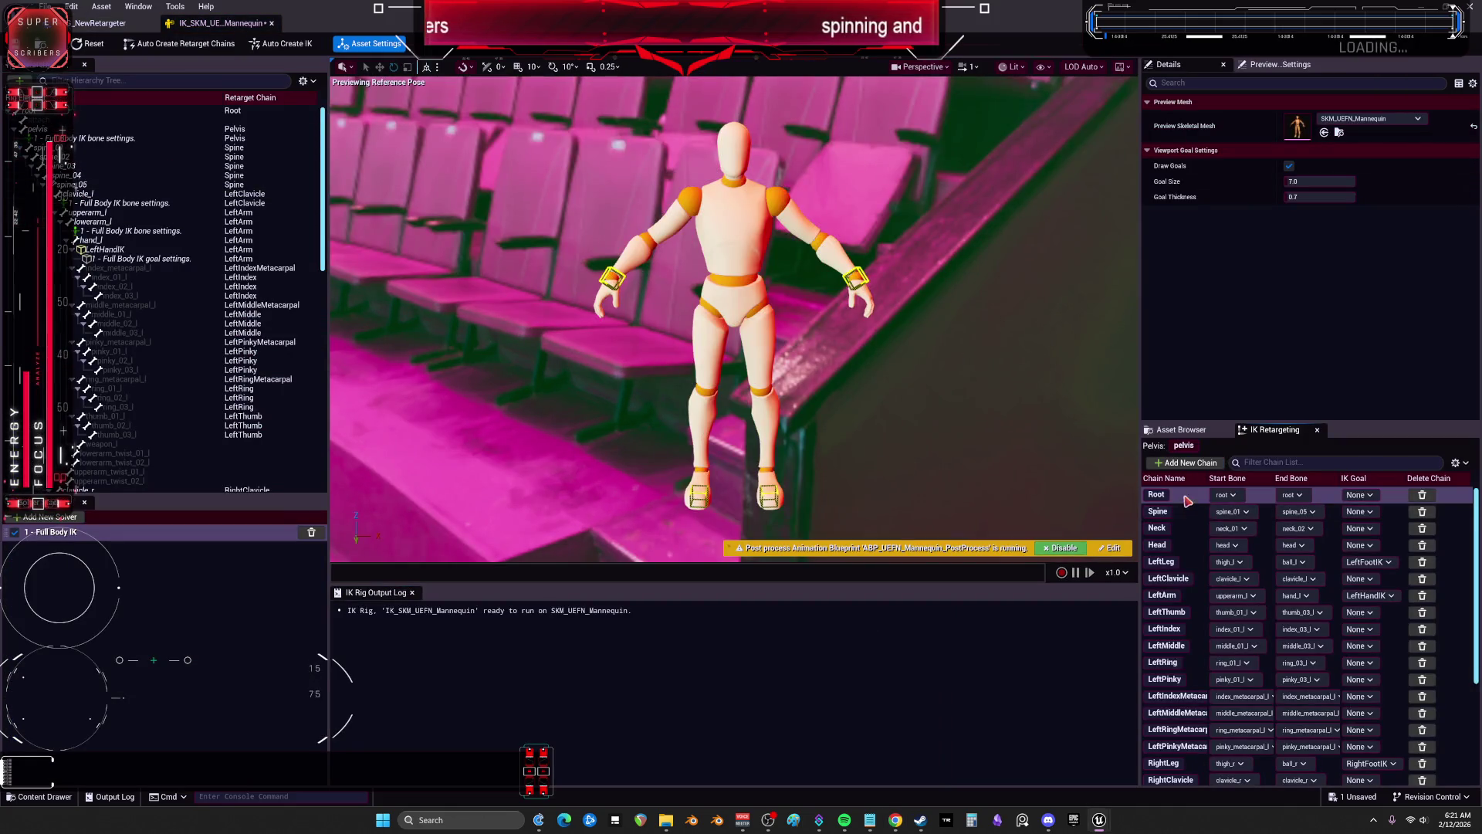
key("Delete")
key("ctrl+s")
left_click(100, 23)
Step: Preview the climb start walk, hurdle stand and vault walk animations on BEWMV
double_click(1195, 207)
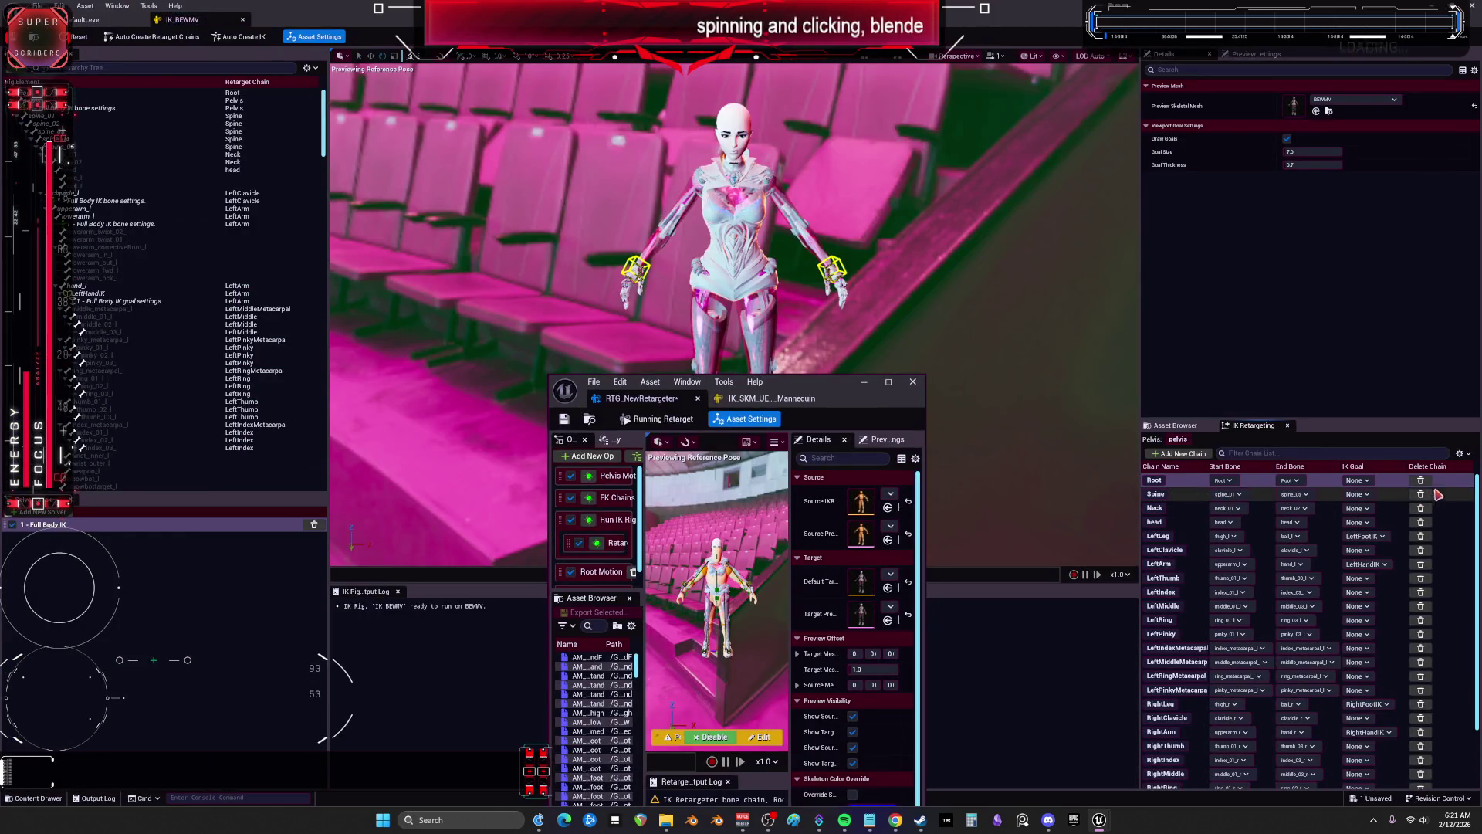
double_click(667, 384)
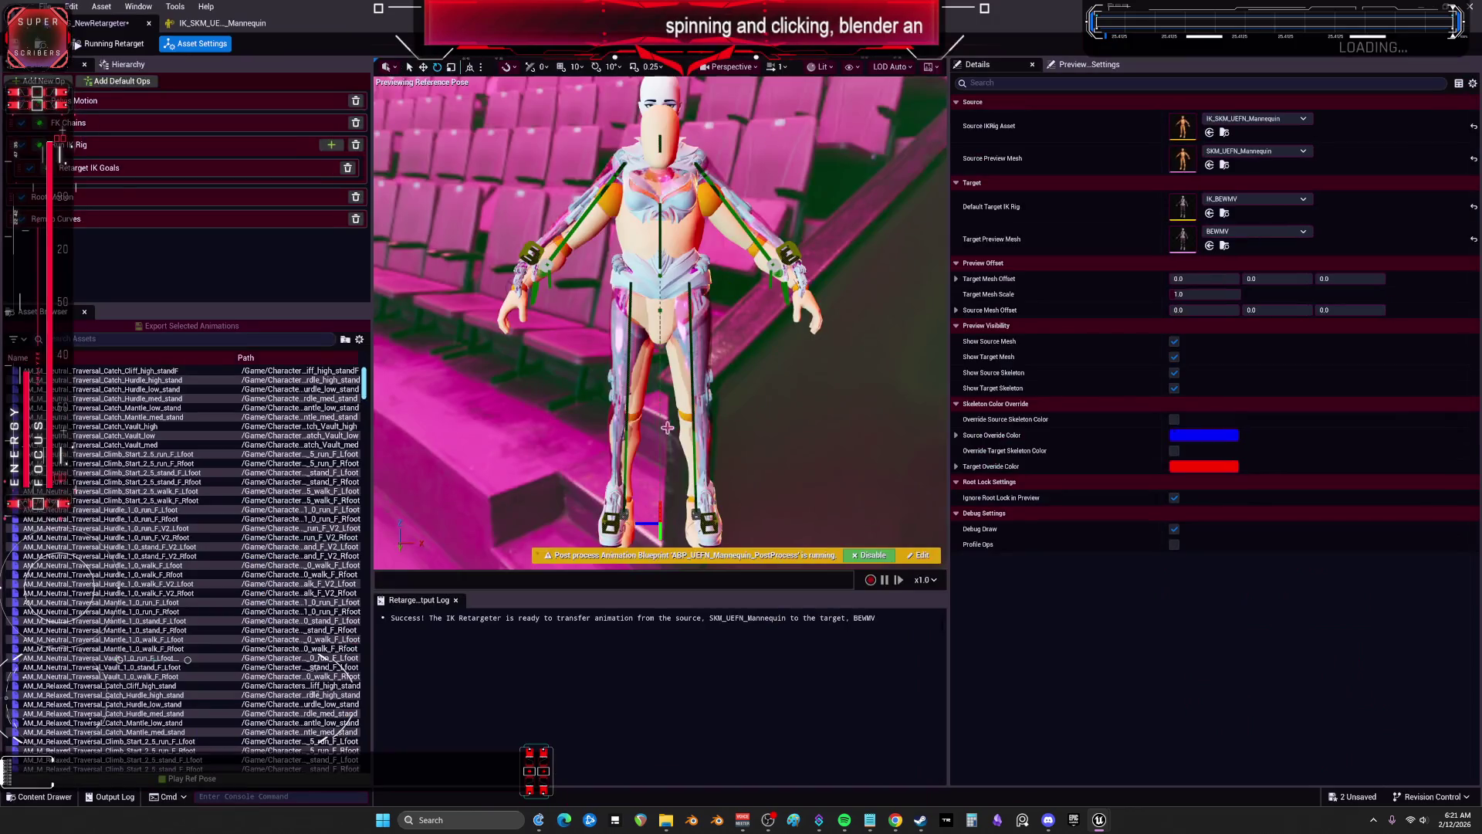
left_click(139, 491)
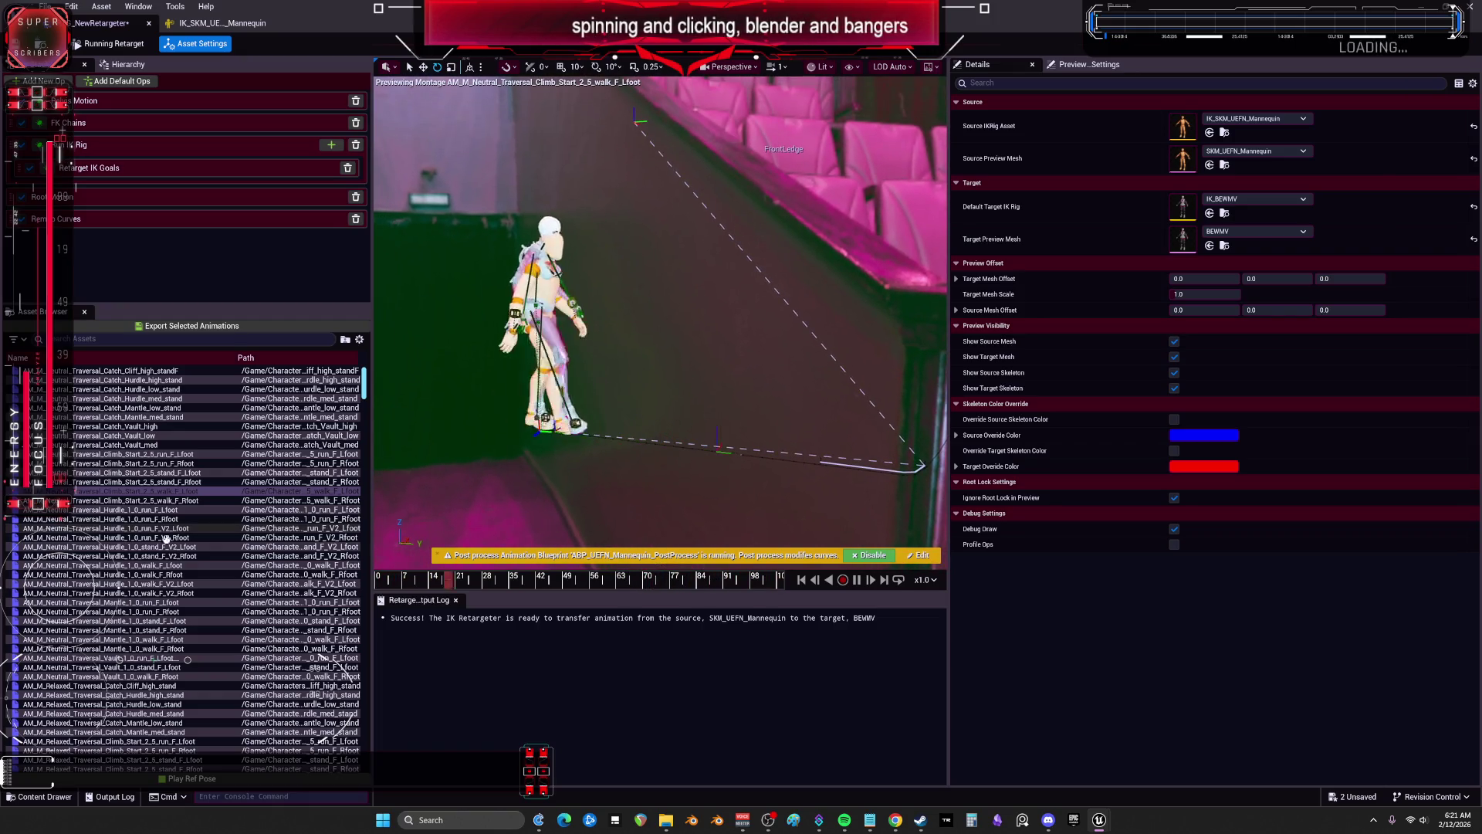
left_click(108, 556)
left_click(103, 676)
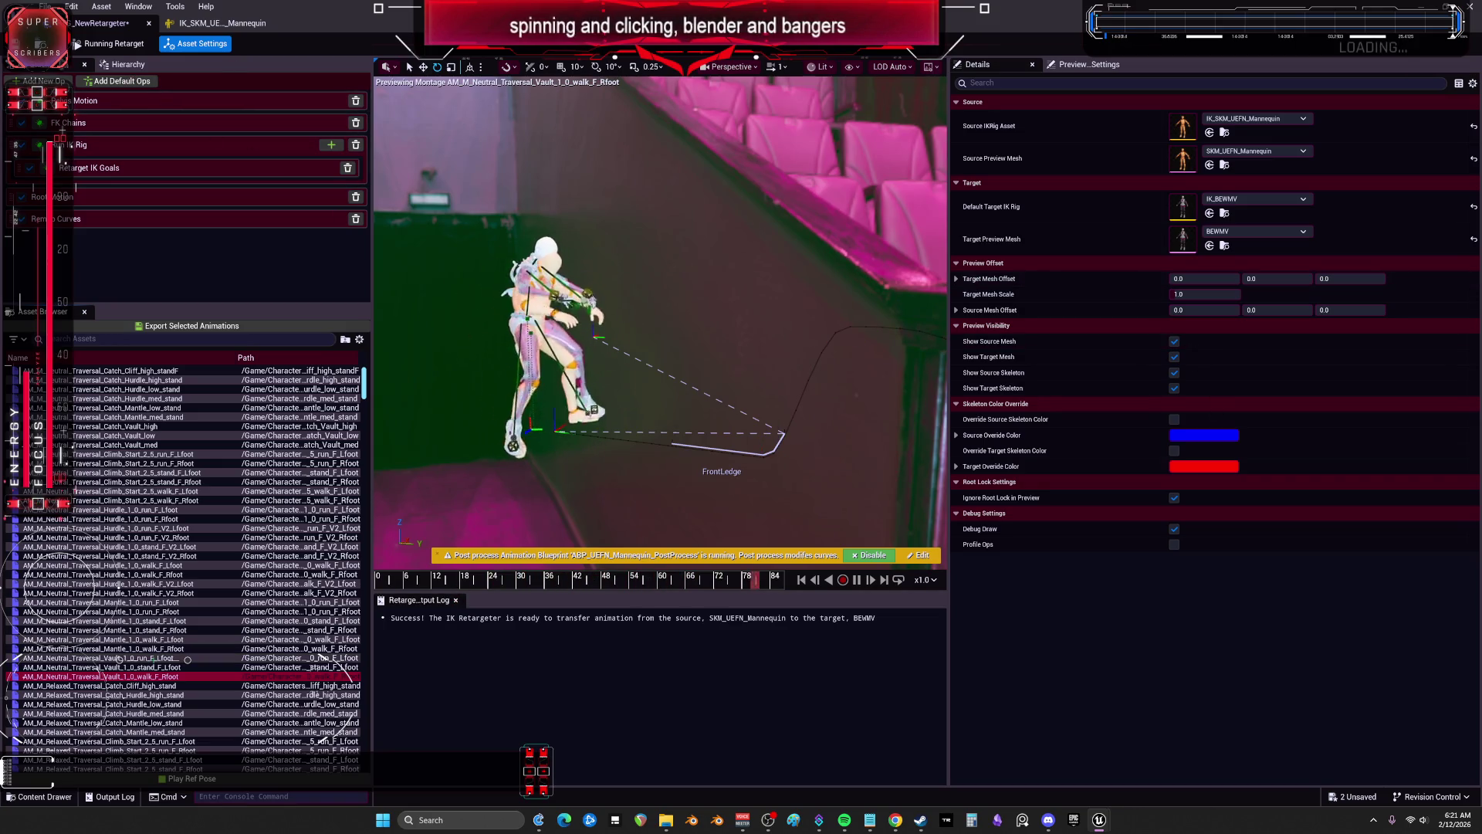
left_click(206, 28)
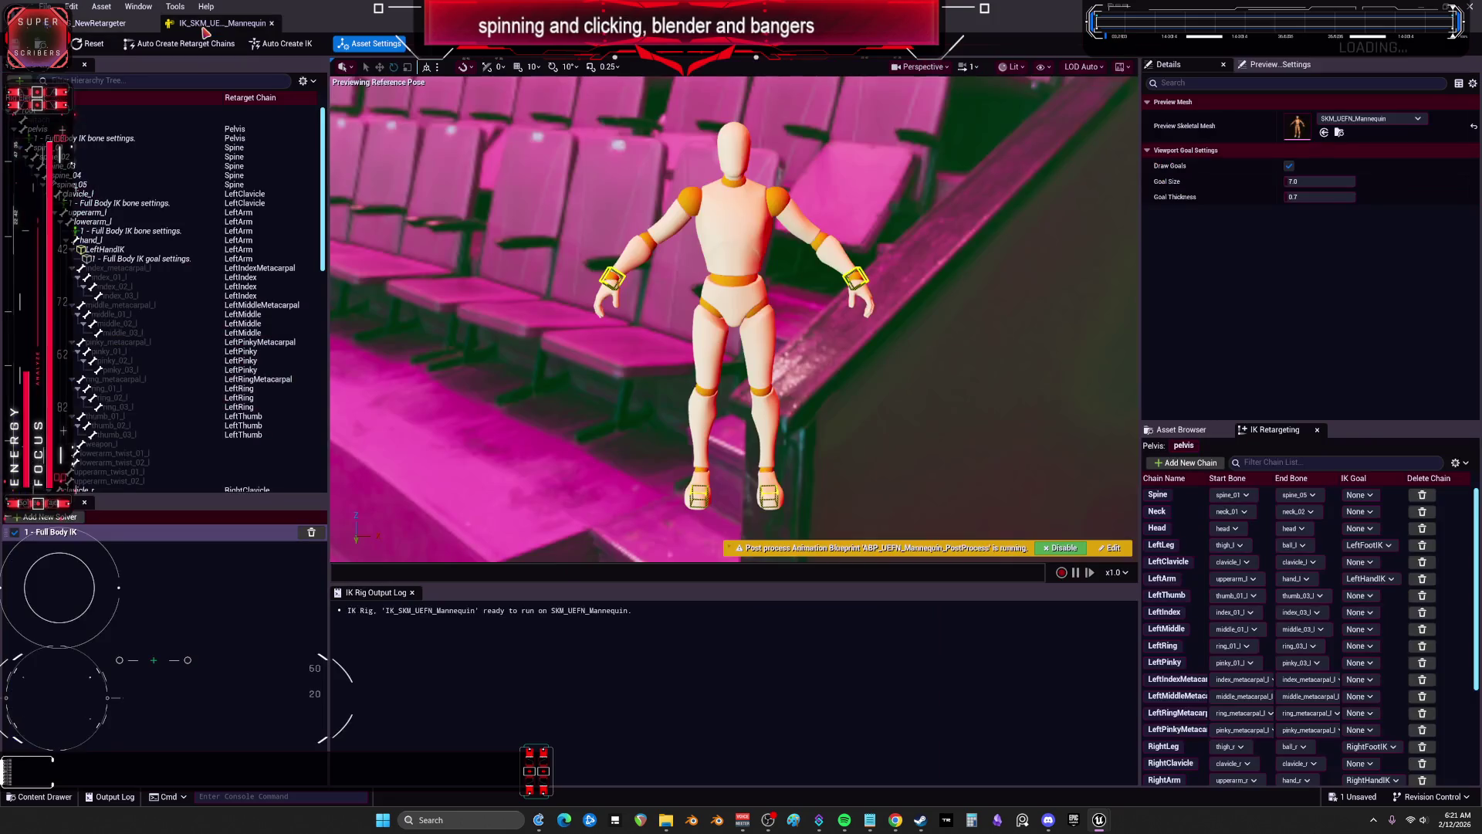
Step: Add a Root retarget chain on the root bone of the UEFN mannequin's IK rig
left_click(77, 117)
right_click(77, 117)
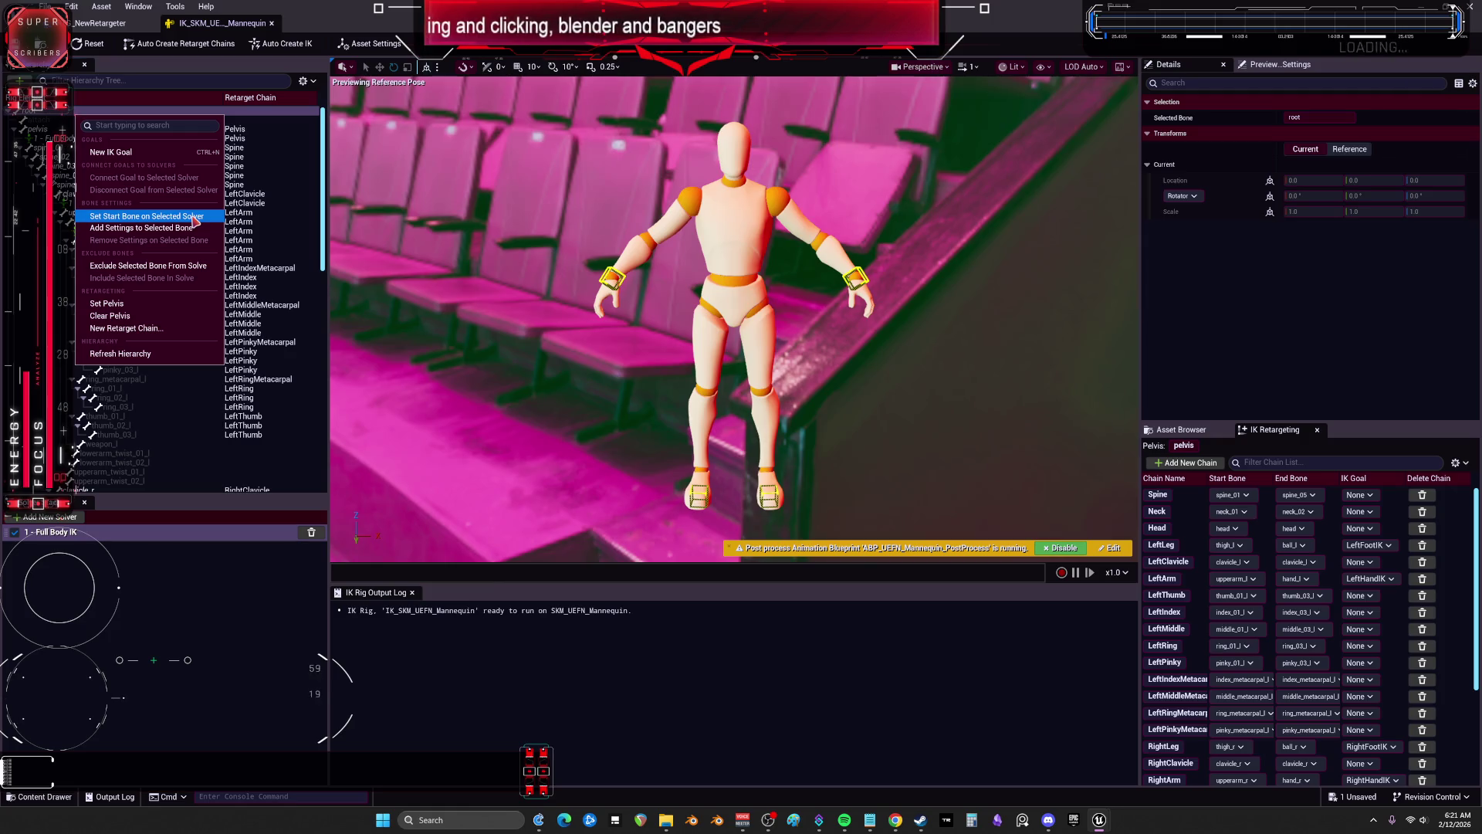
left_click(166, 332)
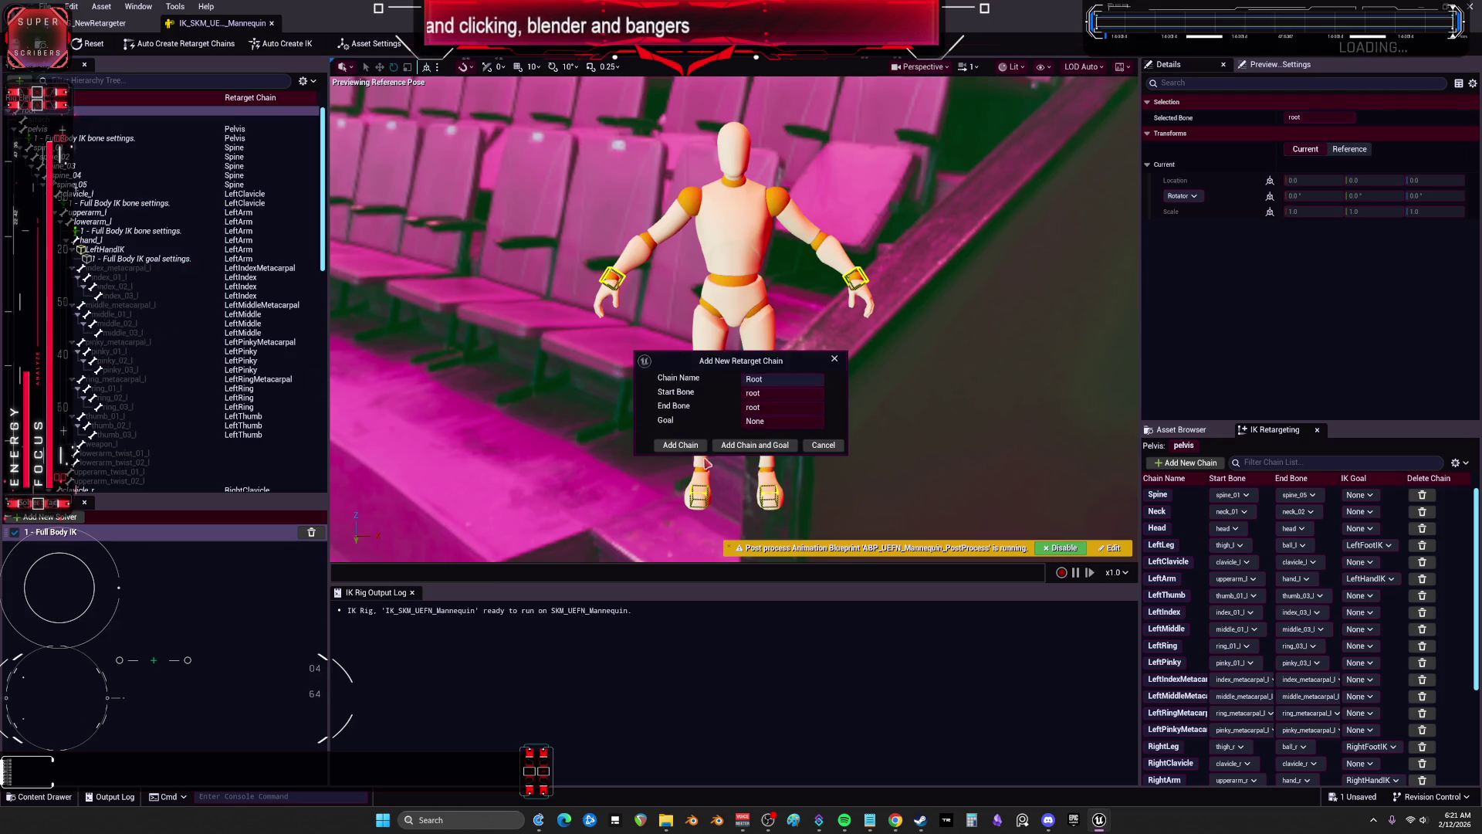
left_click(679, 446)
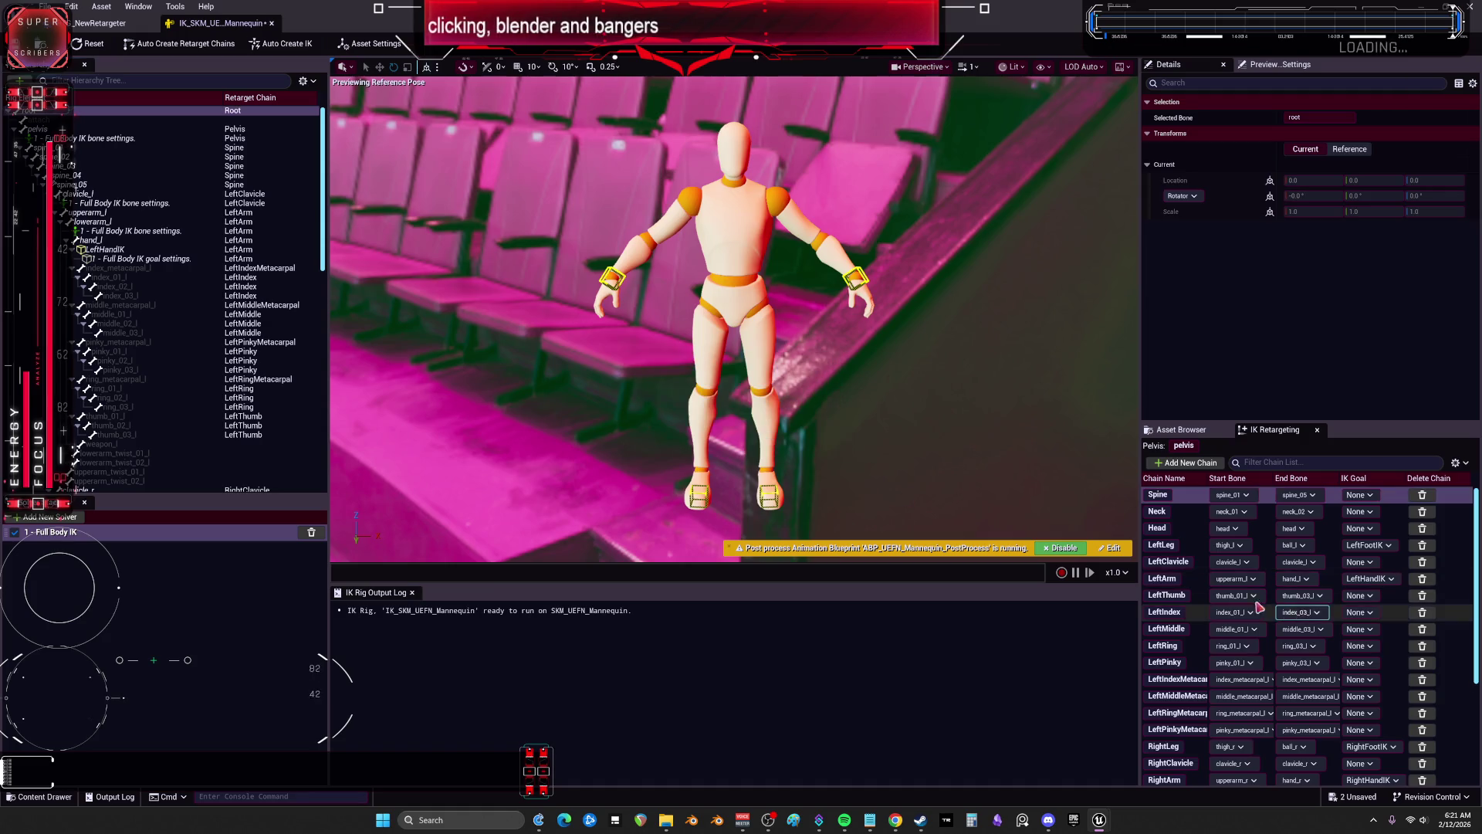
scroll(1453, 610, "down", 5)
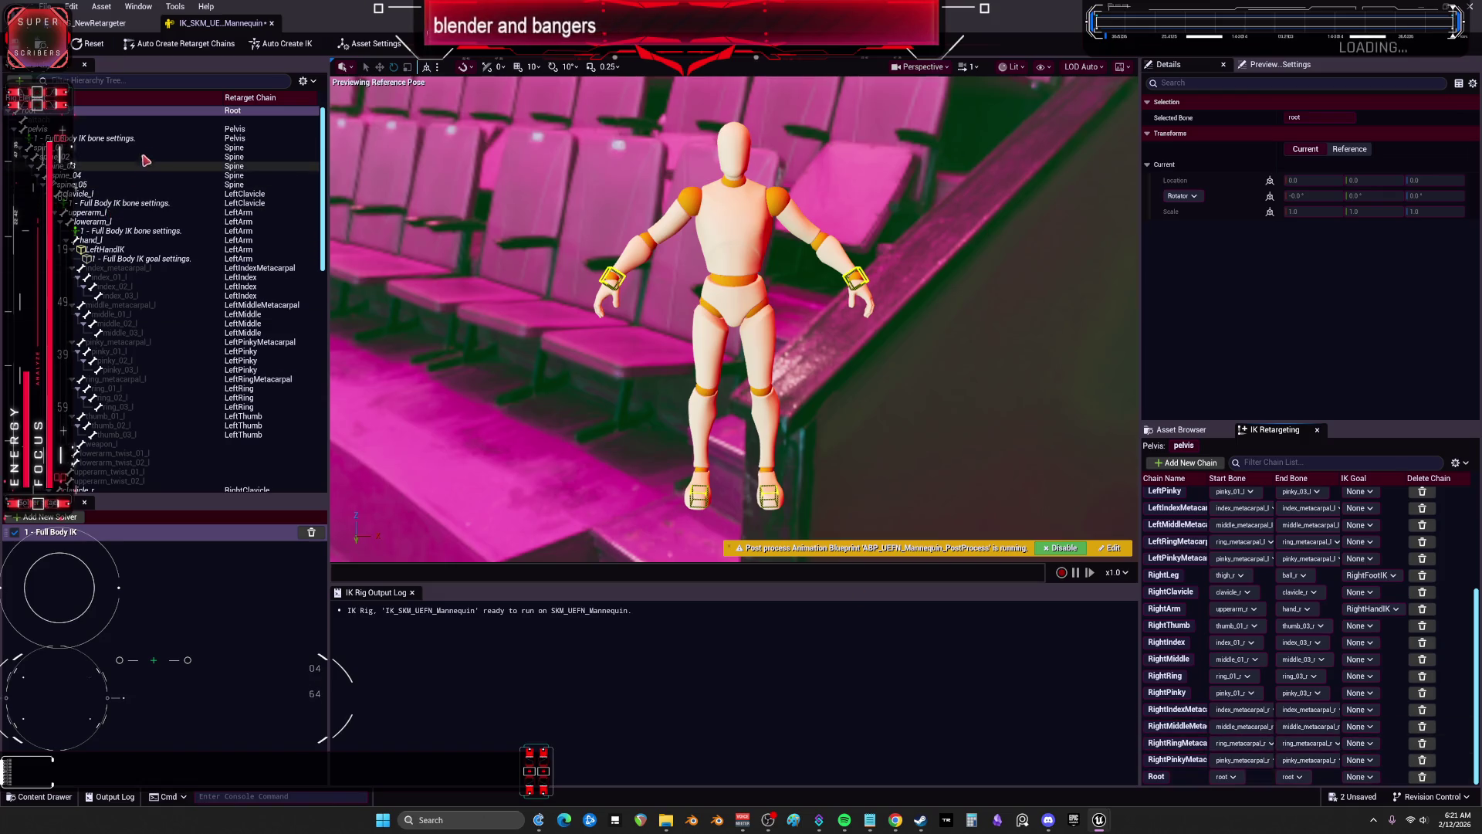
left_click(100, 22)
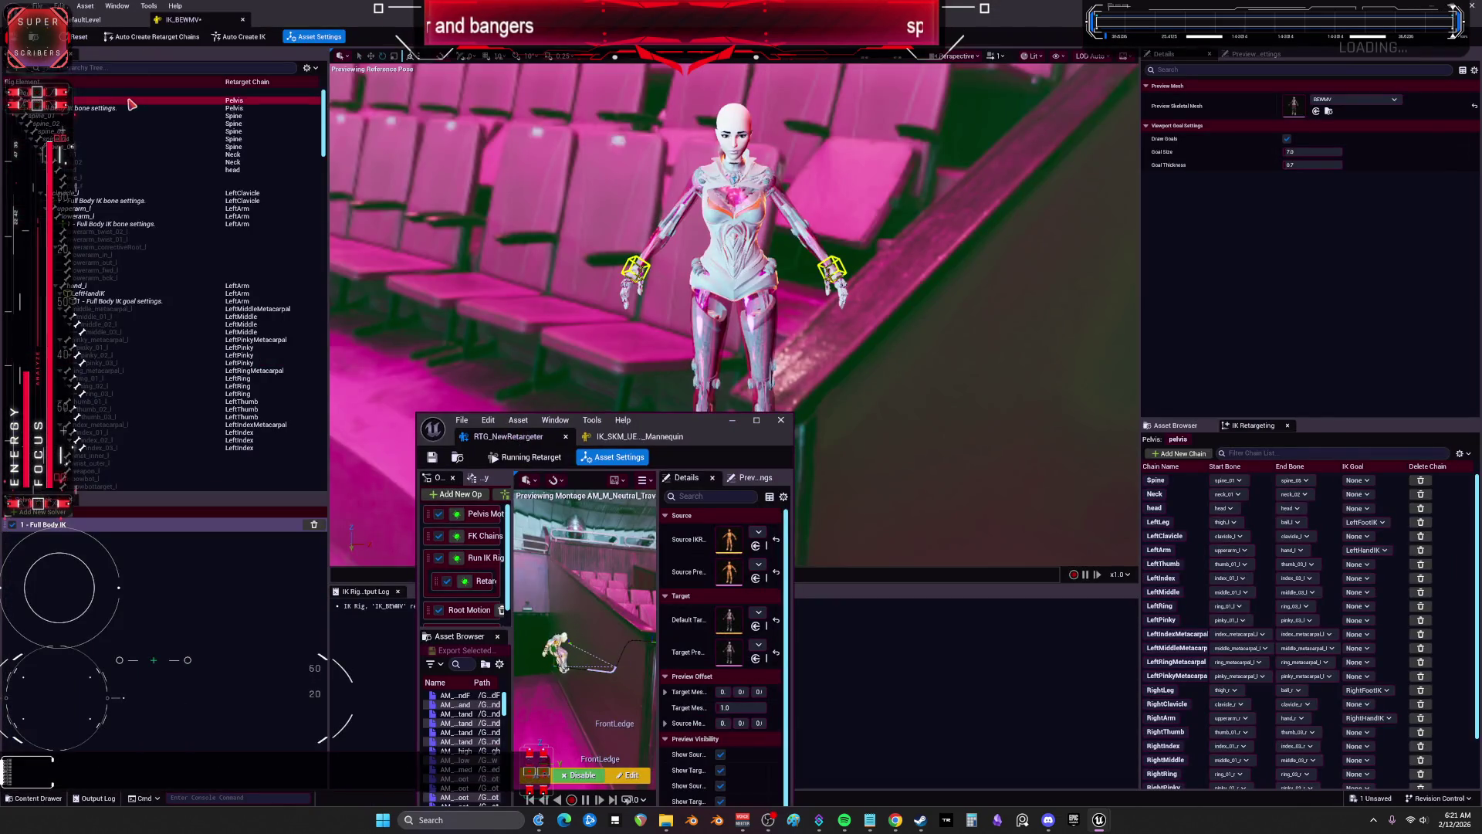
Step: Add a Root retarget chain on the BEWMV rig's root bone
left_click(139, 93)
right_click(138, 96)
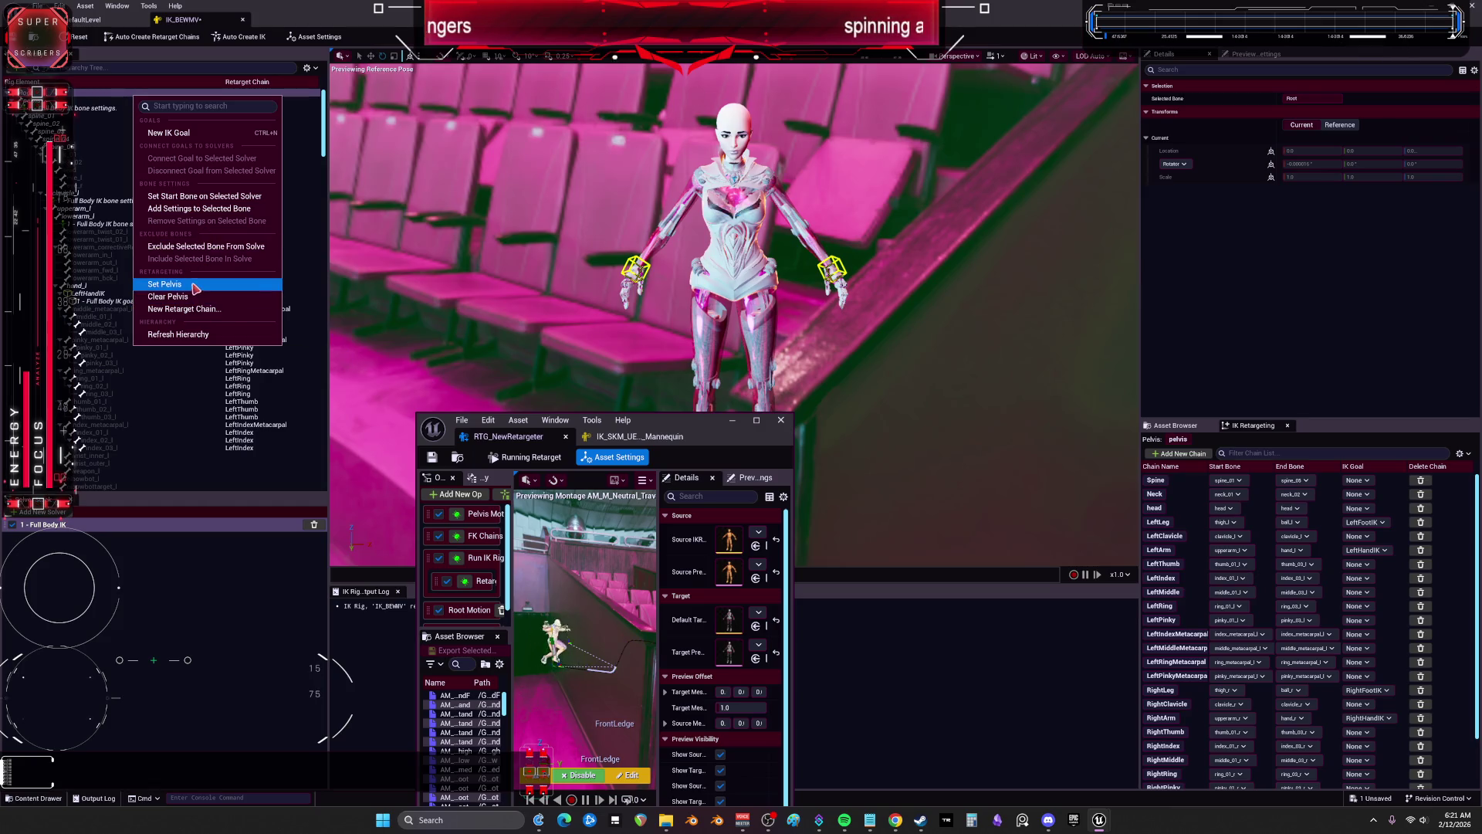
left_click(163, 283)
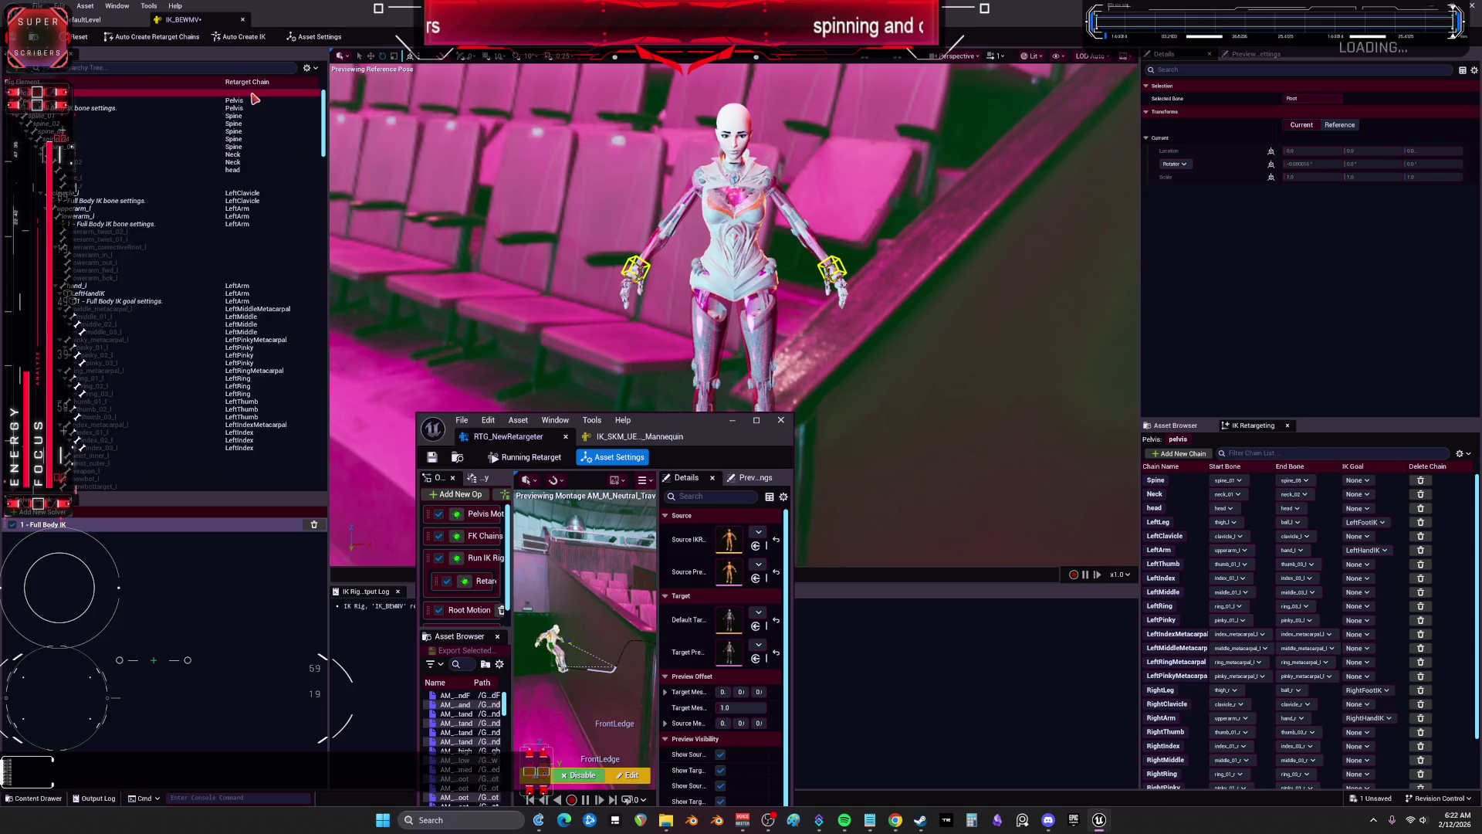
right_click(255, 98)
left_click(301, 308)
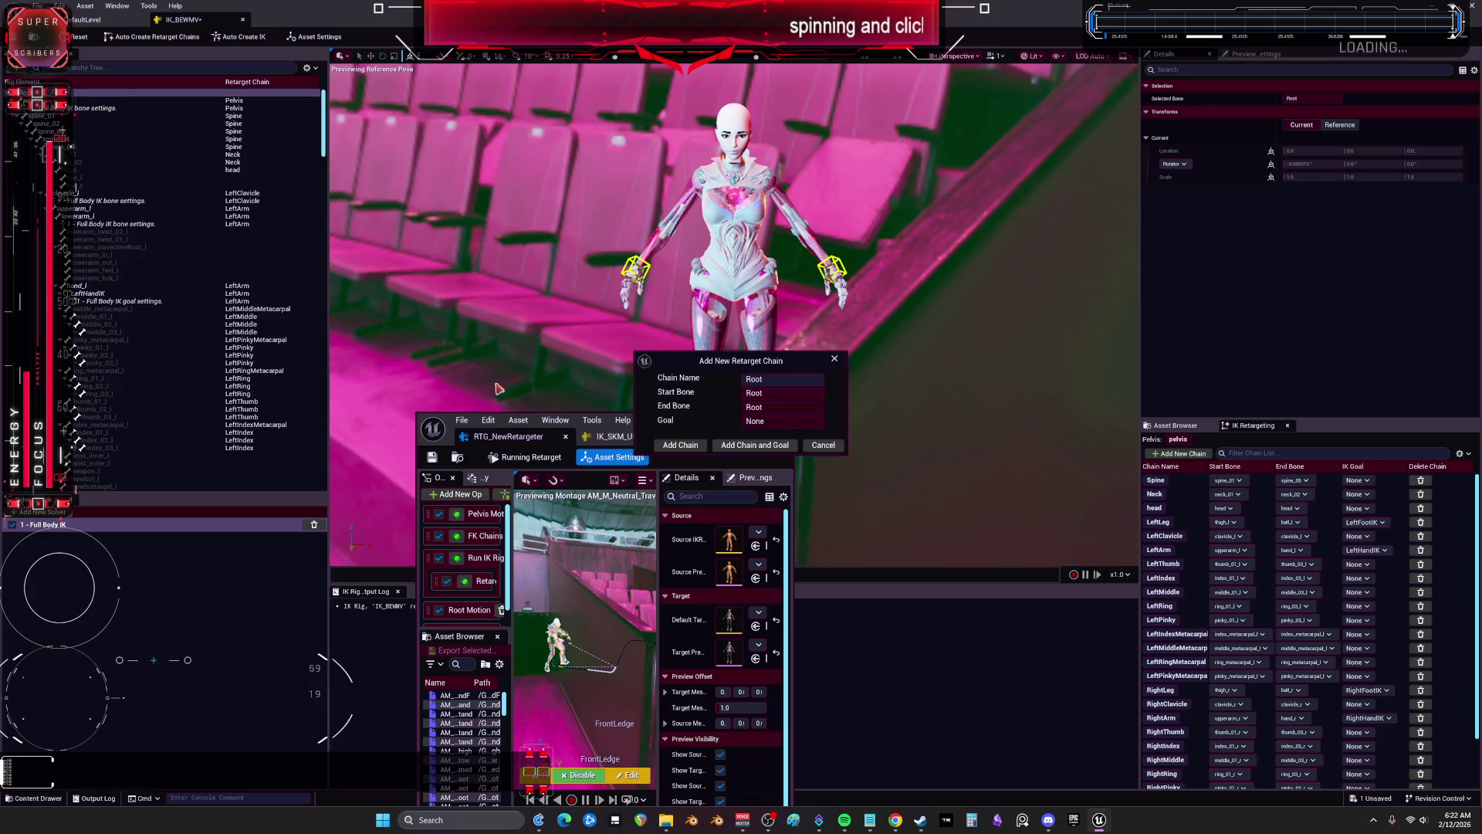
left_click(685, 450)
right_click(253, 98)
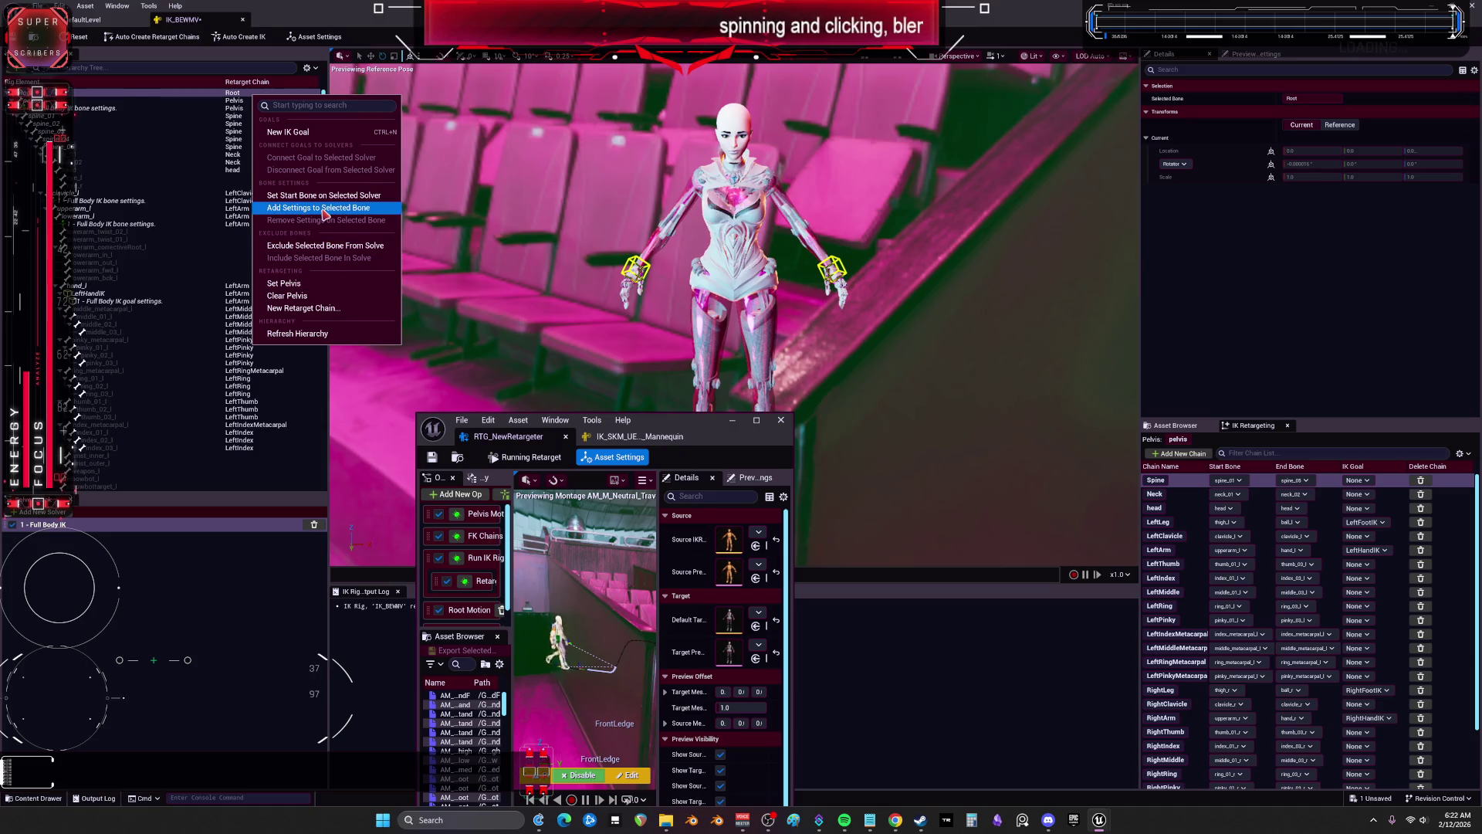
left_click(328, 198)
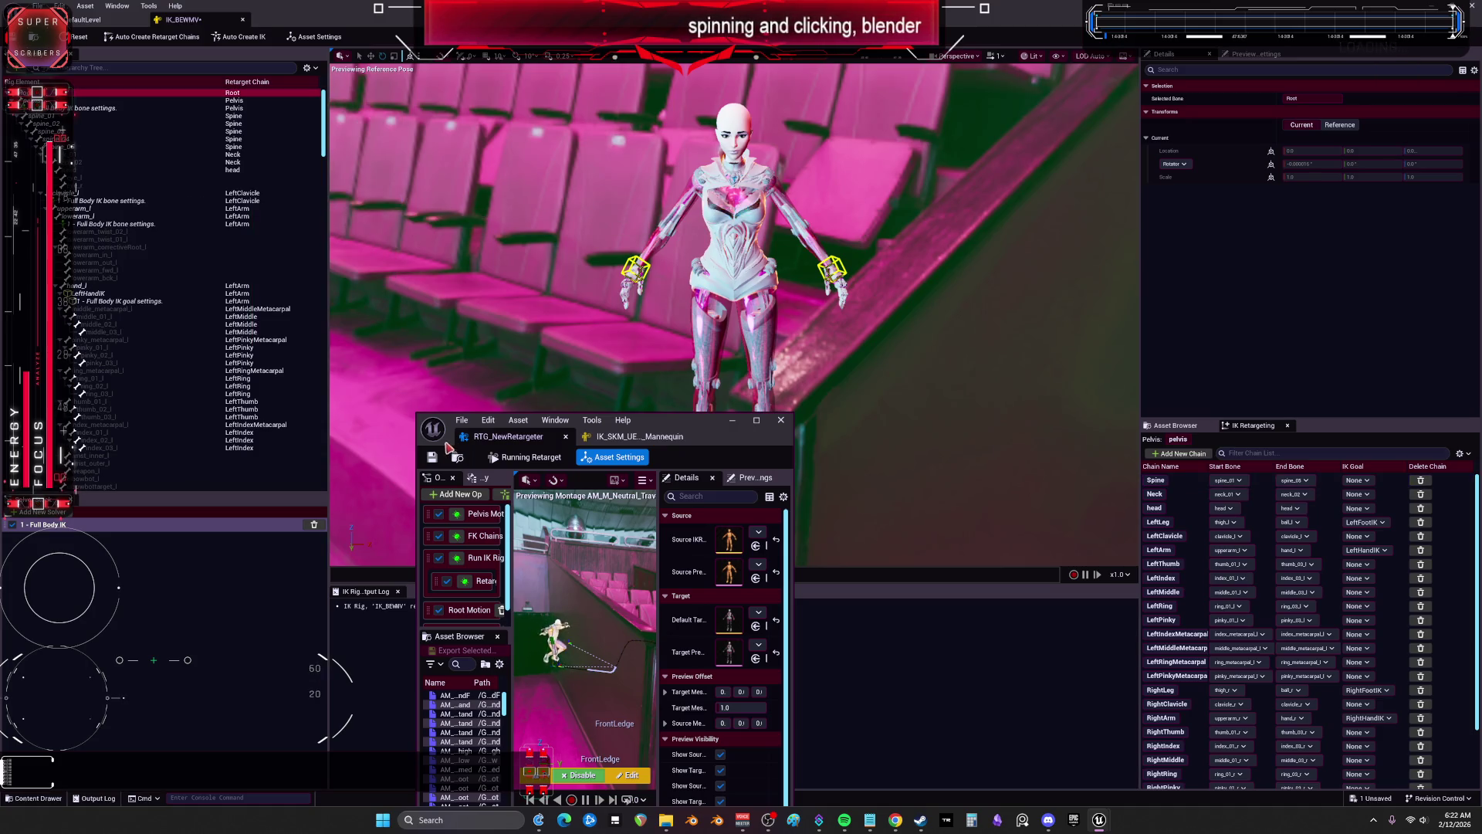
Step: Make root the mannequin rig's solver start bone and save the rig
left_click(658, 437)
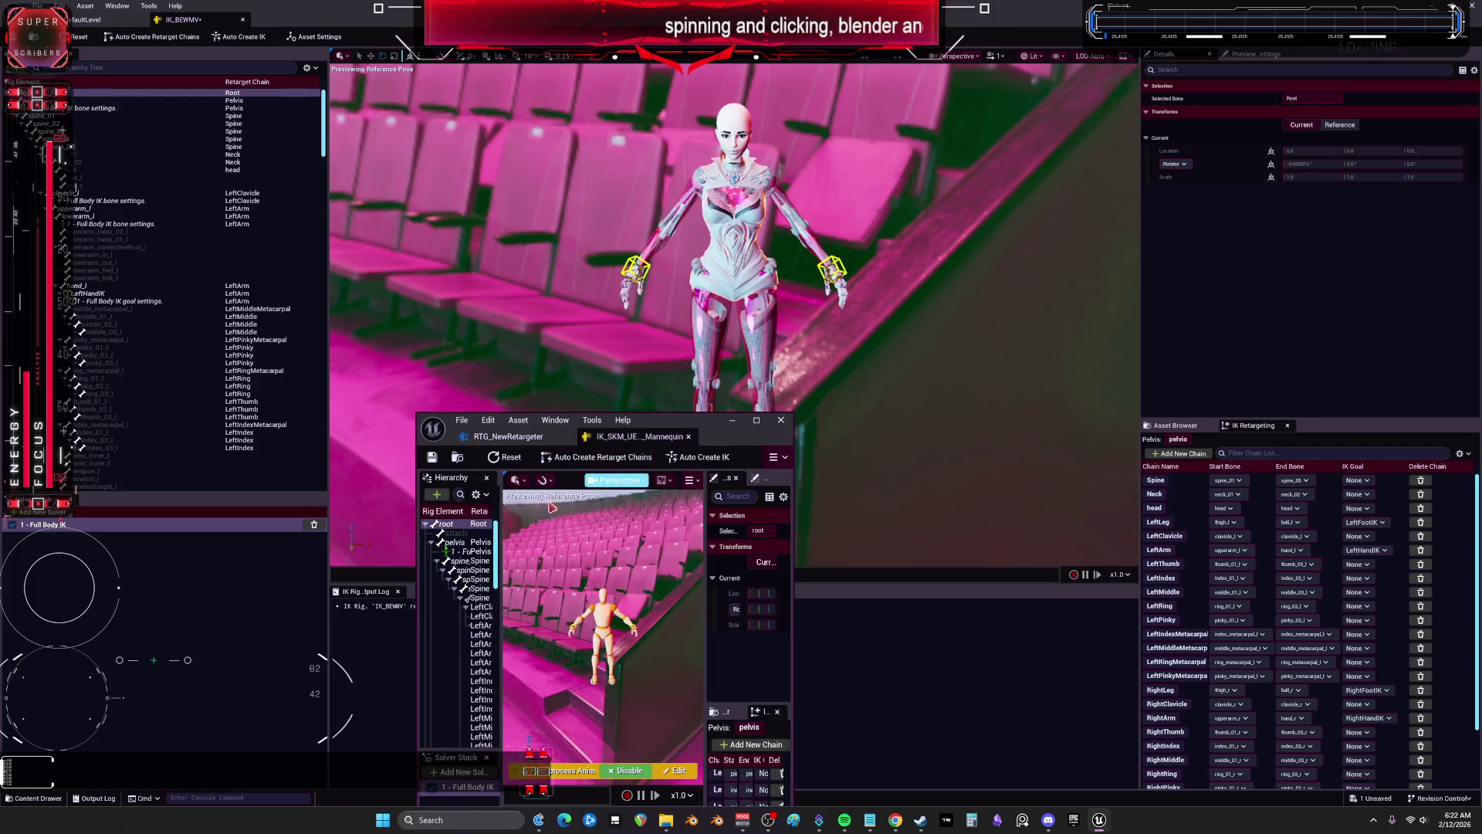
right_click(461, 530)
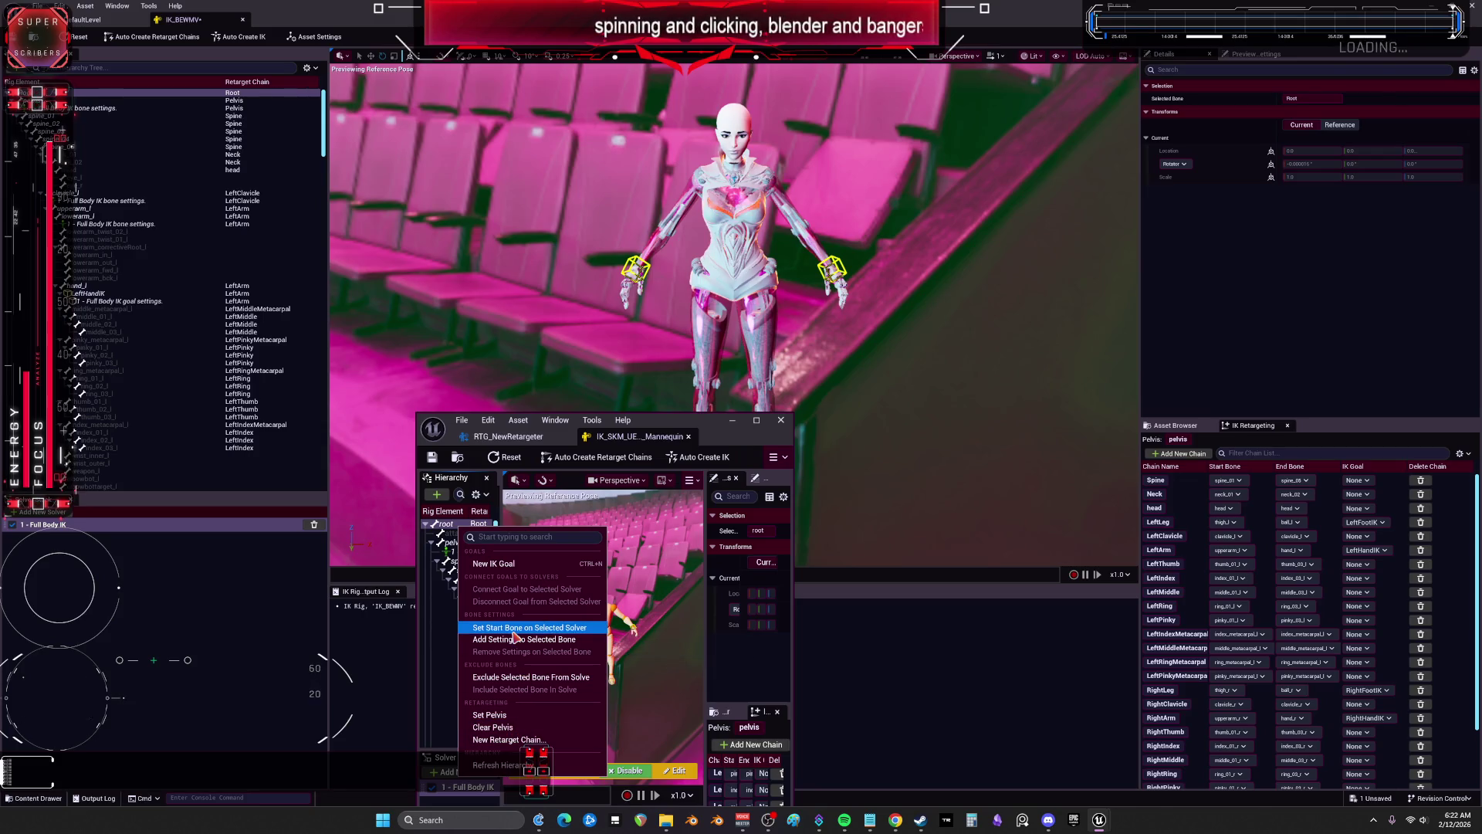
left_click(513, 629)
left_click(432, 458)
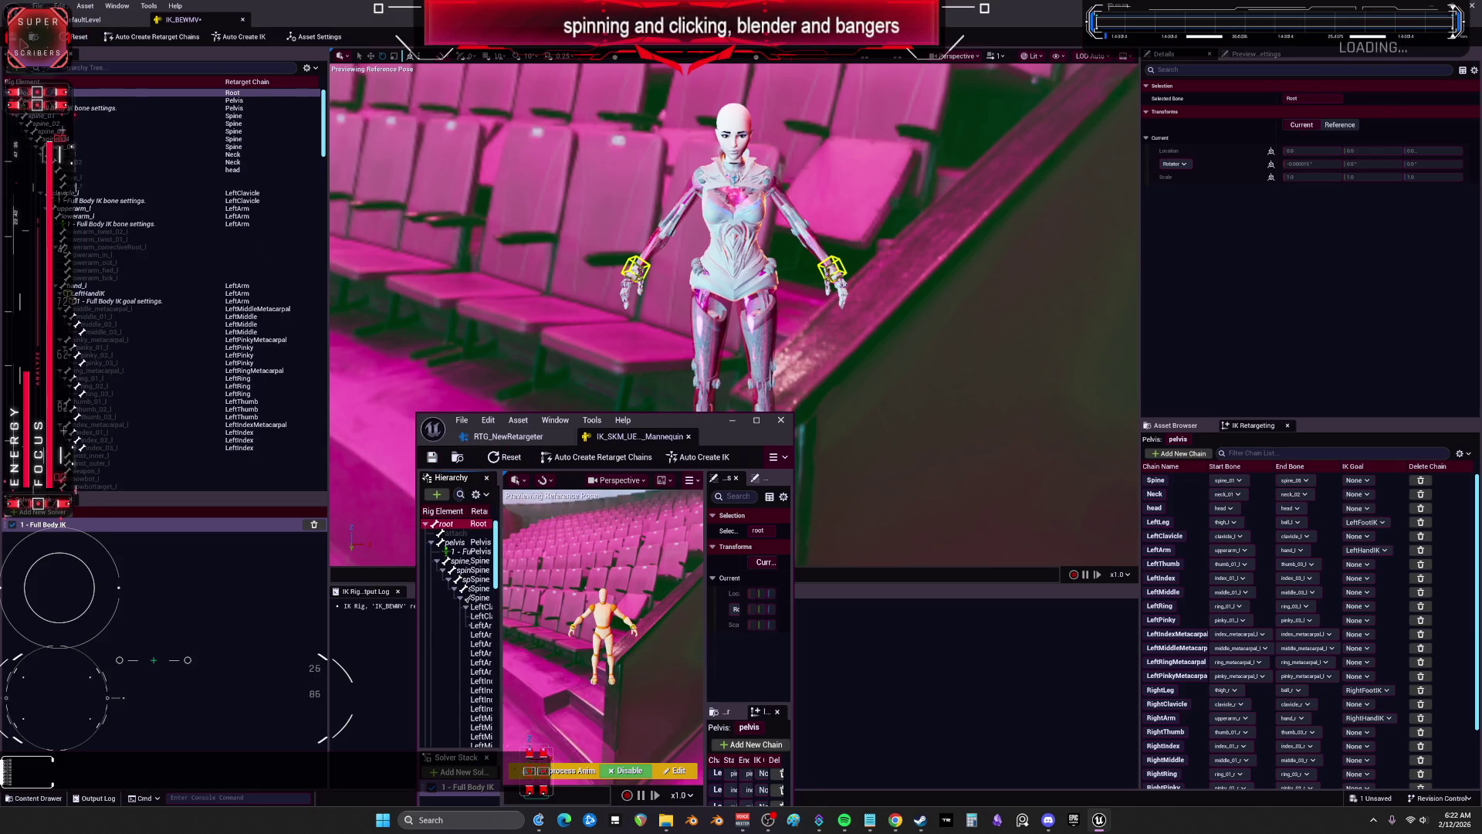
left_click(498, 437)
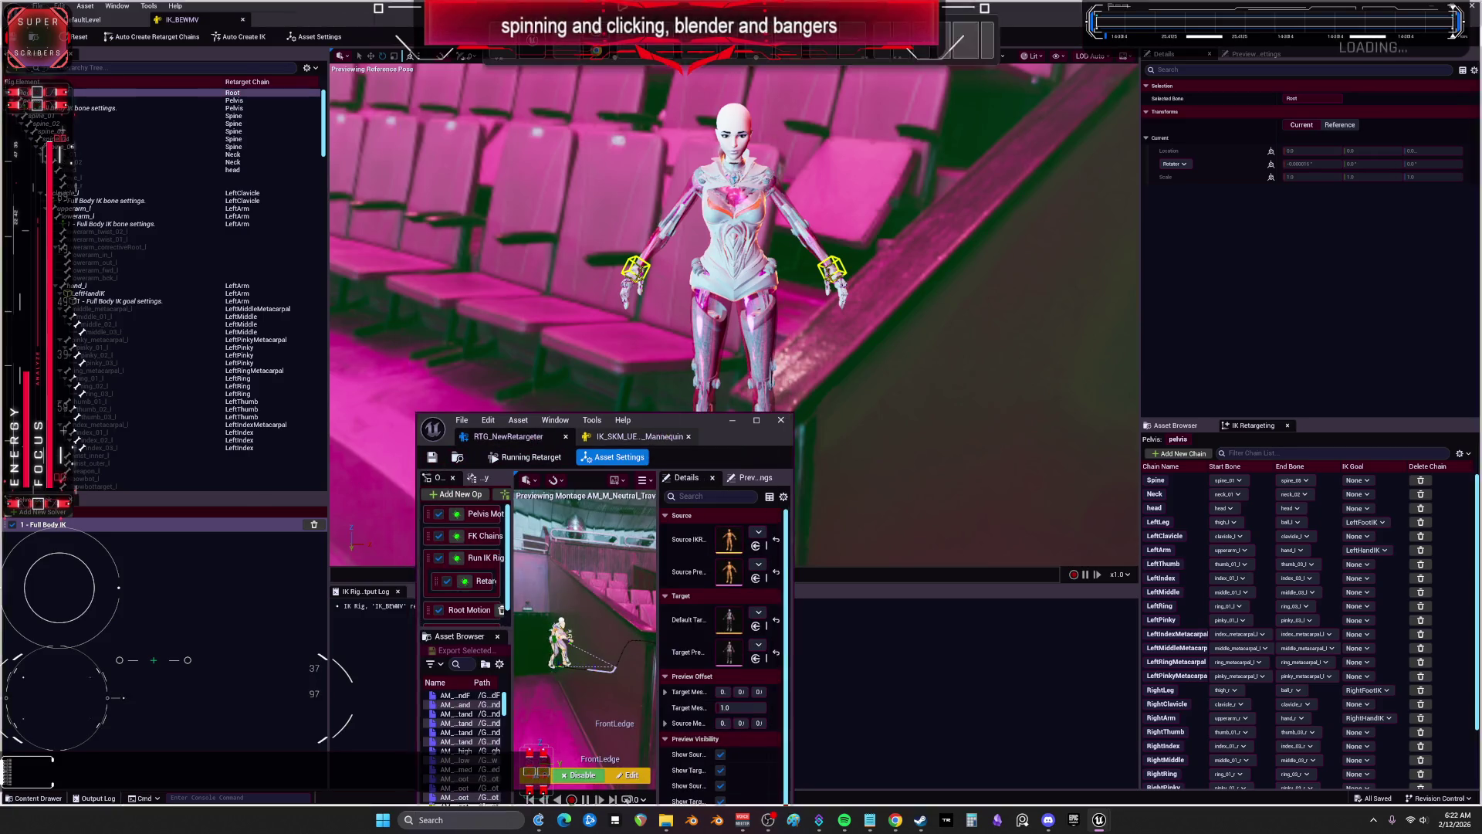
Step: Maximize the retargeter editor and select the Root Motion op in the op stack
double_click(671, 420)
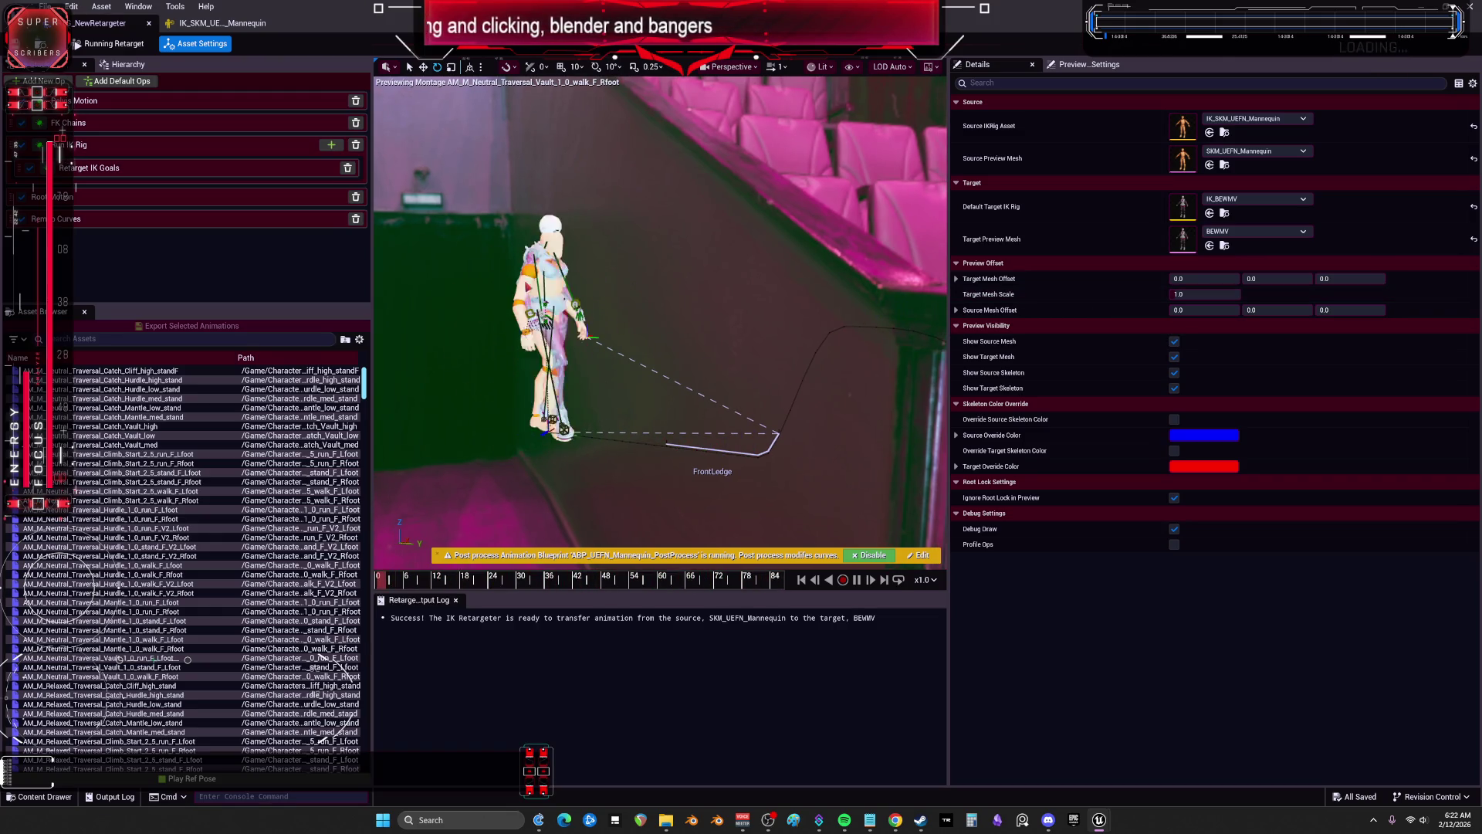
left_click(1062, 69)
left_click(978, 64)
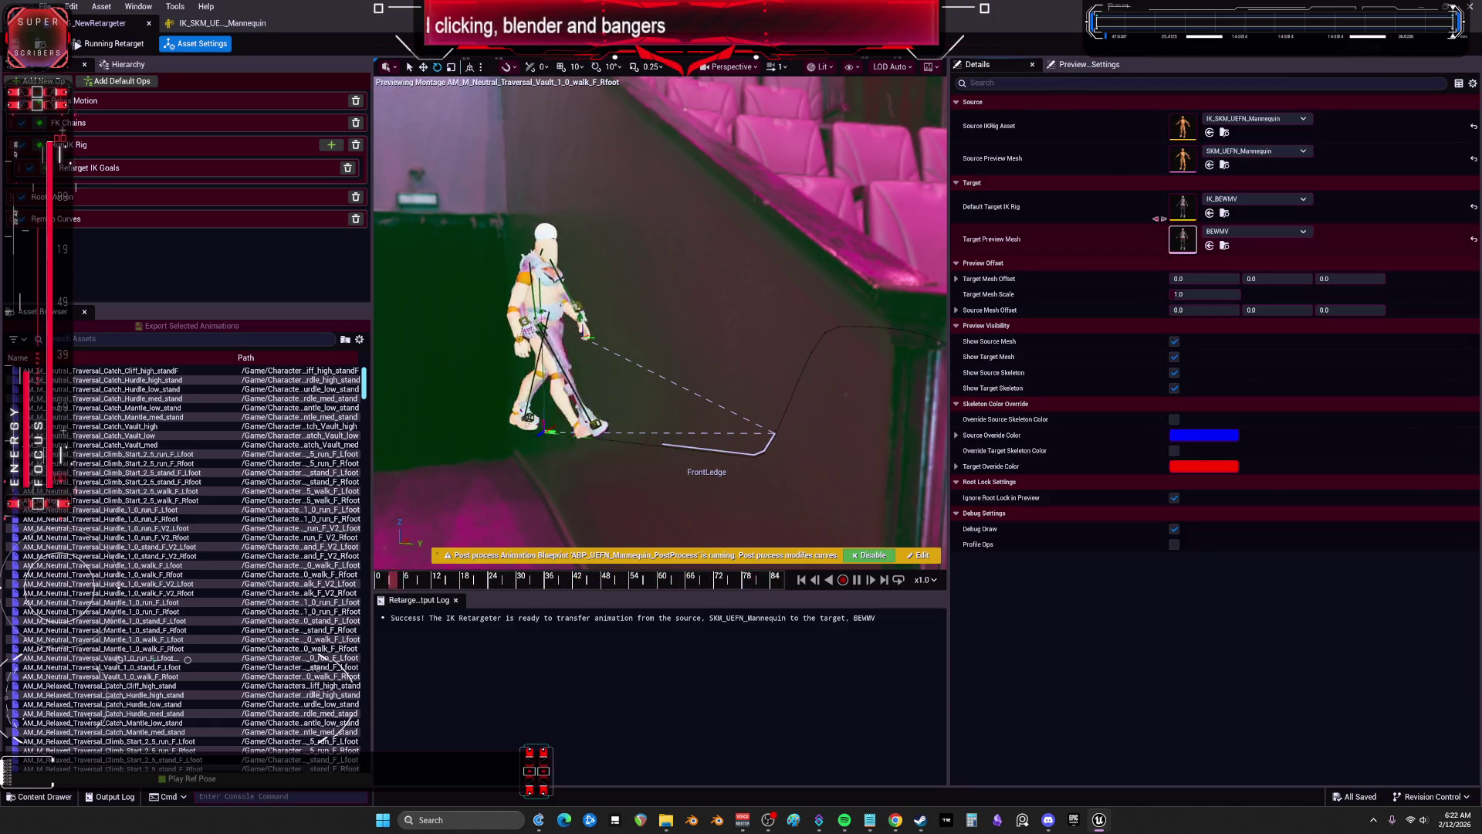
left_click(141, 159)
left_click(102, 198)
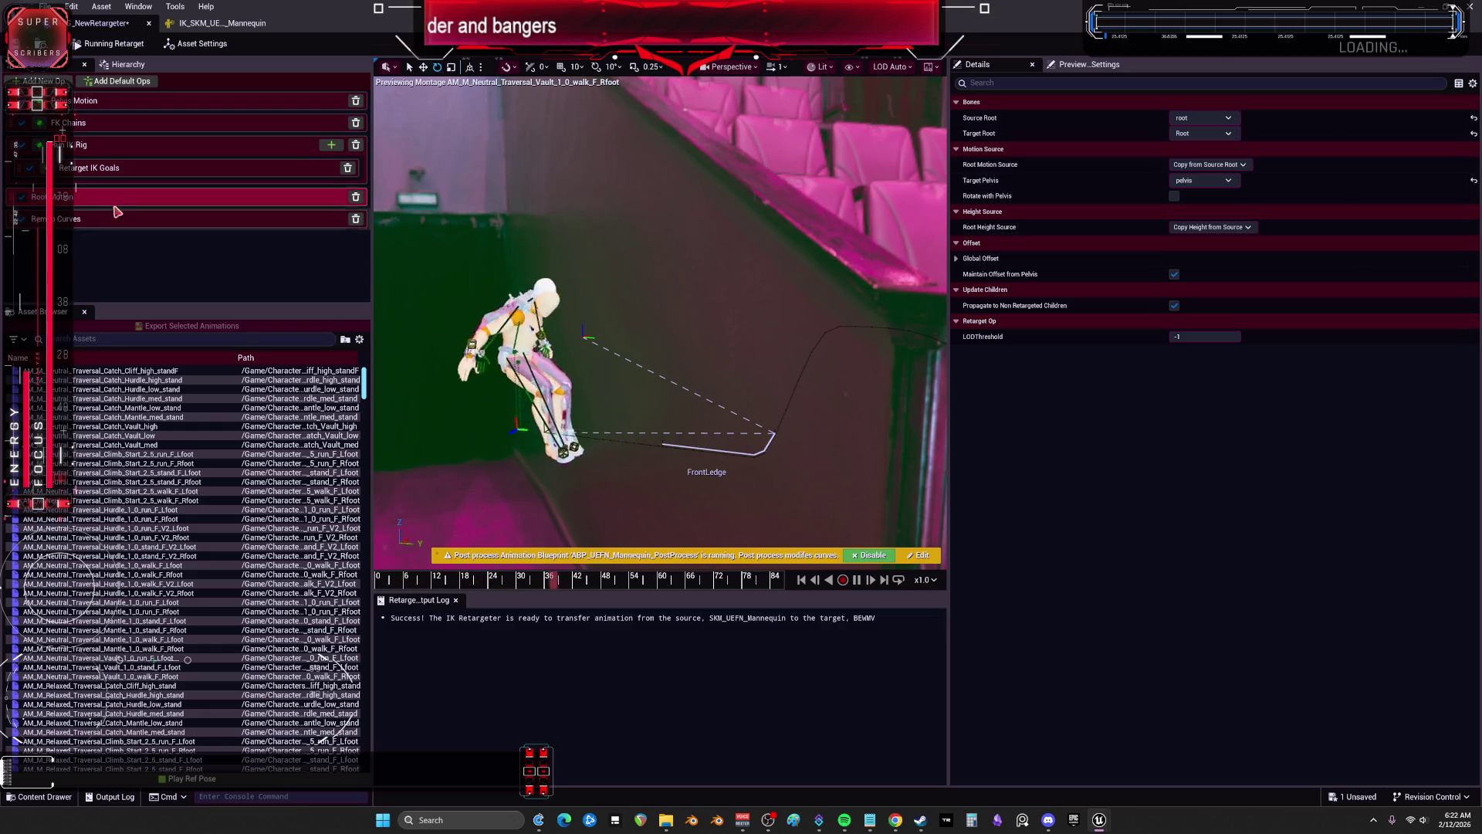
Step: In the FK Chains op, map the Root target chain to the source Root chain
left_click(145, 102)
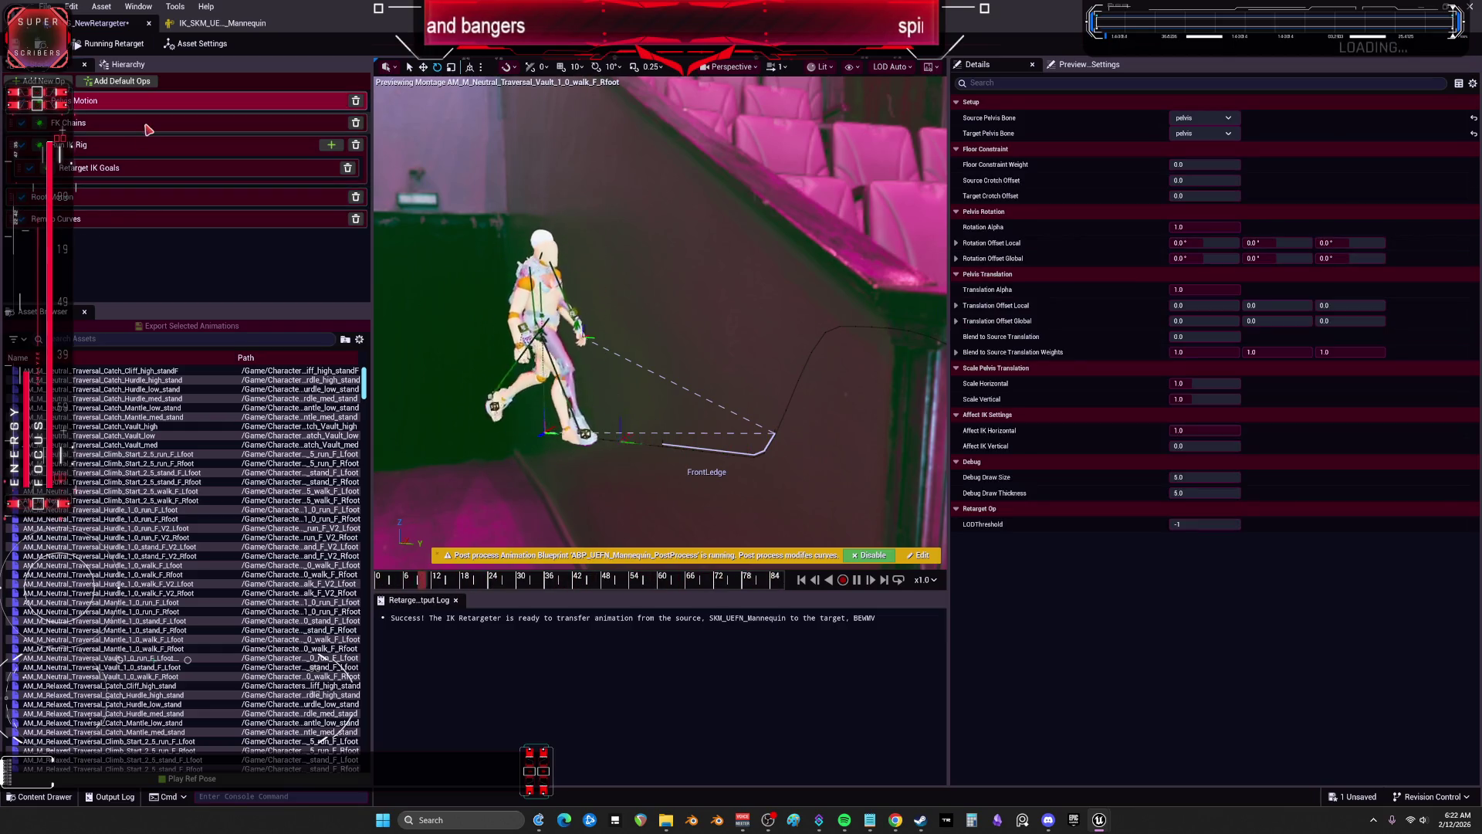
left_click(149, 125)
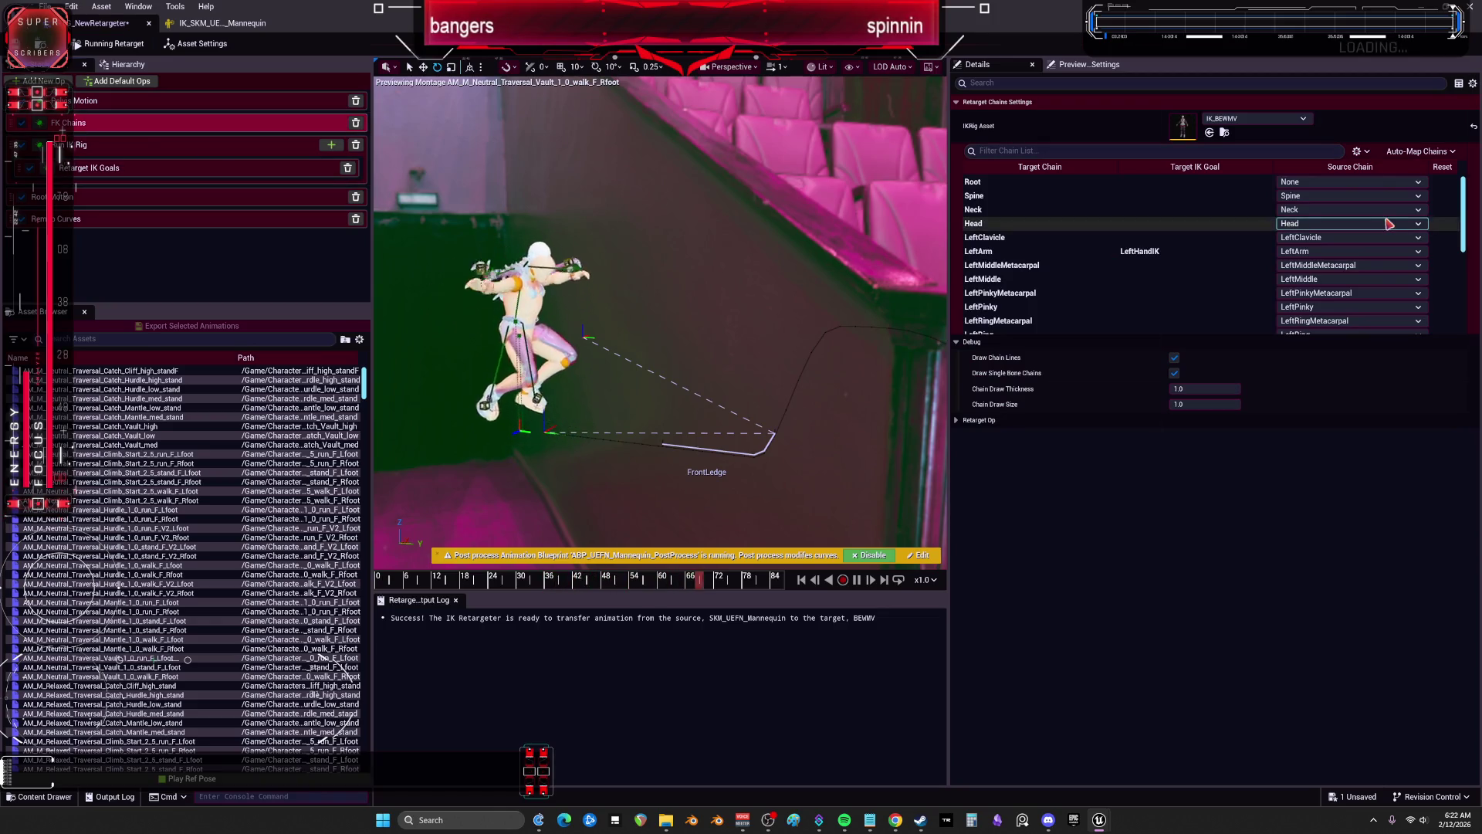
left_click(1361, 183)
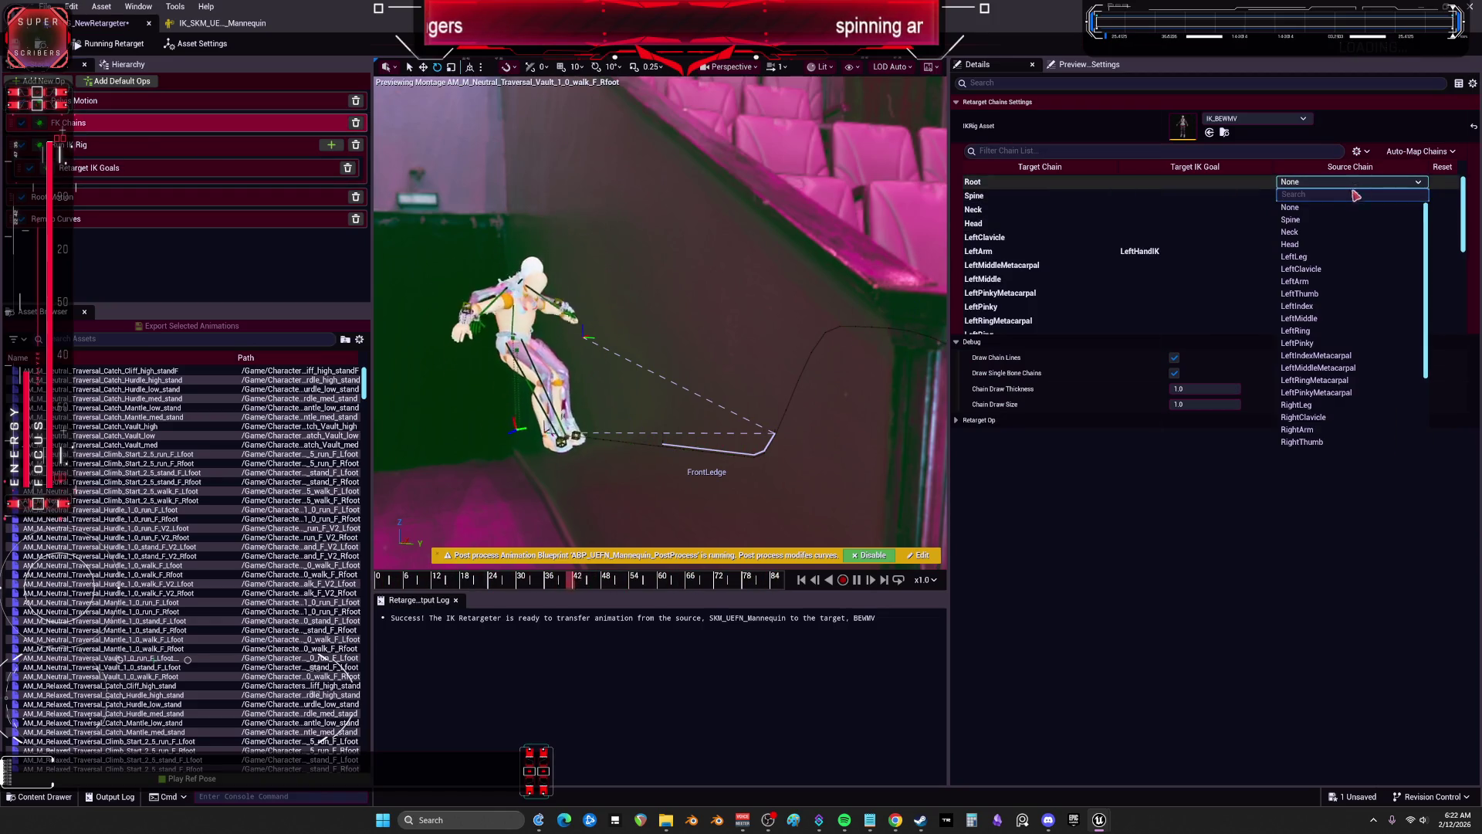
left_click(1349, 455)
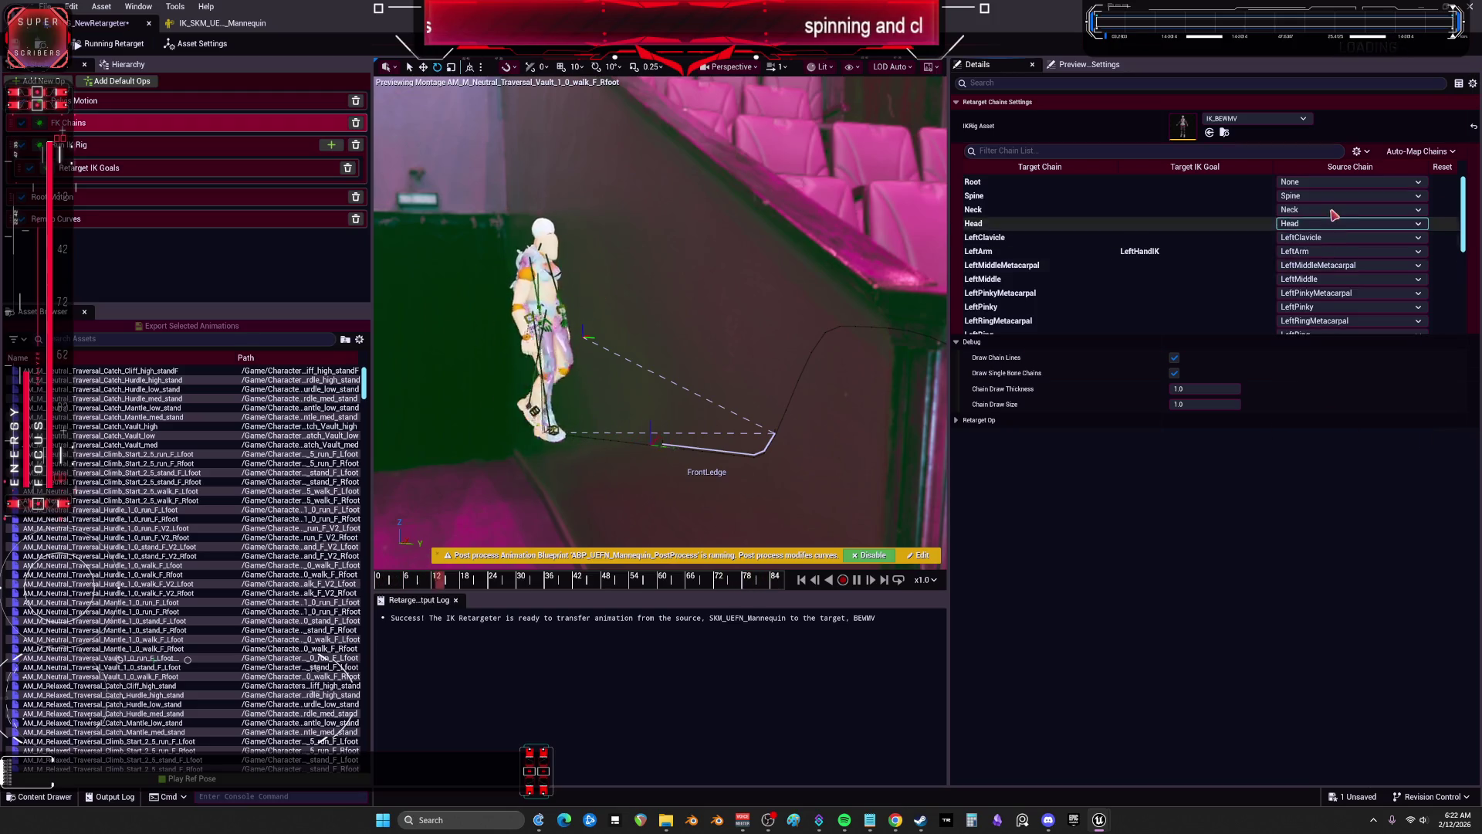
left_click(1332, 183)
left_click(1309, 444)
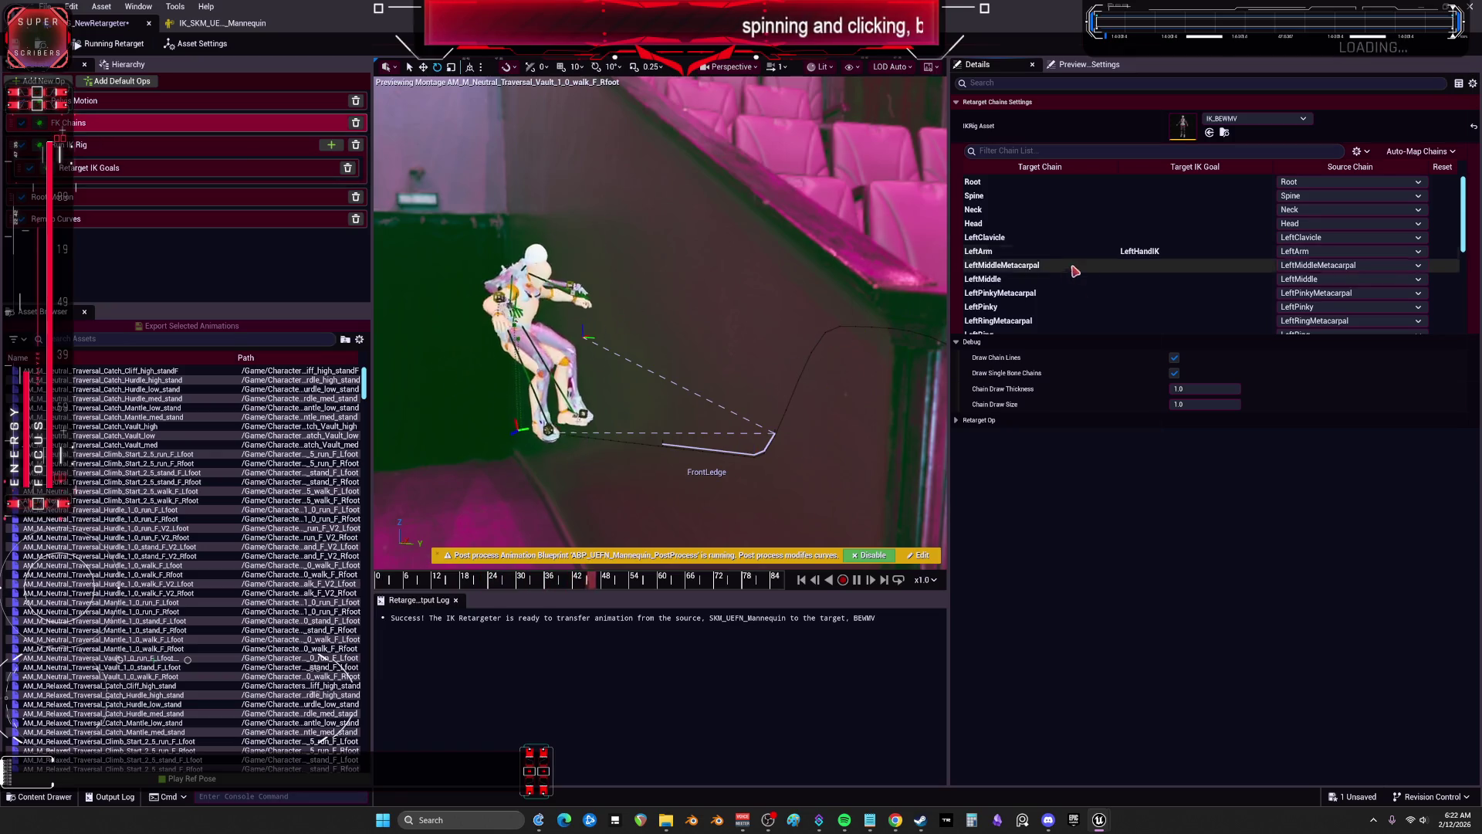
scroll(1081, 285, "down", 3)
scroll(1087, 293, "down", 4)
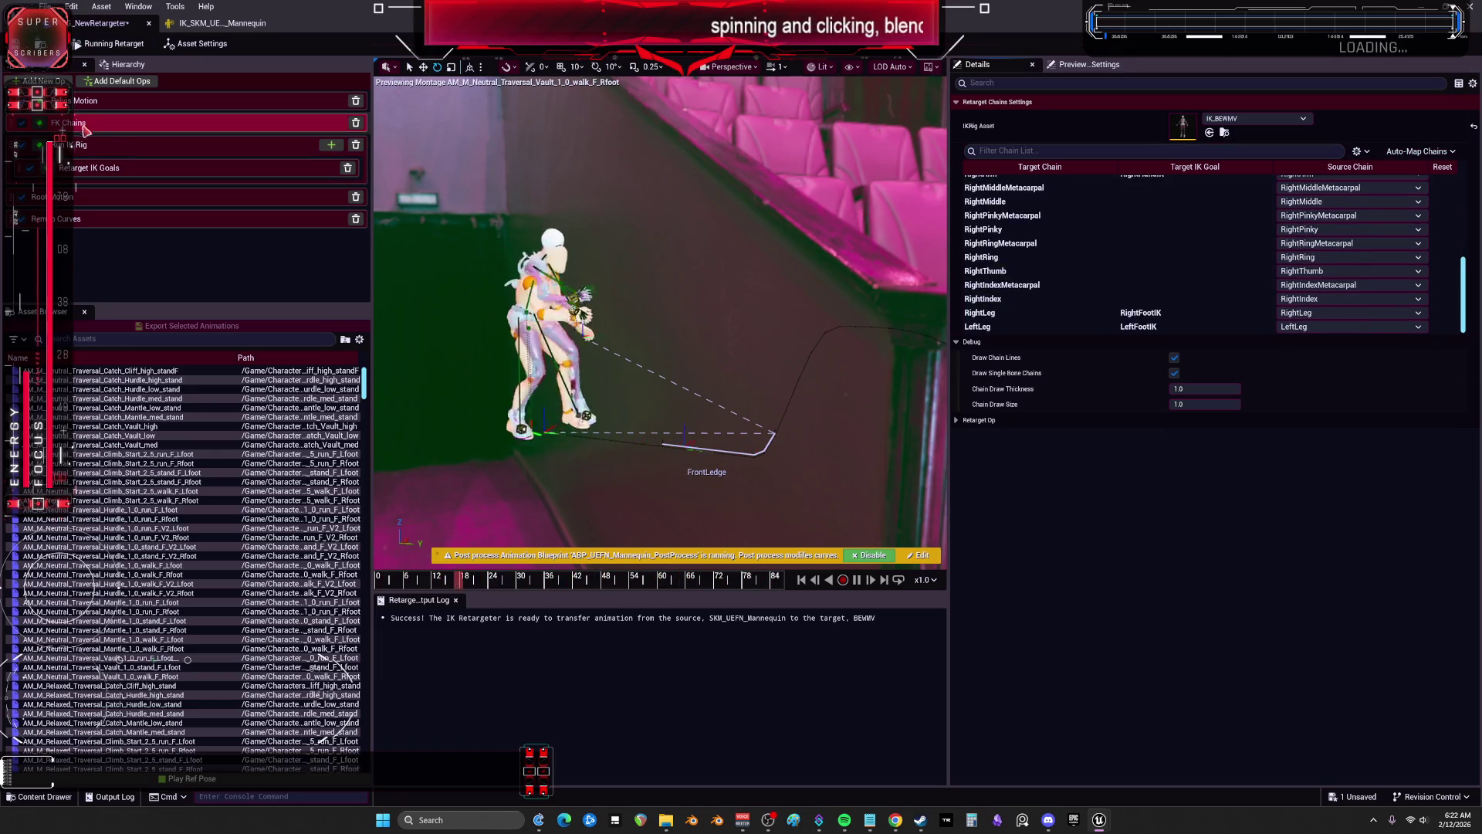
Step: Set Root Motion's source root to root and target root to Root, then preview Climb_Start_2_5_walk_F_Lfoot
left_click(111, 103)
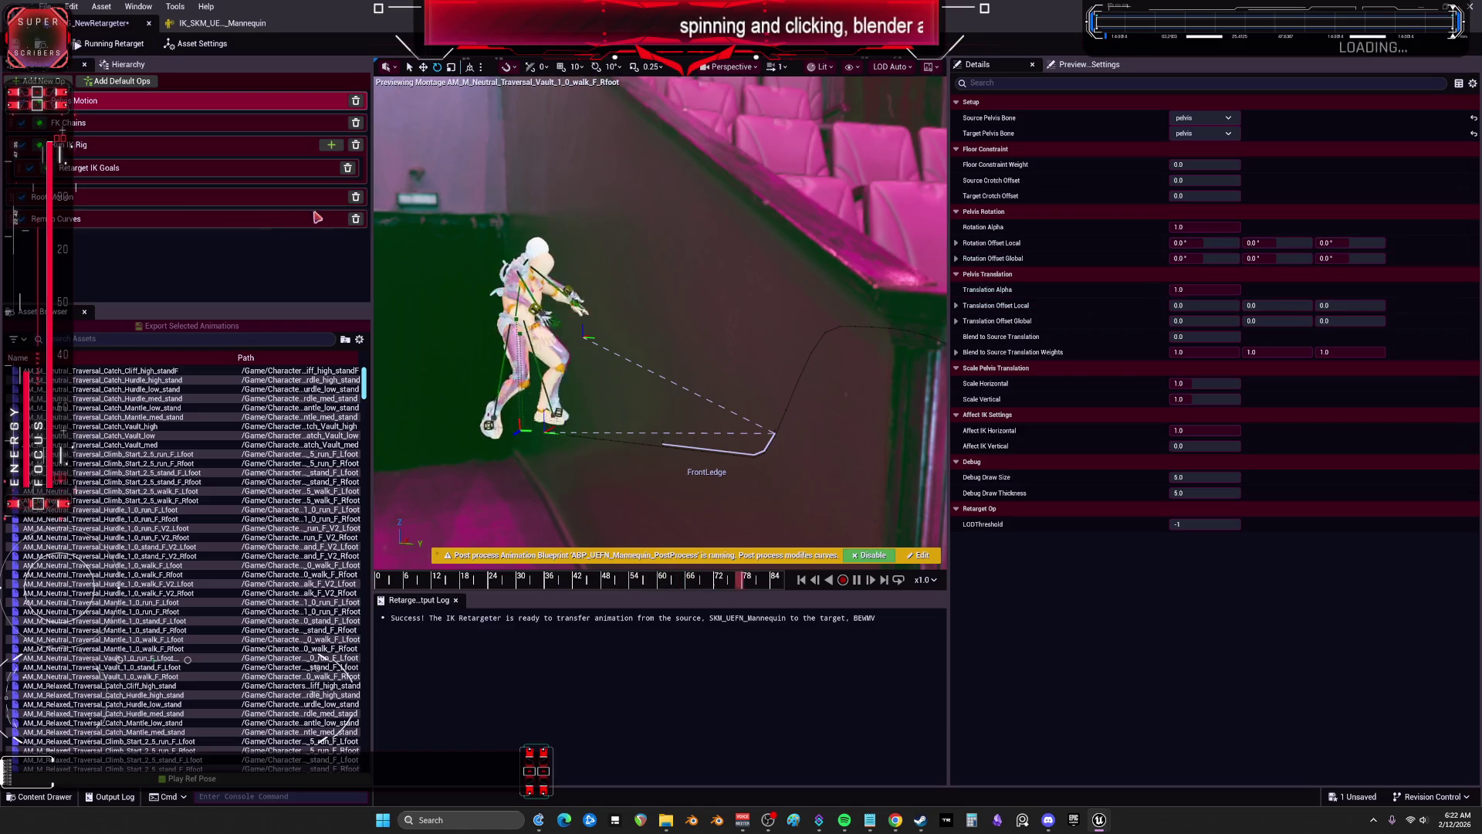
left_click(178, 207)
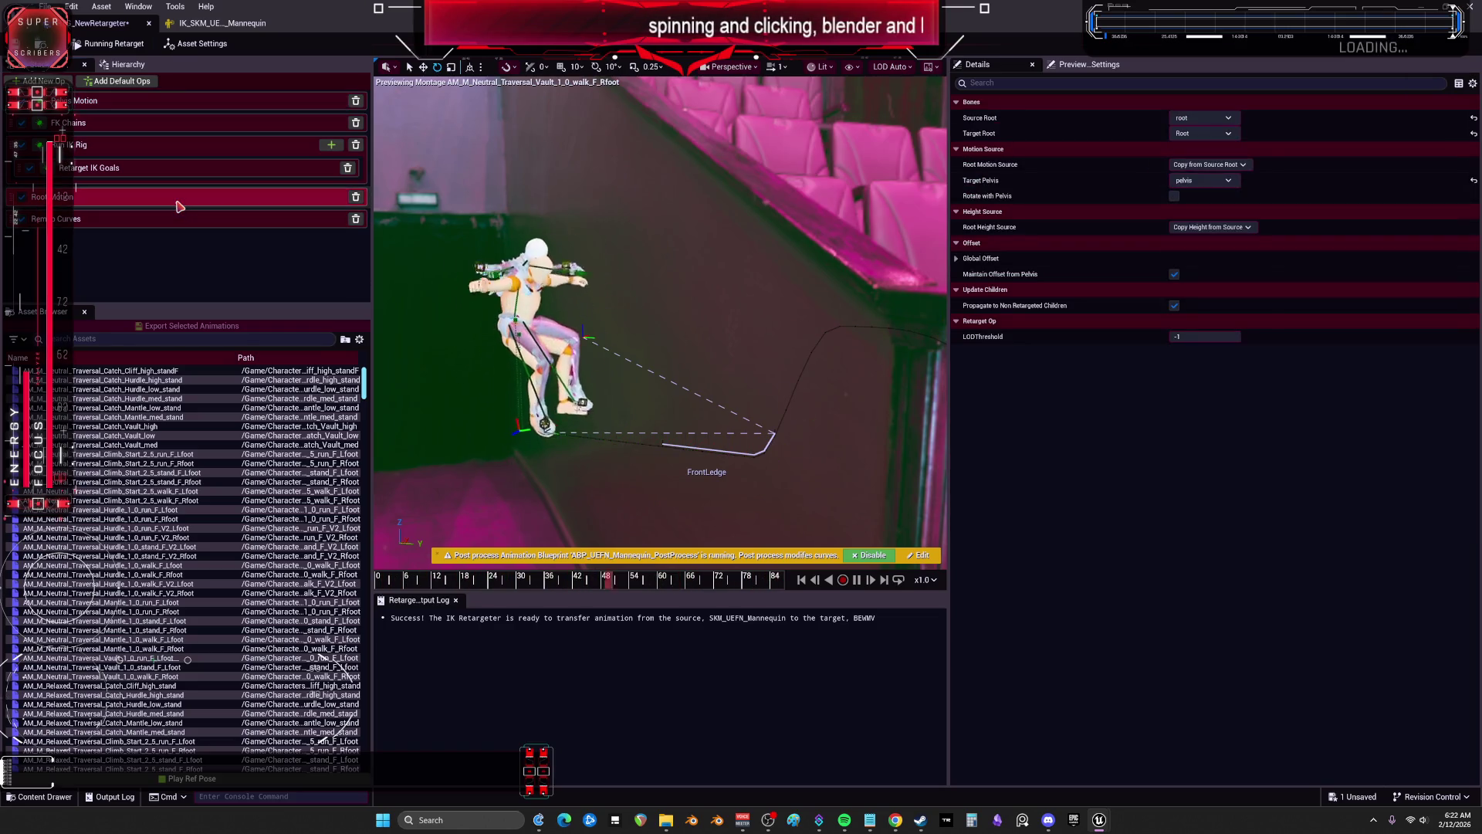
left_click(1474, 132)
left_click(1473, 117)
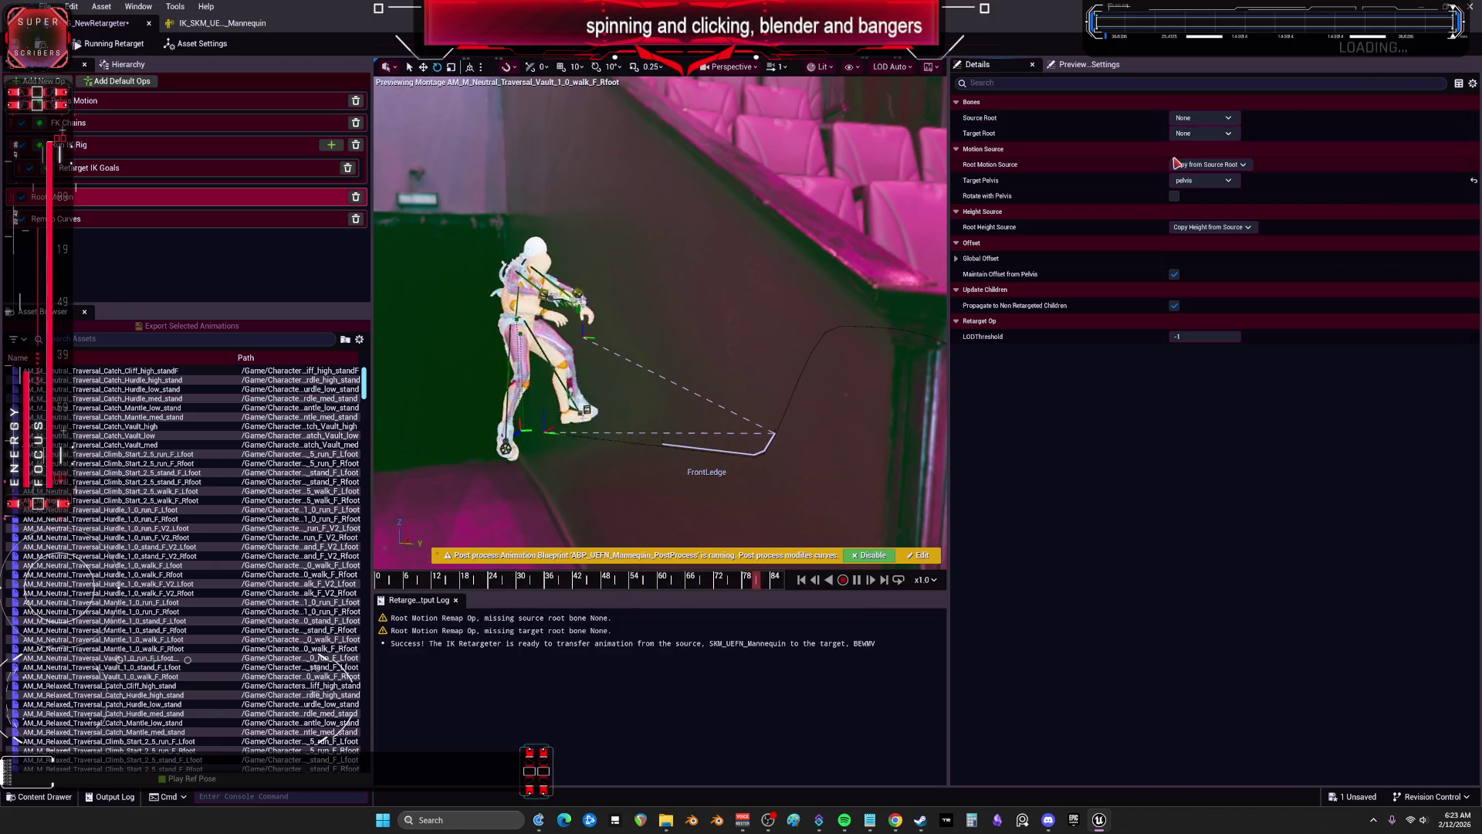
left_click(1207, 118)
left_click(1188, 165)
left_click(1202, 133)
left_click(1188, 180)
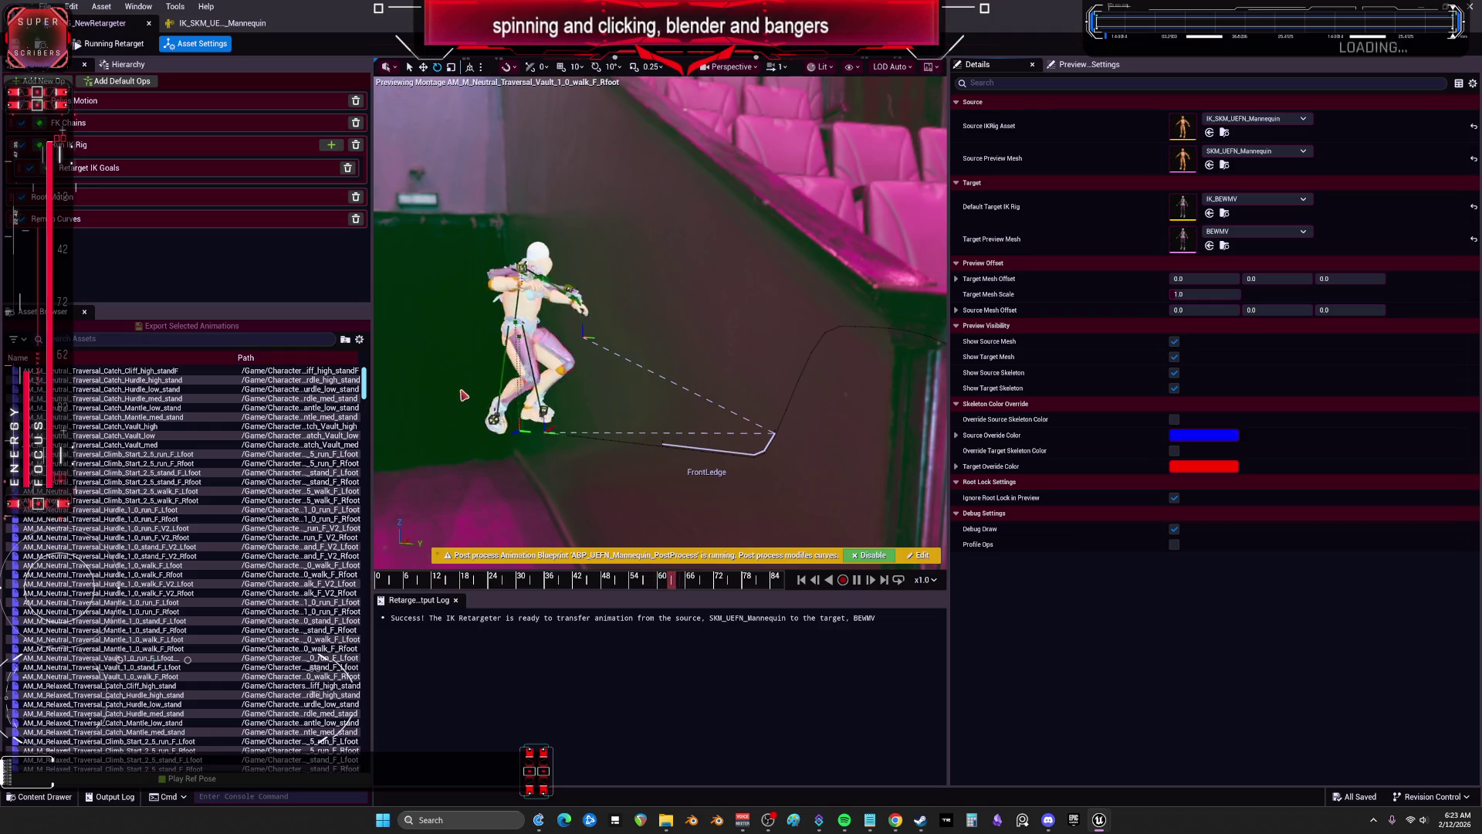
left_click(123, 490)
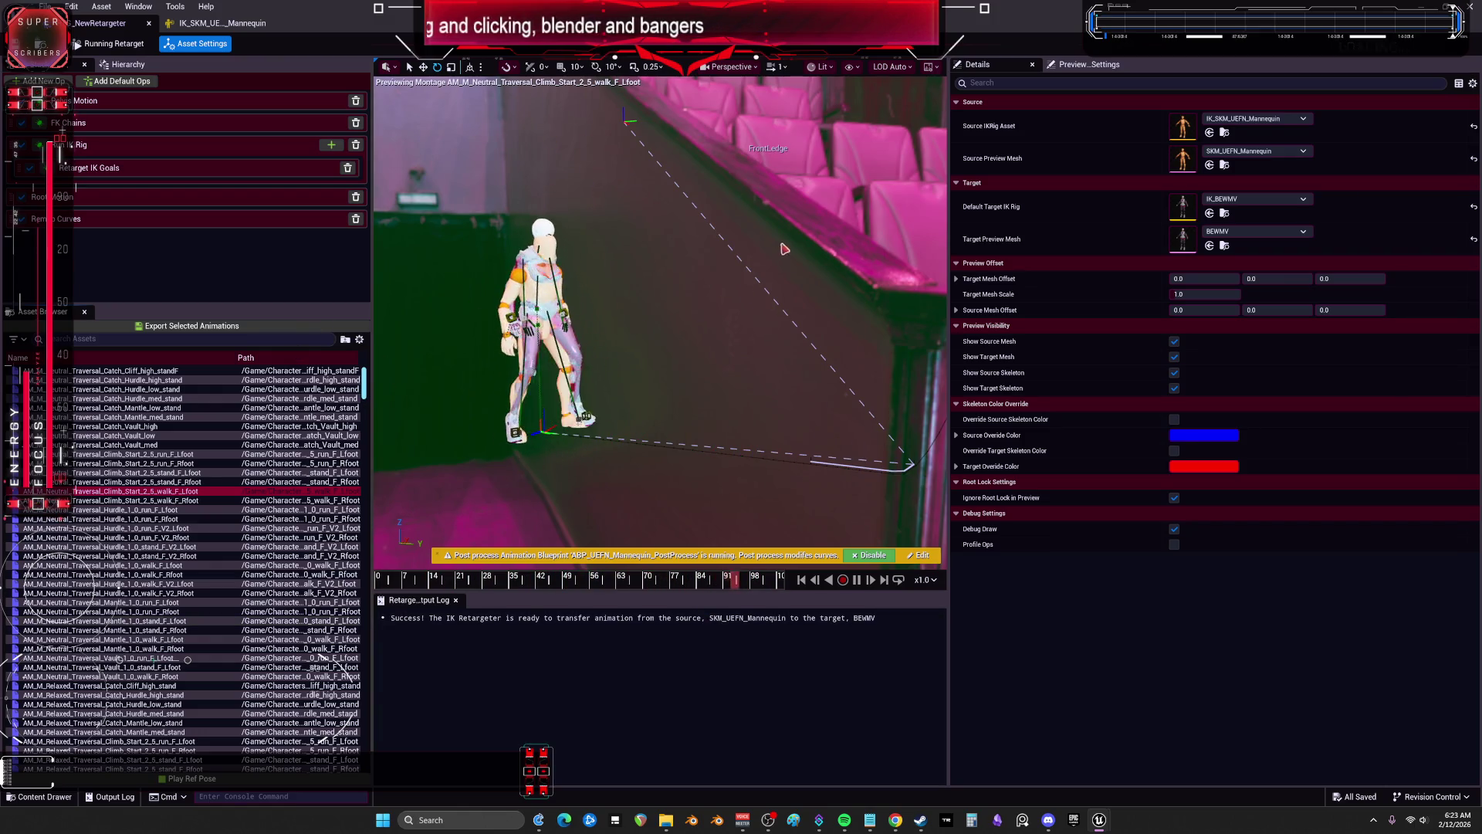
left_click(170, 108)
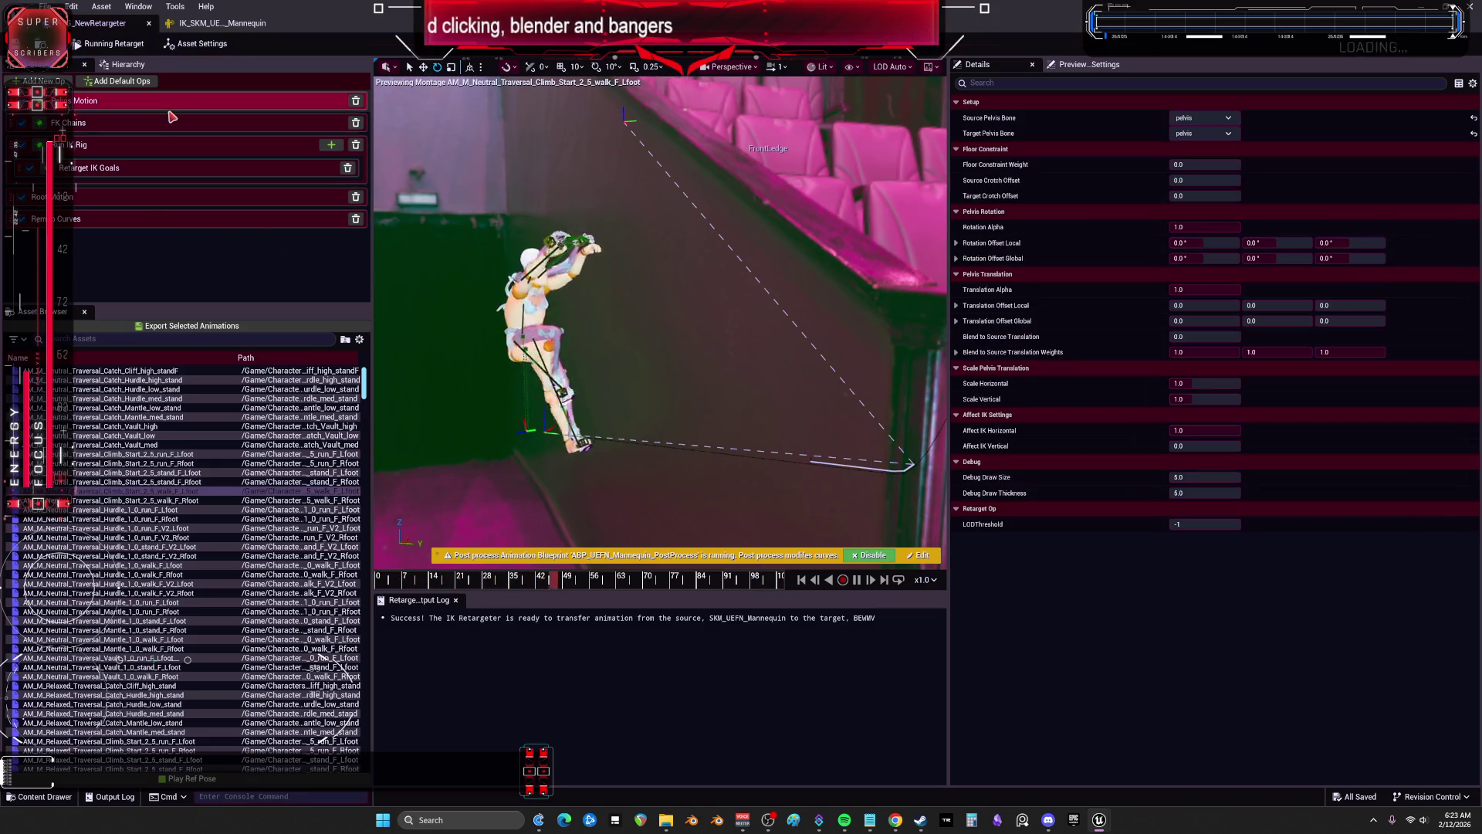
Step: Set the Root chain's FK Rotation Mode to Copy Local, then preview the low mantle catch animation
left_click(167, 130)
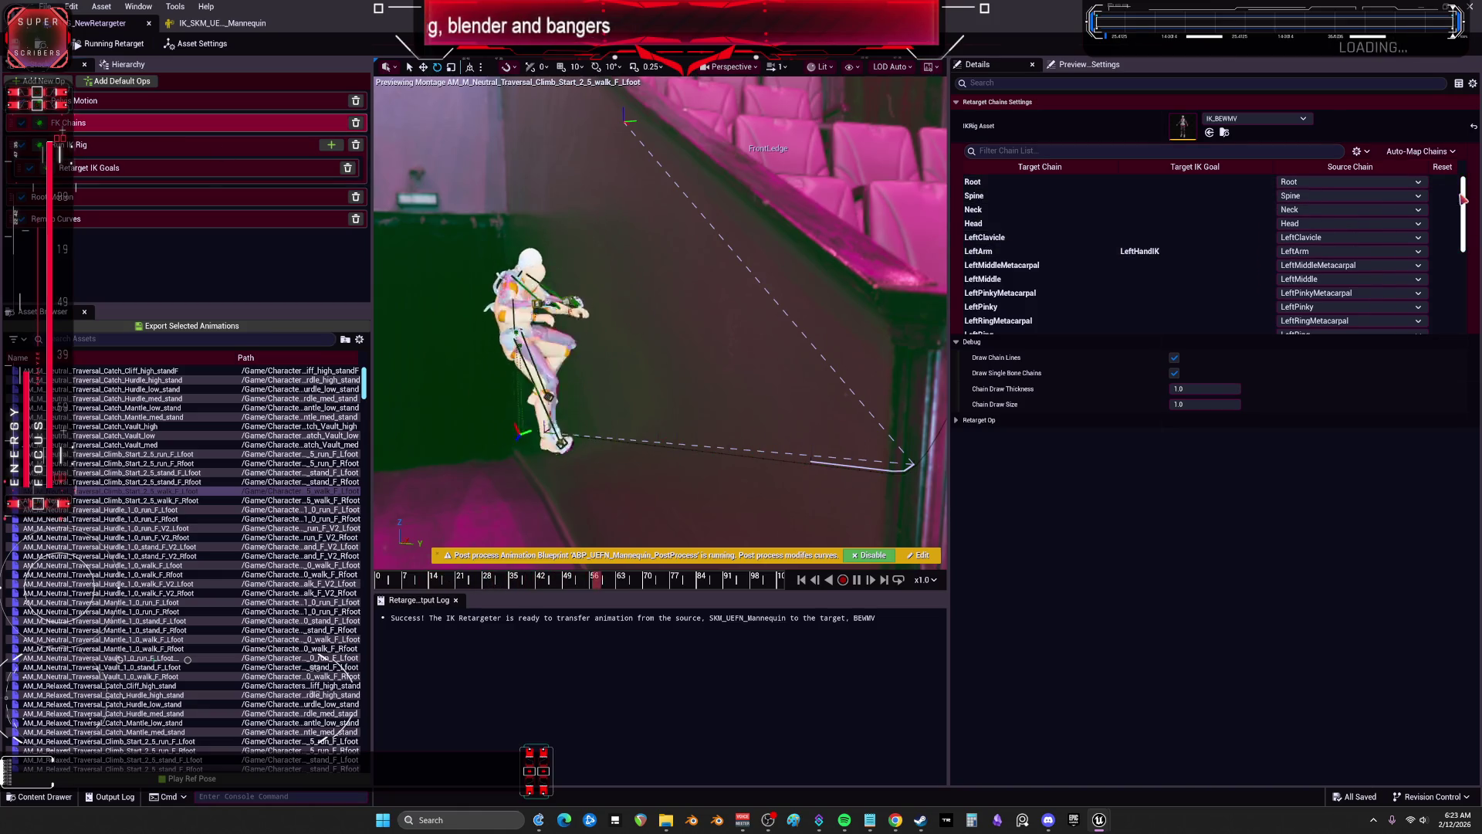
left_click(1173, 183)
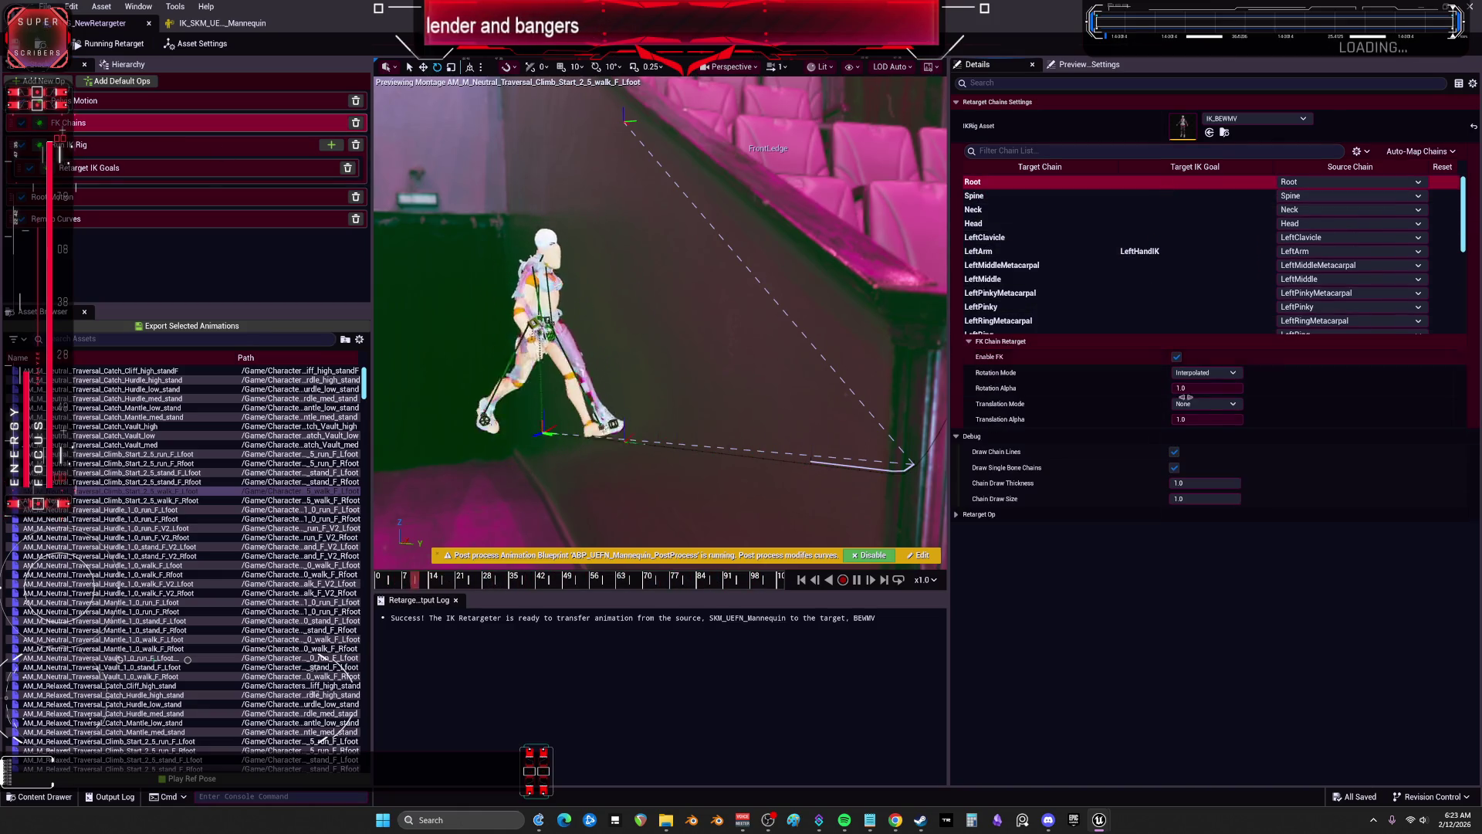
left_click(1208, 373)
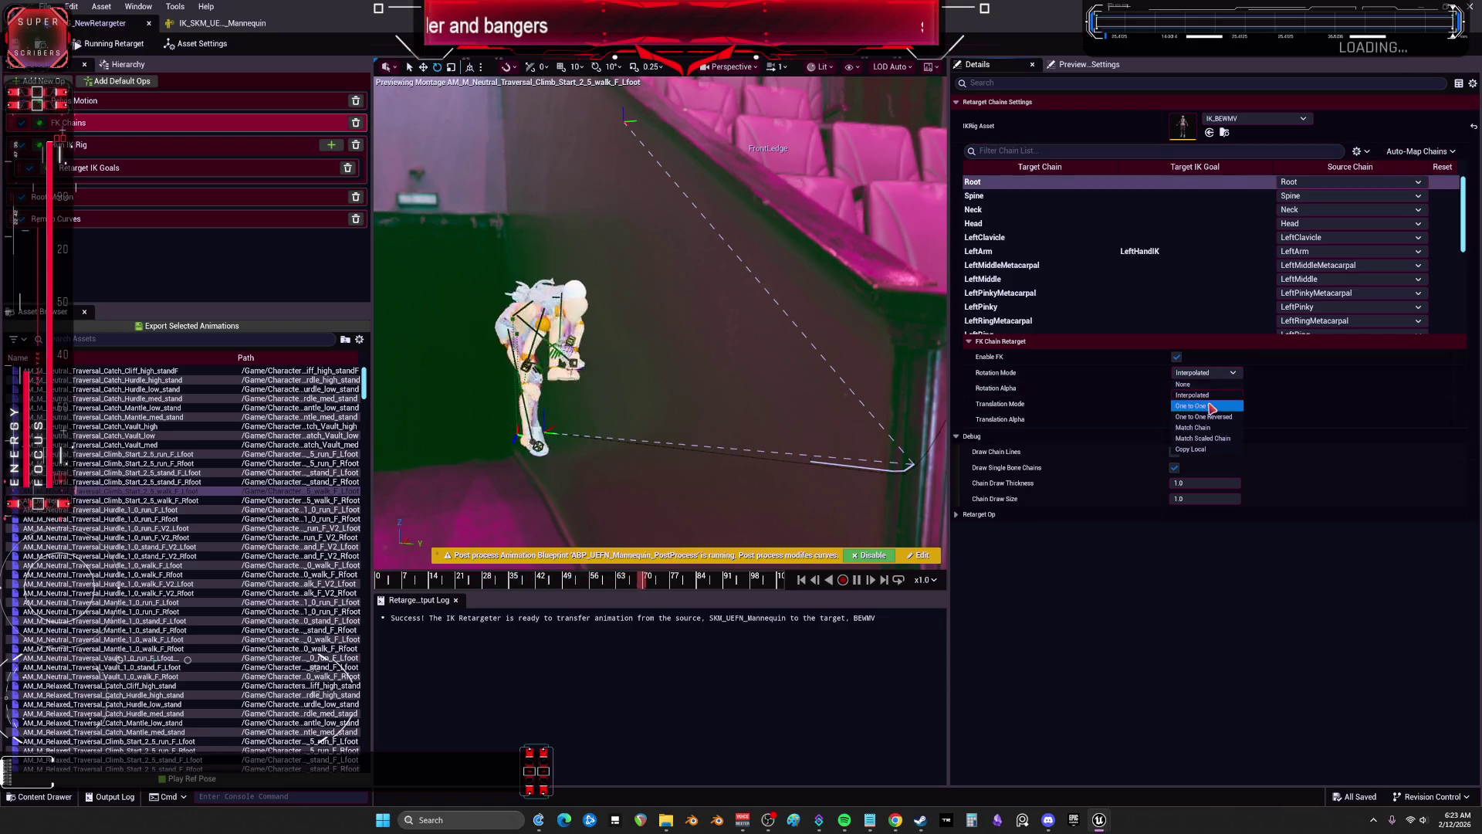
left_click(1221, 449)
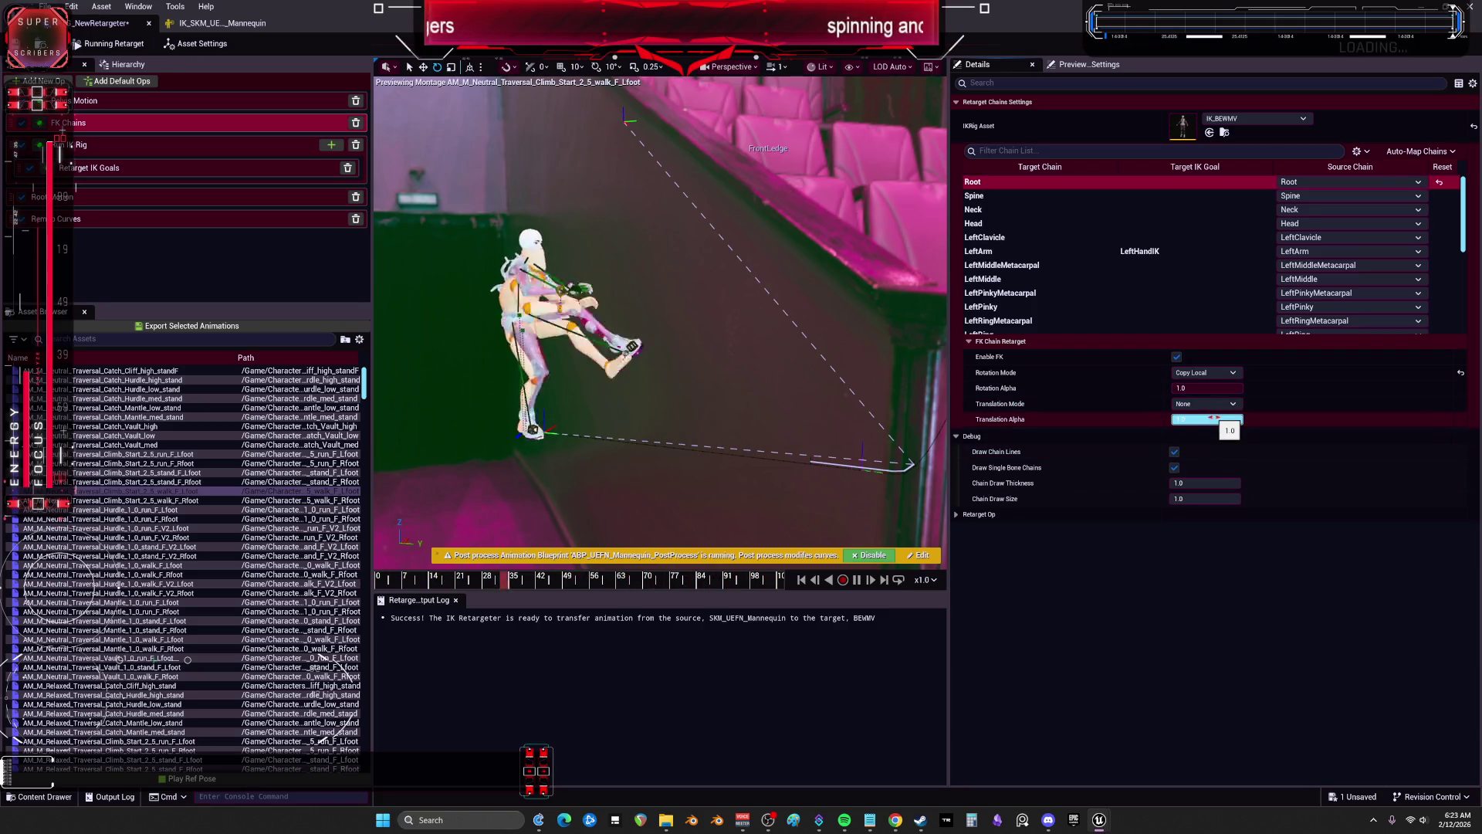
left_click(139, 408)
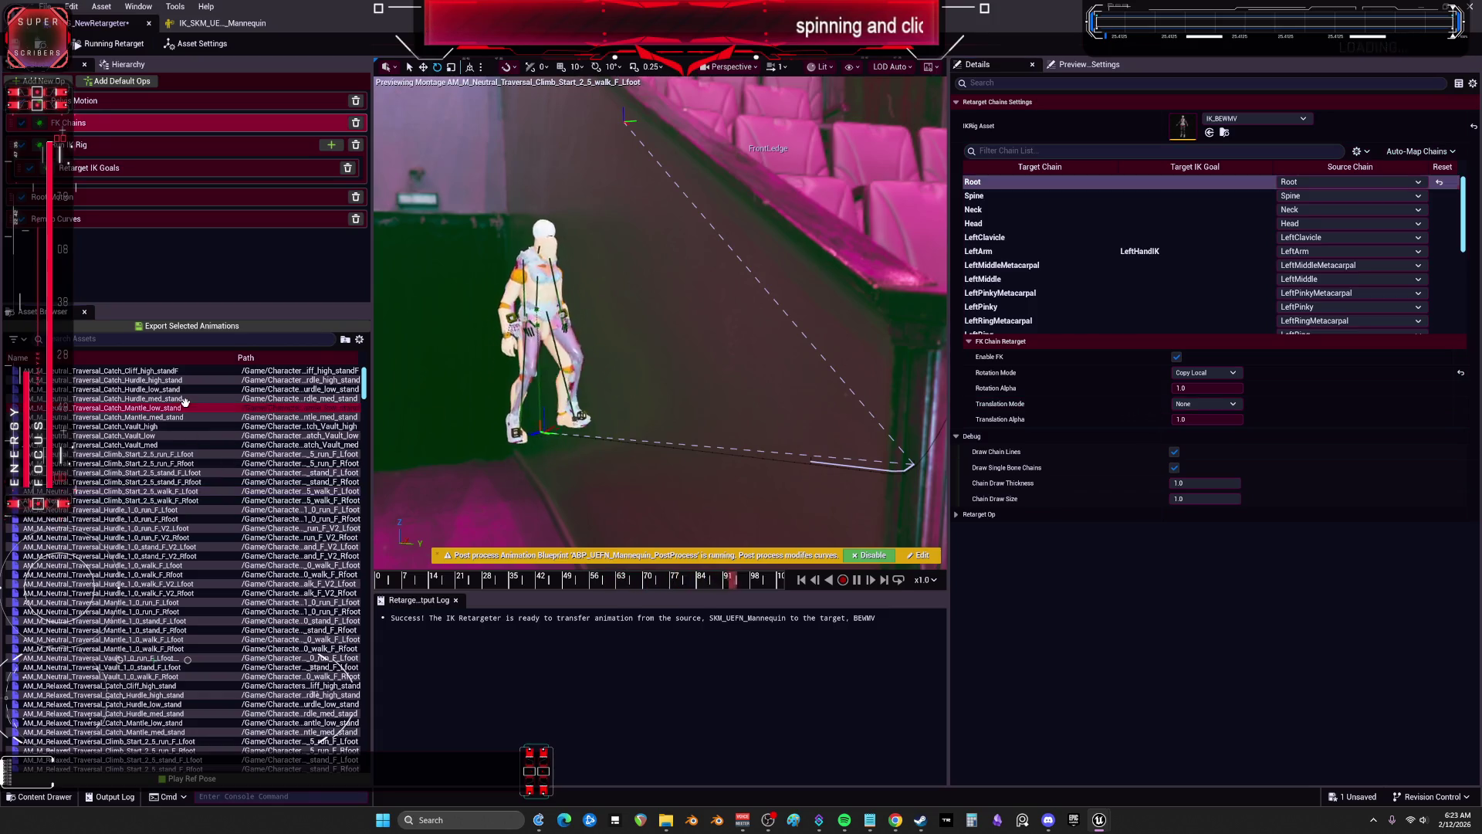
Step: Preview the standing climb, high vault, hurdle, bench idle and walking mantle animations on the character
left_click(155, 472)
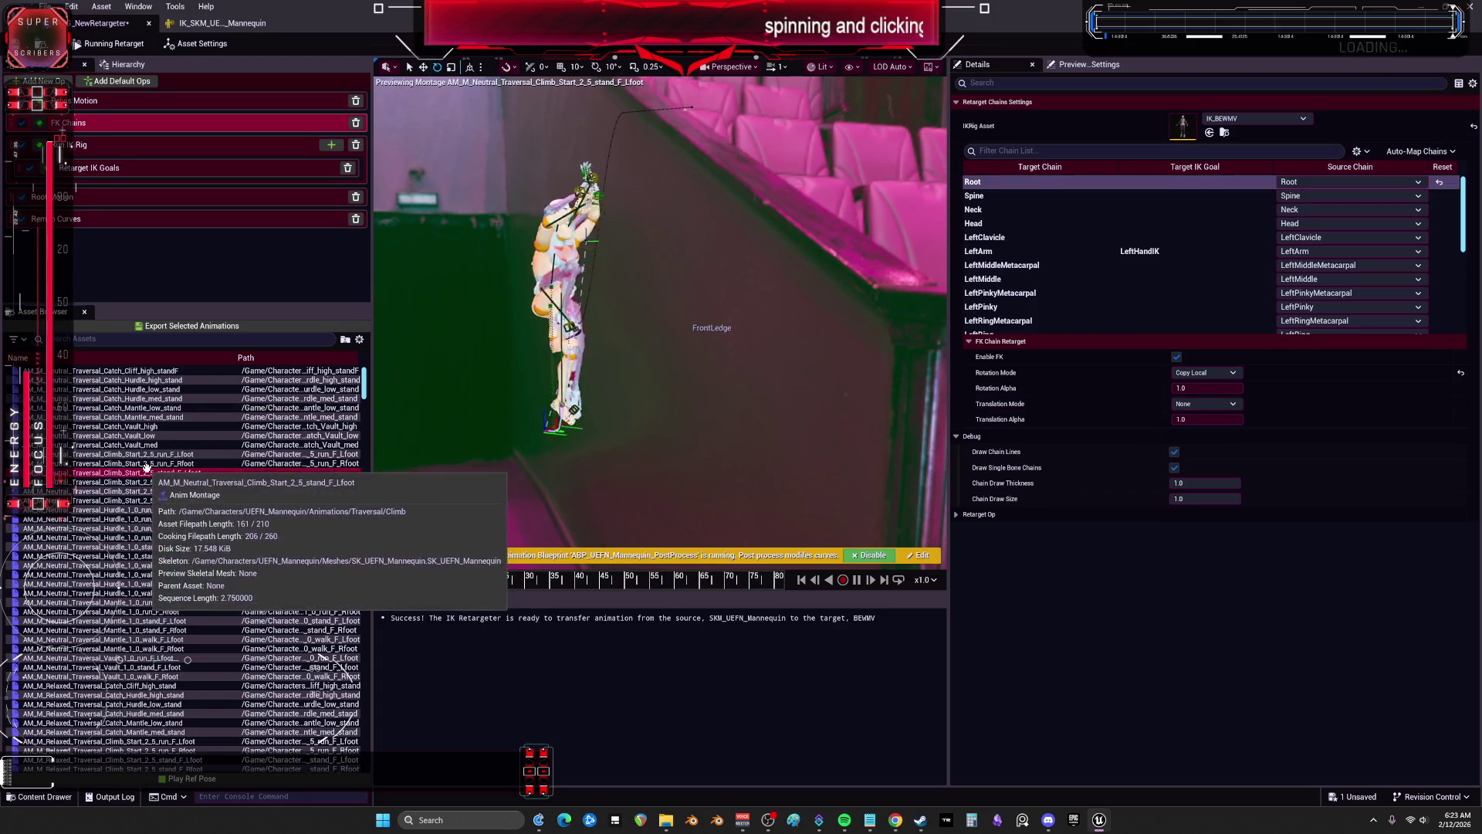
left_click(148, 426)
left_click(194, 621)
scroll(194, 618, "down", 3)
left_click(189, 620)
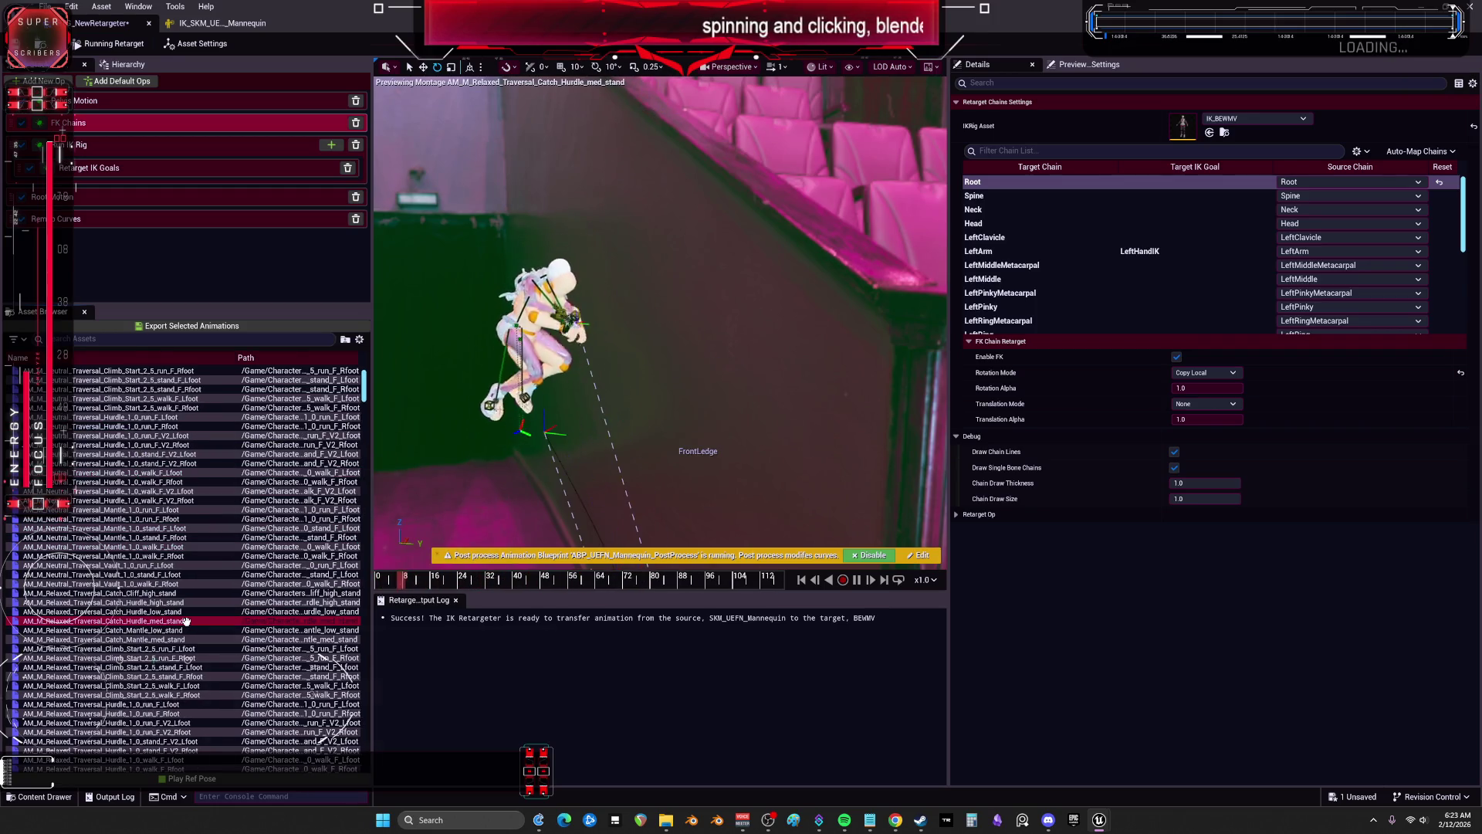
scroll(186, 620, "down", 3)
left_click(185, 629)
scroll(166, 602, "down", 2)
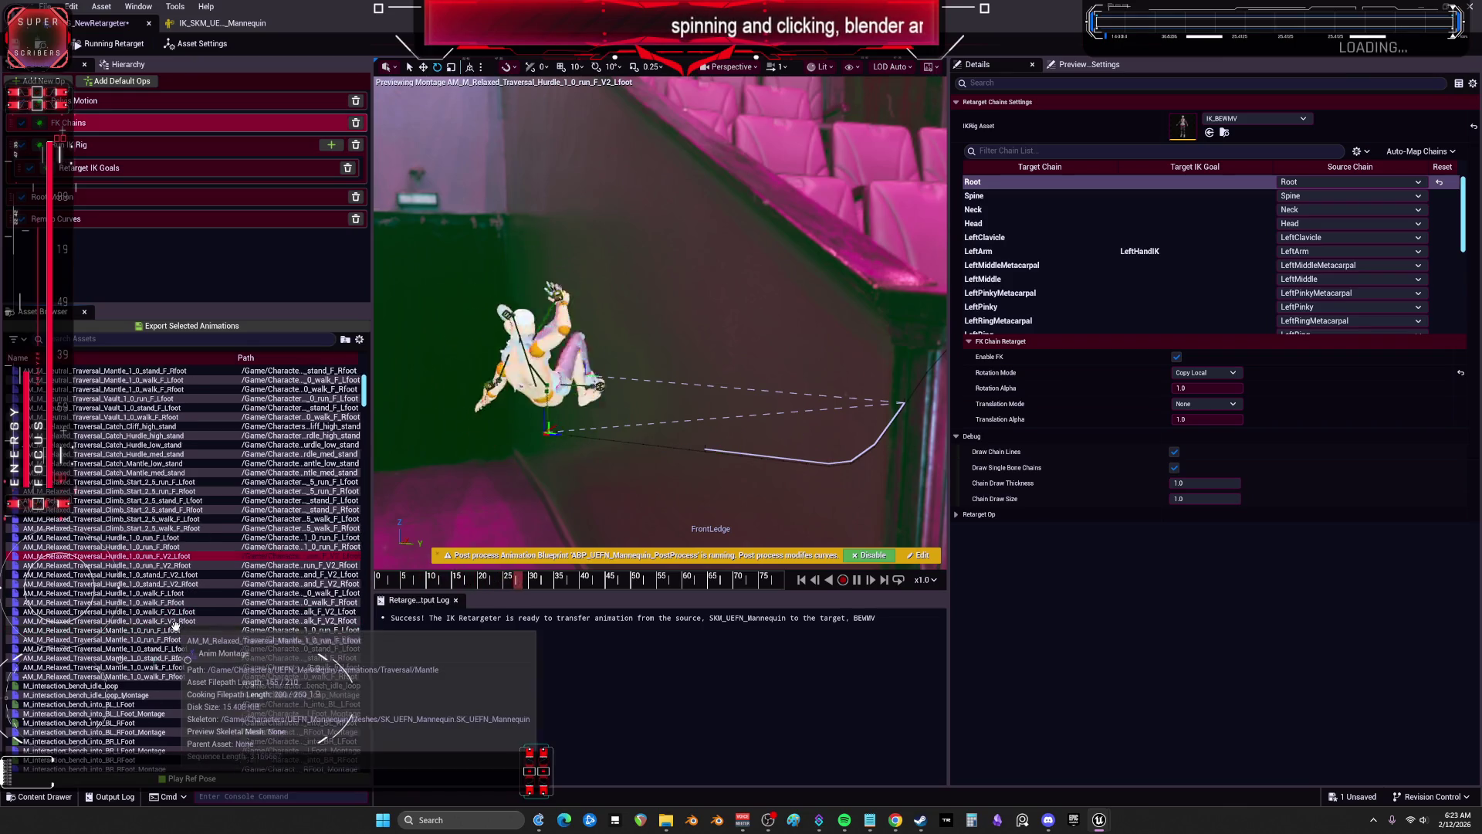
scroll(155, 602, "down", 2)
left_click(149, 612)
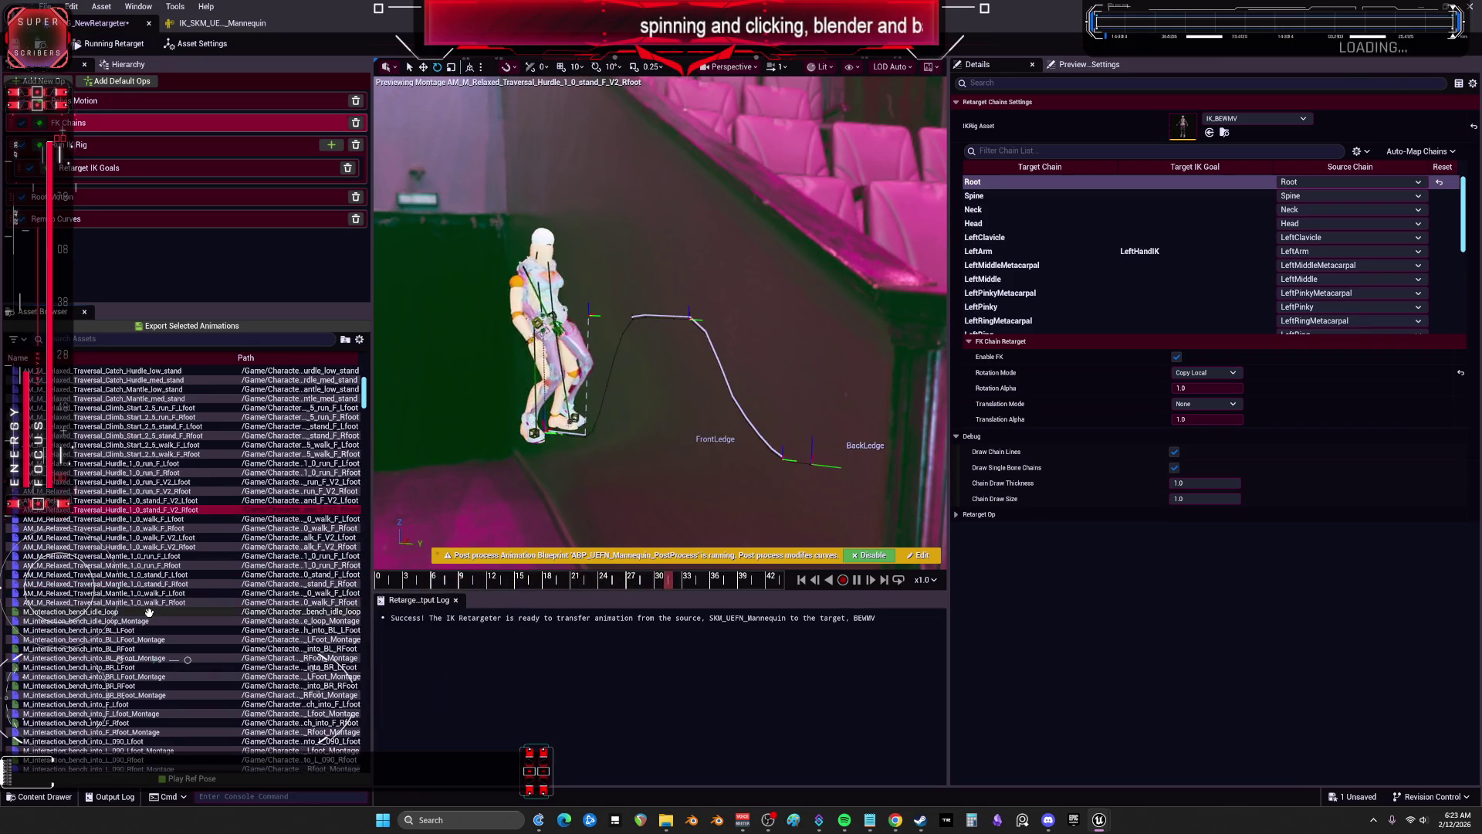
scroll(149, 611, "down", 1)
left_click(141, 556)
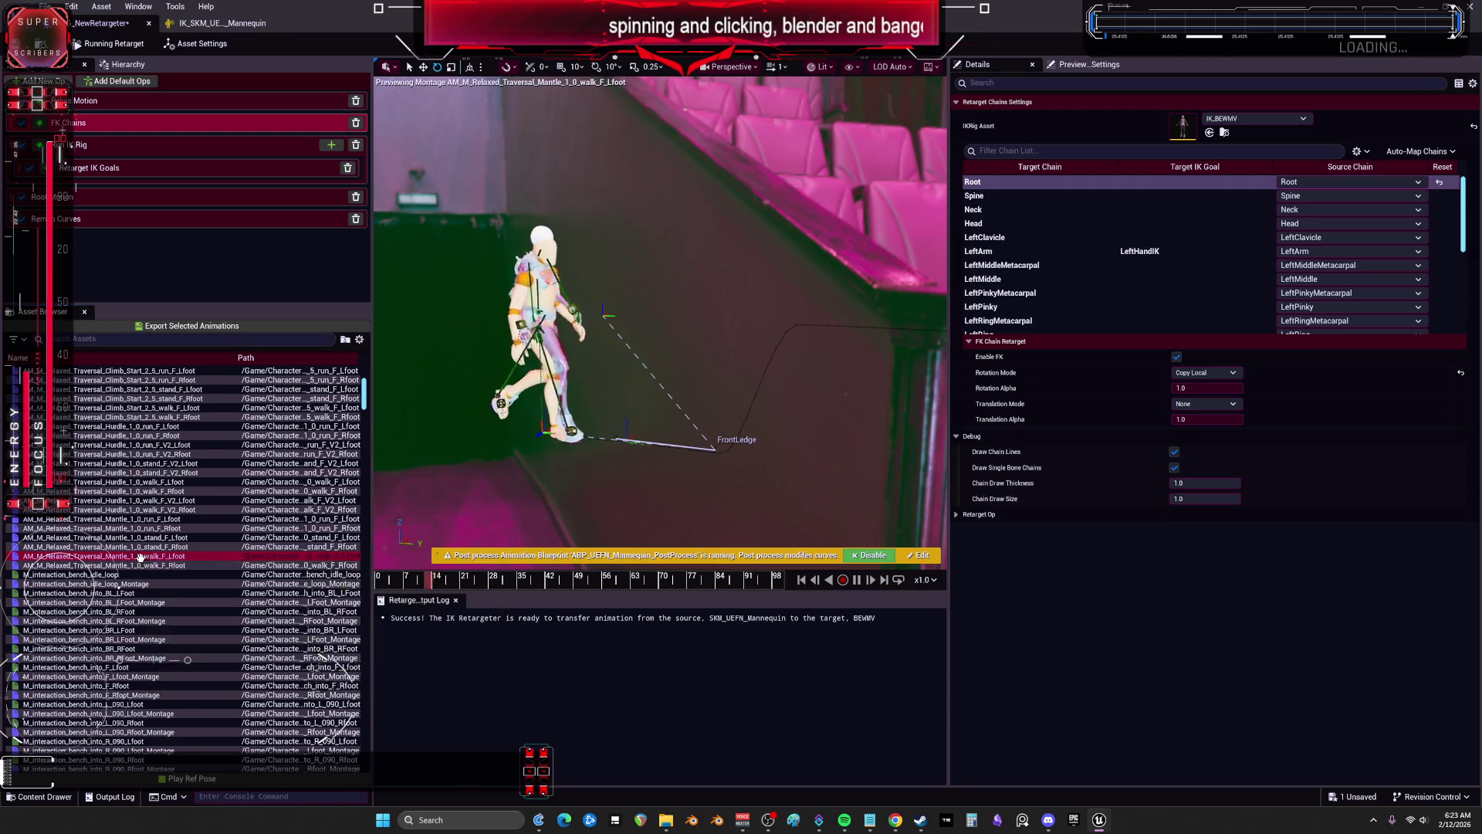
Step: Preview the crouch aim offset, crouch box, idle avoid-move, high hurdle and running climb animations, then save
scroll(147, 647, "down", 4)
scroll(147, 646, "down", 2)
left_click(147, 648)
scroll(139, 640, "down", 10)
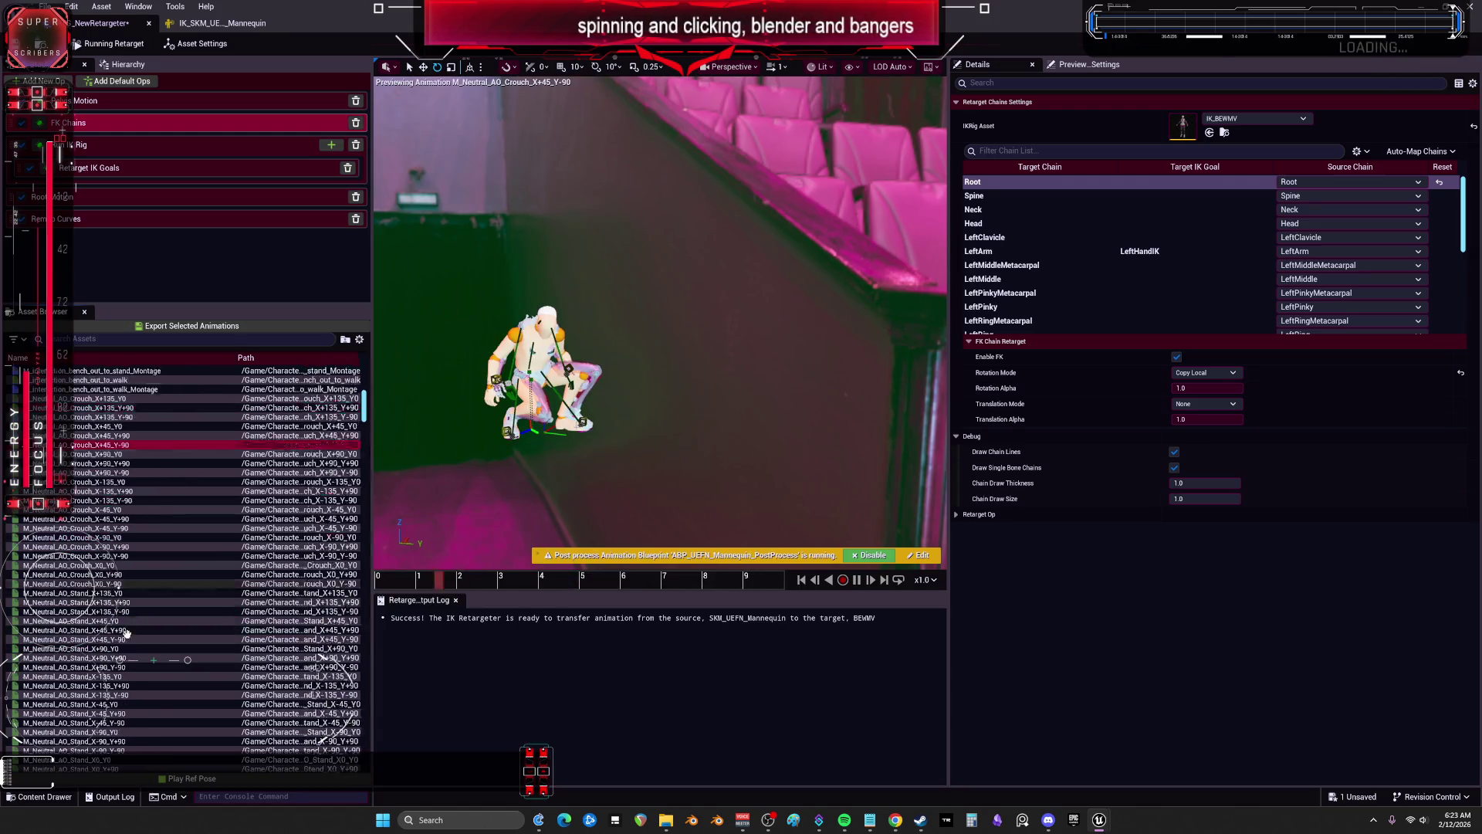
scroll(133, 629, "down", 6)
left_click(85, 556)
left_click(80, 630)
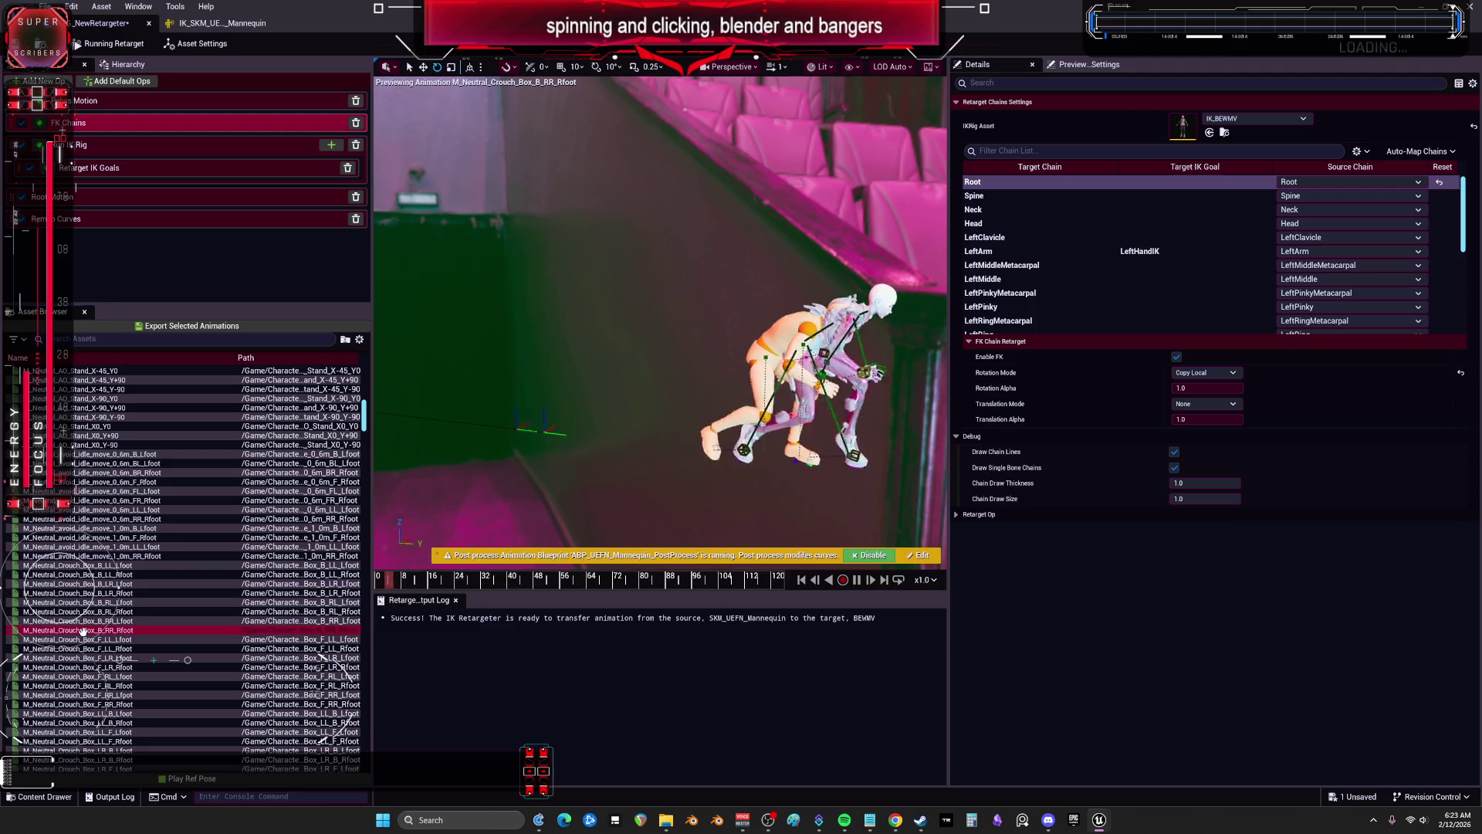
left_click(100, 509)
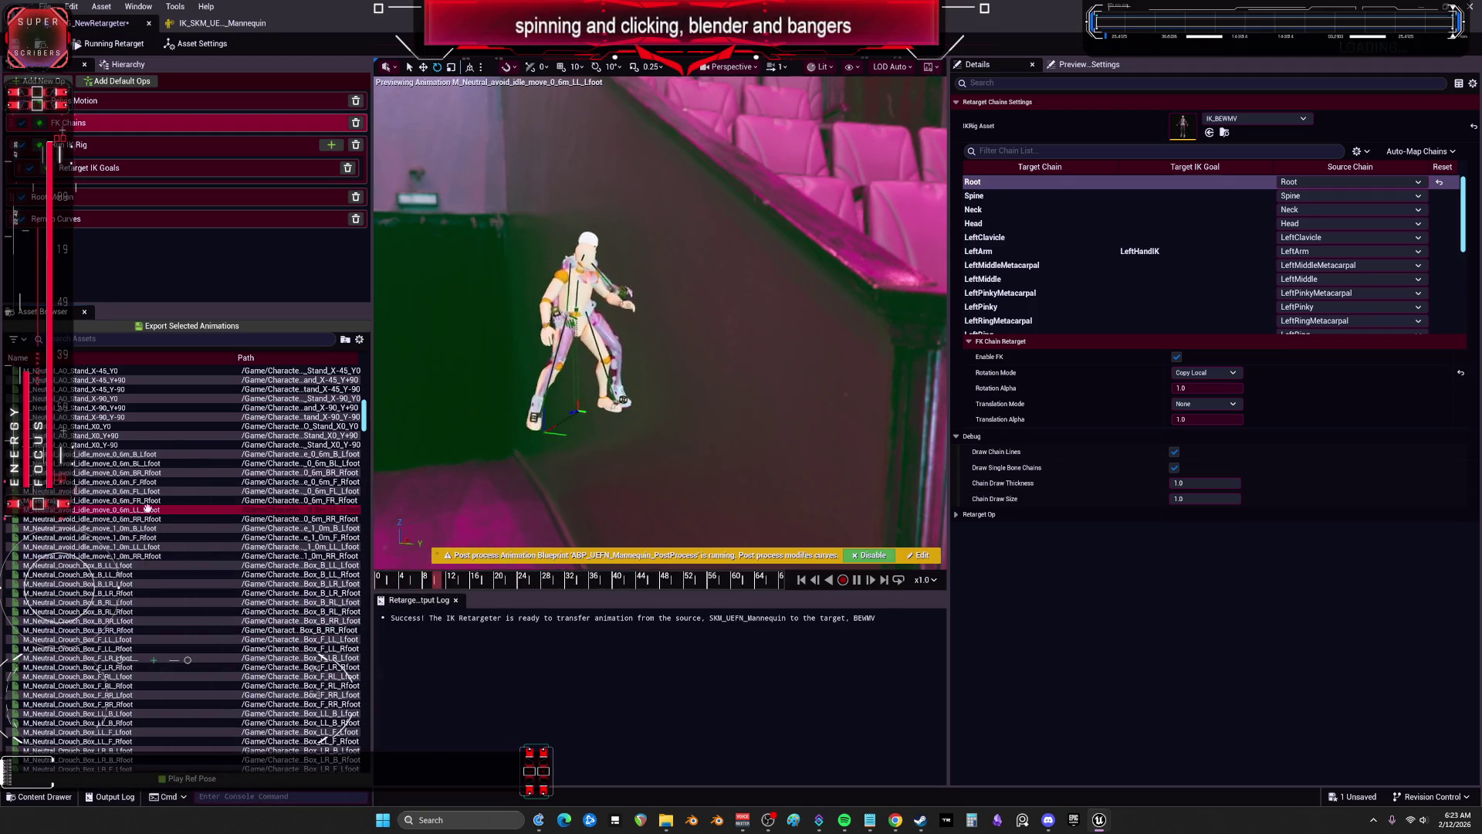
scroll(232, 463, "up", 15)
left_click(101, 380)
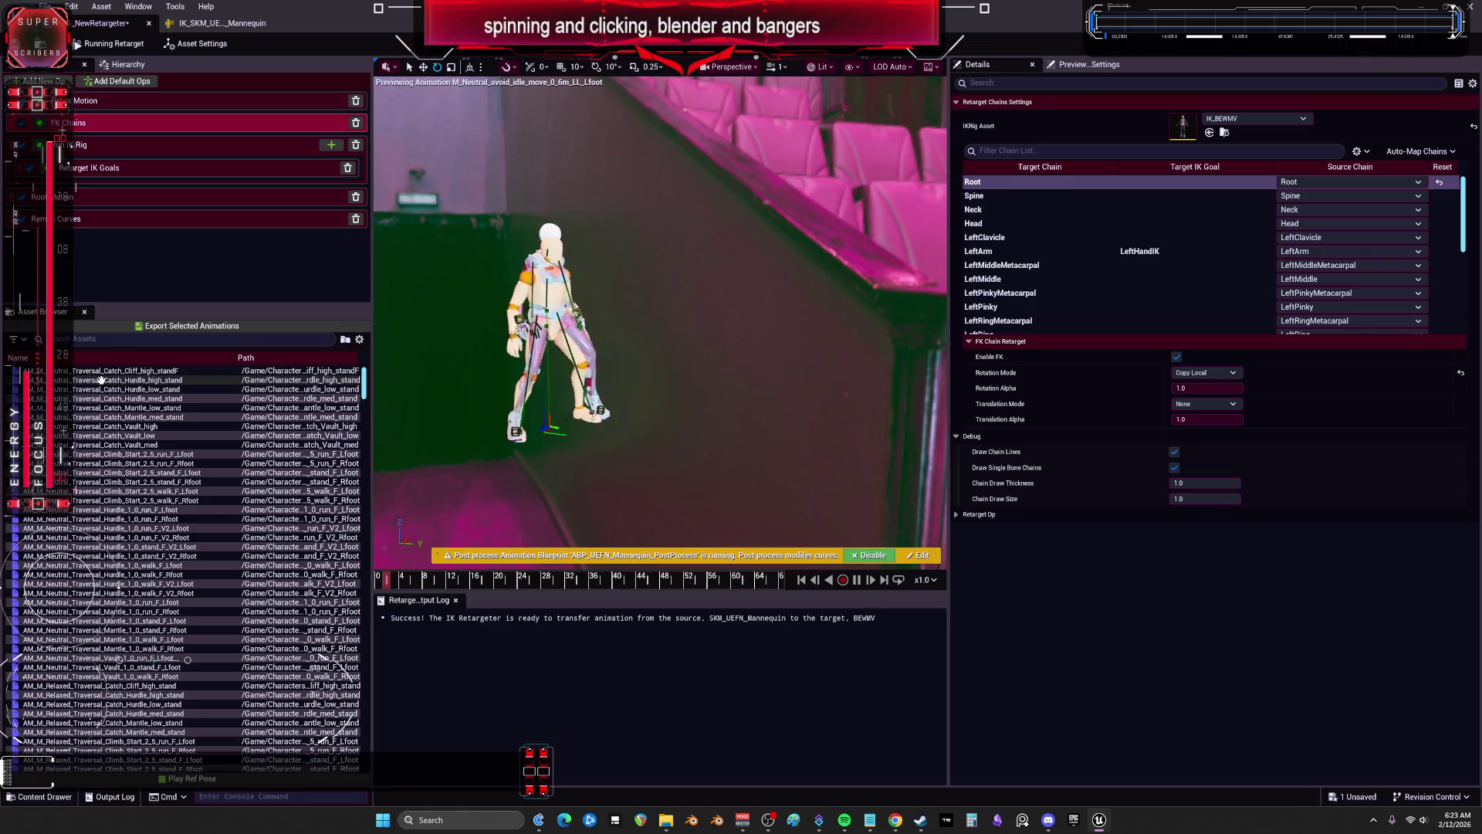
left_click(104, 454)
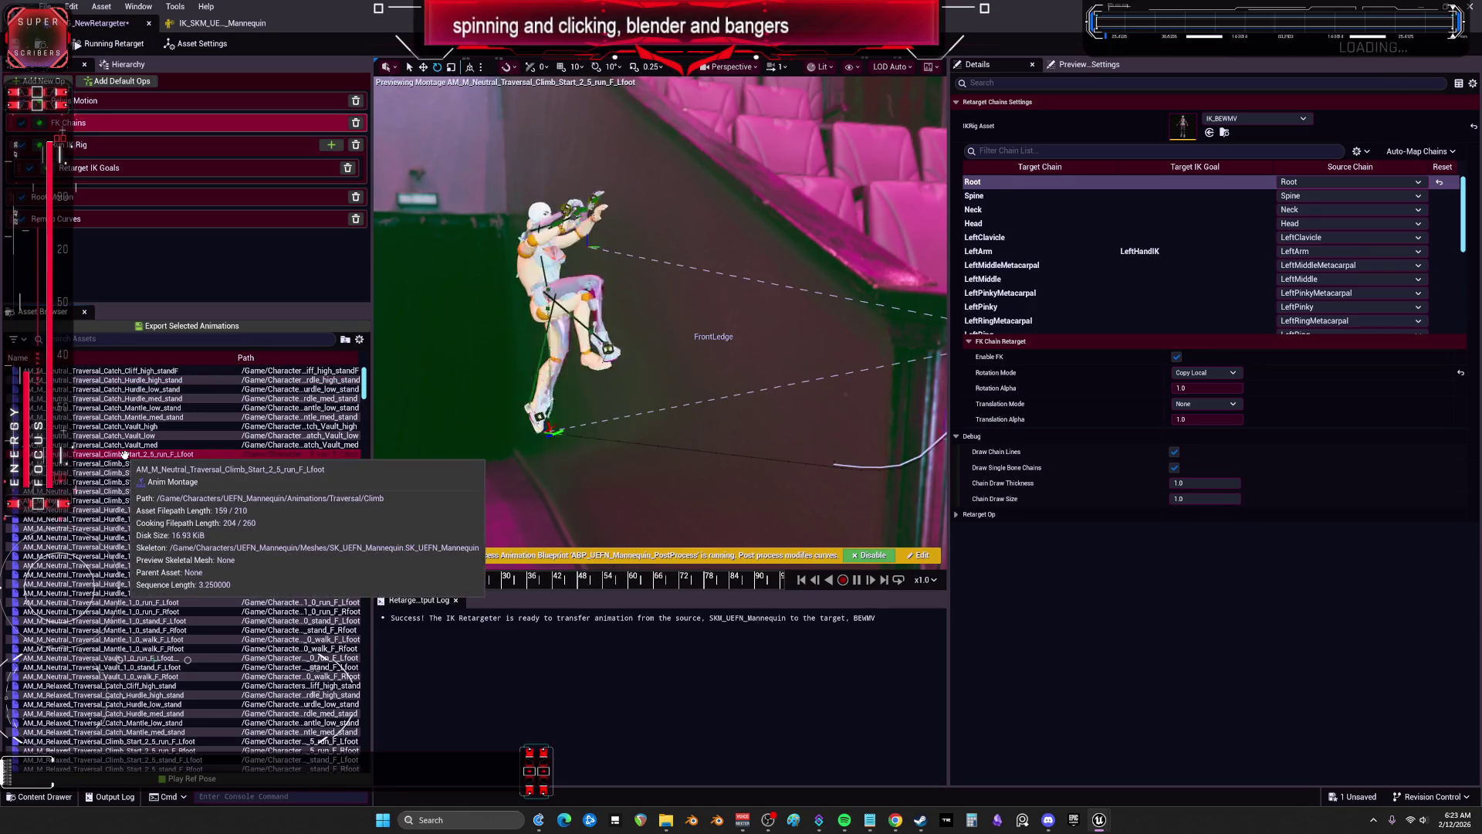
left_click_drag(651, 467, 549, 434)
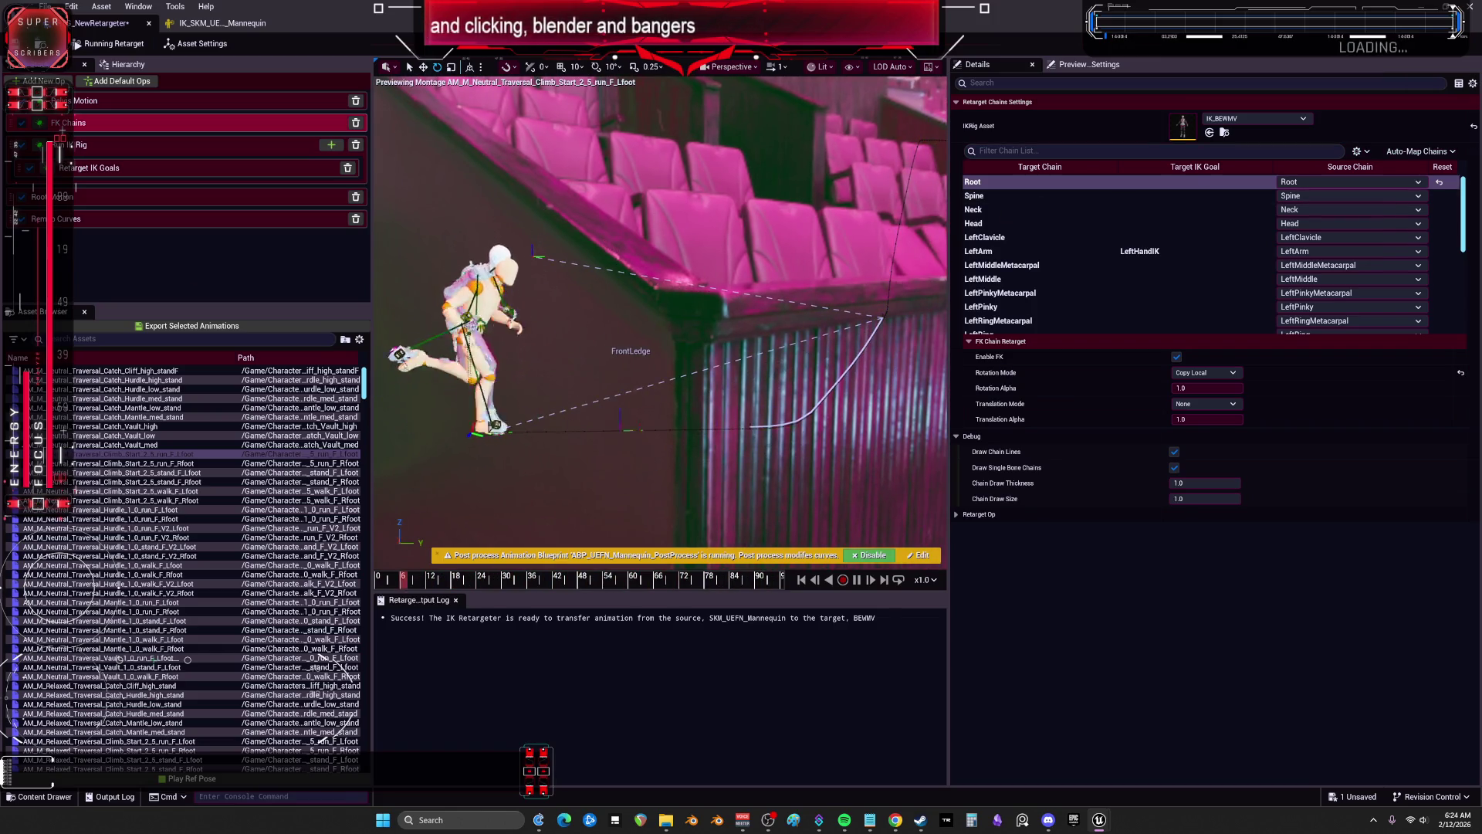
key("ctrl+s")
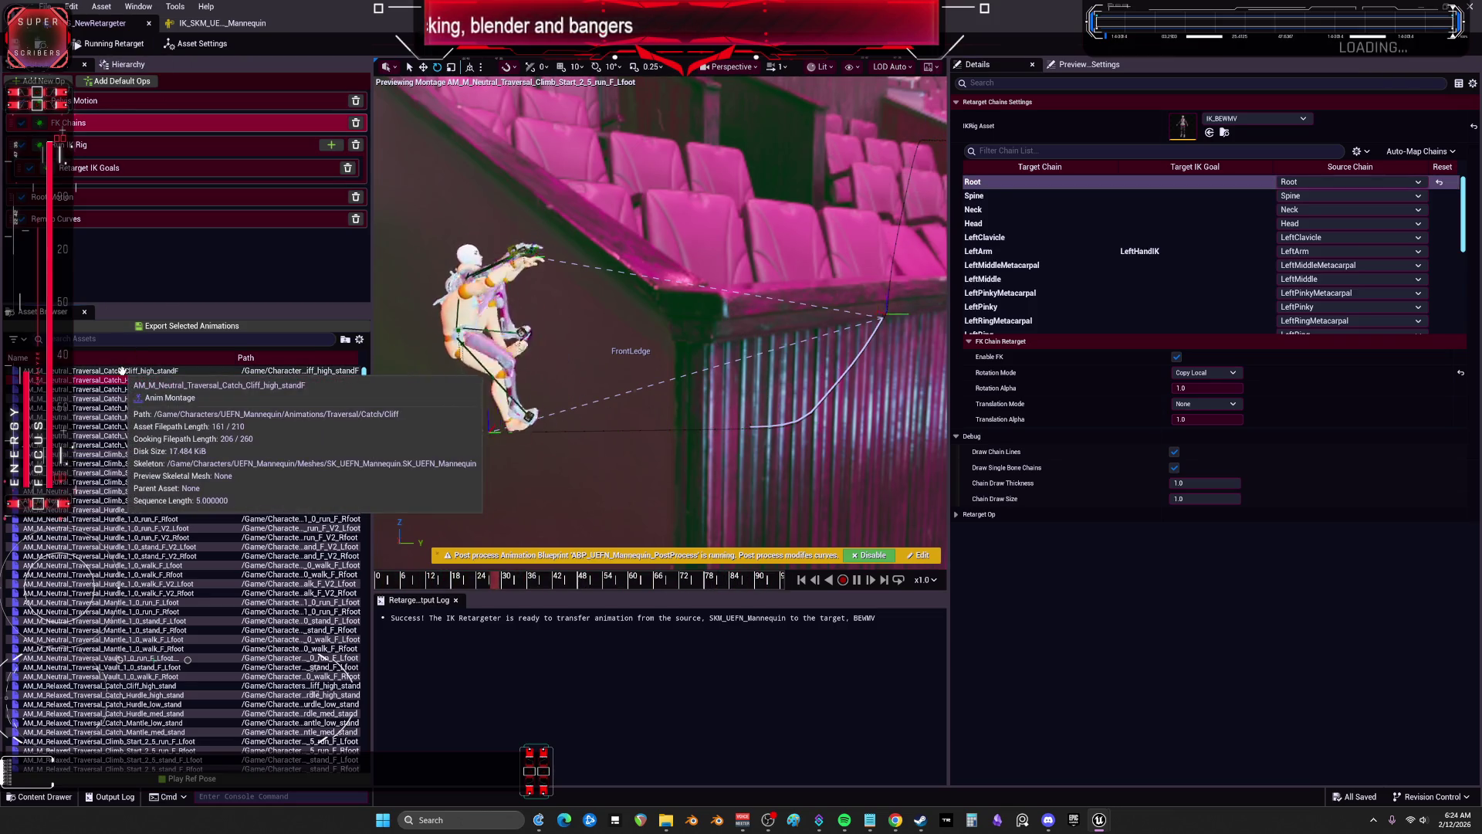
left_click(1108, 58)
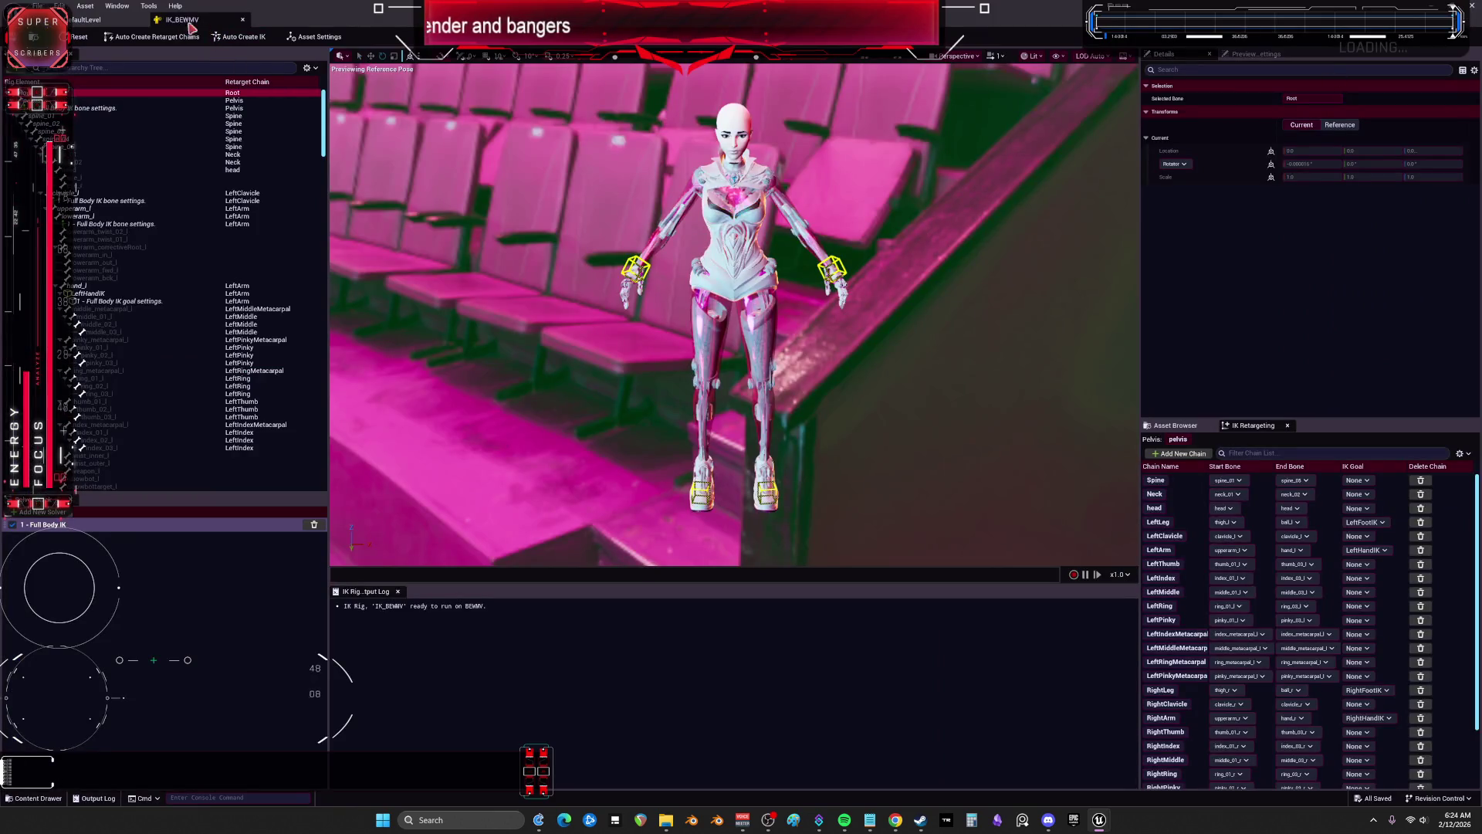
Step: Close the IK_BEWMV and RTG_NewRetargeter editors, then open SKM_UEFN_Mannequin's Reference Viewer
left_click(241, 22)
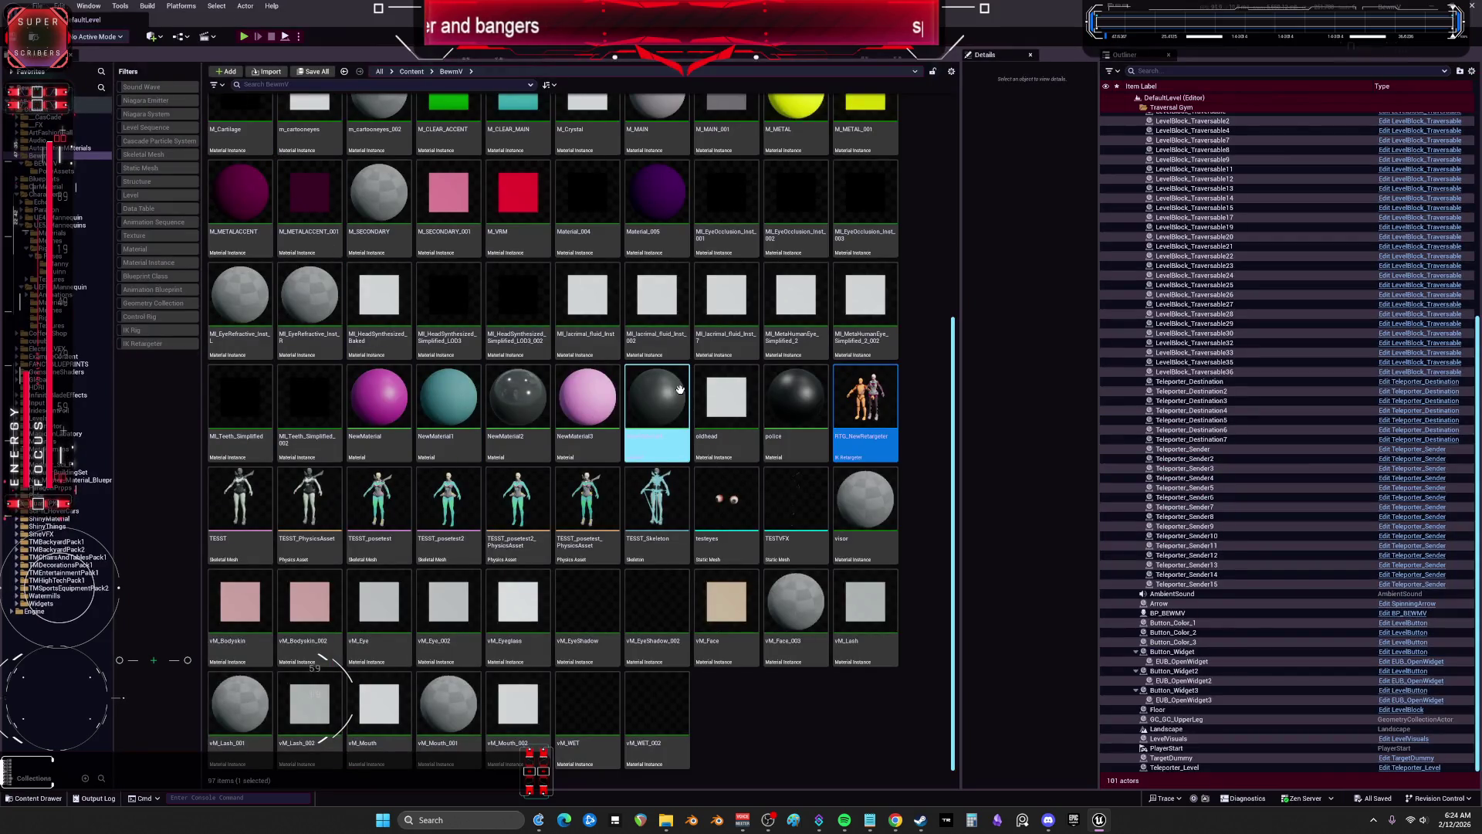
double_click(870, 388)
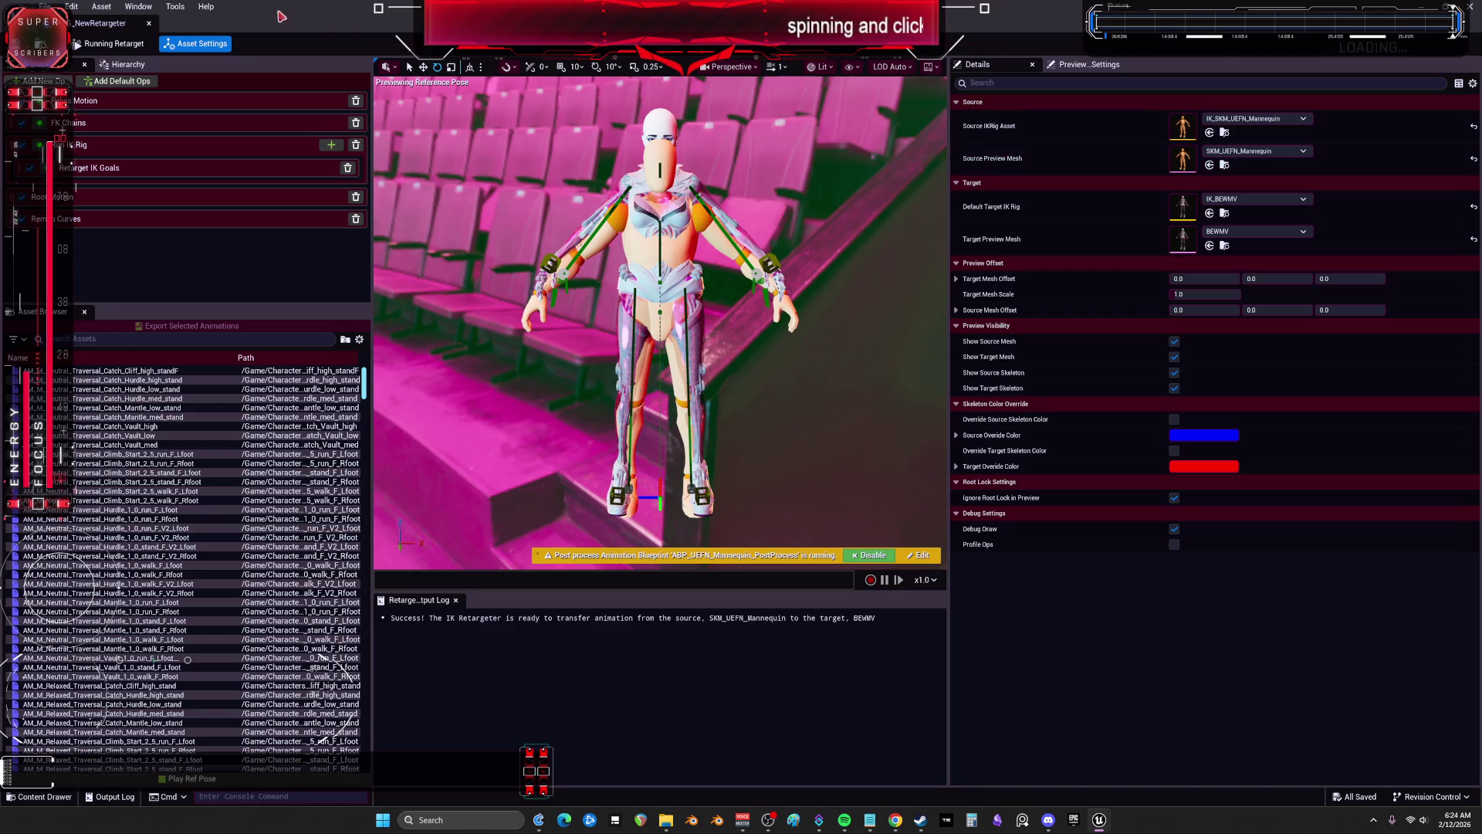
left_click(151, 26)
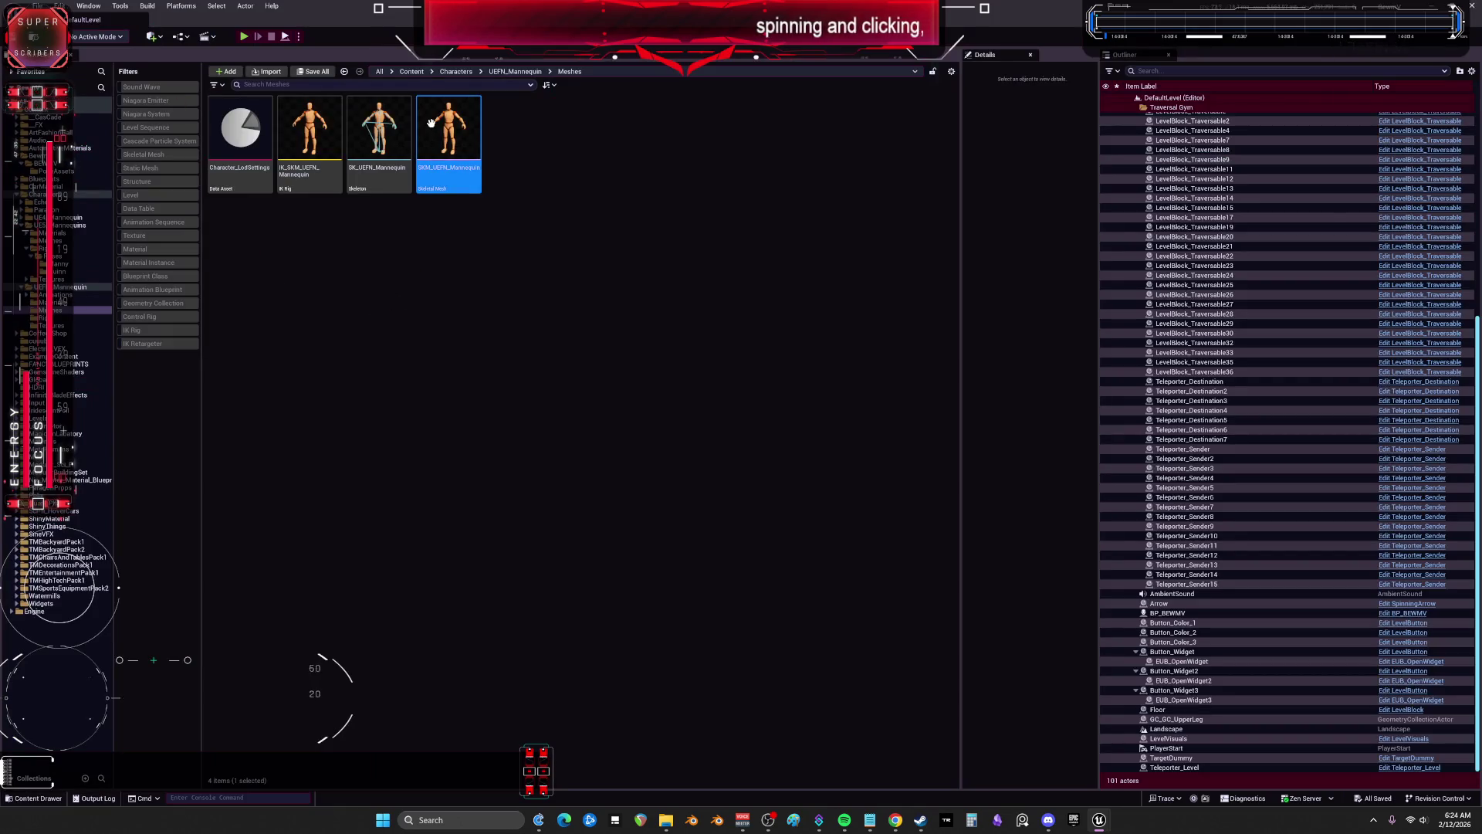
right_click(430, 124)
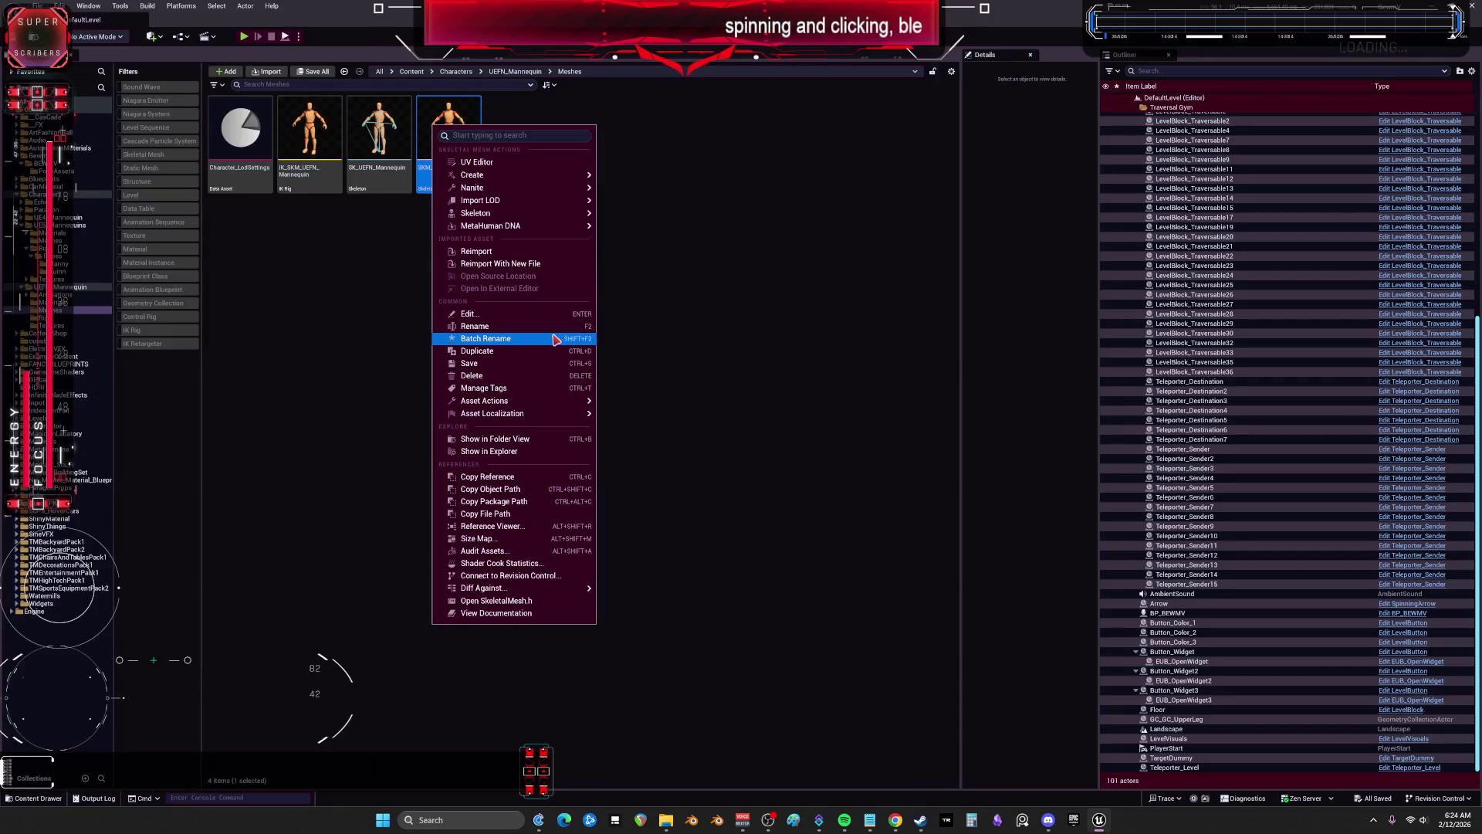
left_click(546, 526)
scroll(727, 305, "up", 4)
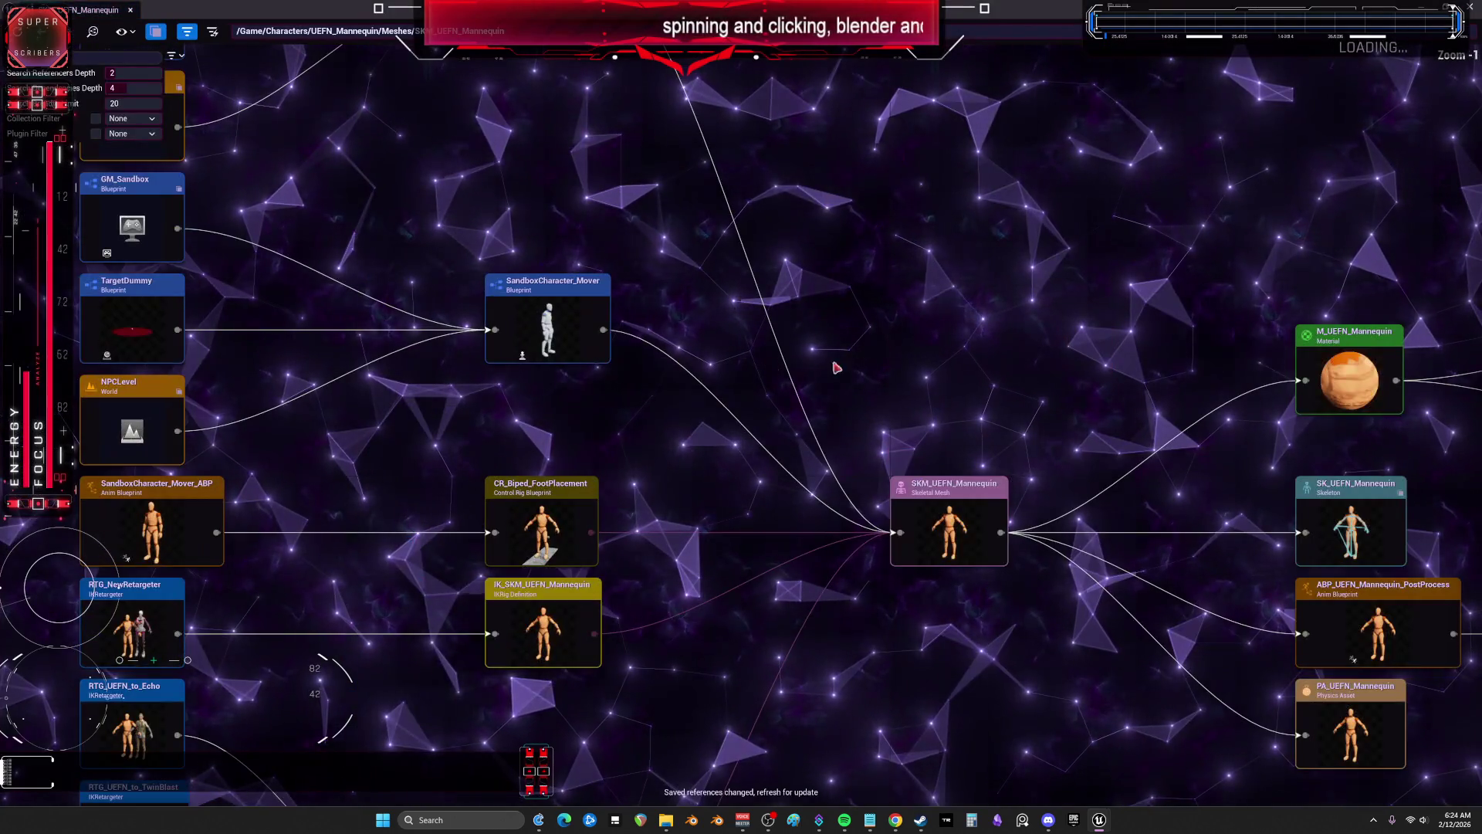
Step: Pan the graph past the foot placement and IK rig referencers, then choose Edit on SandboxCharacter_Mover_ABP
mouse_move(896, 350)
left_mouse_down()
mouse_move(853, 380)
mouse_move(857, 487)
mouse_move(803, 232)
mouse_move(784, 208)
mouse_move(906, 345)
mouse_move(986, 383)
mouse_move(942, 427)
mouse_move(530, 410)
mouse_move(515, 475)
left_mouse_up()
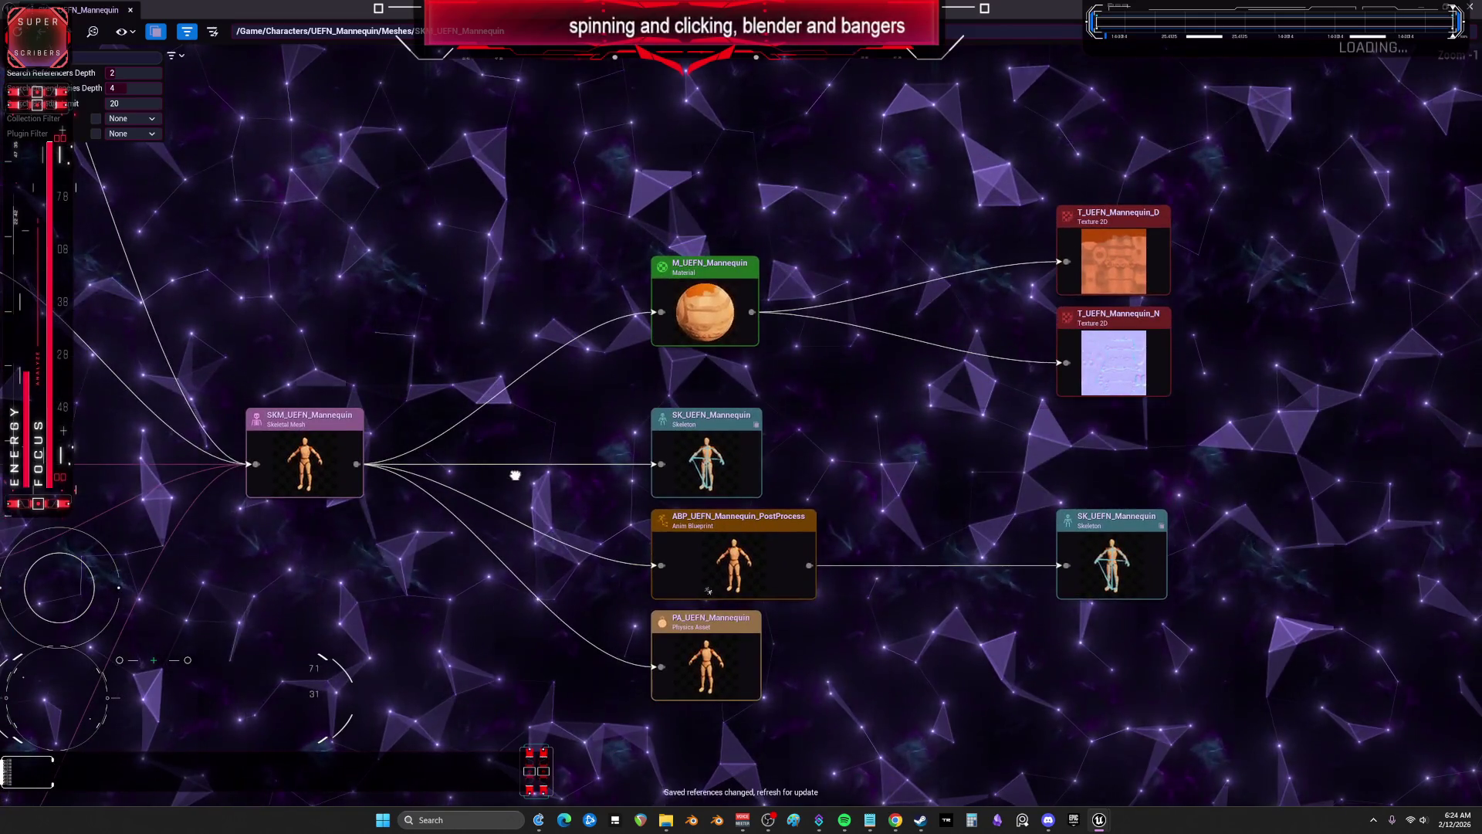
left_click_drag(1037, 388, 1169, 412)
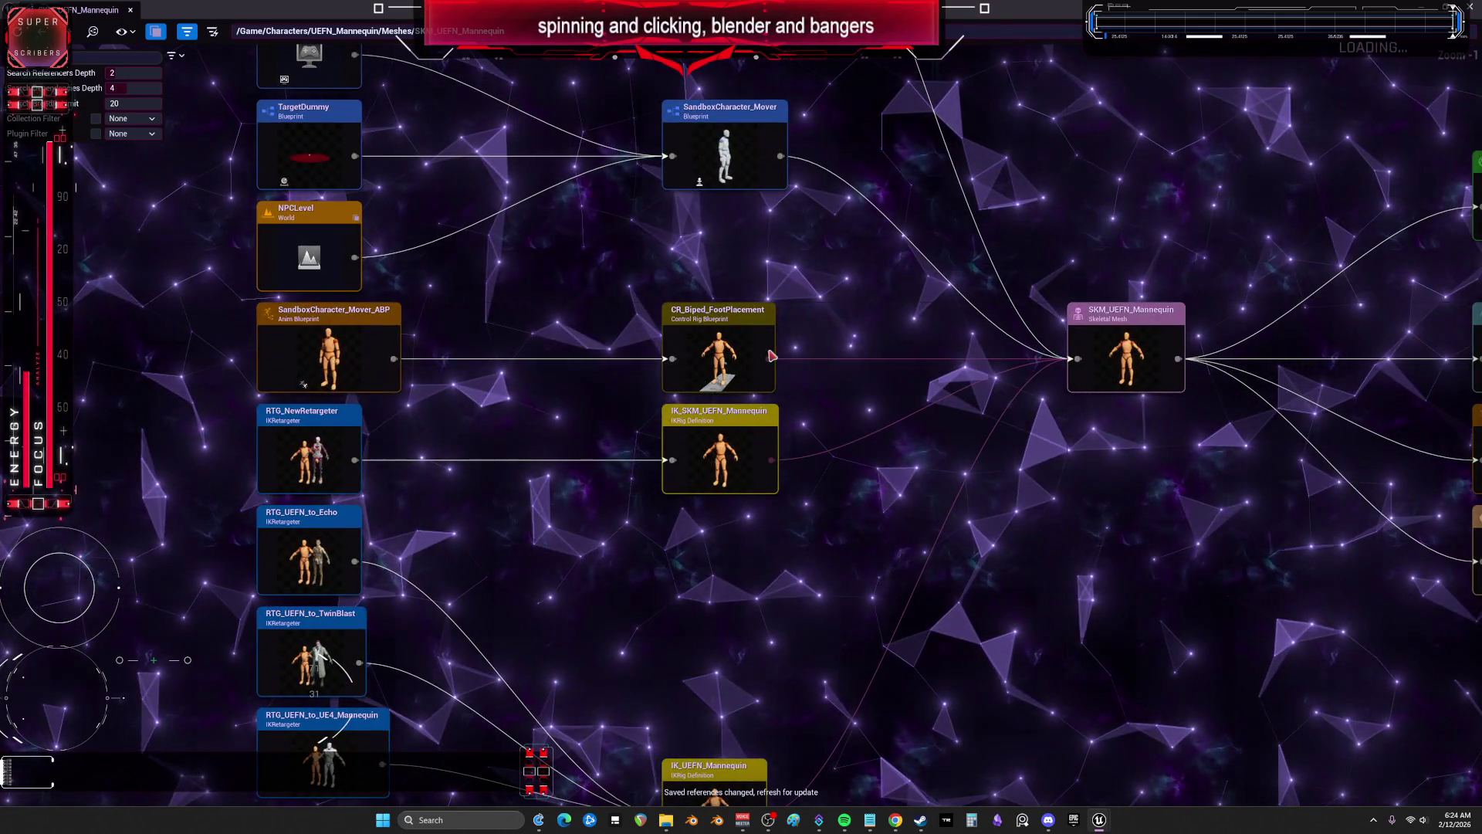
mouse_move(745, 317)
left_mouse_down()
mouse_move(801, 424)
mouse_move(825, 240)
left_mouse_up()
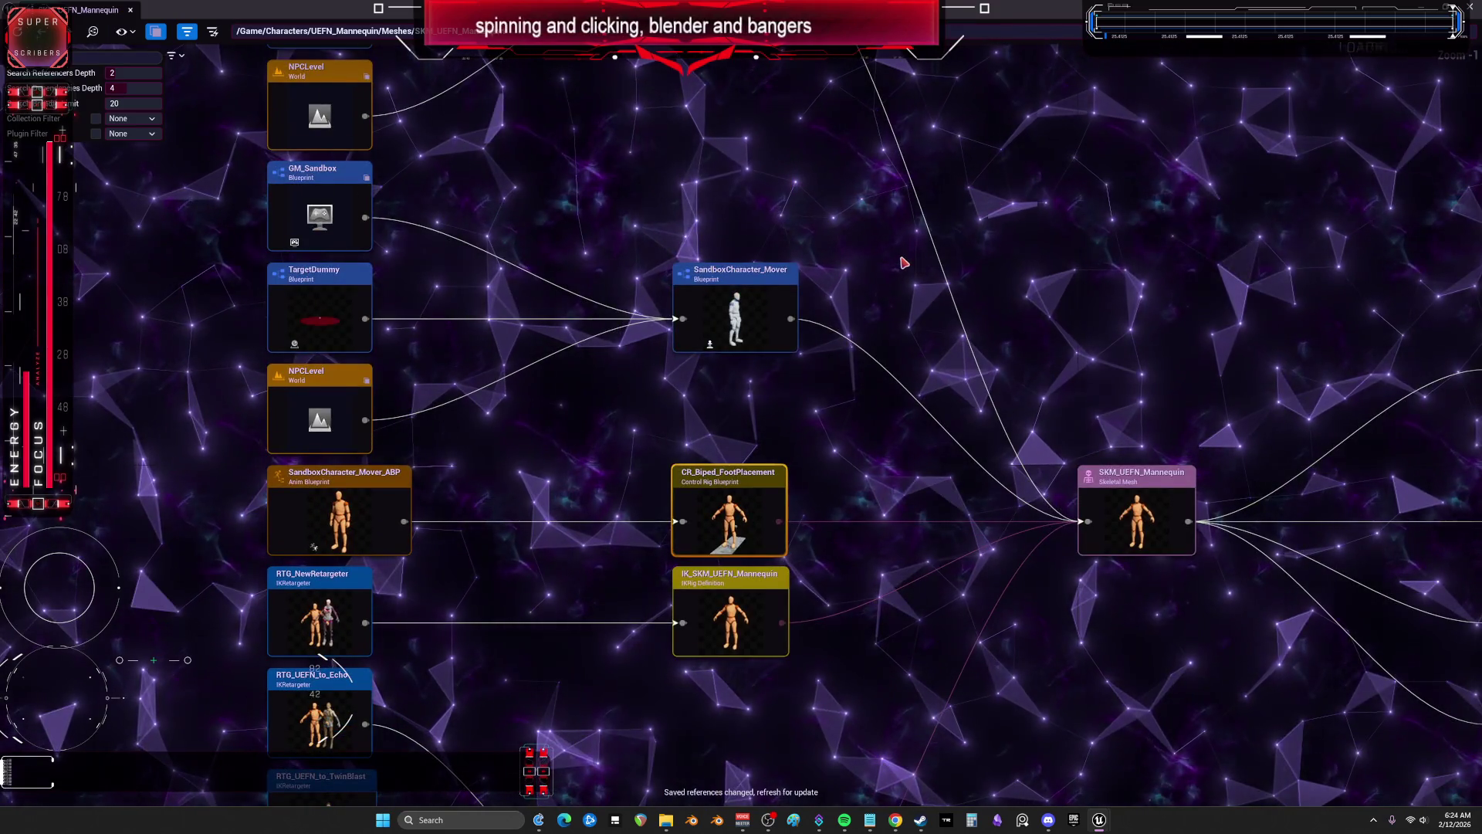
mouse_move(855, 591)
left_mouse_down()
mouse_move(933, 358)
mouse_move(936, 453)
mouse_move(562, 460)
mouse_move(691, 316)
left_mouse_up()
left_click(548, 393)
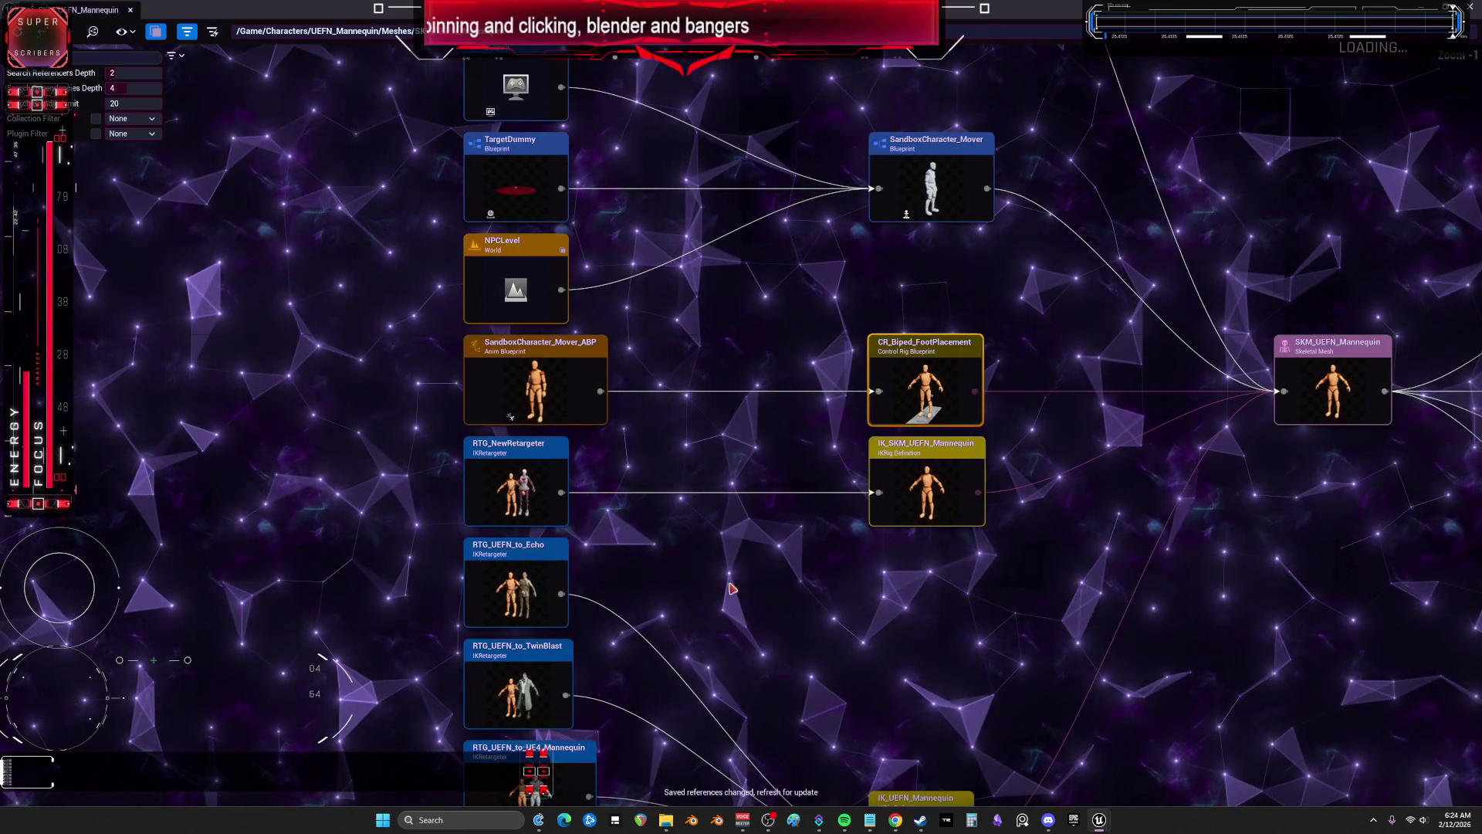
right_click(548, 394)
left_click(597, 440)
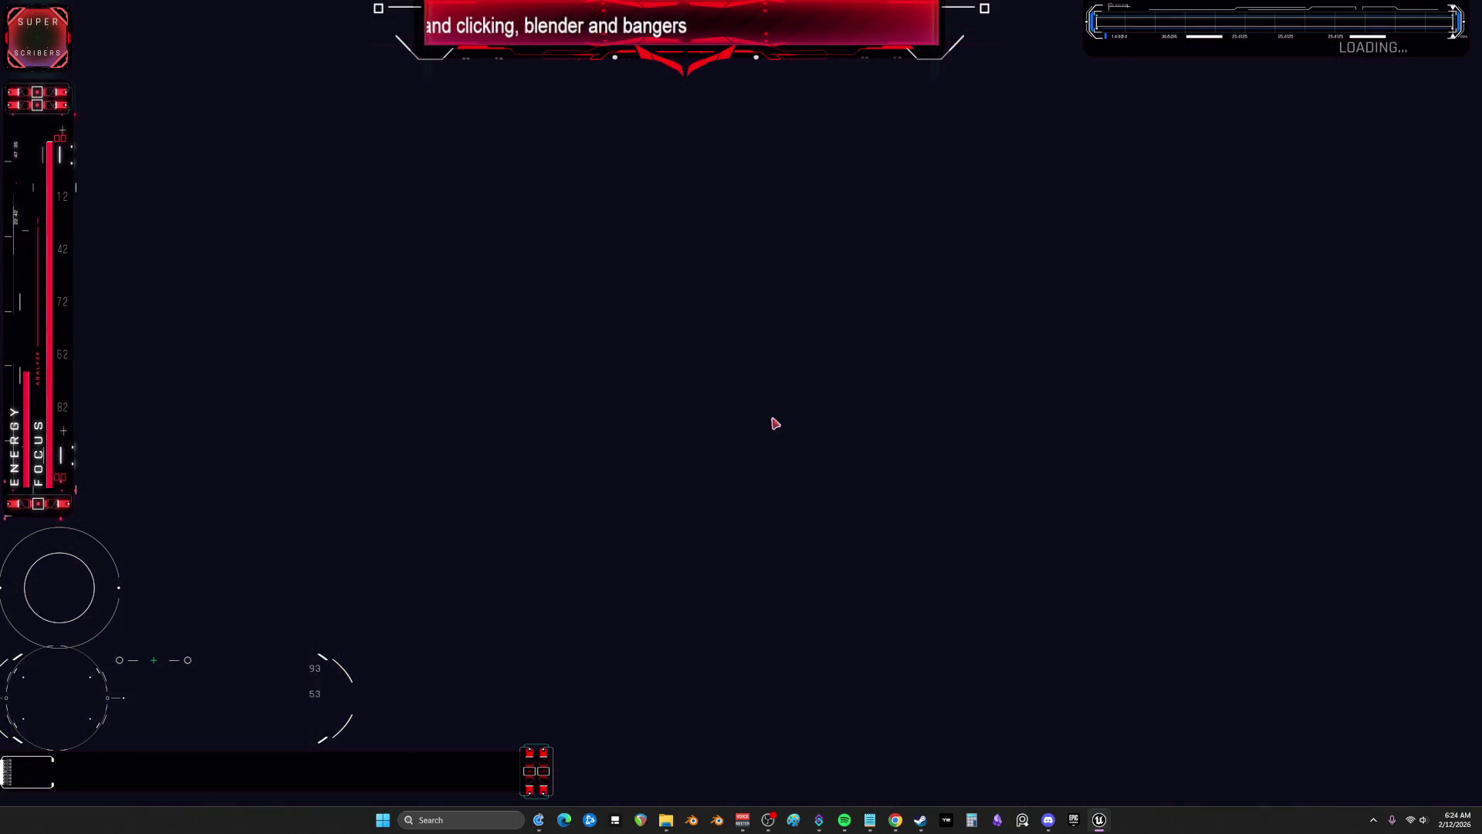
Step: Close the Mover anim blueprint editor and the Reference Viewer
scroll(779, 368, "up", 5)
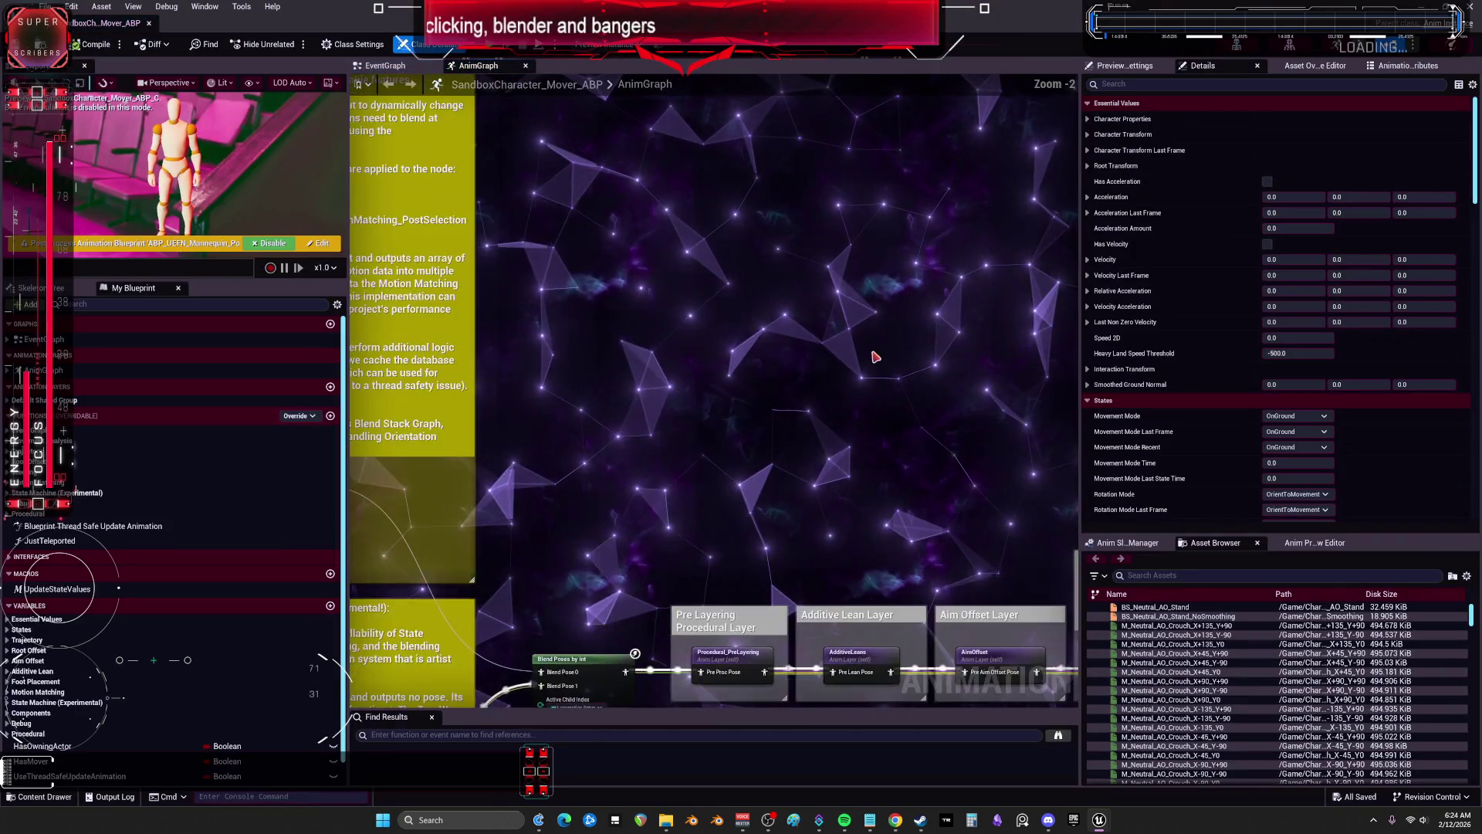
scroll(860, 357, "down", 2)
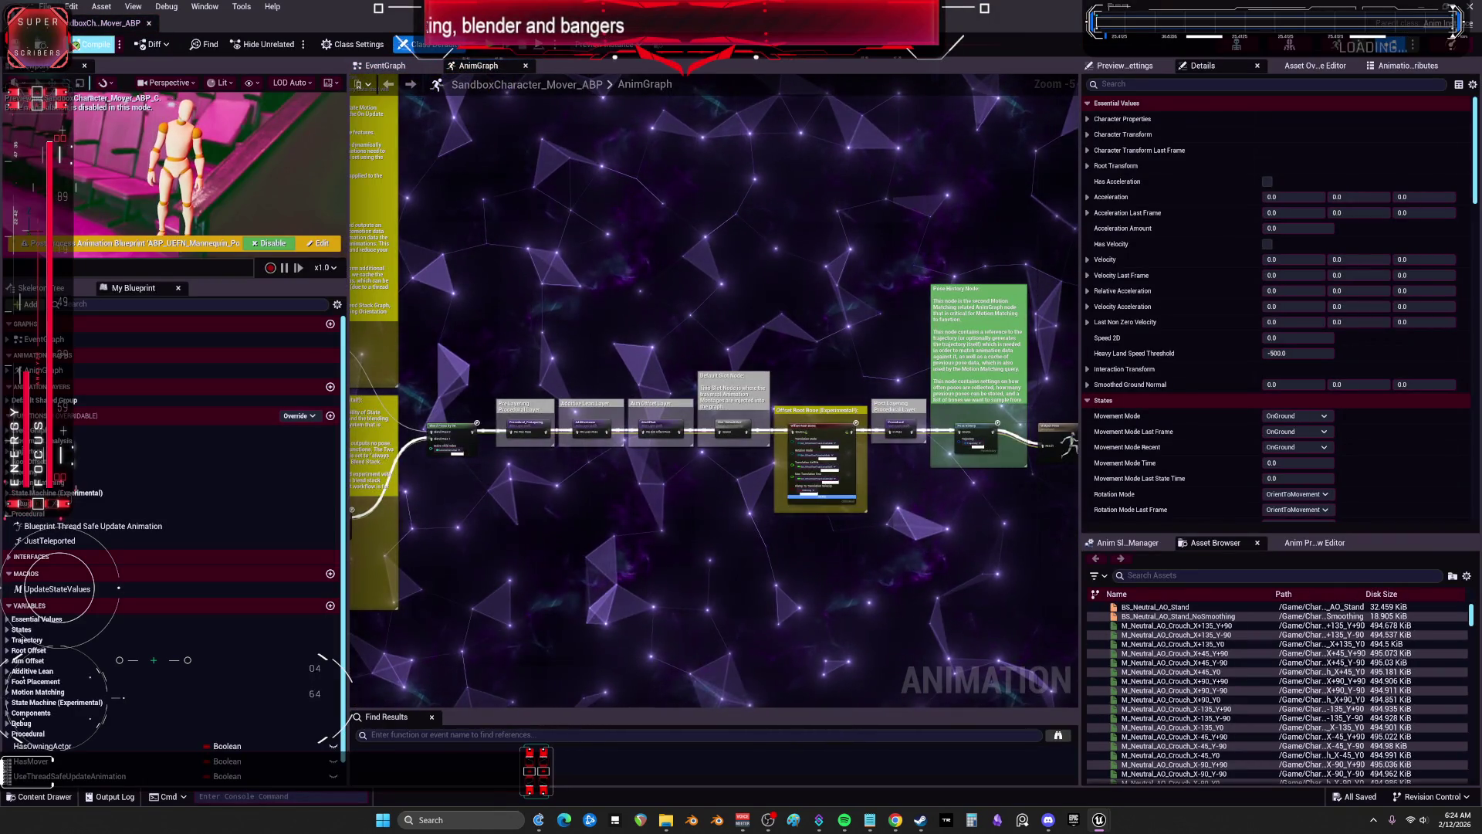
left_click(149, 23)
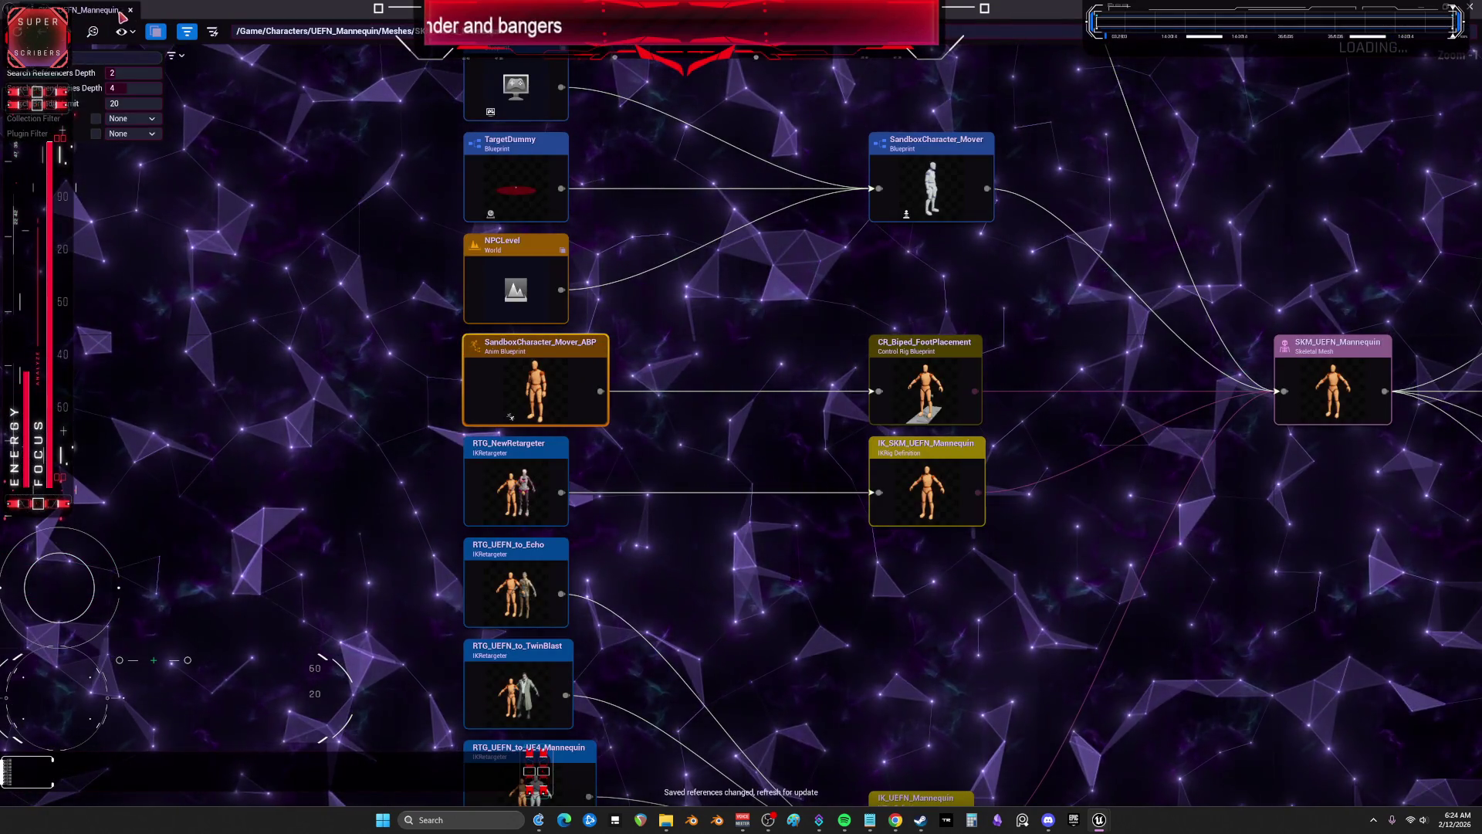
left_click(130, 10)
Step: Compare the Mover and CMC anim blueprint assets, then open SandboxCharacter_CMC_ABP
right_click(863, 225)
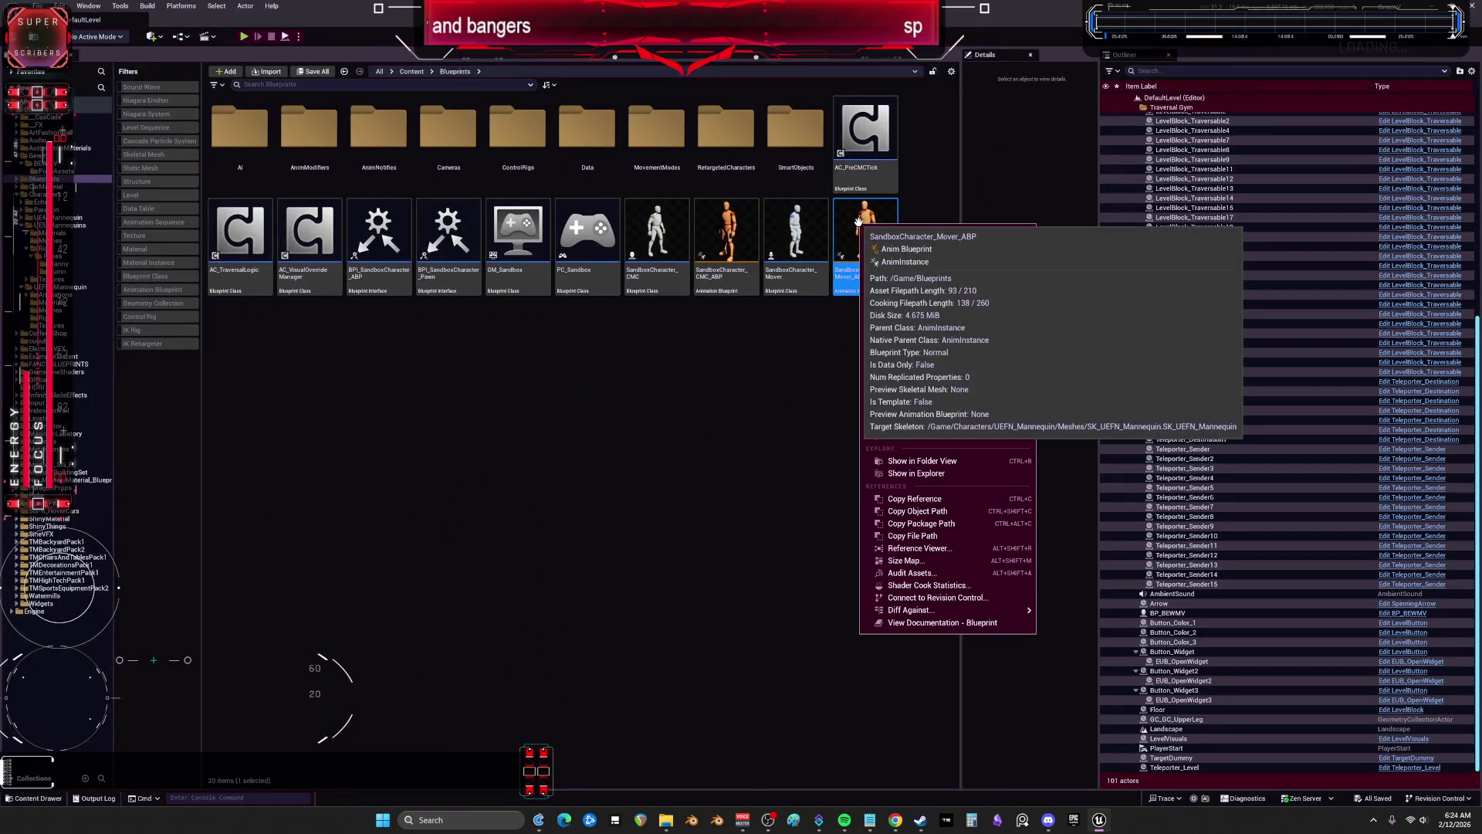
left_click(763, 374)
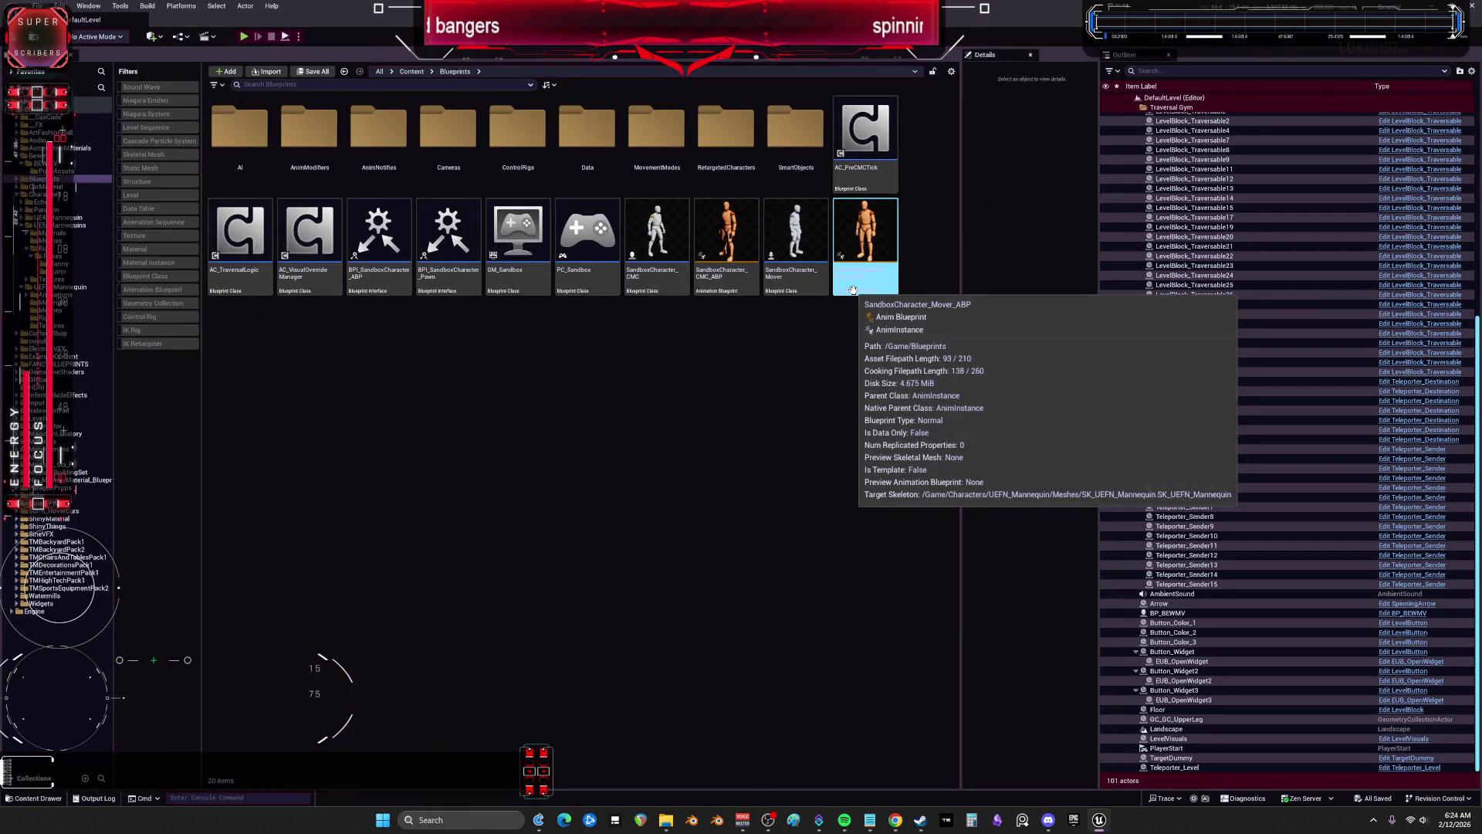
left_click(723, 284)
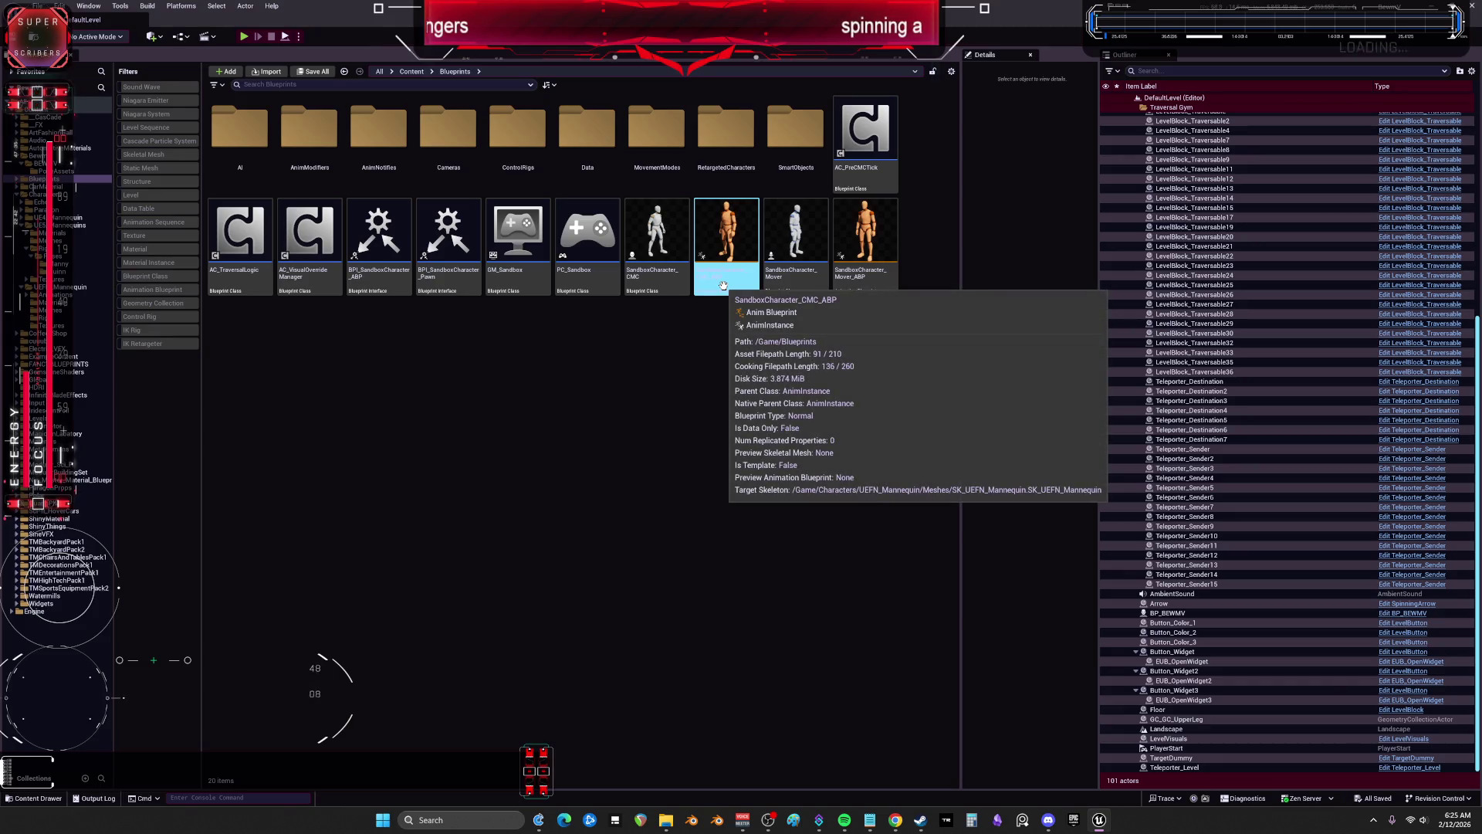
left_click(841, 244)
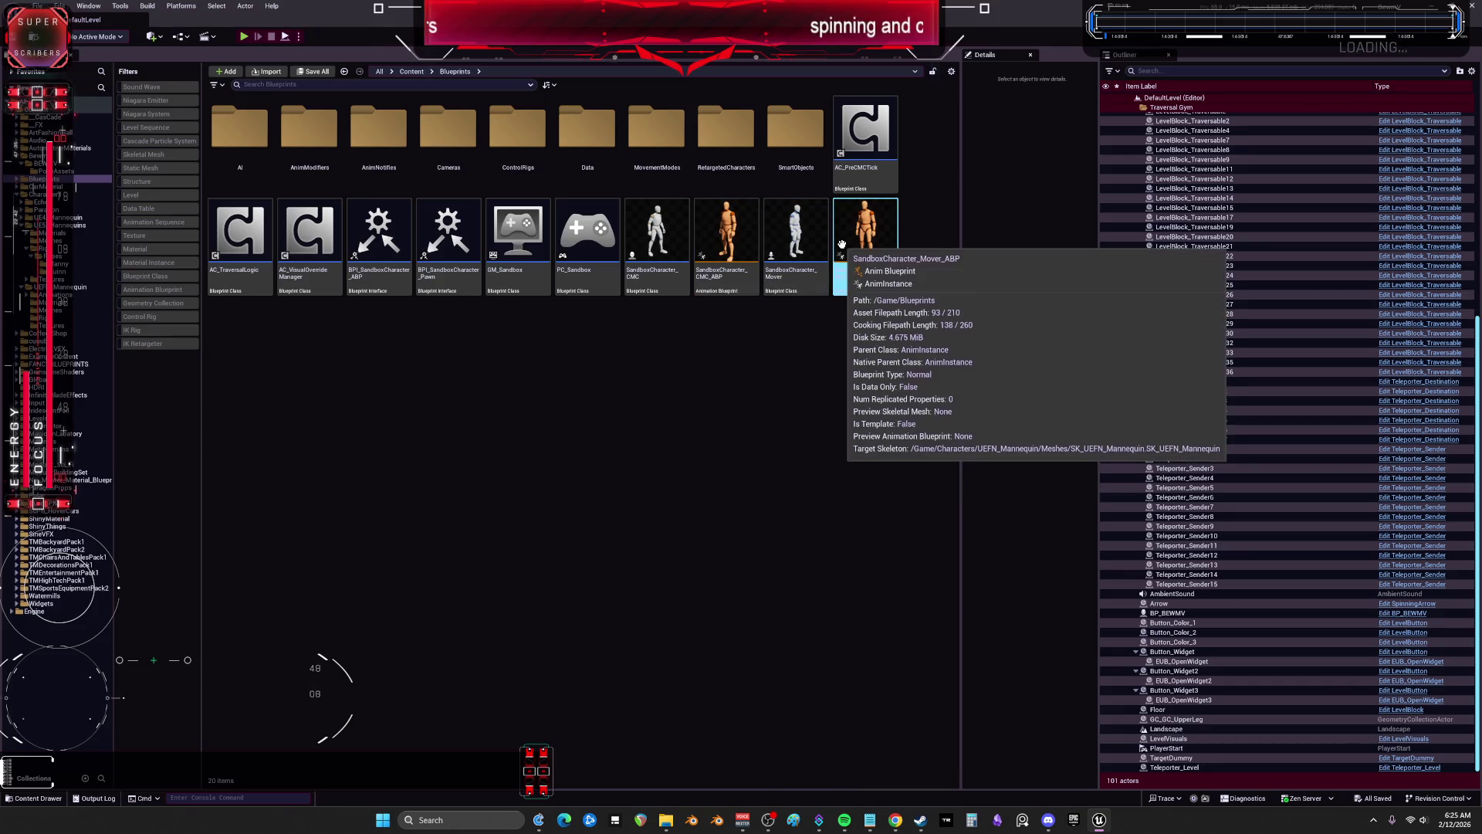
left_click(718, 222)
double_click(718, 223)
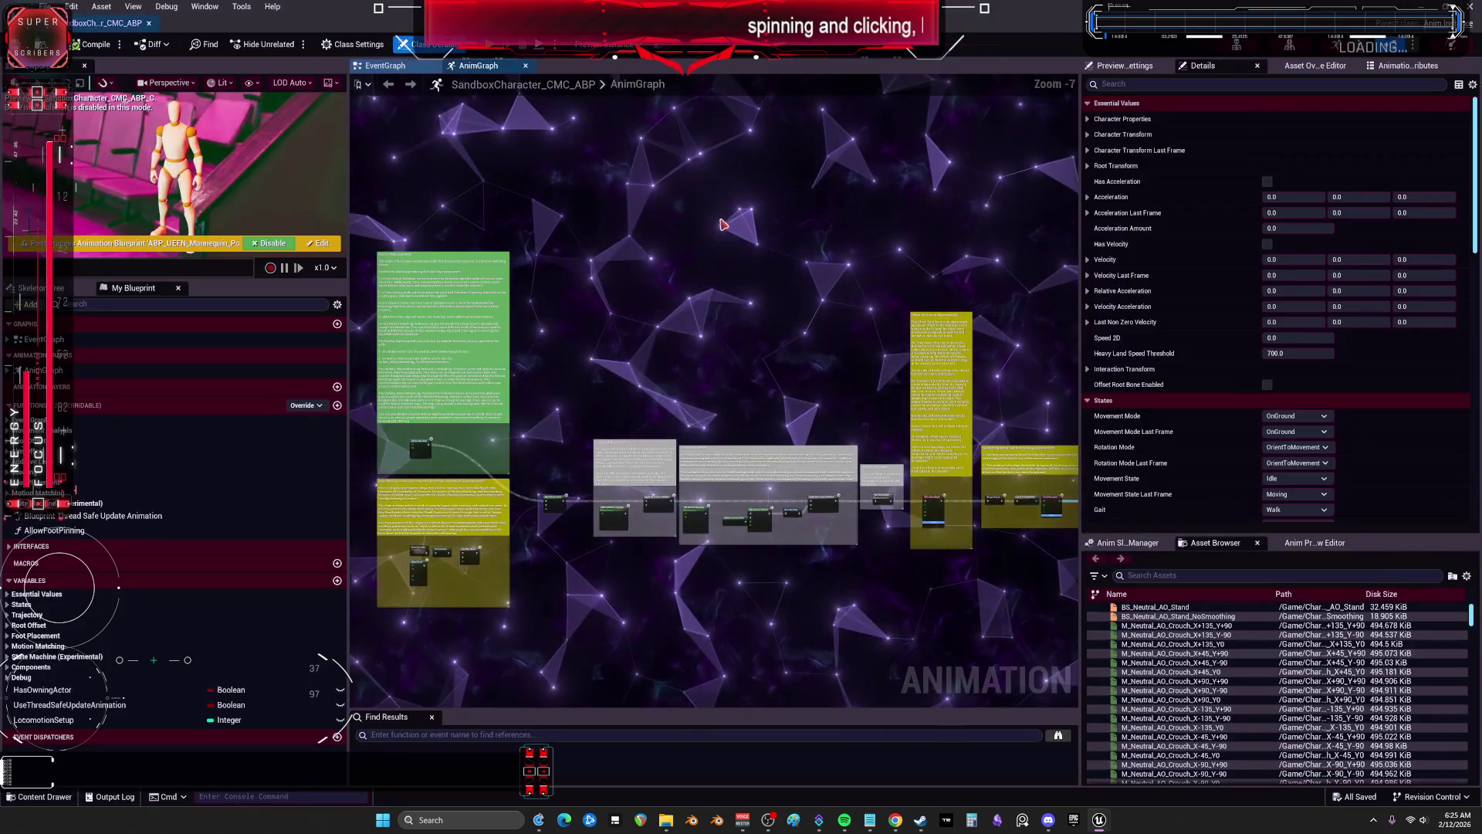
scroll(678, 296, "up", 3)
scroll(729, 334, "up", 5)
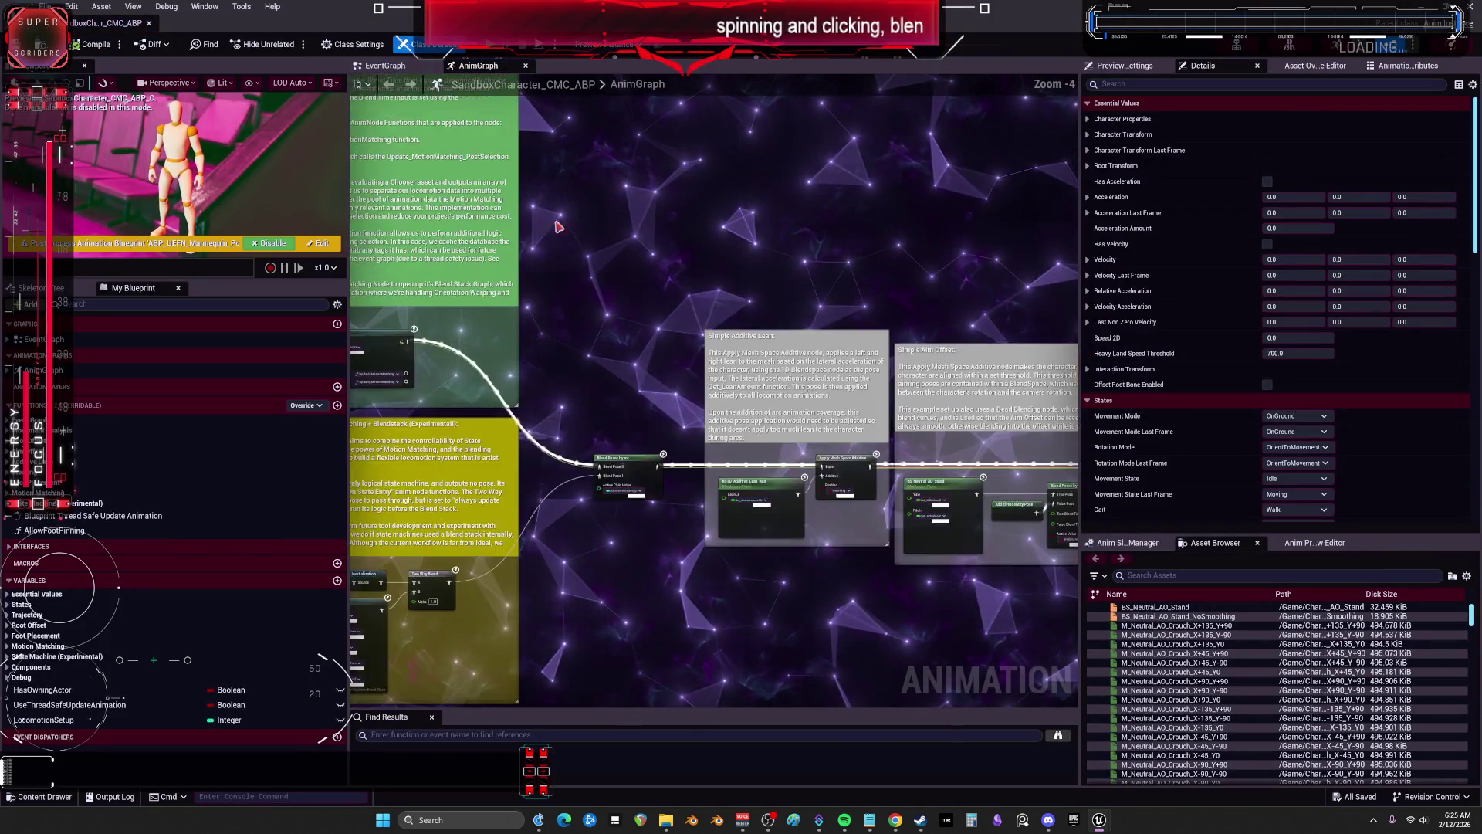
left_click_drag(728, 334, 837, 318)
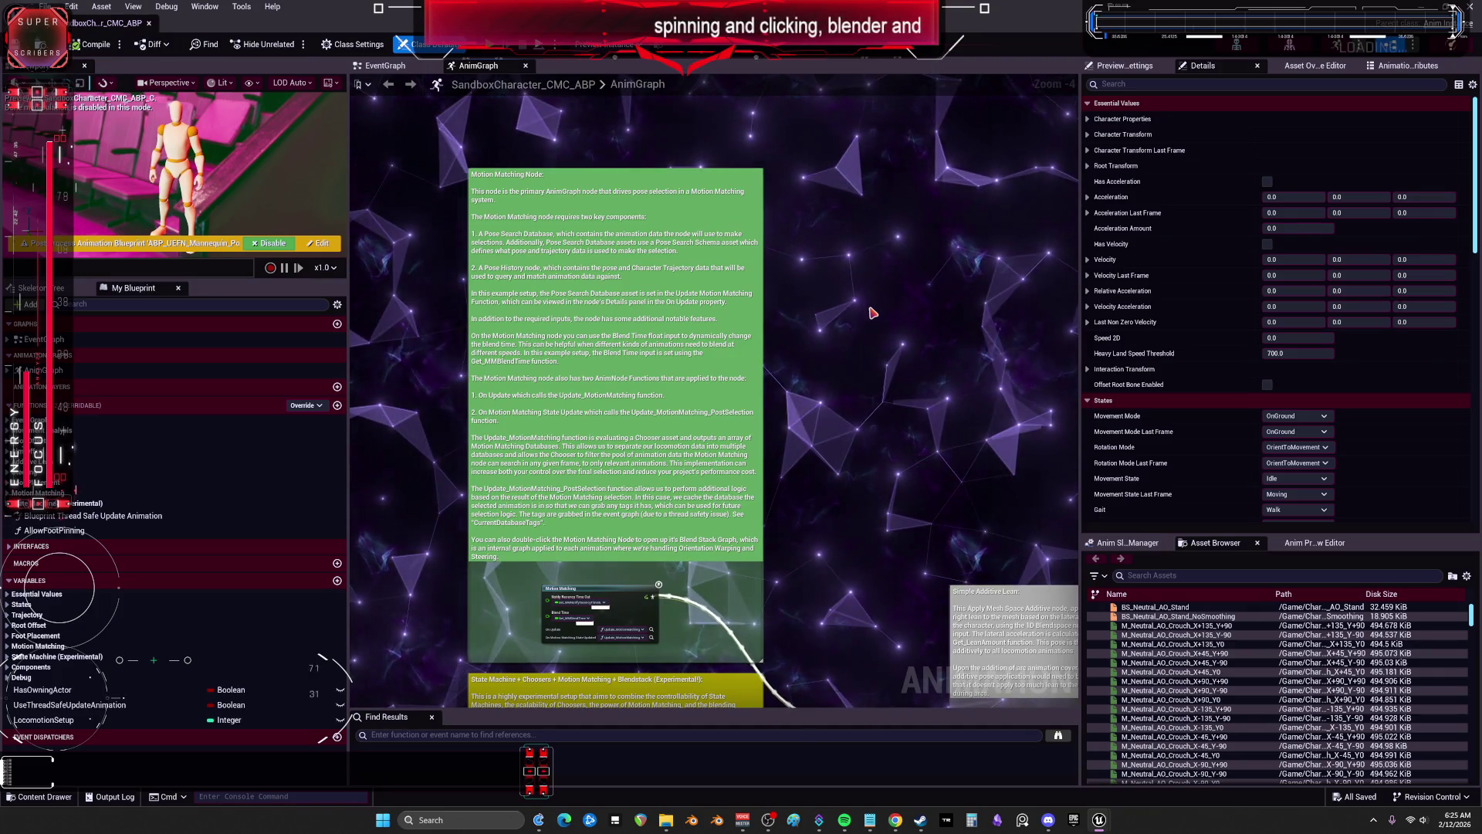
left_click_drag(872, 313, 842, 59)
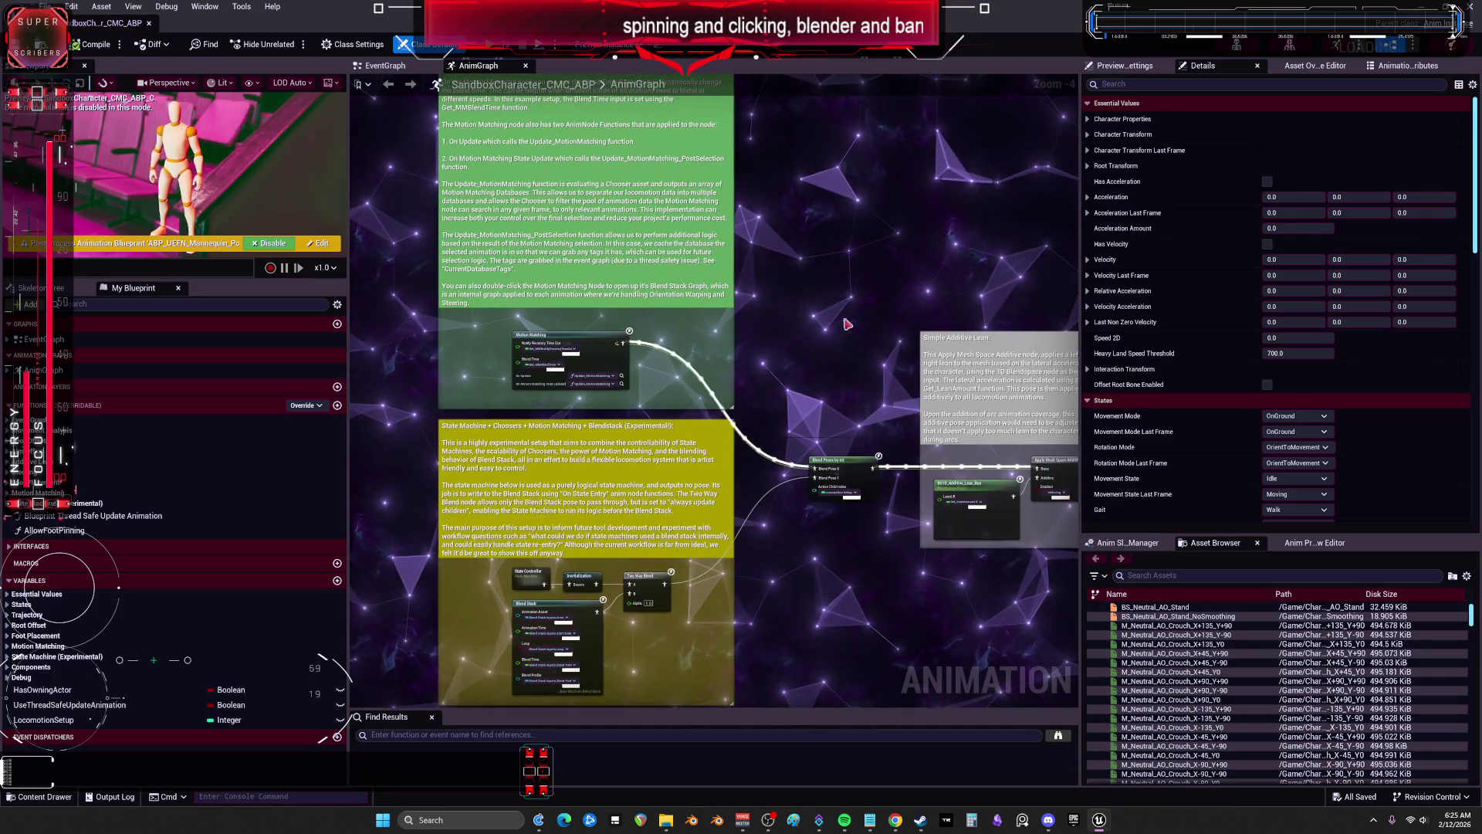
mouse_move(1032, 327)
left_mouse_down()
mouse_move(898, 239)
mouse_move(778, 284)
mouse_move(508, 231)
left_mouse_up()
left_click_drag(849, 232, 608, 409)
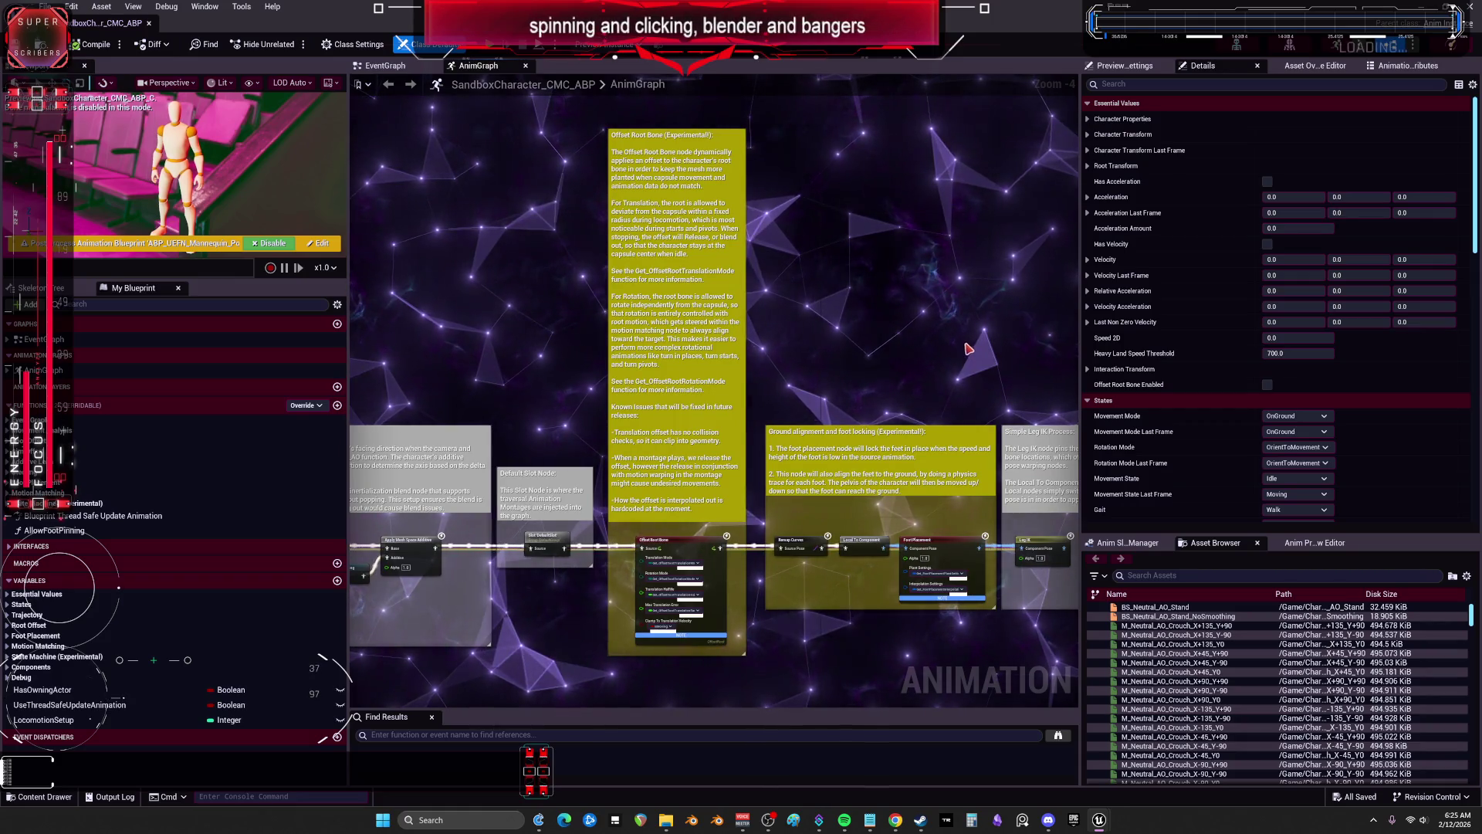
left_click_drag(895, 309, 718, 306)
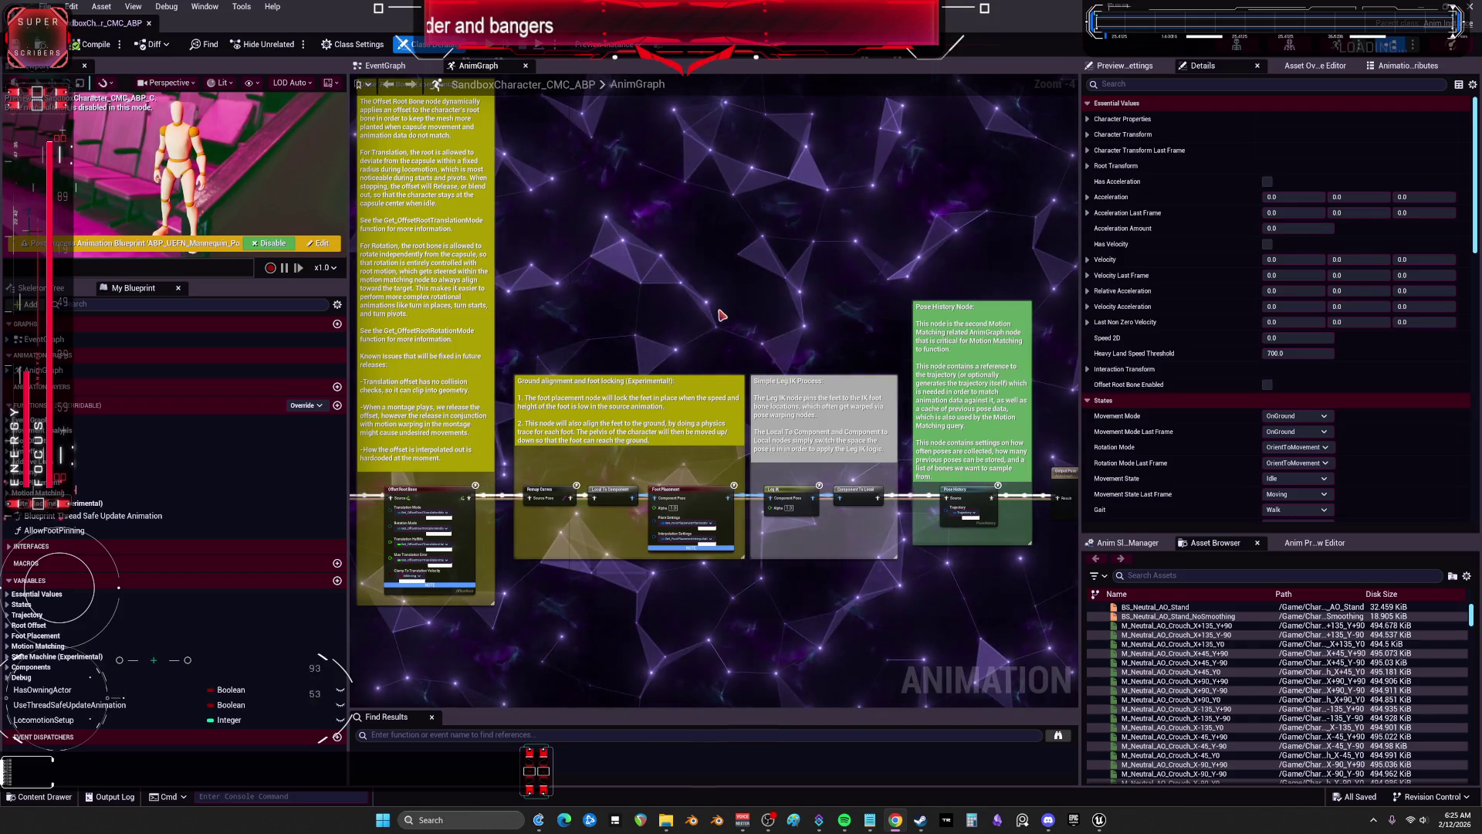
mouse_move(718, 308)
left_mouse_down()
mouse_move(560, 308)
mouse_move(772, 320)
left_mouse_up()
key("alt+Tab")
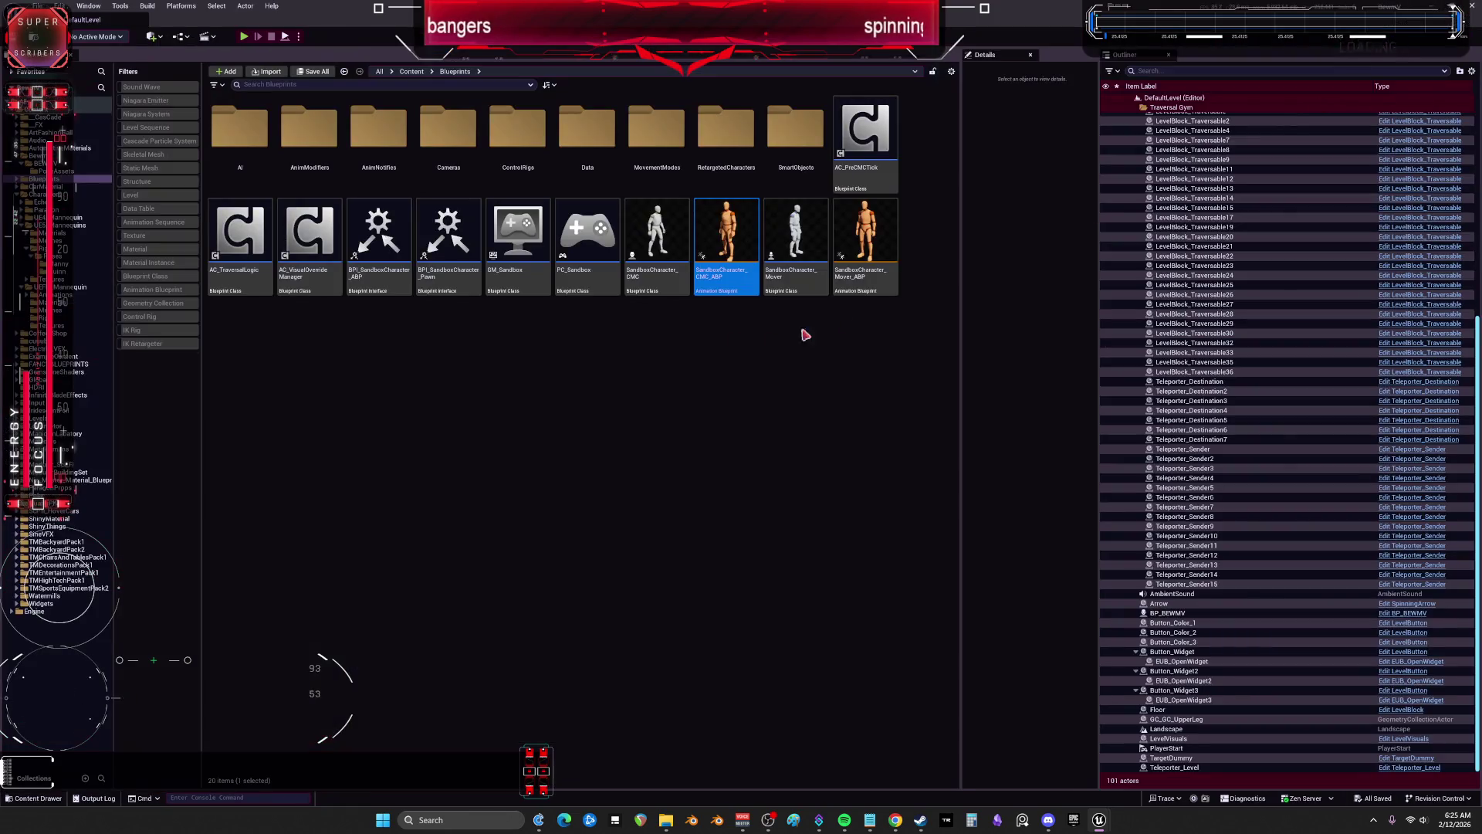
Step: Inspect SandboxCharacter_Mover_ABP's dependencies in the Reference Viewer, then close it
mouse_move(737, 292)
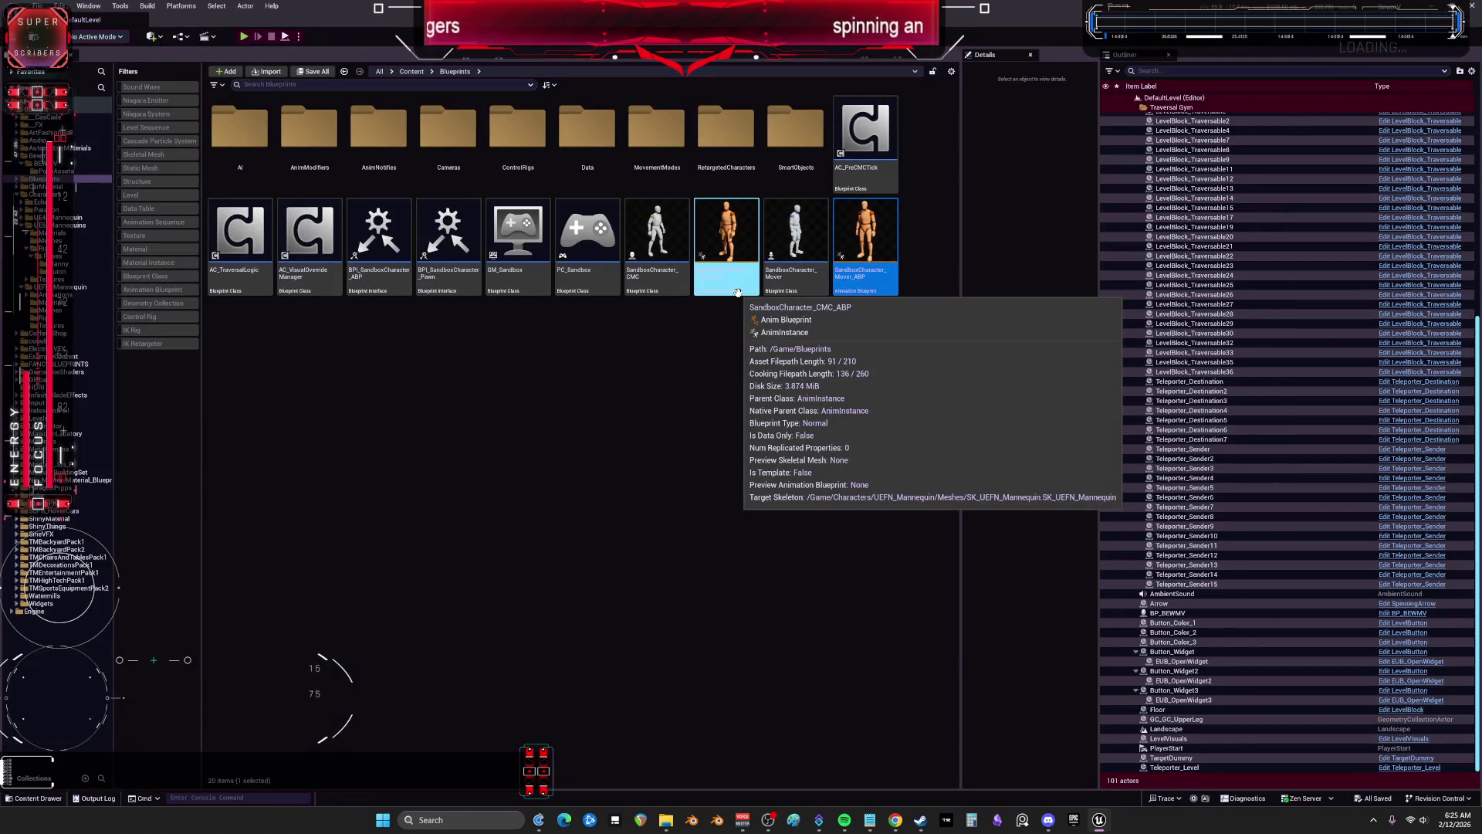
mouse_move(880, 271)
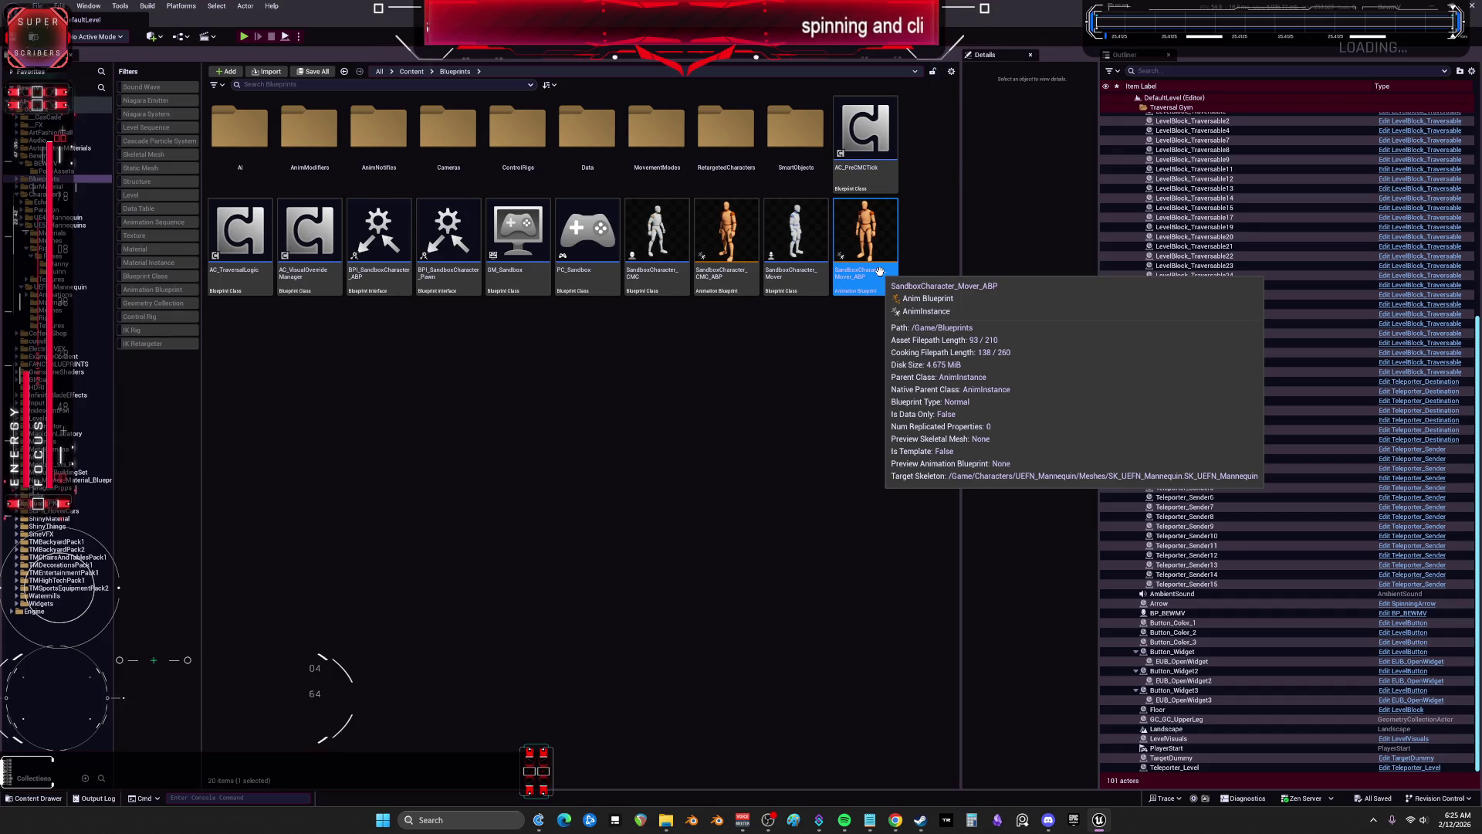
left_click(738, 224)
mouse_move(737, 221)
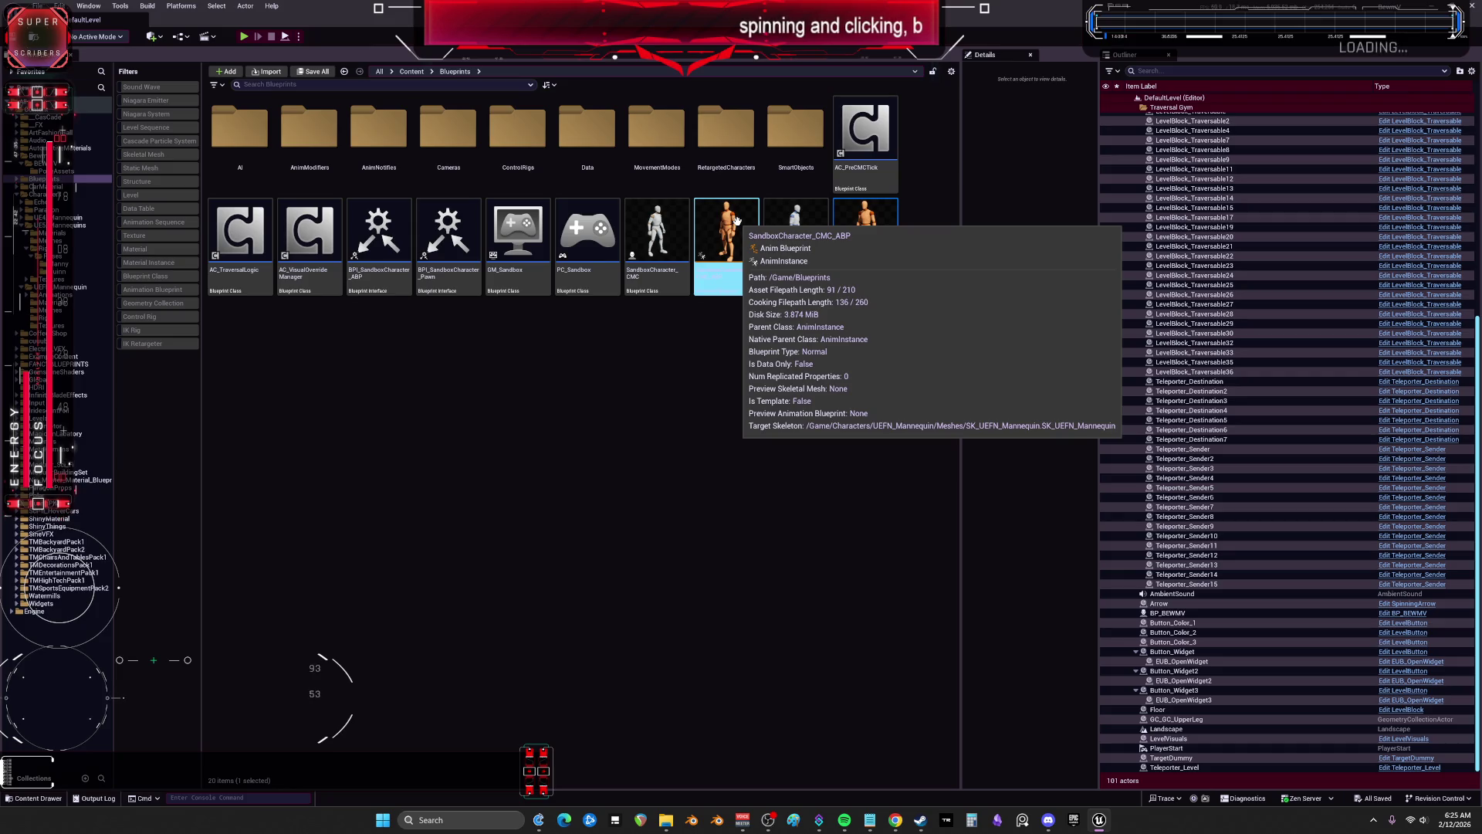
left_click(863, 231)
right_click(863, 230)
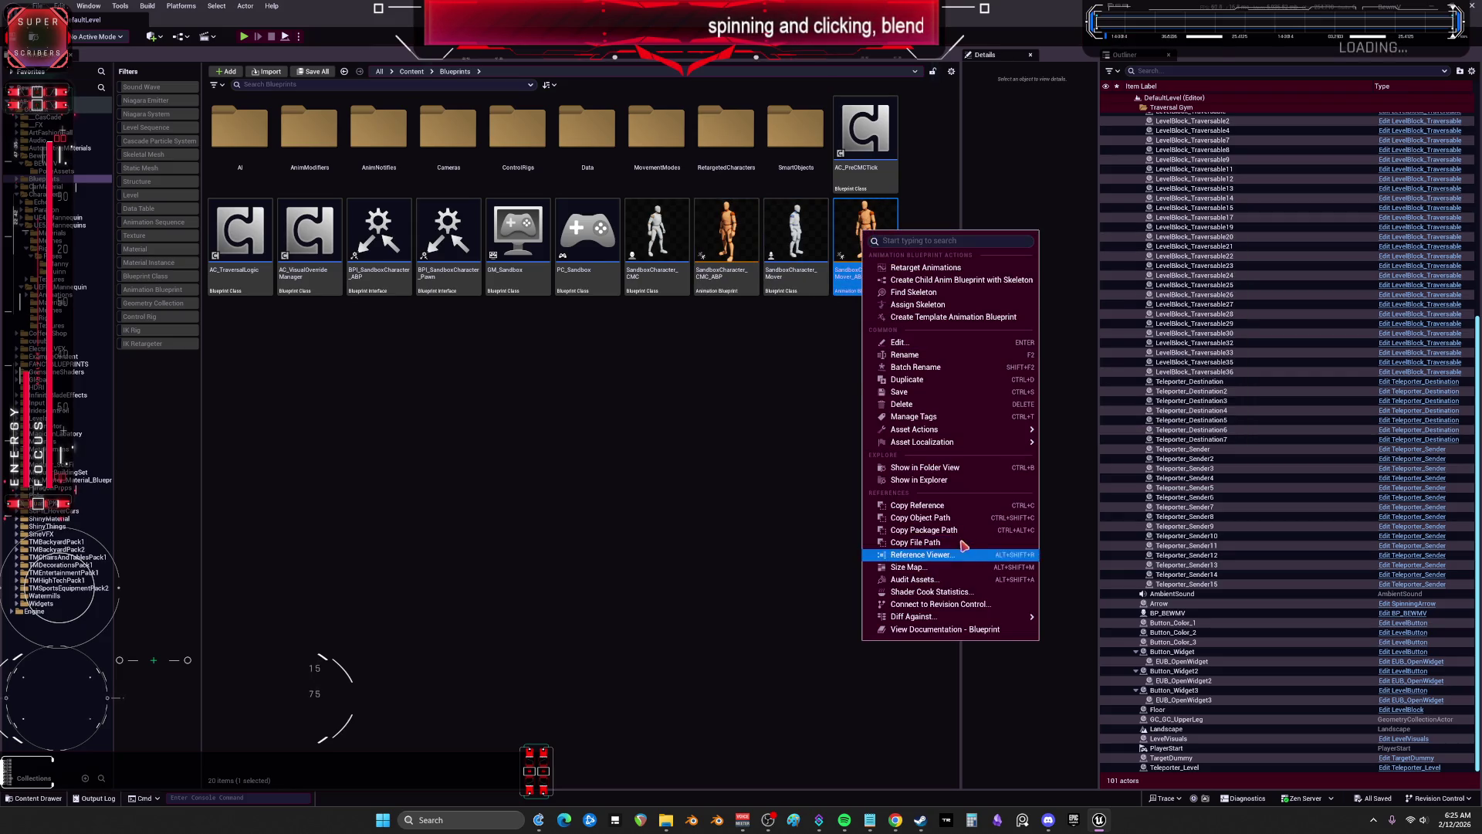
left_click(927, 555)
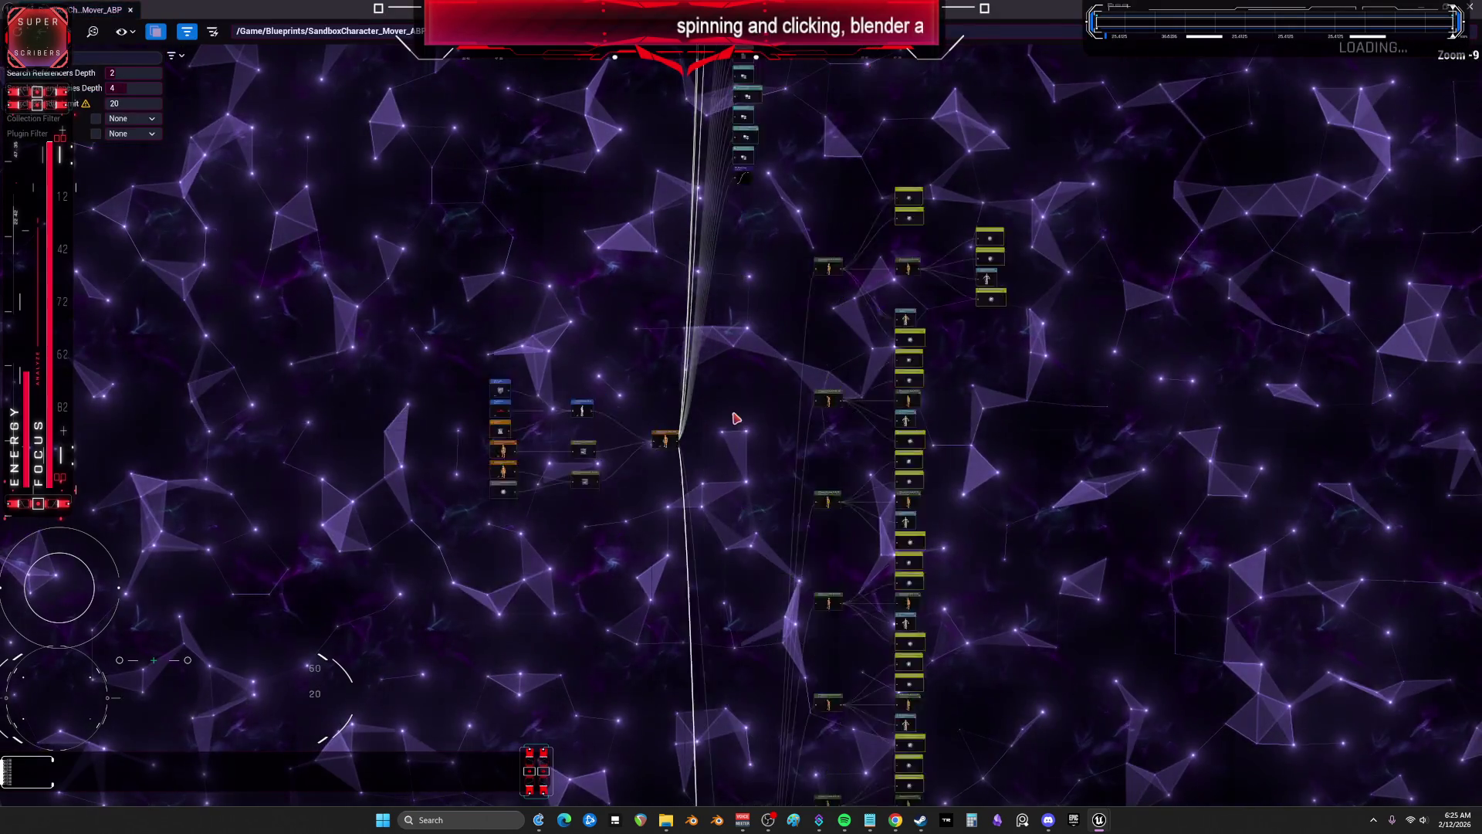
scroll(716, 411, "up", 1)
scroll(923, 360, "up", 3)
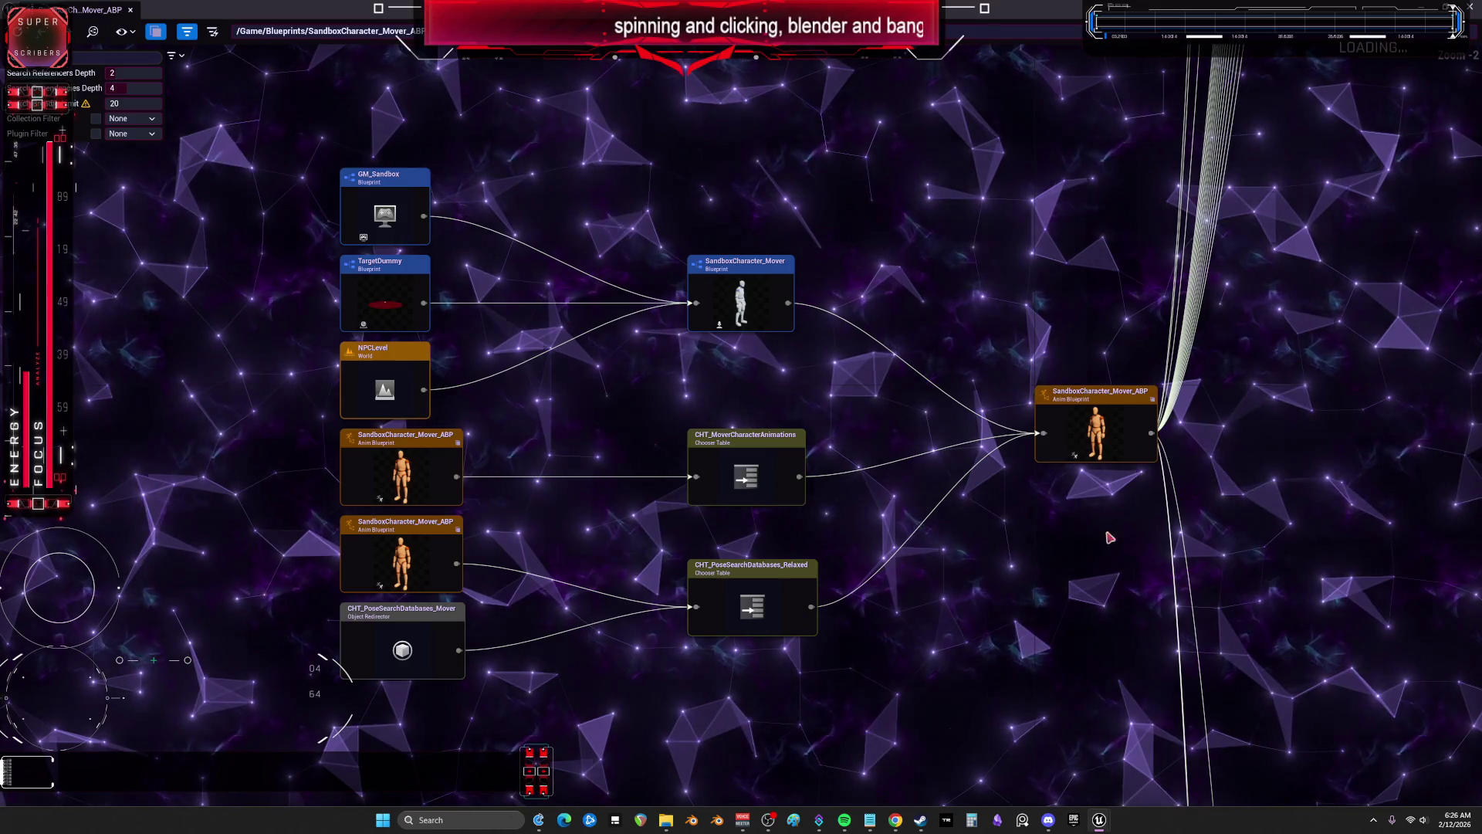
scroll(1049, 571, "down", 5)
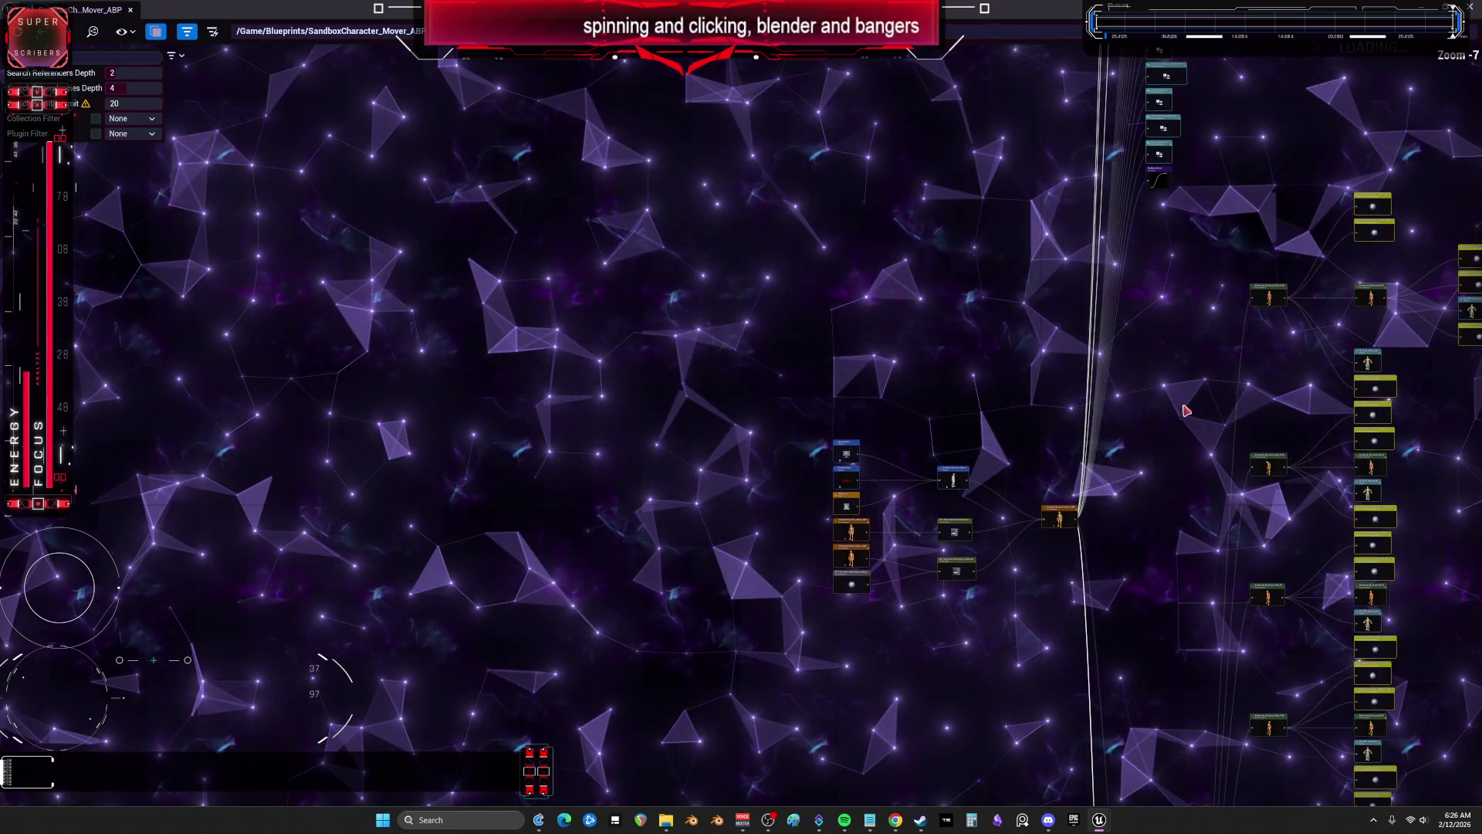
scroll(1002, 414, "up", 2)
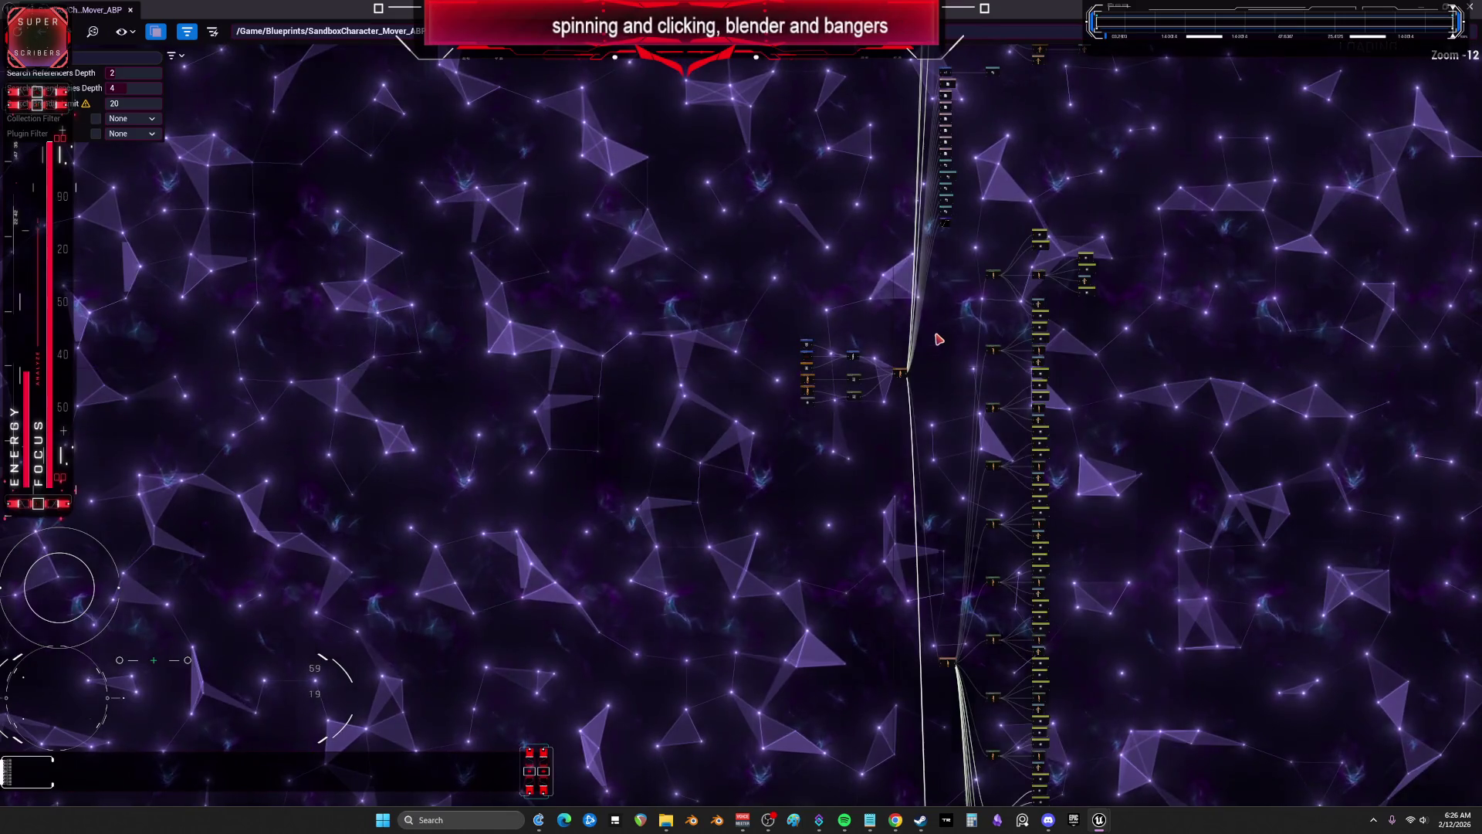
scroll(936, 328, "up", 2)
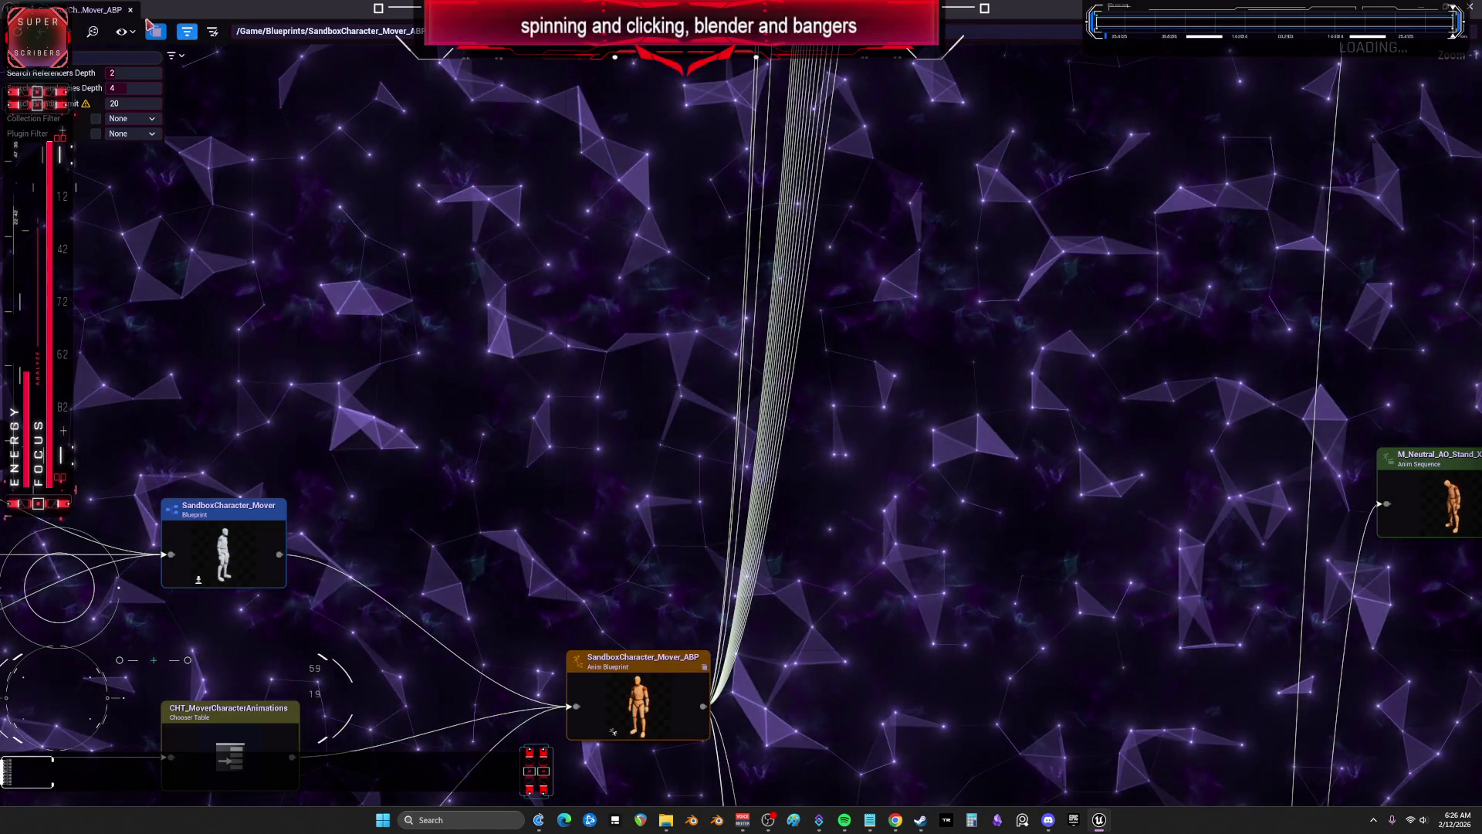
key("alt+Tab")
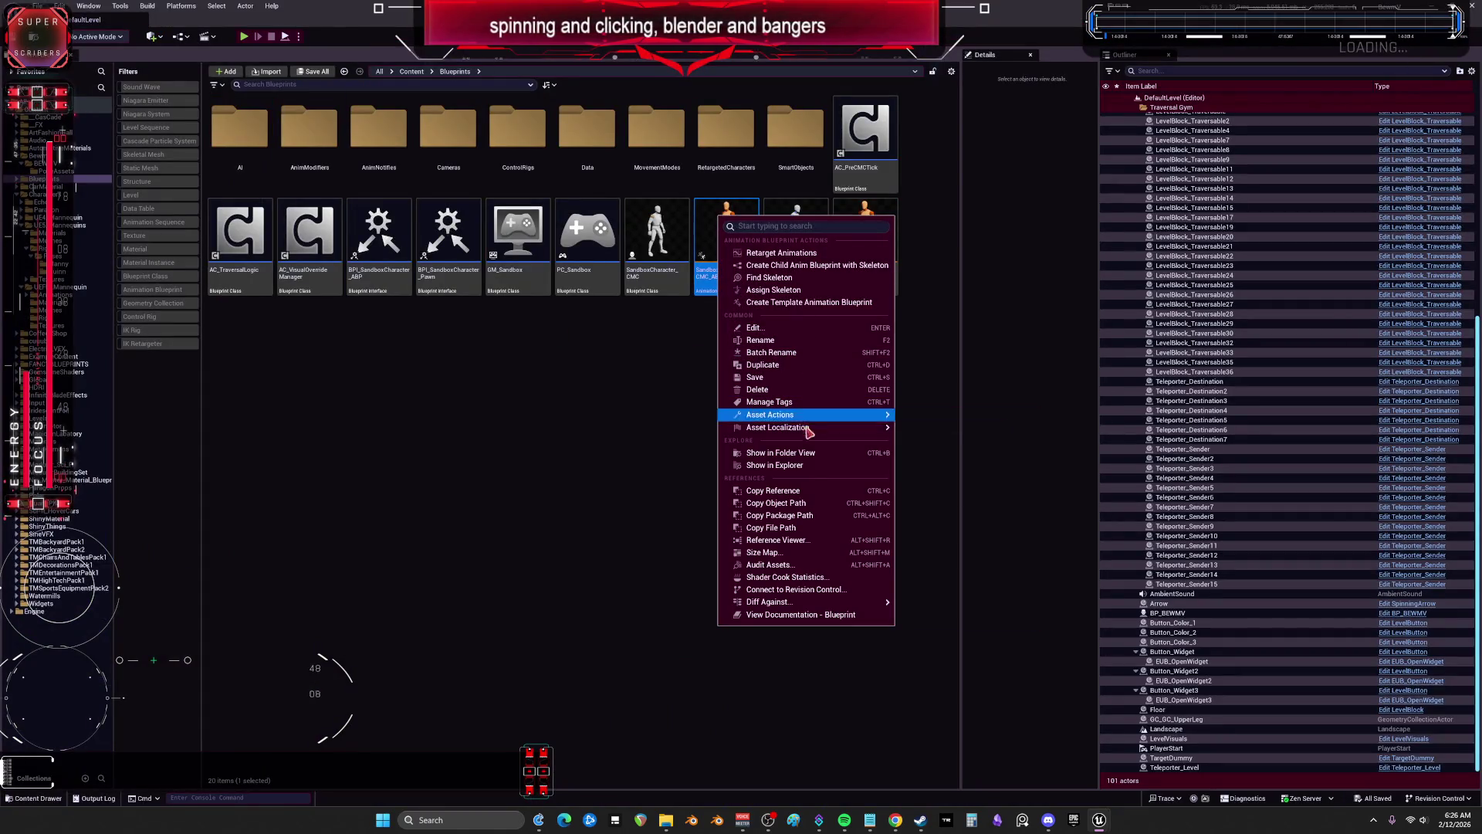
Step: Review SandboxCharacter_CMC_ABP's dependency graph, then open the SandboxCharacter_CMC Blueprint
left_click(810, 539)
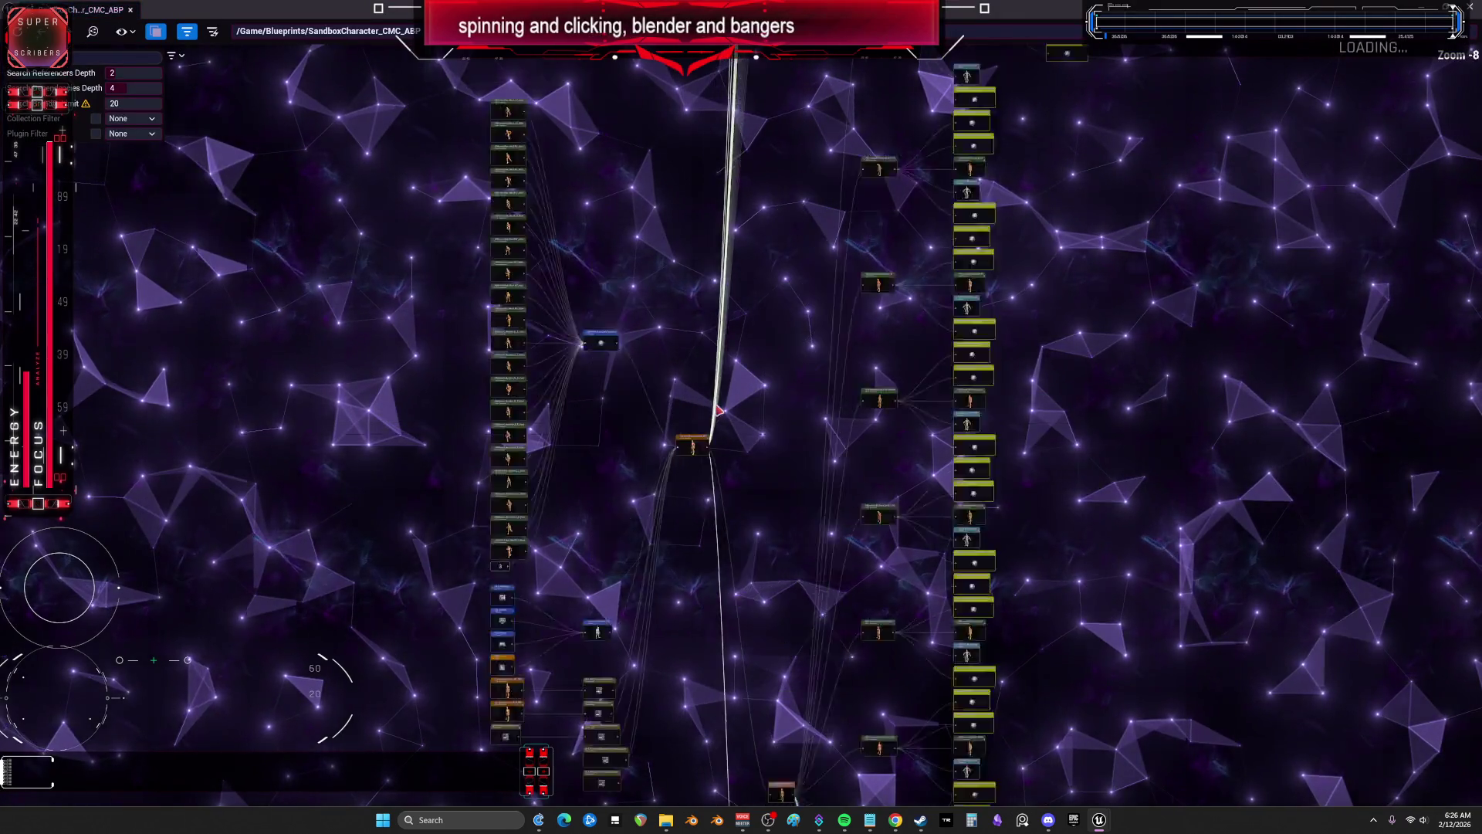
mouse_move(719, 400)
left_mouse_down()
mouse_move(831, 407)
mouse_move(947, 298)
mouse_move(950, 172)
mouse_move(798, 671)
left_mouse_up()
key("alt+F4")
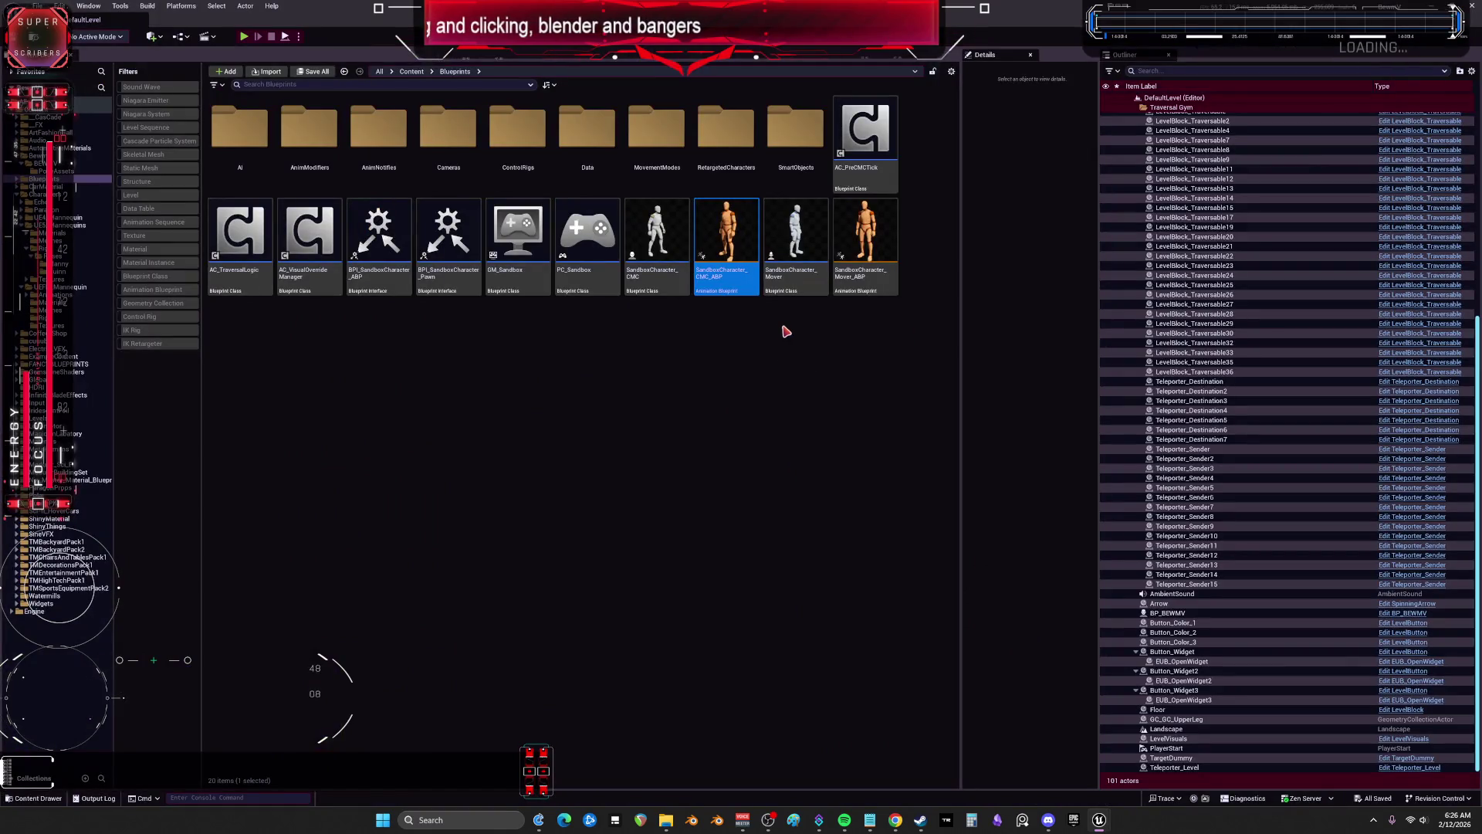
double_click(656, 218)
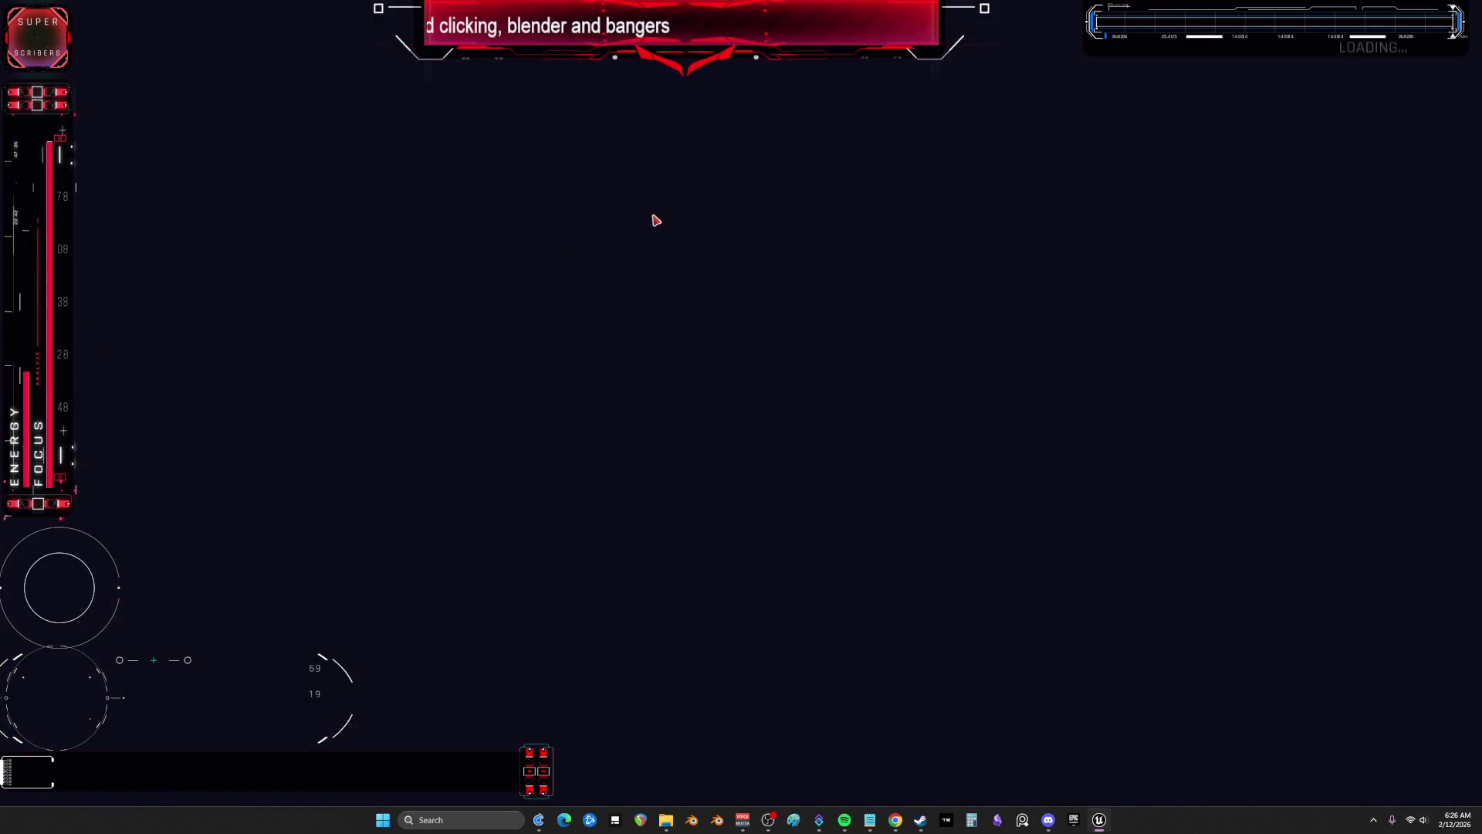
Step: Open SandboxCharacter_Mover full-screen and view its Begin Play and Tick events
key("super+Down")
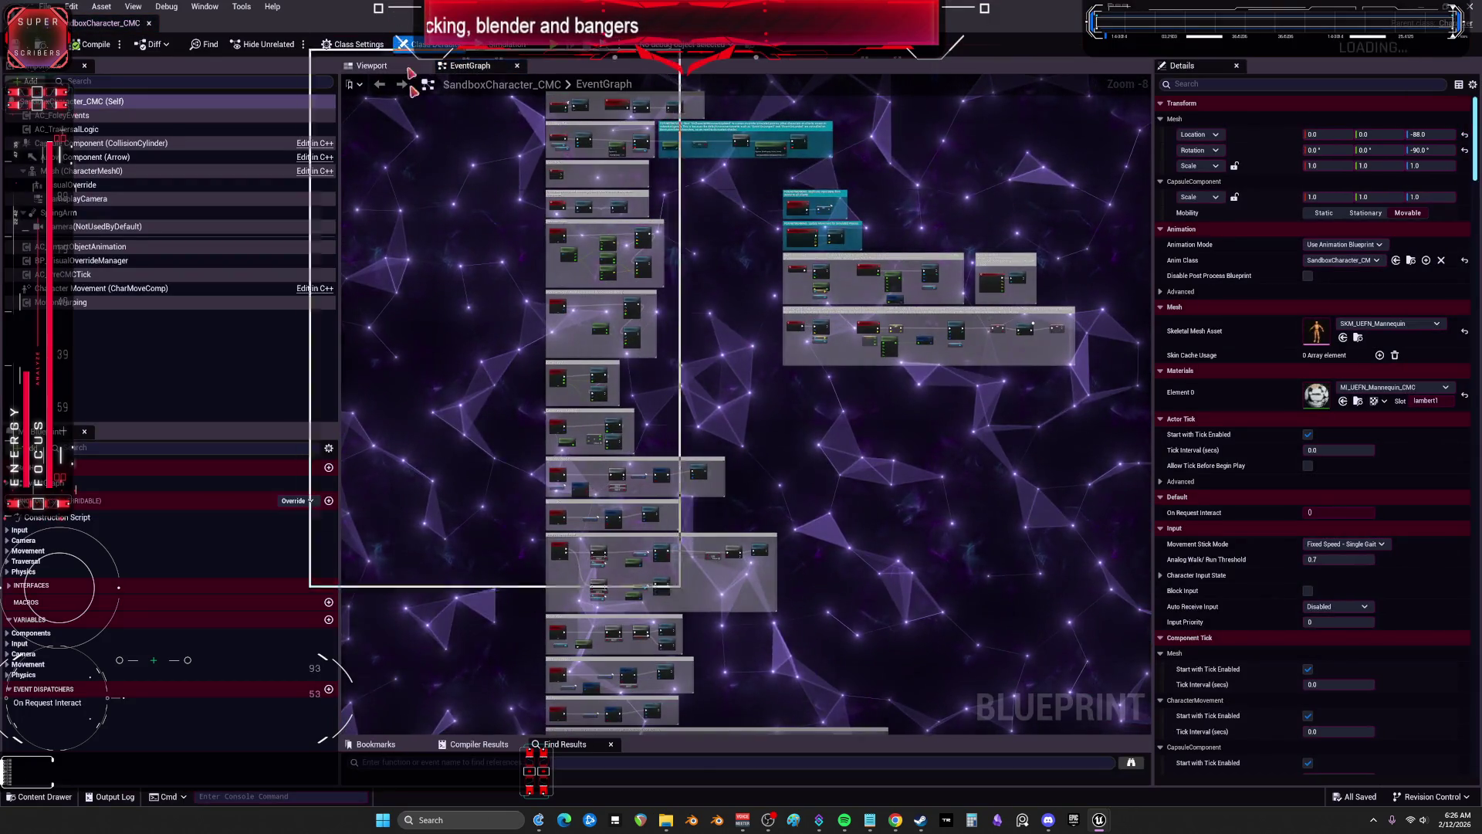
double_click(789, 225)
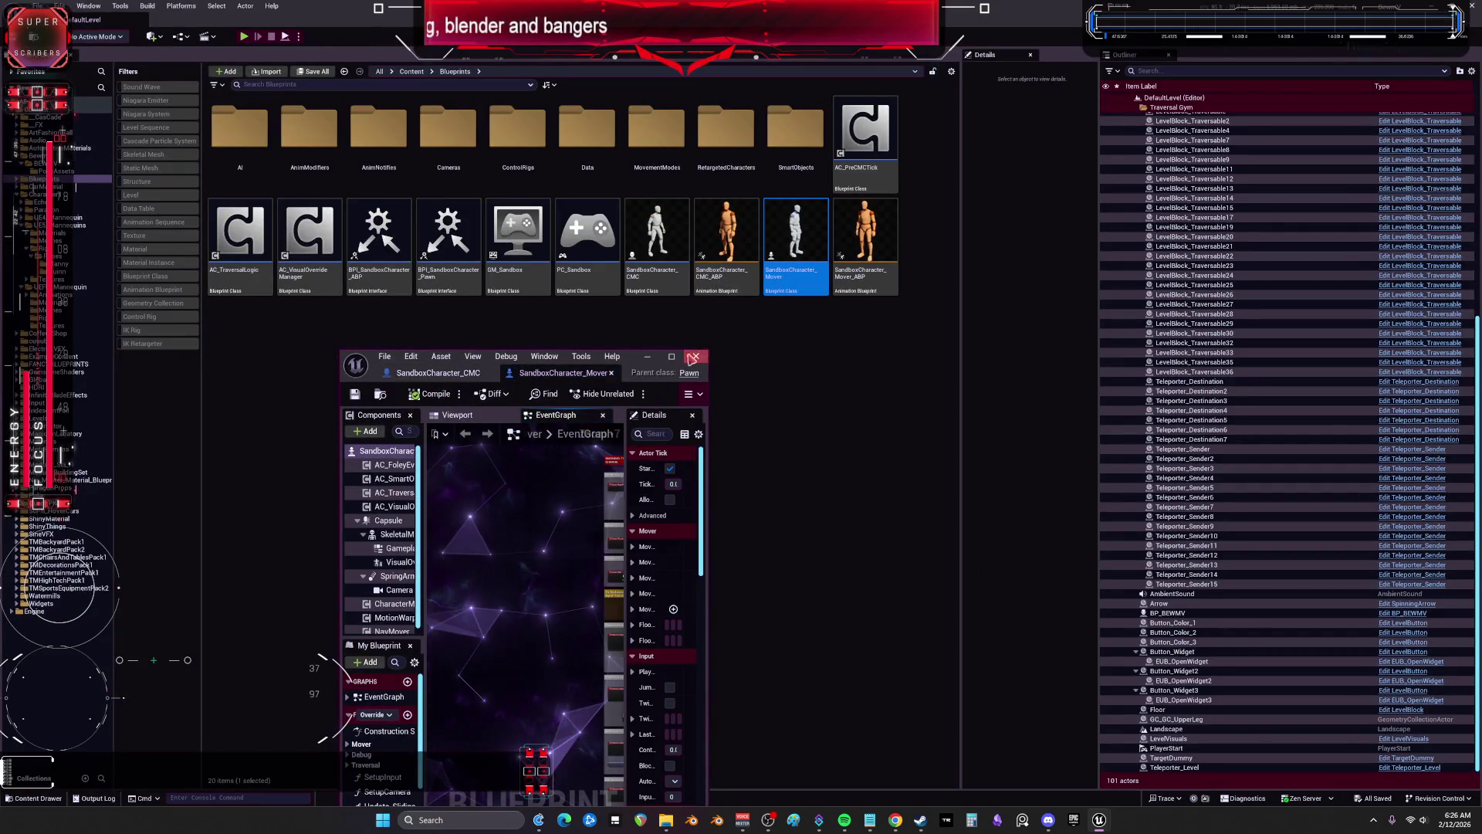
key("super+Up")
scroll(672, 331, "up", 2)
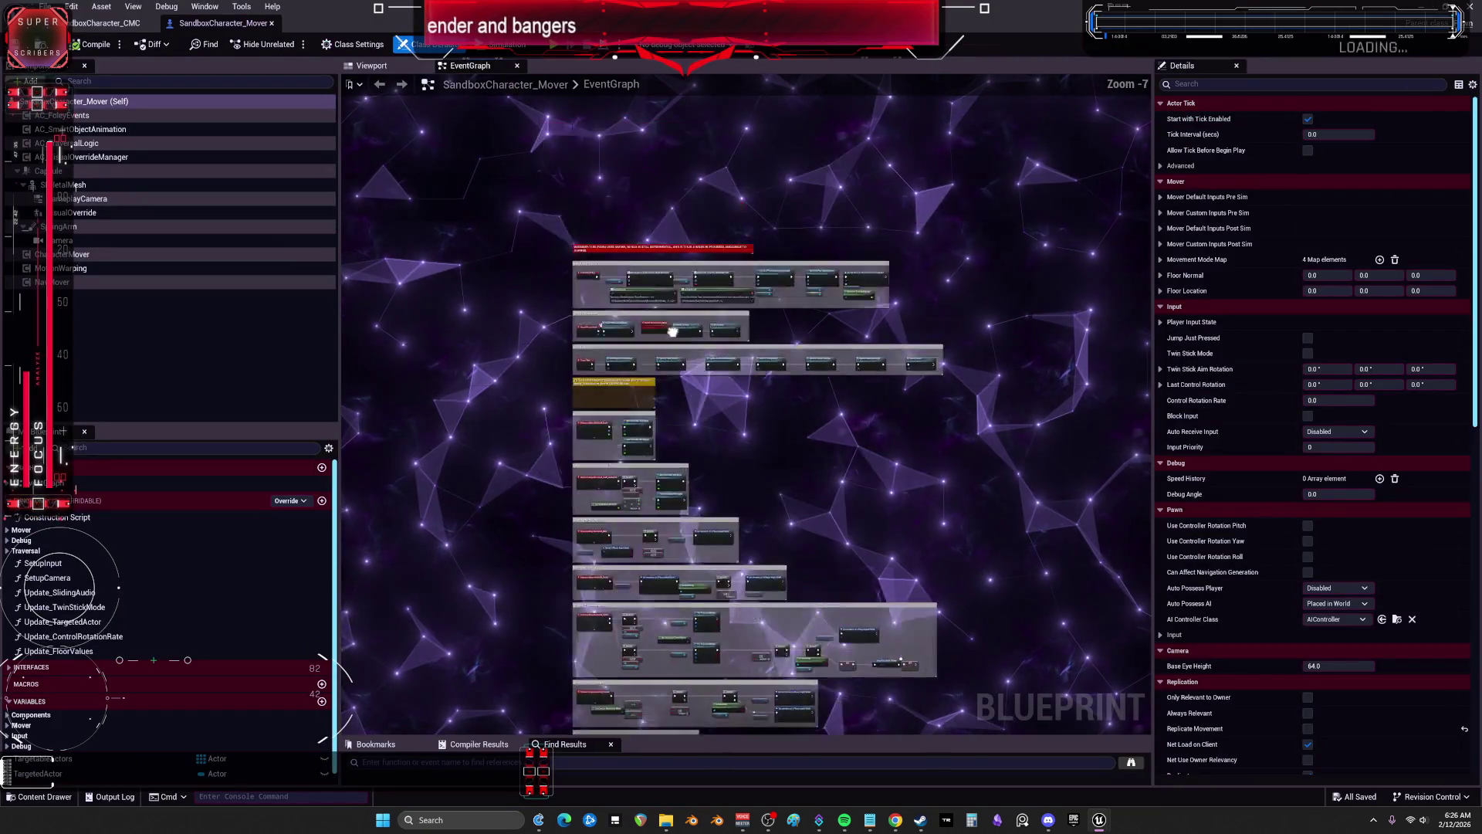
left_click_drag(610, 191, 666, 357)
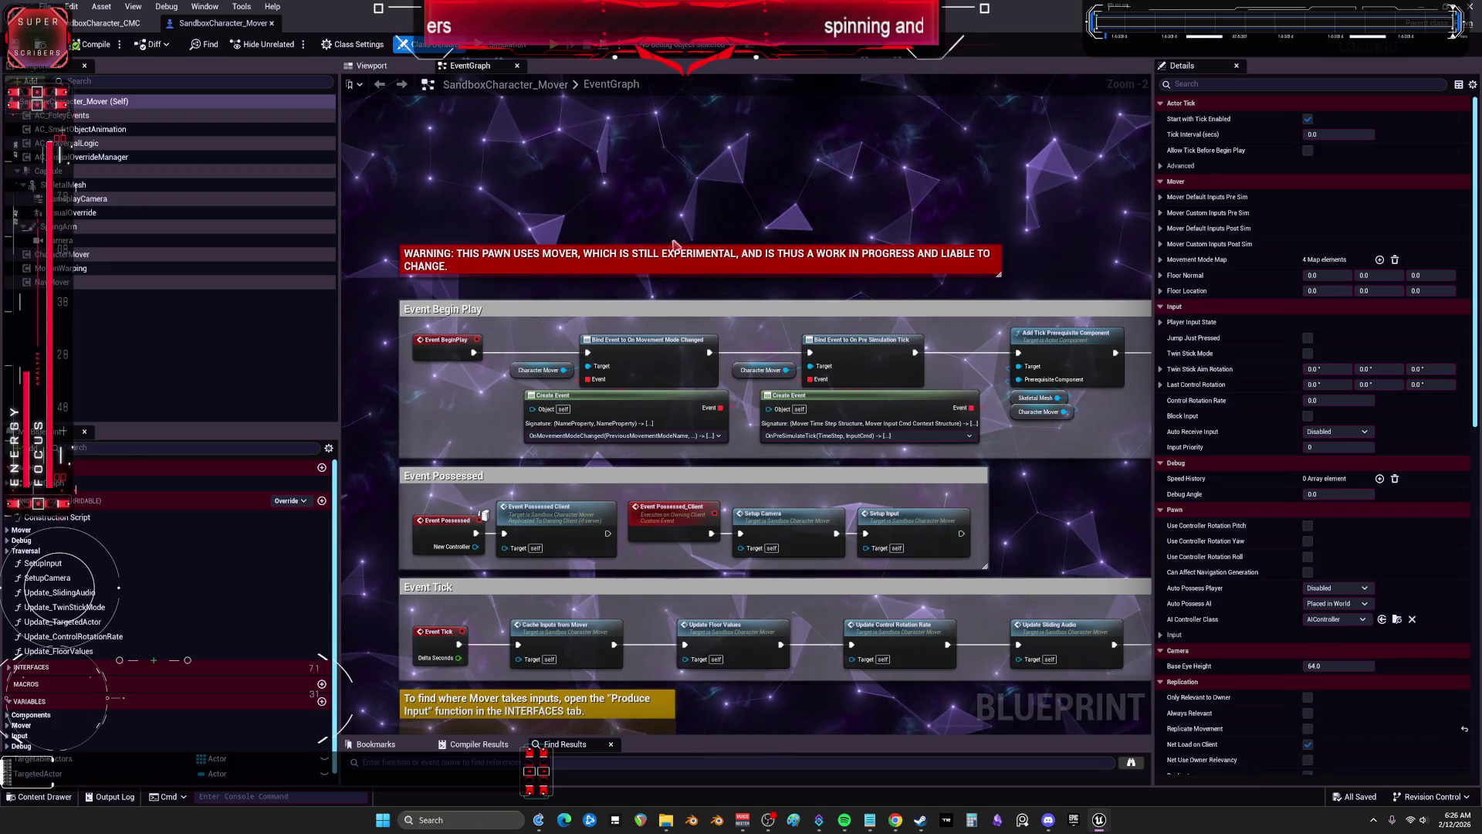
Step: Review the CMC EventGraph's lower sections, then open its Anim Class SandboxCharacter_CMC_ABP
left_click(106, 23)
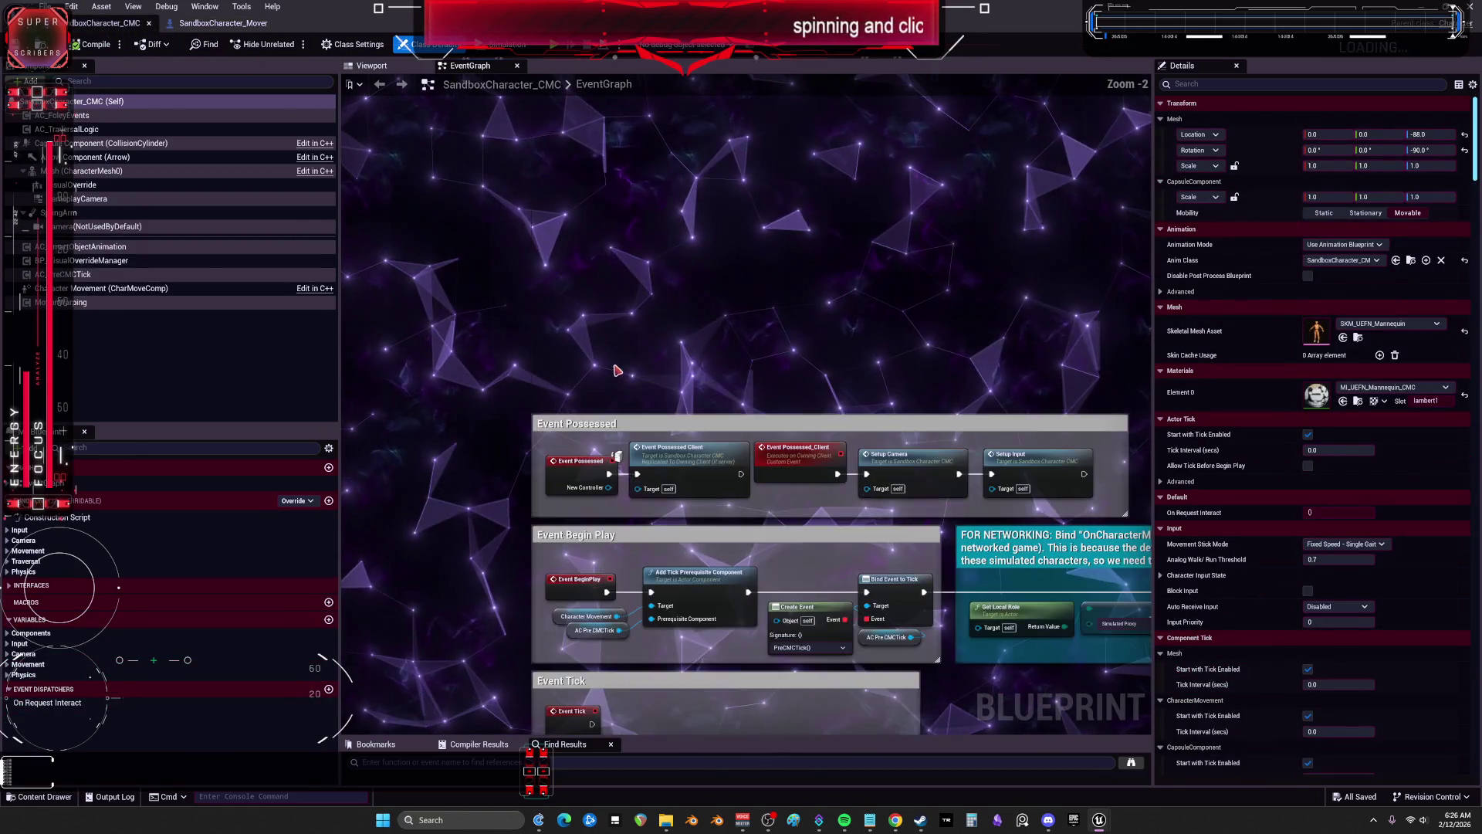
left_click_drag(770, 434, 738, 247)
mouse_move(1000, 554)
left_mouse_down()
mouse_move(888, 518)
mouse_move(460, 471)
mouse_move(469, 232)
mouse_move(780, 225)
left_mouse_up()
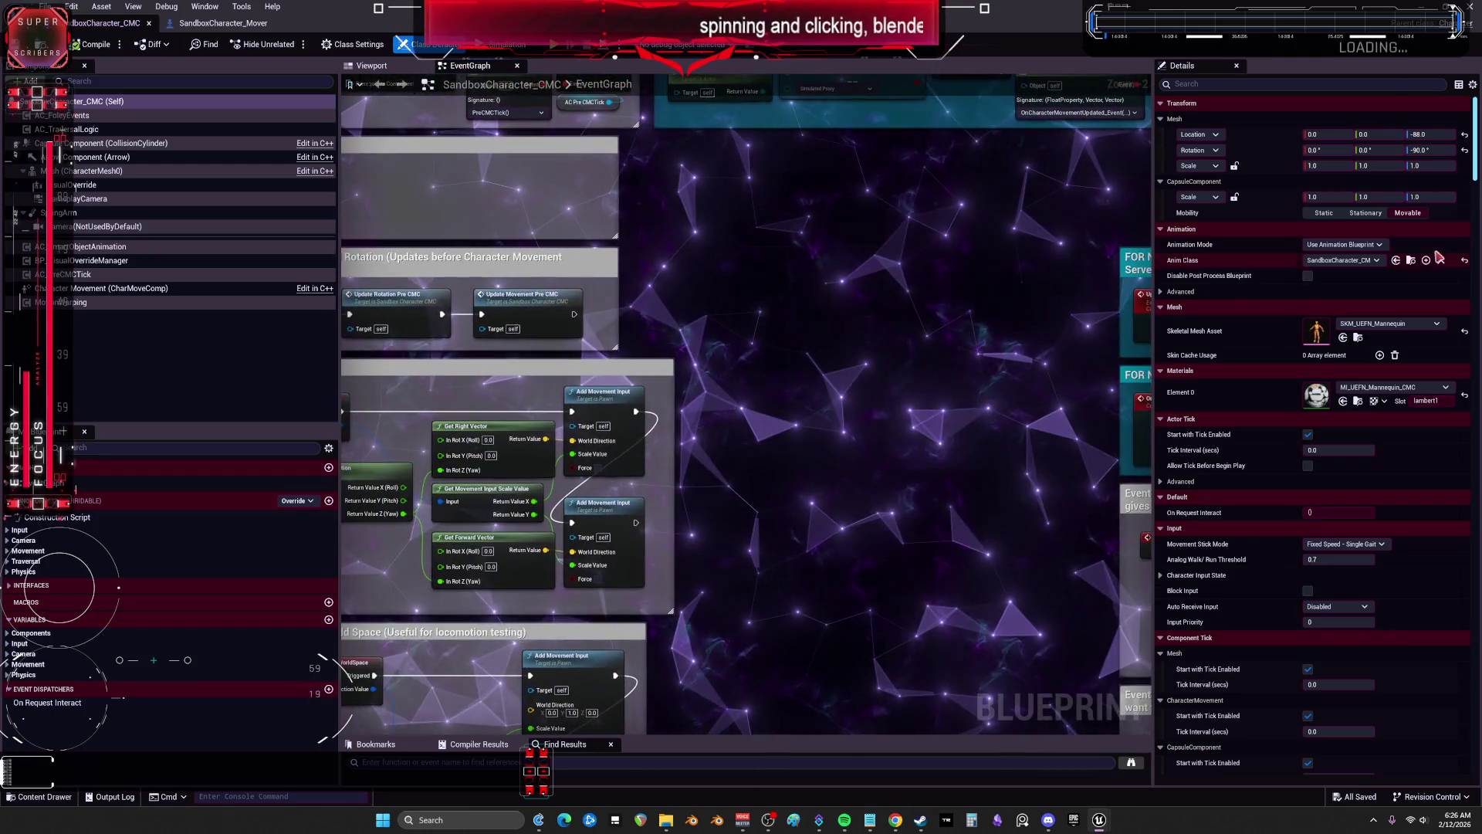
left_click(1409, 262)
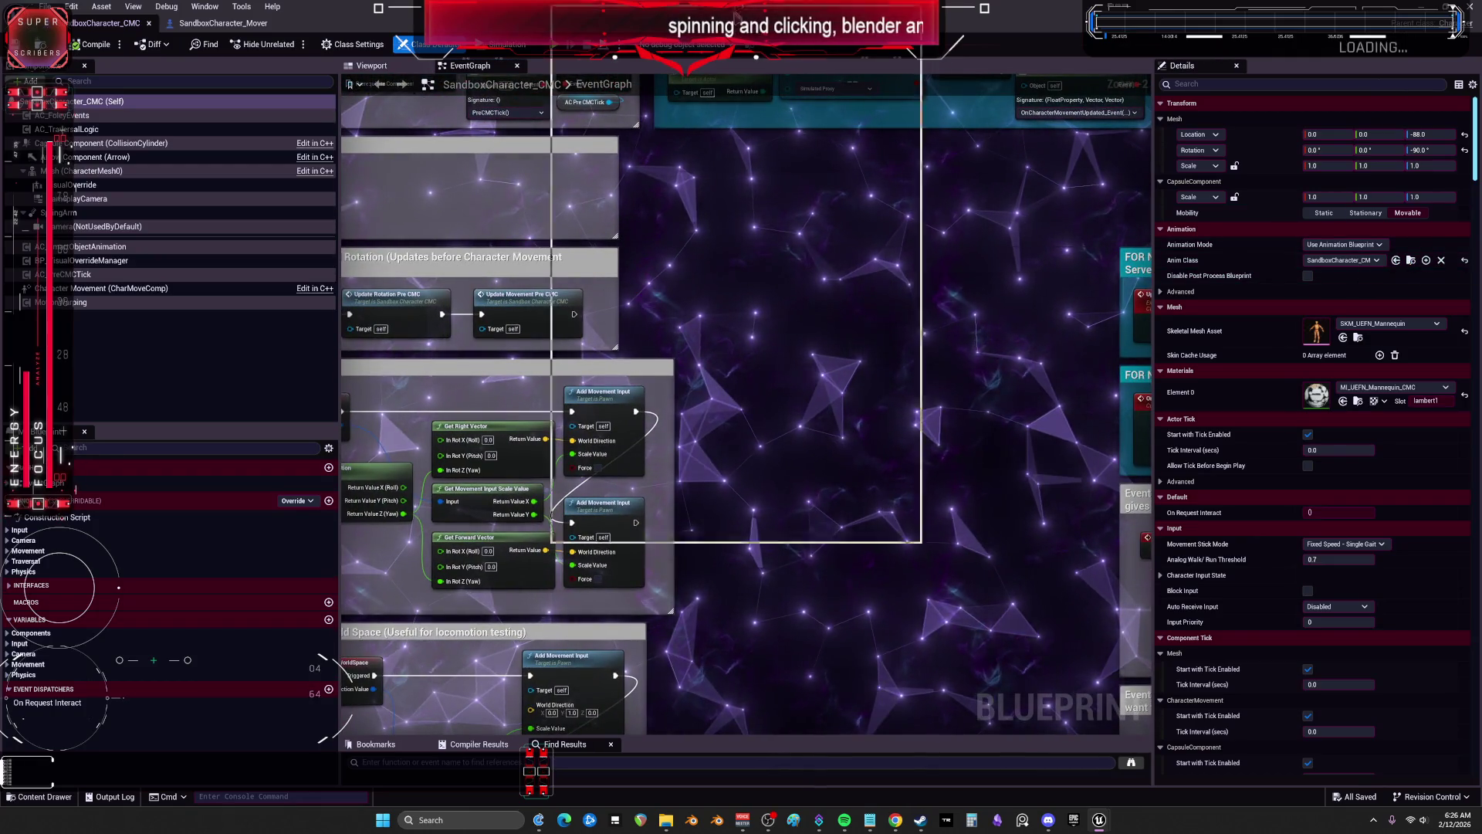
double_click(756, 249)
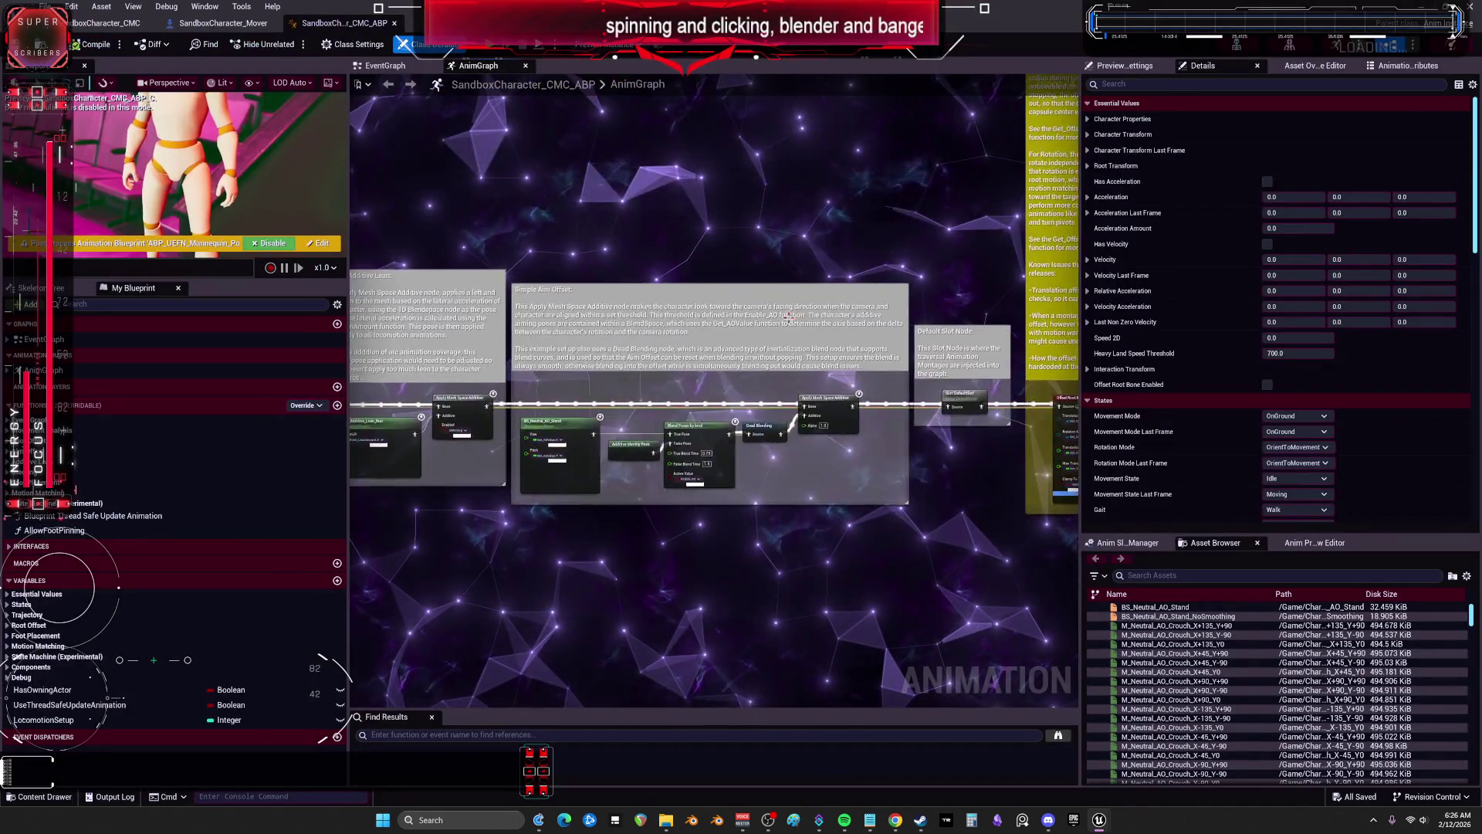
Step: Pan across the AnimGraph's blend stack, state machine and Default Slot, then show the Mover EventGraph
left_click_drag(699, 479, 695, 398)
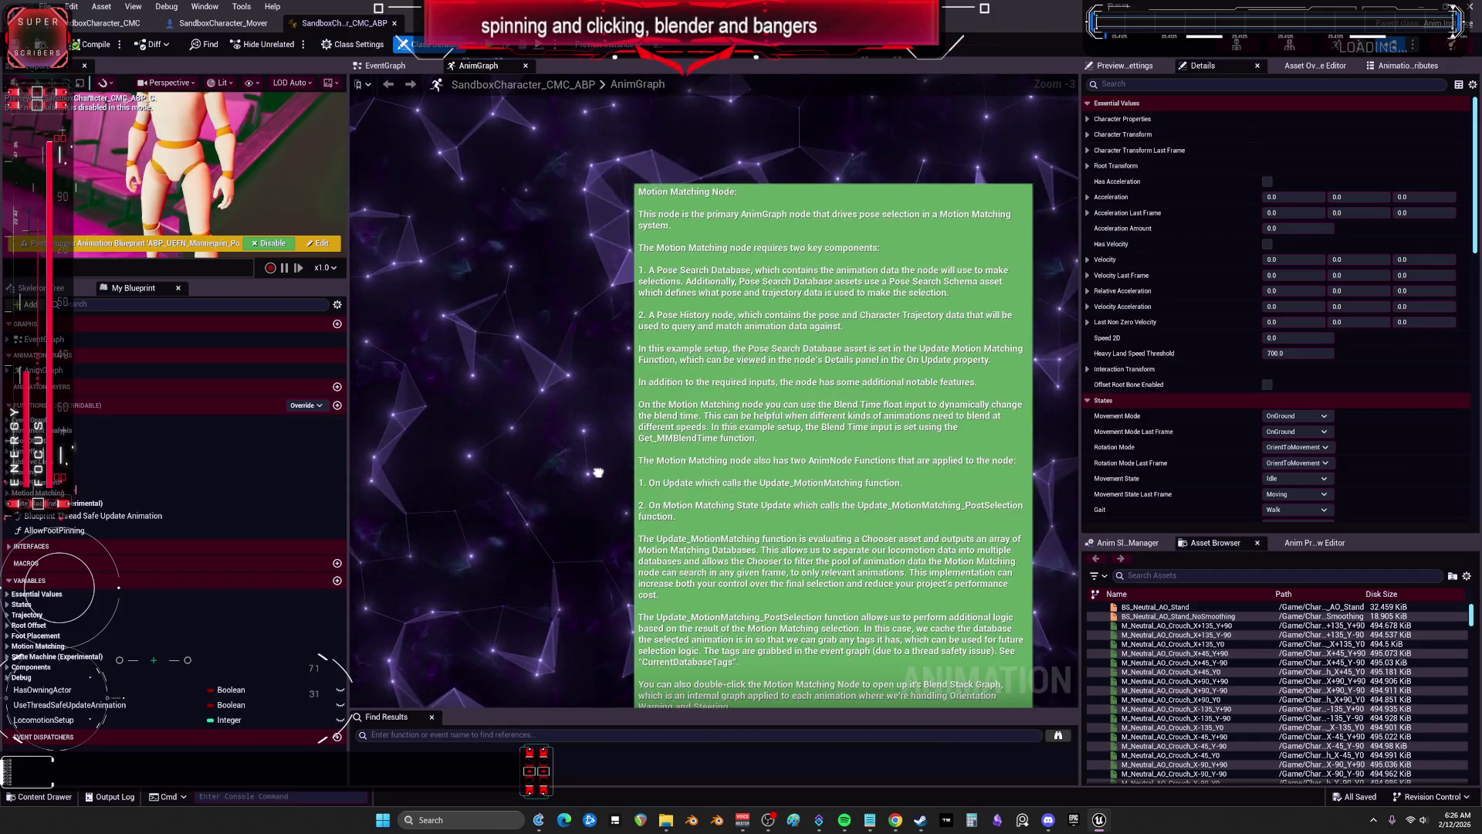
mouse_move(907, 556)
left_mouse_down()
mouse_move(830, 494)
mouse_move(734, 353)
mouse_move(739, 377)
mouse_move(722, 365)
mouse_move(551, 392)
left_mouse_up()
left_click_drag(1009, 413, 675, 364)
left_click_drag(886, 392, 864, 598)
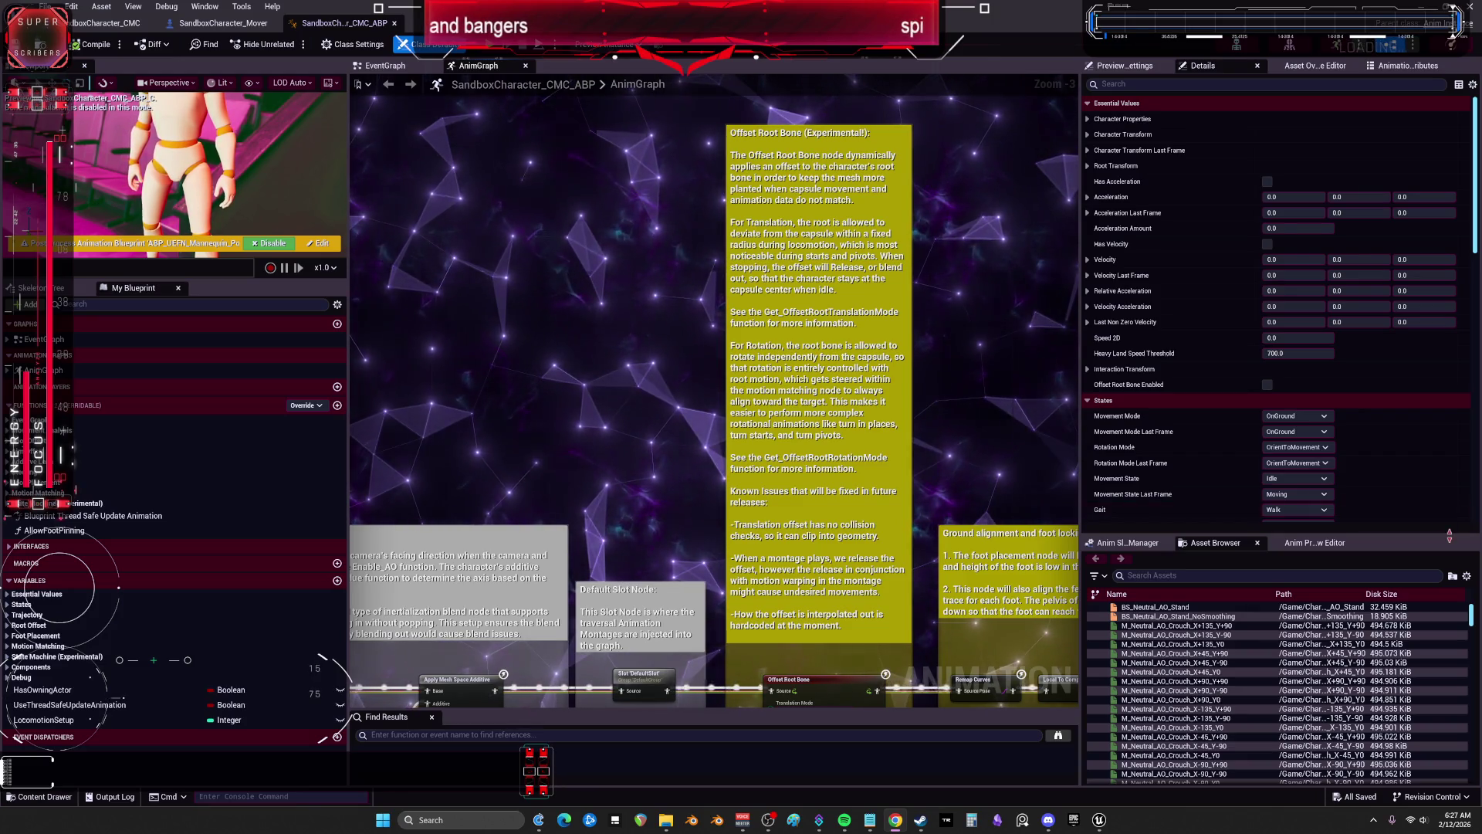
left_click(247, 30)
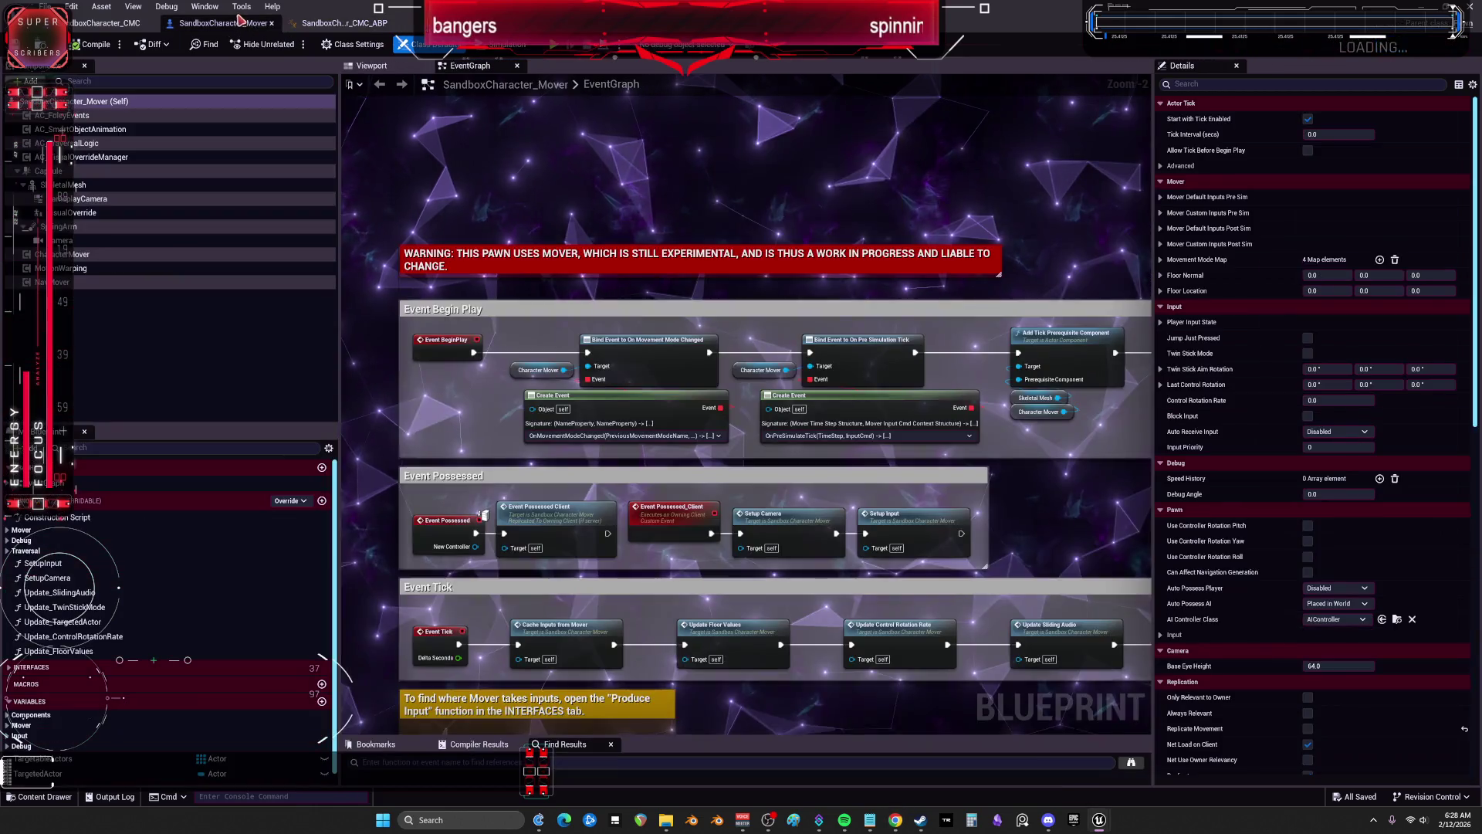
scroll(672, 211, "down", 1)
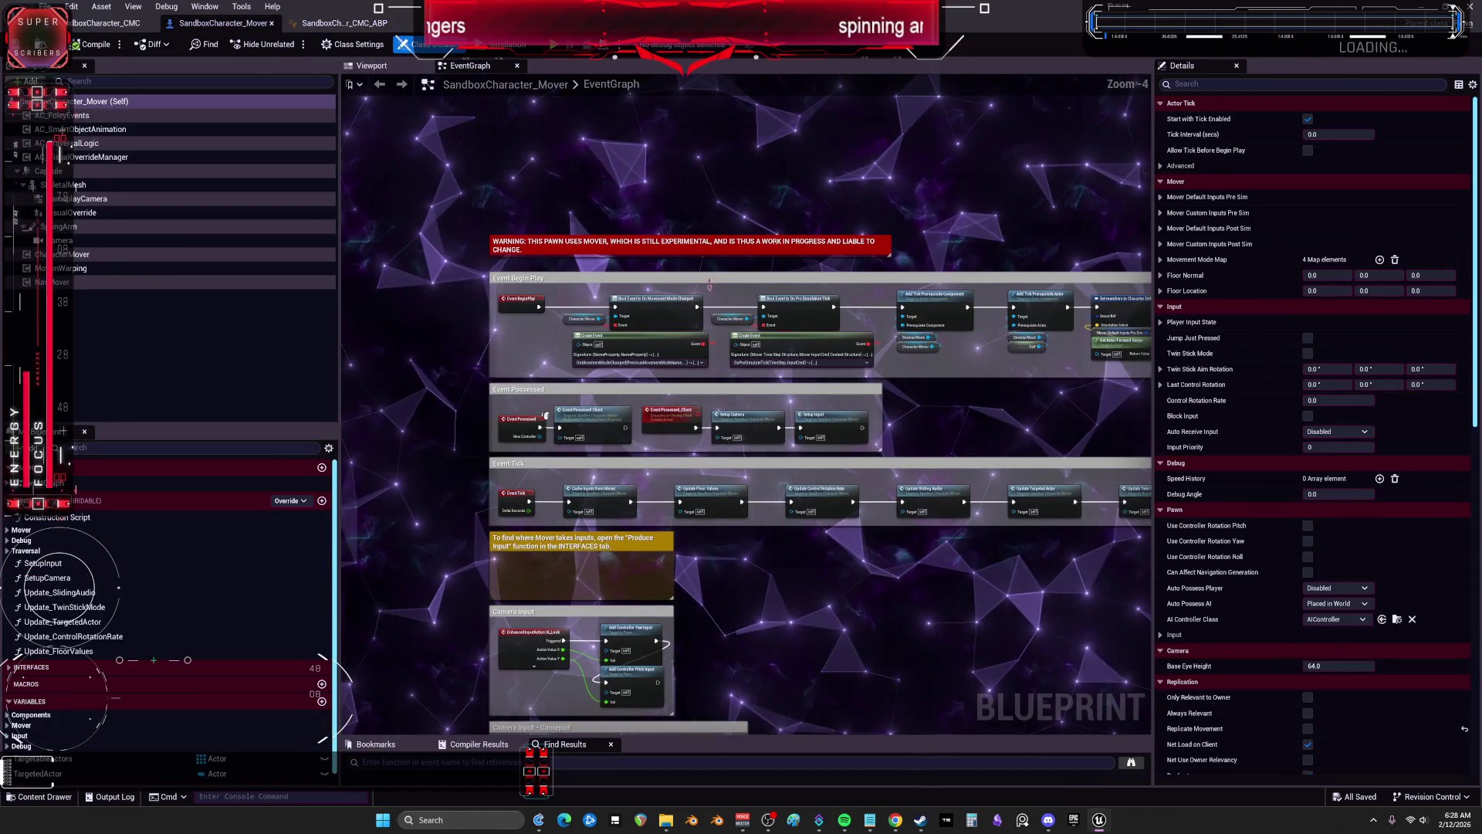
Step: Zoom and pan around the SandboxCharacter_CMC EventGraph
left_click(105, 31)
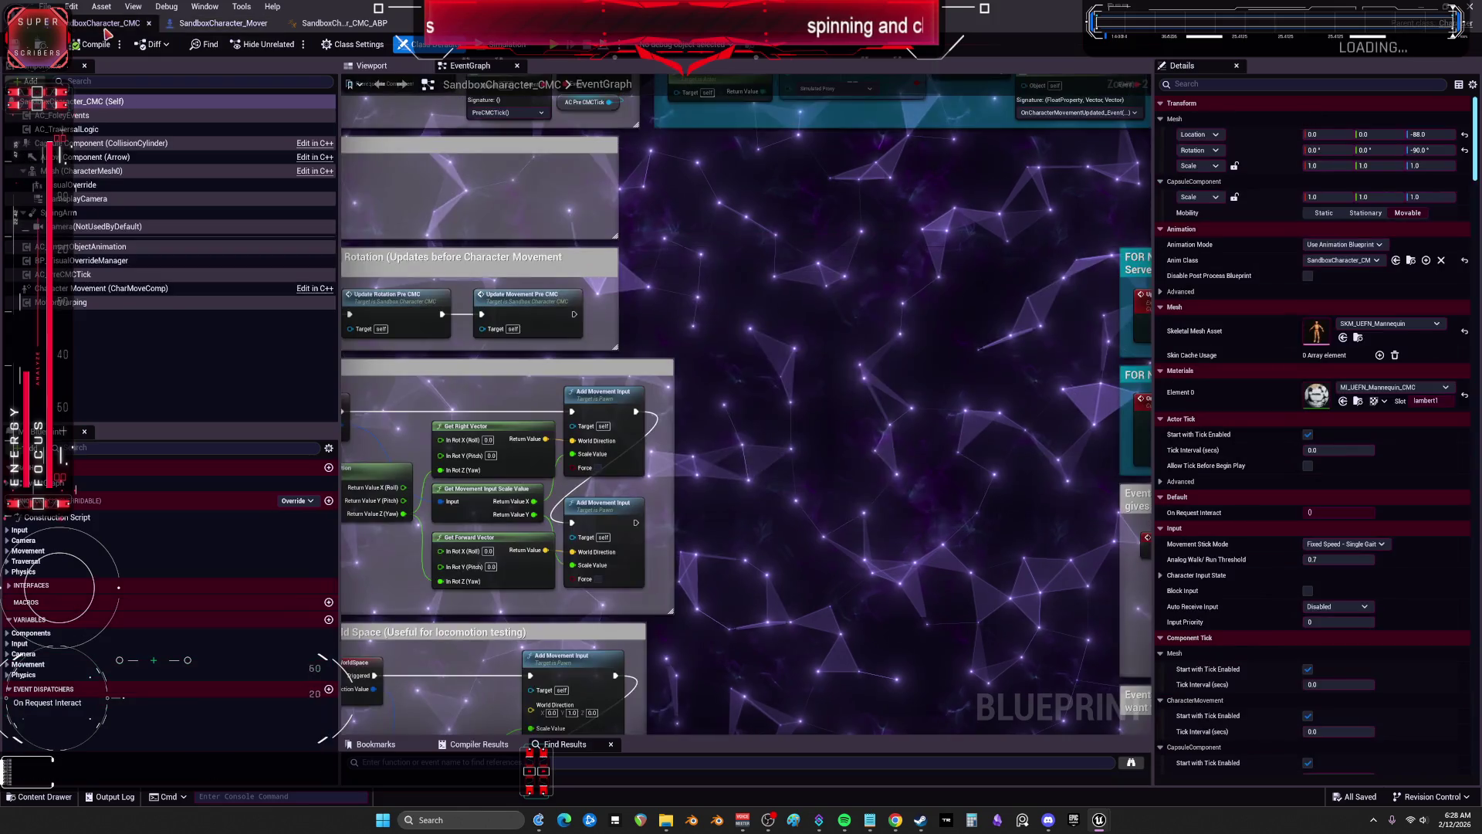
scroll(866, 375, "down", 3)
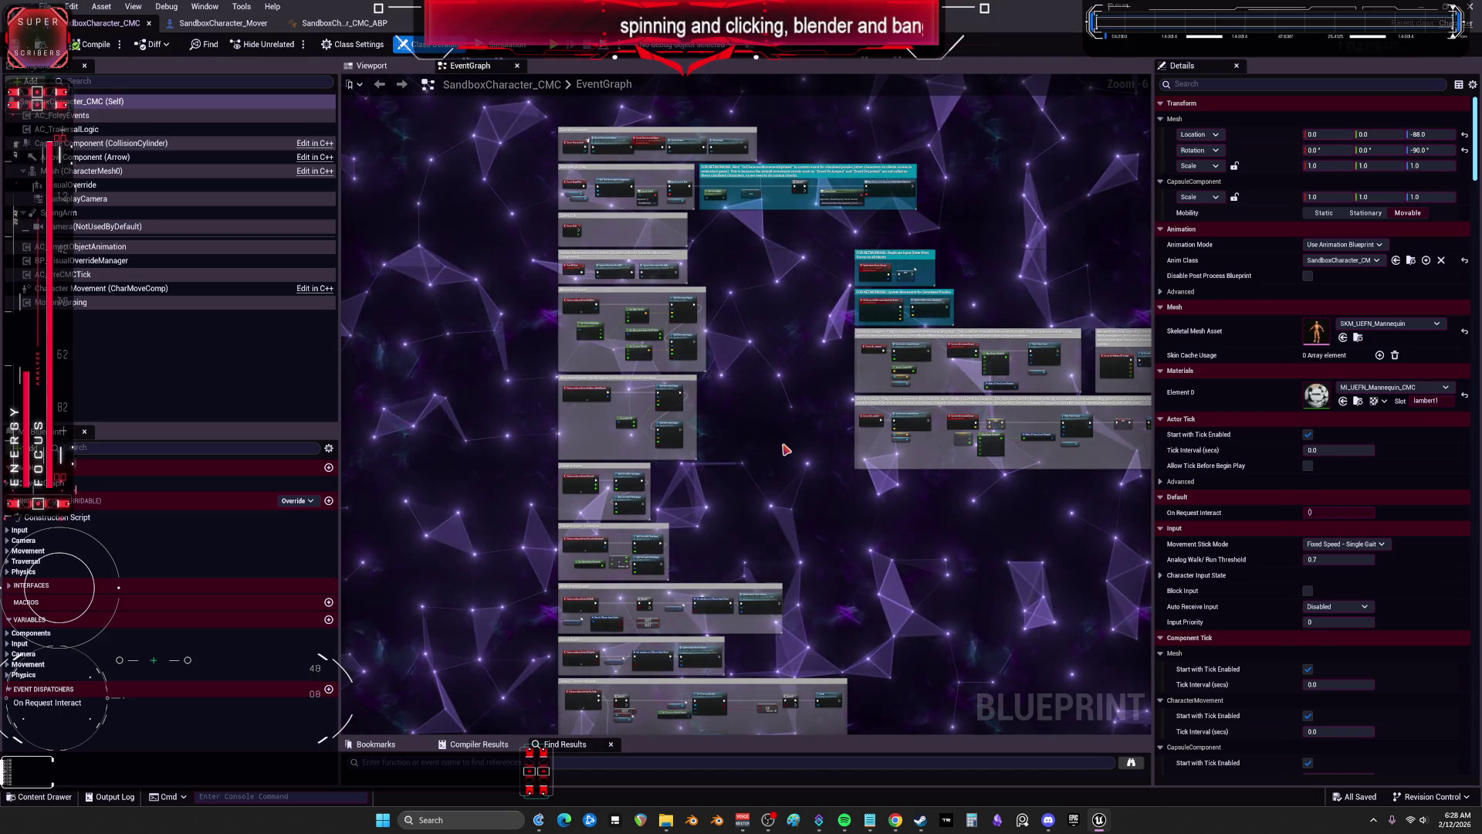
scroll(786, 449, "up", 6)
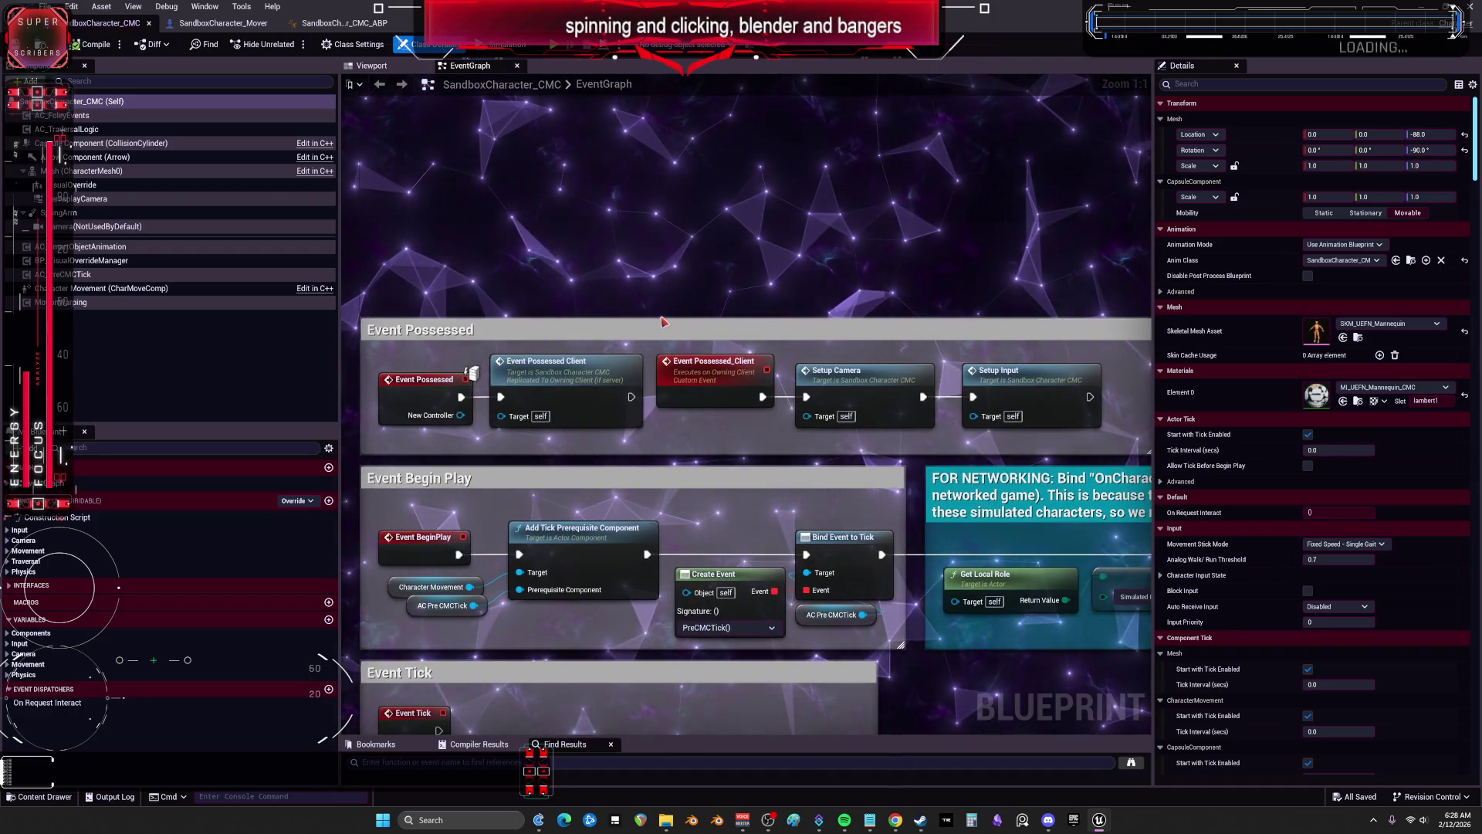
scroll(655, 444, "down", 3)
left_click_drag(1066, 540, 724, 484)
scroll(724, 484, "down", 3)
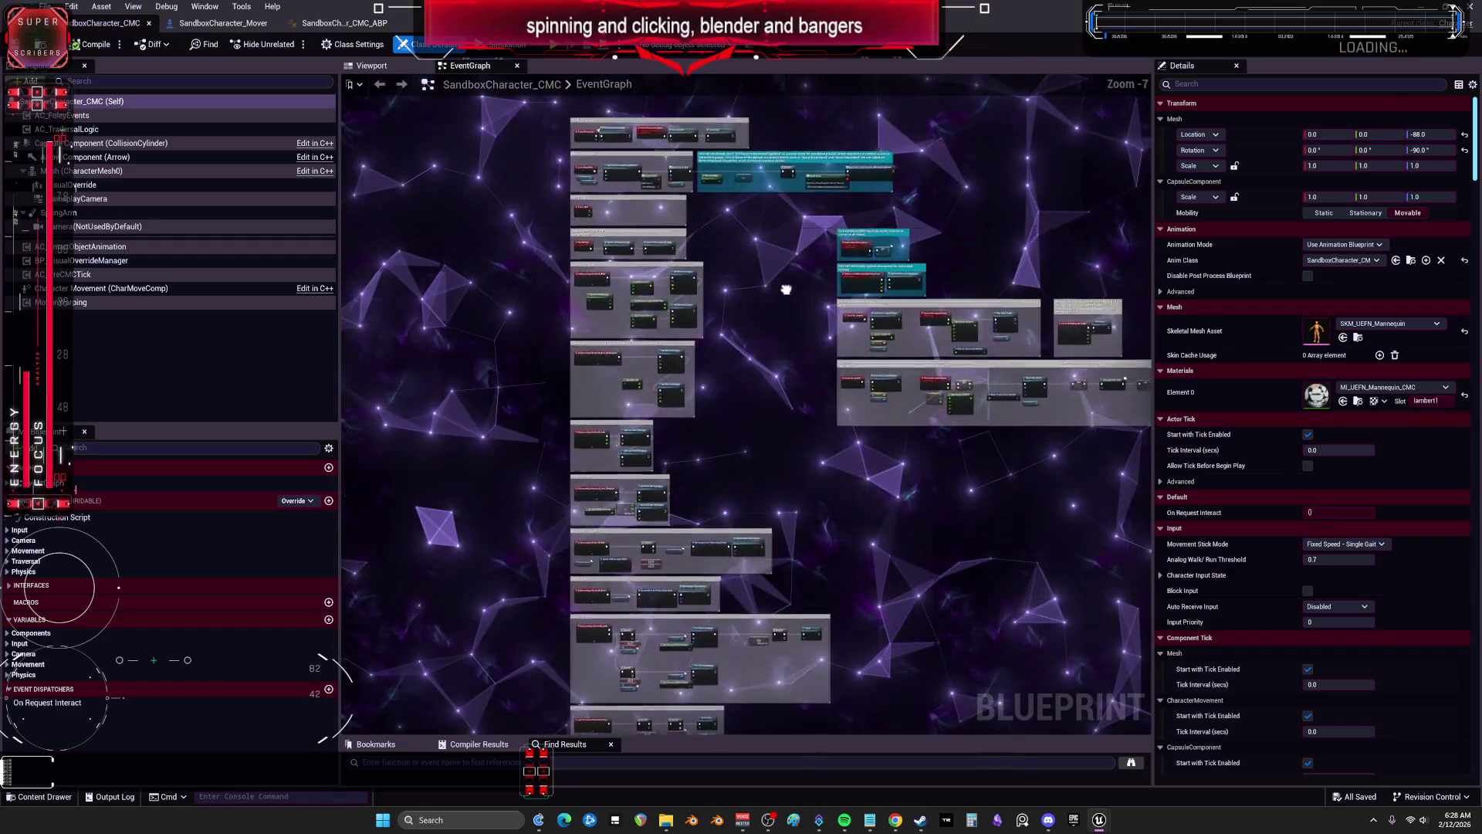
Step: Orbit the UEFN mannequin in the Blueprint's Viewport
left_click(363, 68)
left_click_drag(803, 417, 741, 425)
scroll(741, 425, "up", 5)
scroll(741, 424, "down", 5)
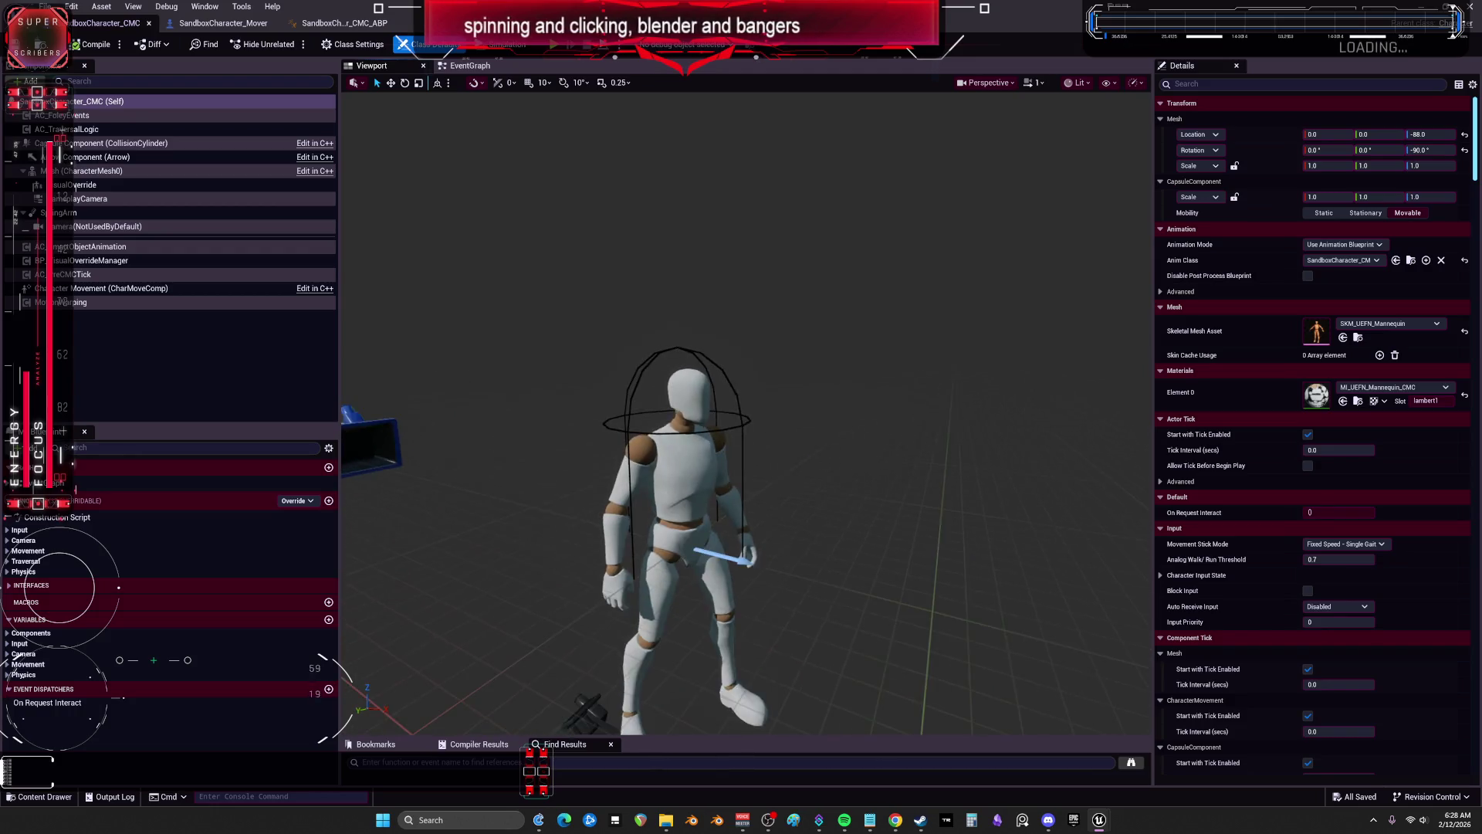
Step: Pan the CMC_ABP AnimGraph to Offset Root Bone and Foot Placement, then restore the window down
left_click(344, 23)
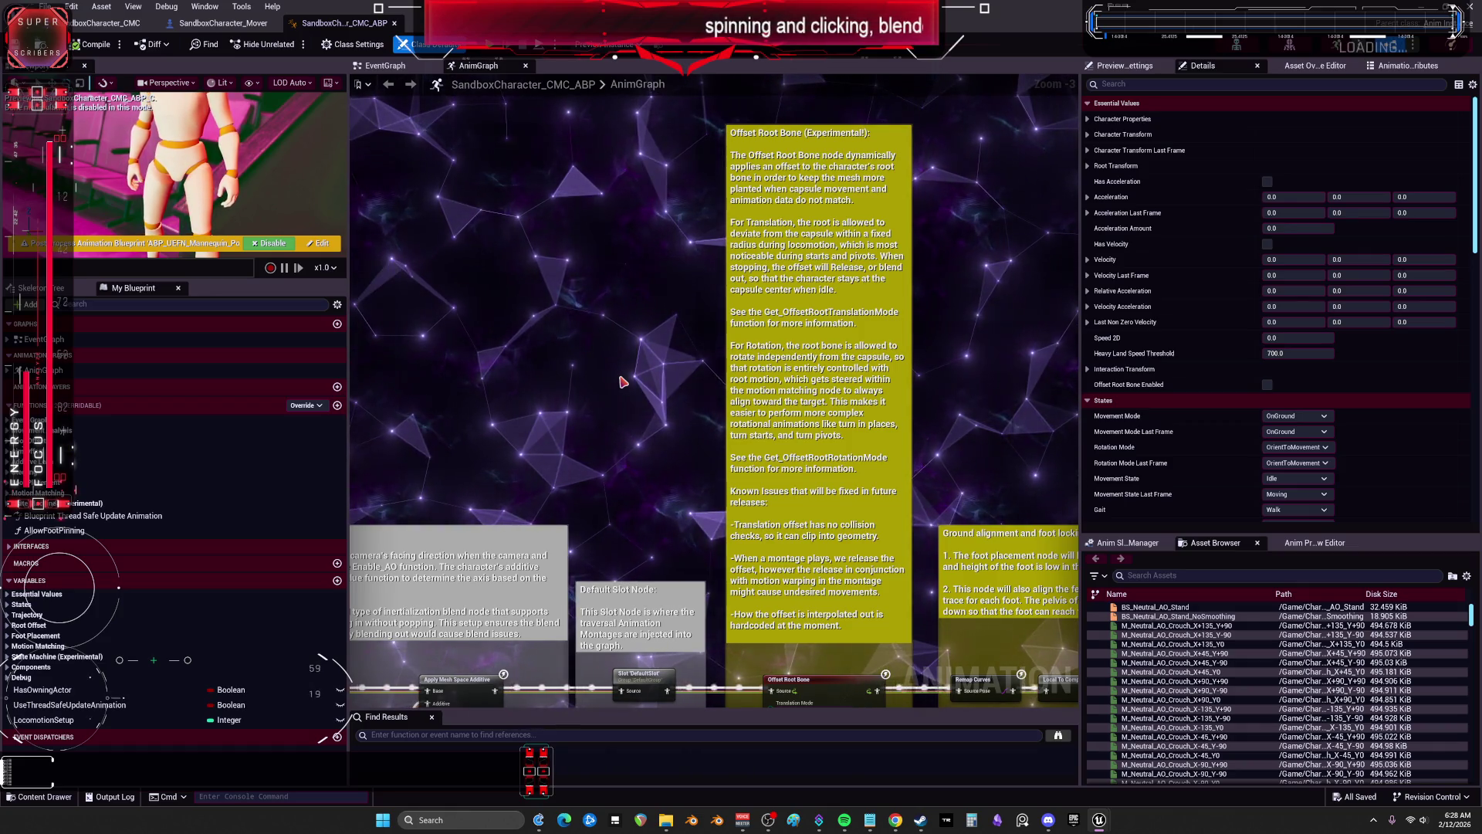
left_click_drag(622, 381, 388, 138)
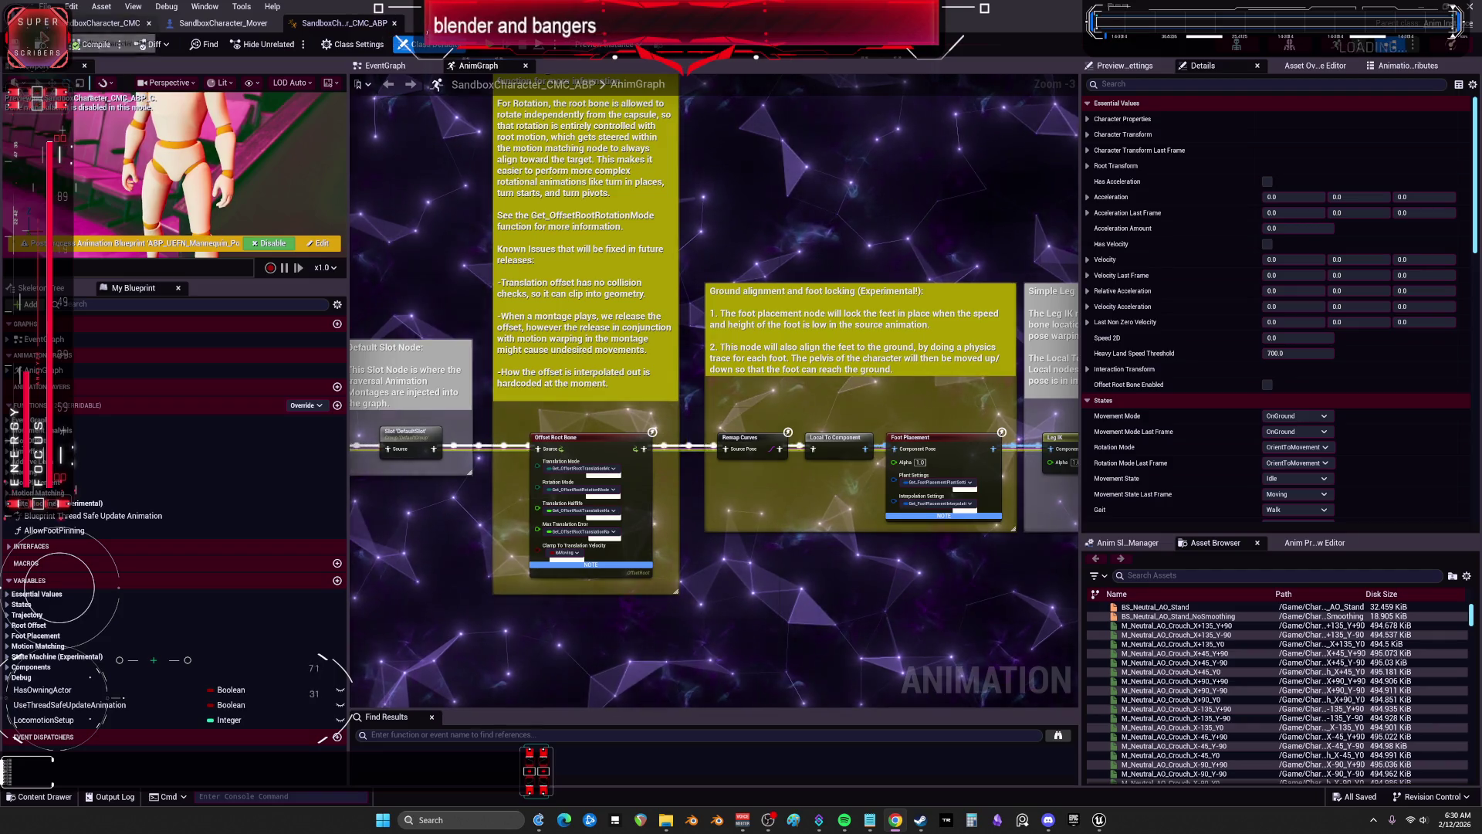
key("super+Down")
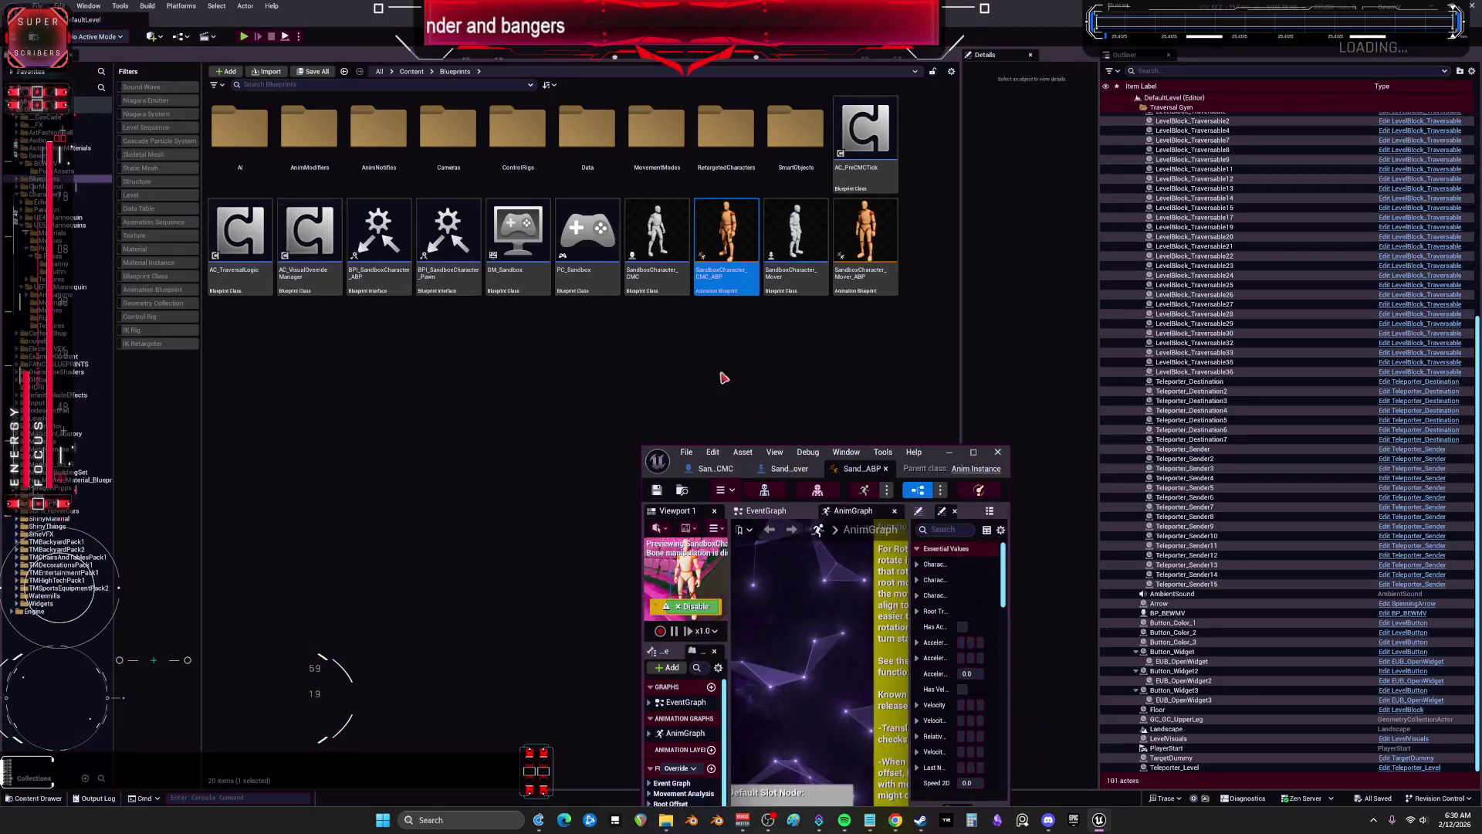
Step: Open Retarget Animations on the anim blueprint and select all listed animations
right_click(717, 201)
left_click(586, 317)
left_click(726, 240)
right_click(741, 216)
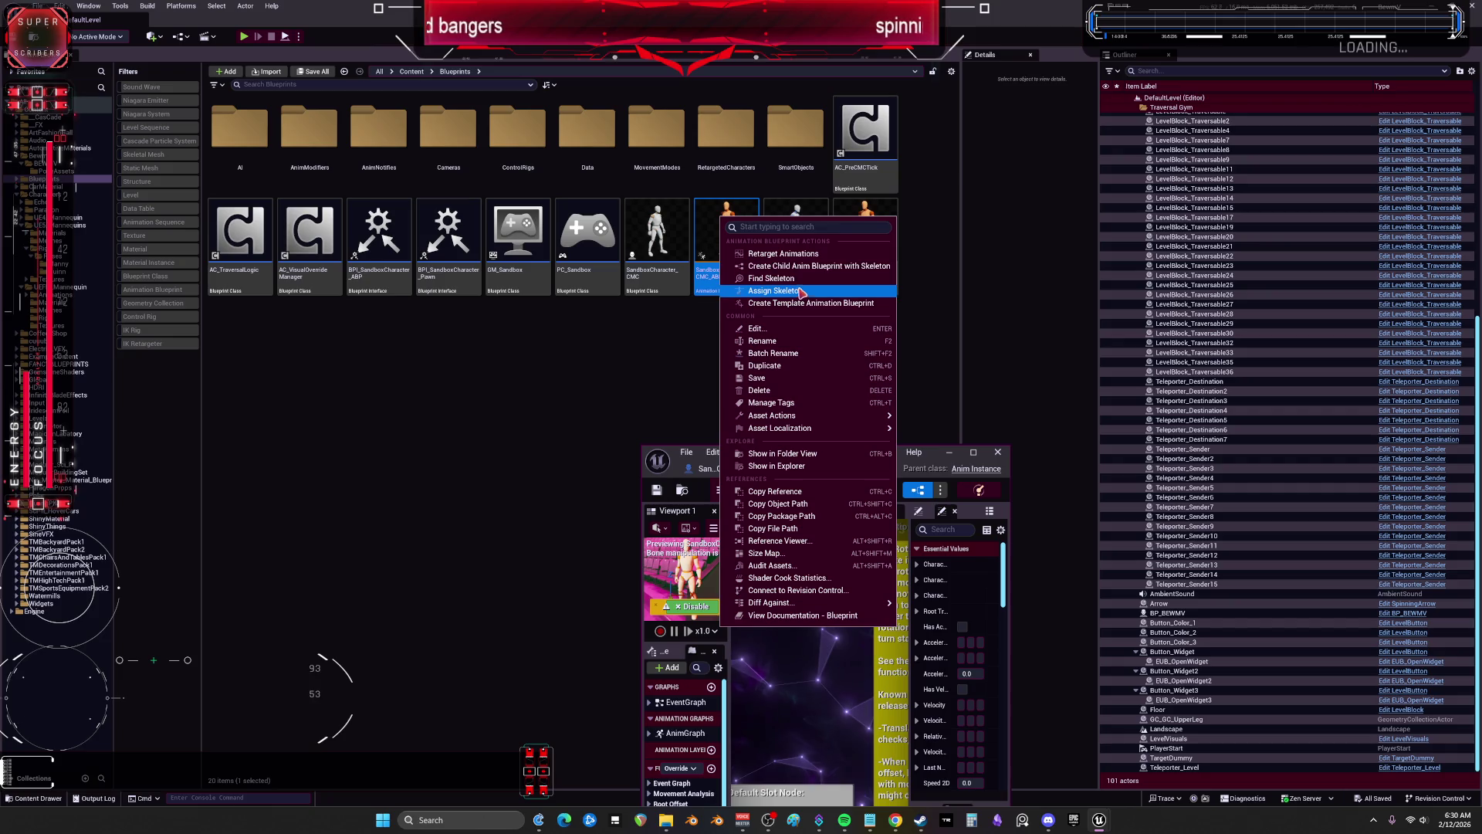
left_click(800, 258)
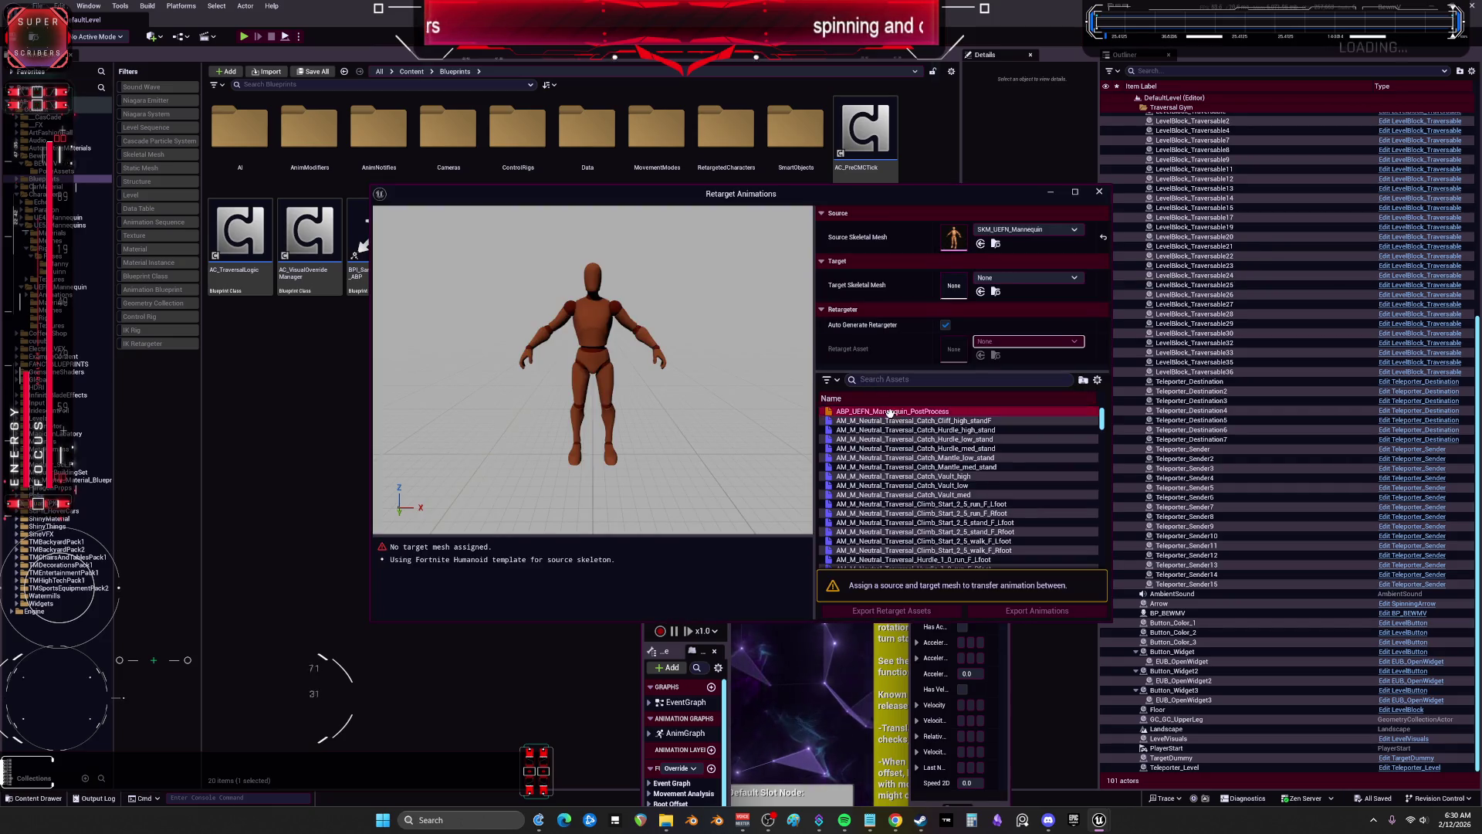
left_click(890, 433)
key("ctrl+a")
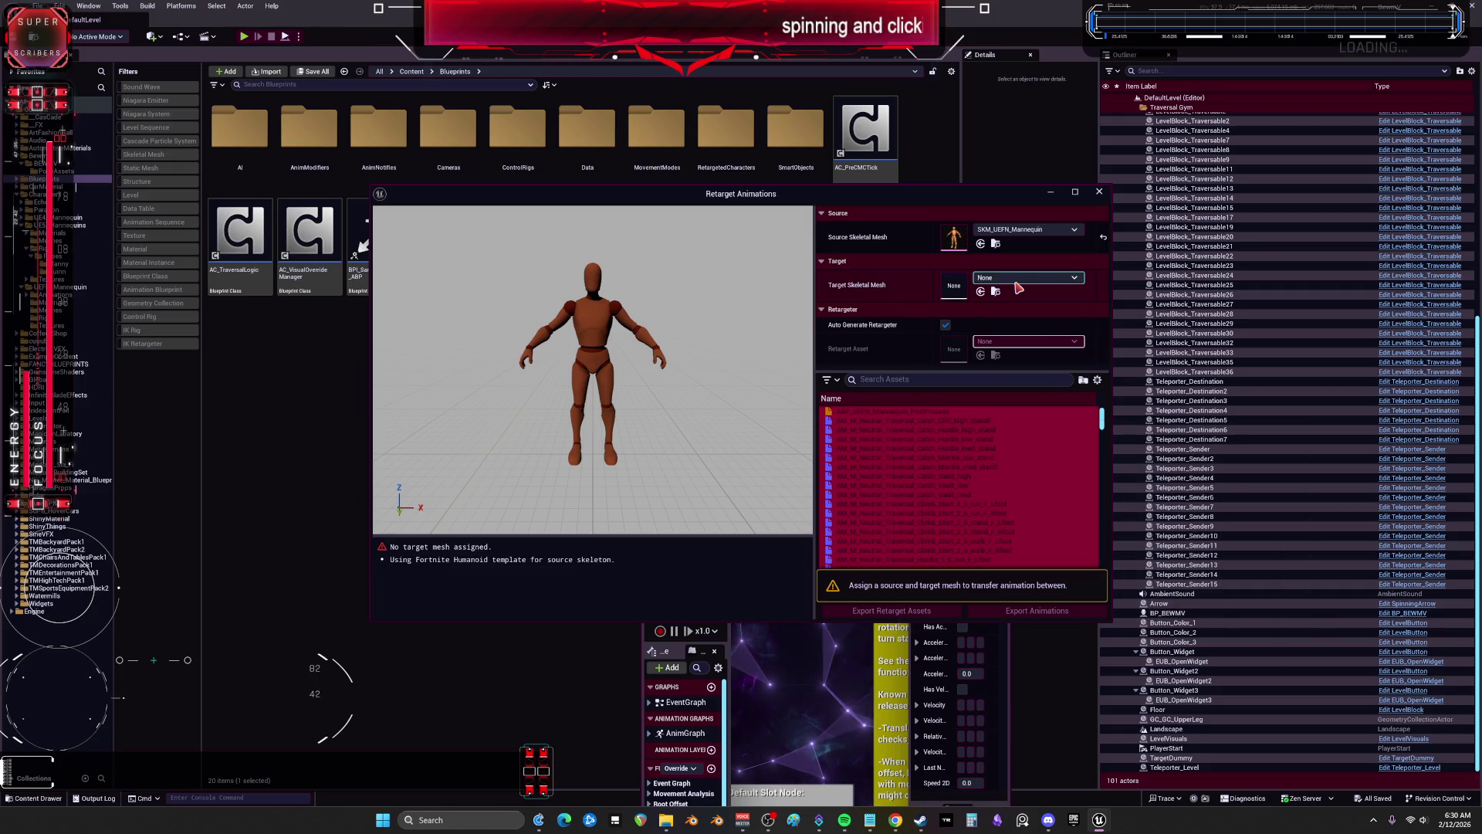
Step: Set the target mesh to BEWMV, disable Auto Generate Retargeter, and choose RTG_NewRetargeter
left_click(1017, 287)
left_click(1021, 394)
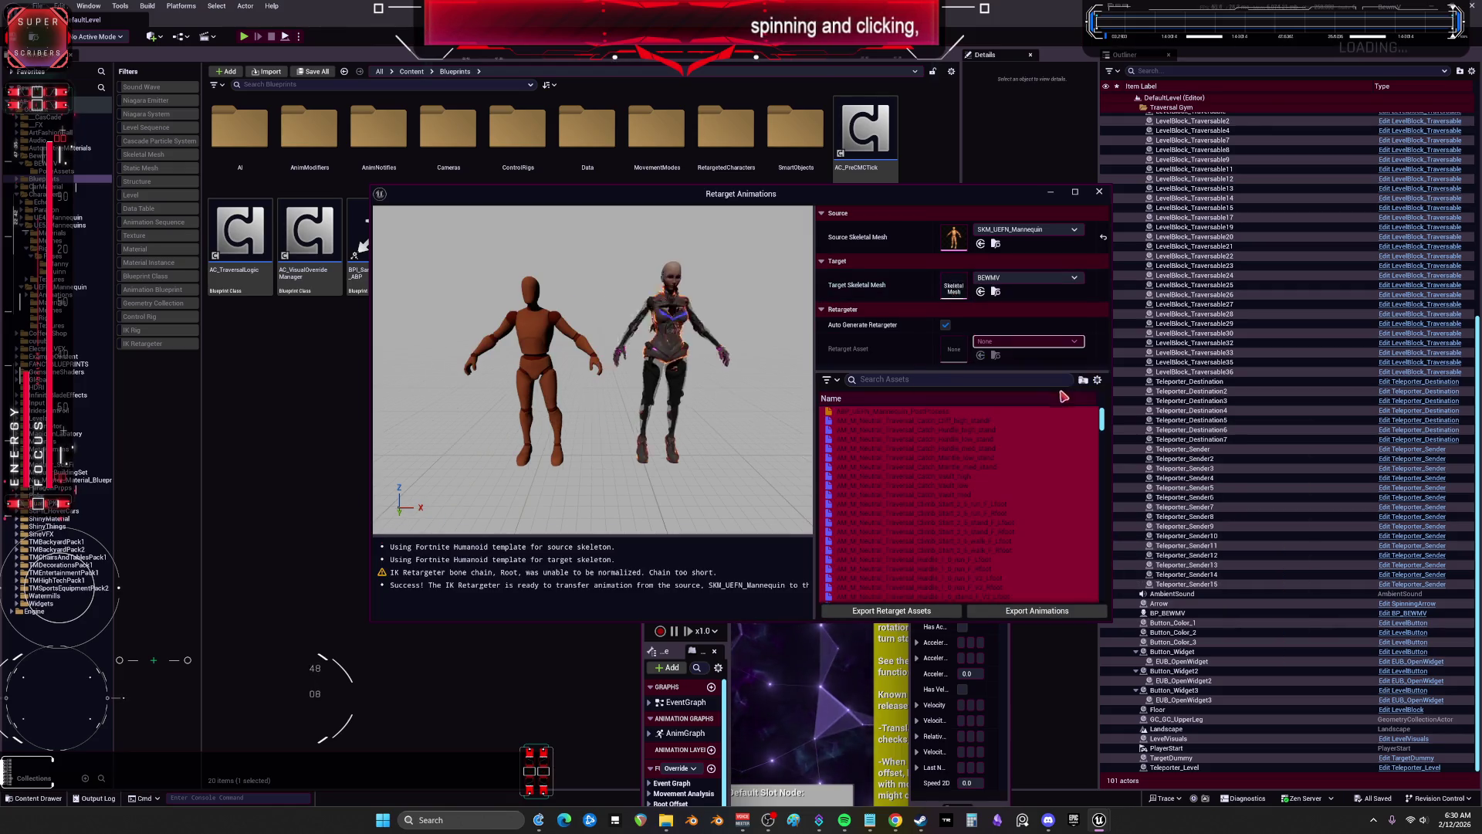
left_click(945, 325)
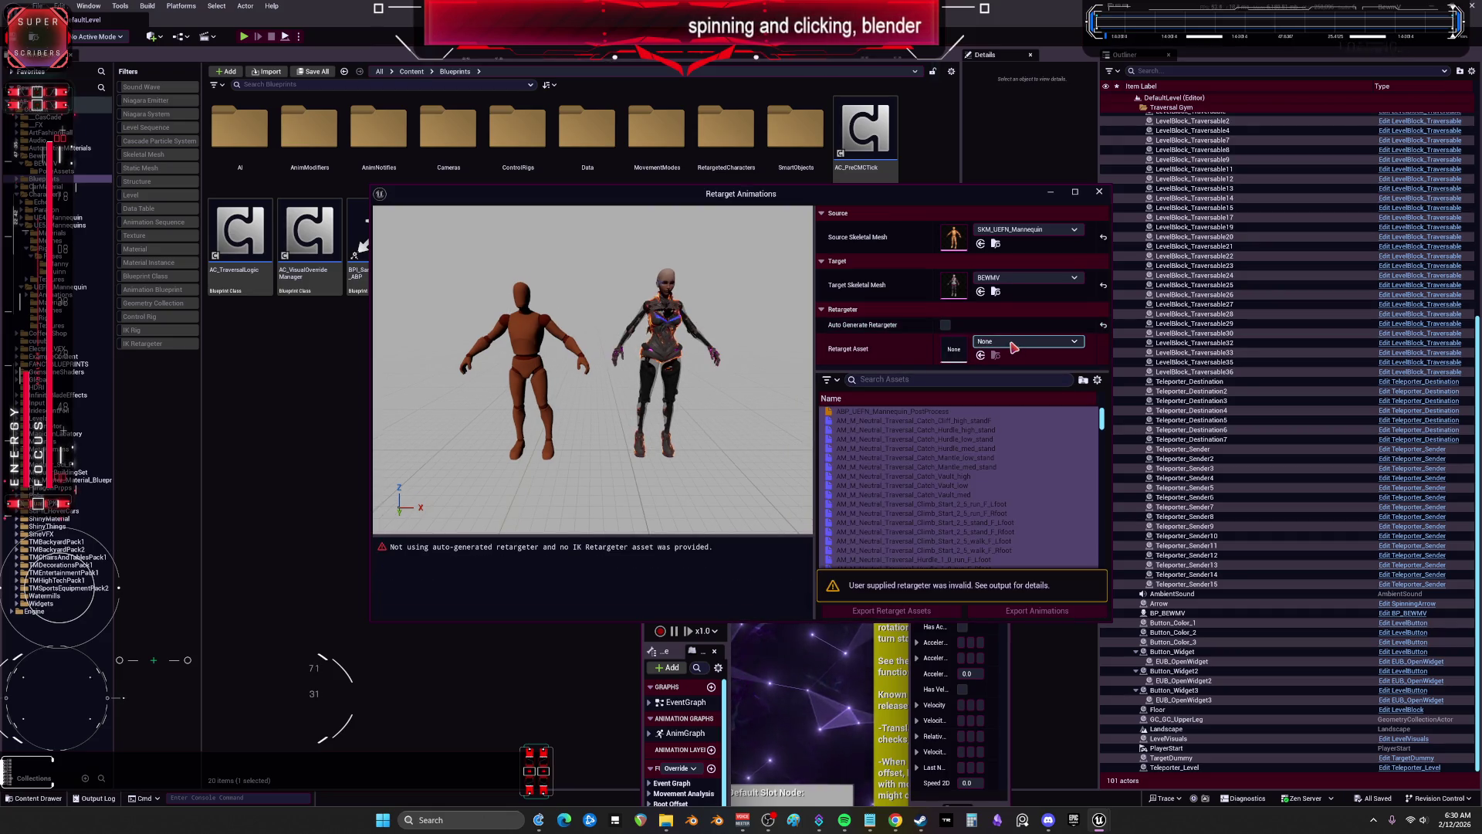
left_click(1072, 341)
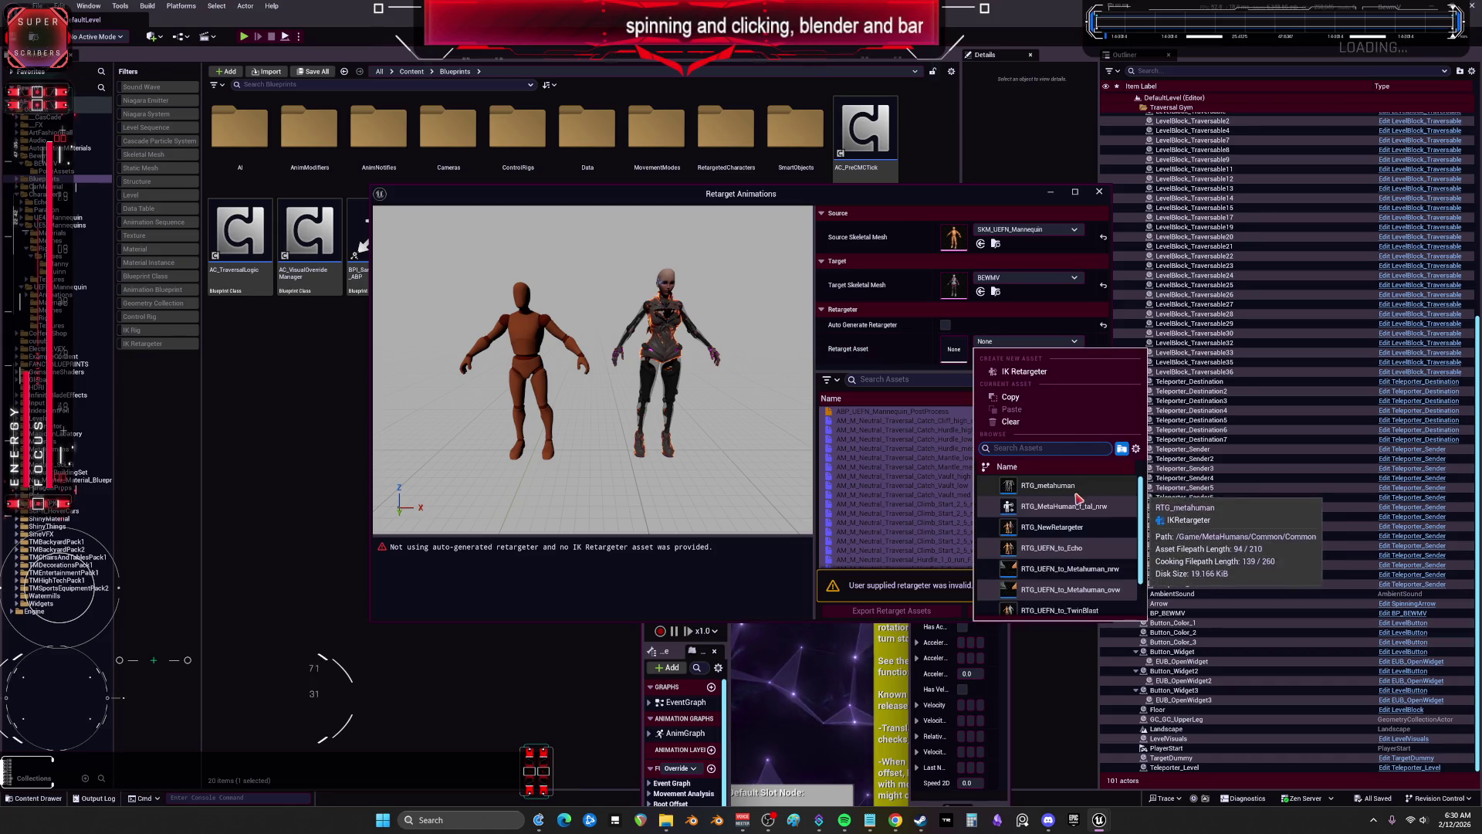
left_click(1084, 528)
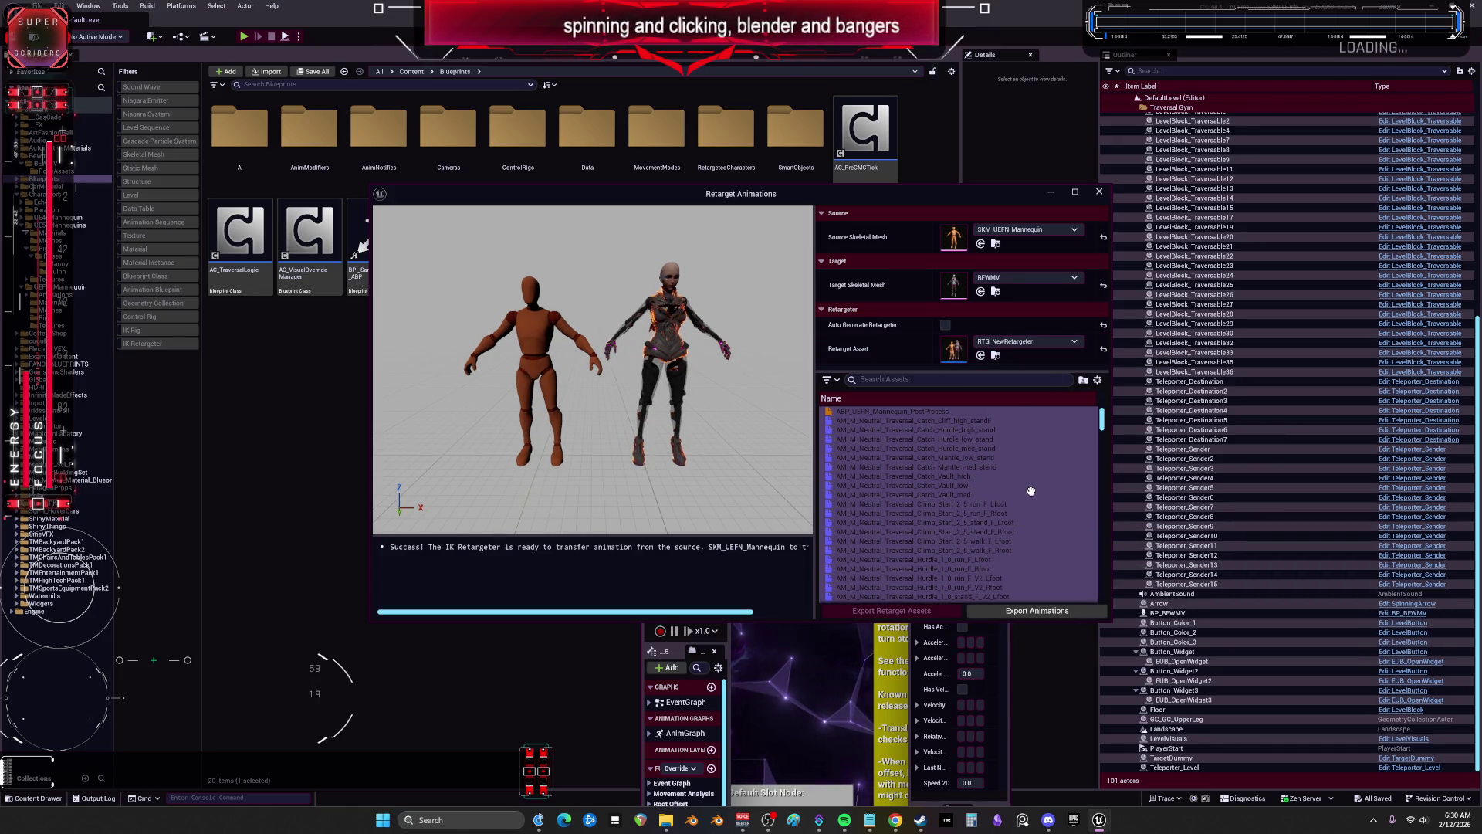
Step: Select every listed animation with Ctrl+A and bring up the Export Animations folder picker
key("ctrl+a")
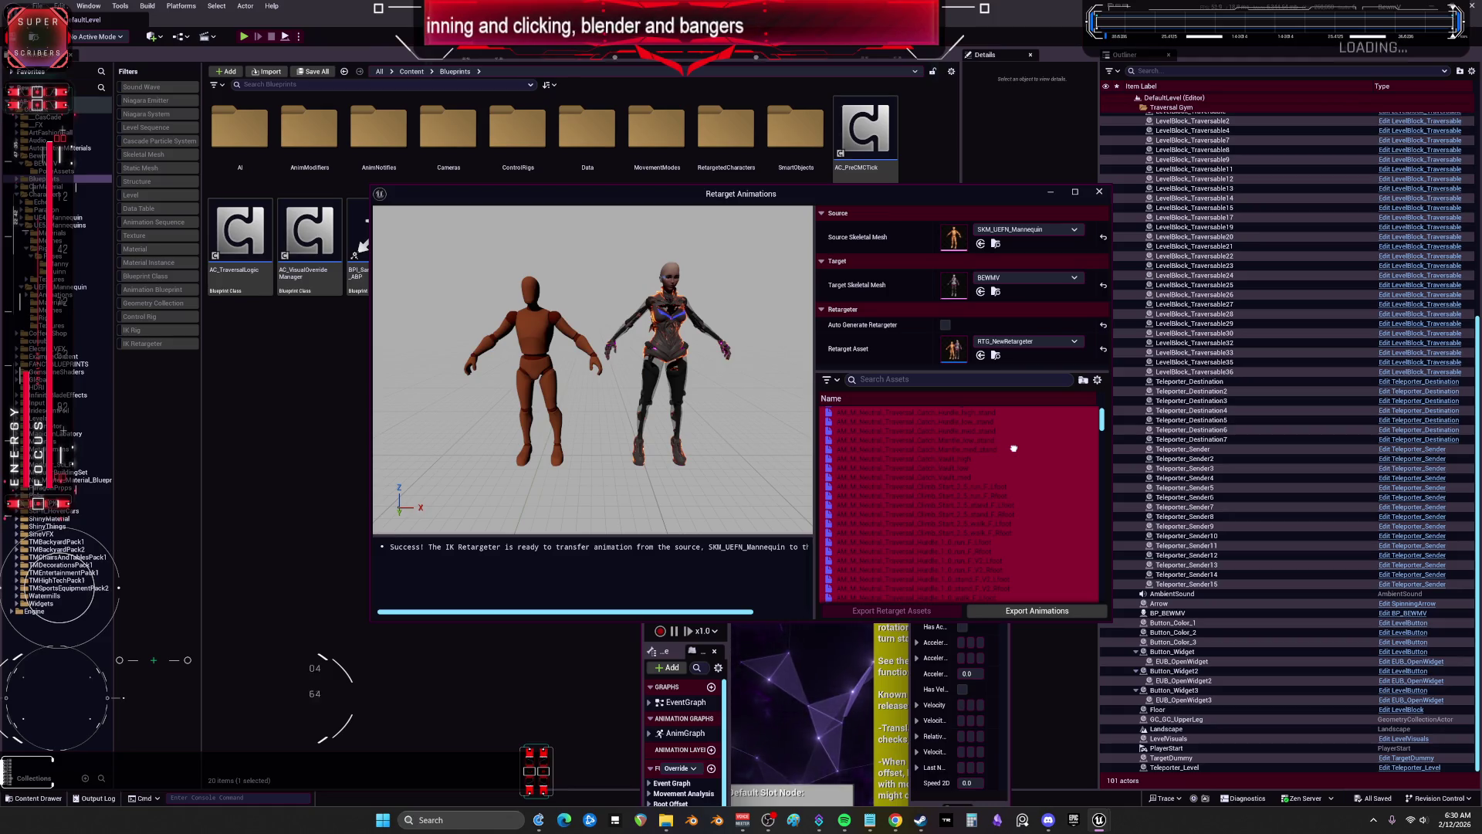
scroll(957, 457, "down", 2)
left_click_drag(1102, 420, 1123, 634)
left_click(1058, 611)
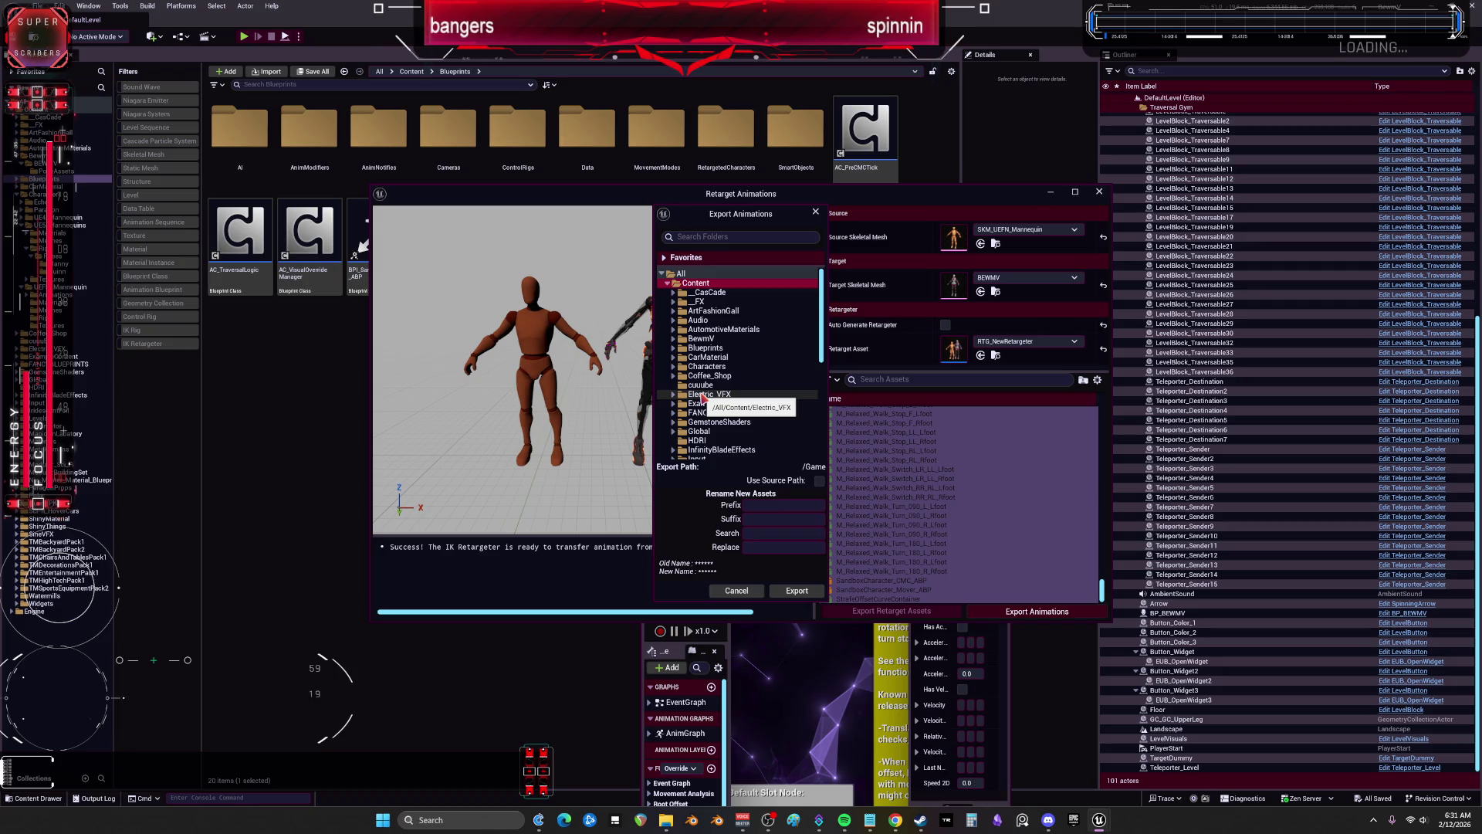
Step: Cancel the Electric_VFX folder choice, reselect all animations, and reopen the export picker
left_click(701, 394)
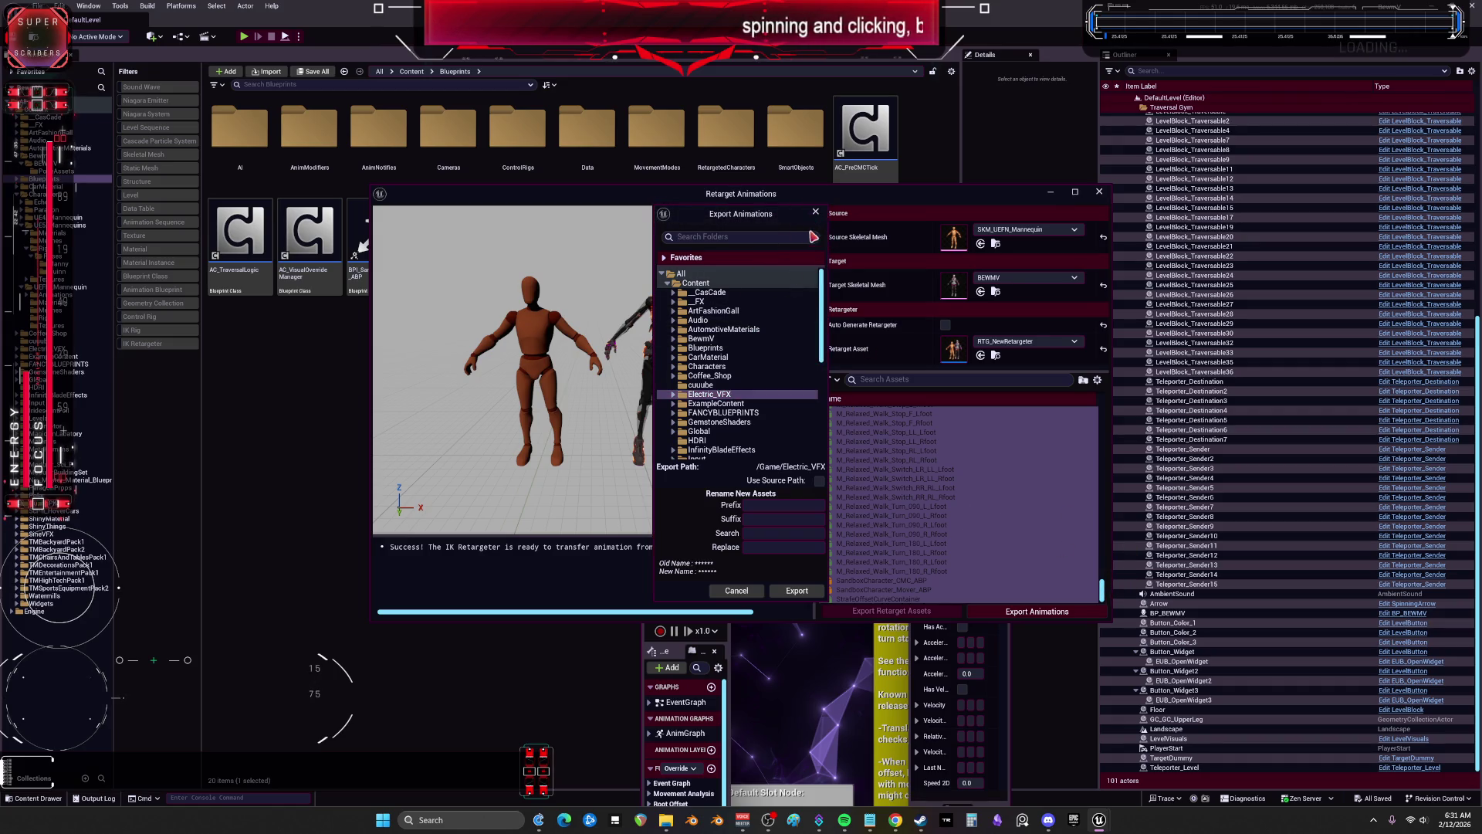
left_click(815, 211)
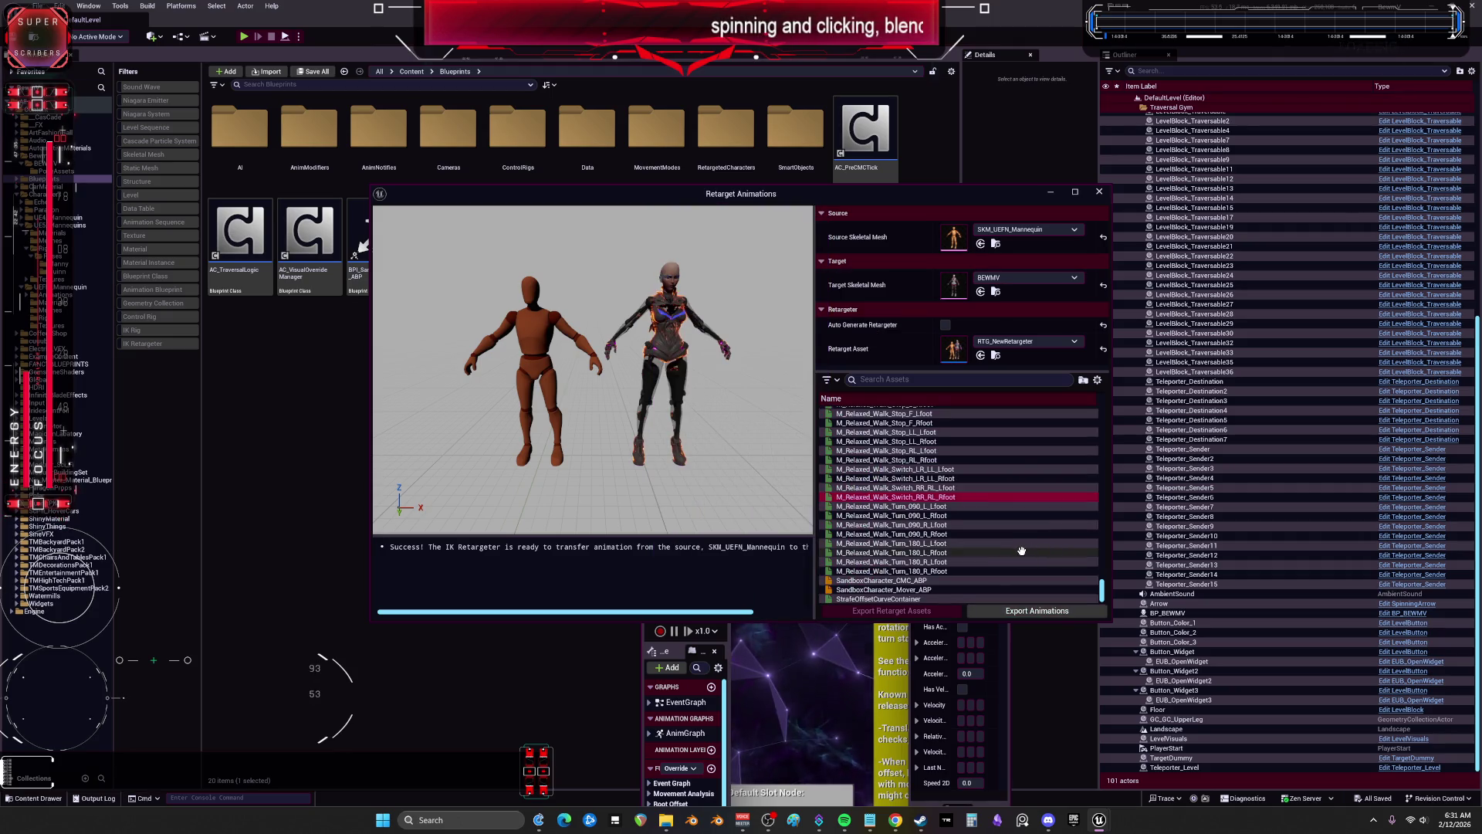
key("ctrl+a")
left_click(1036, 610)
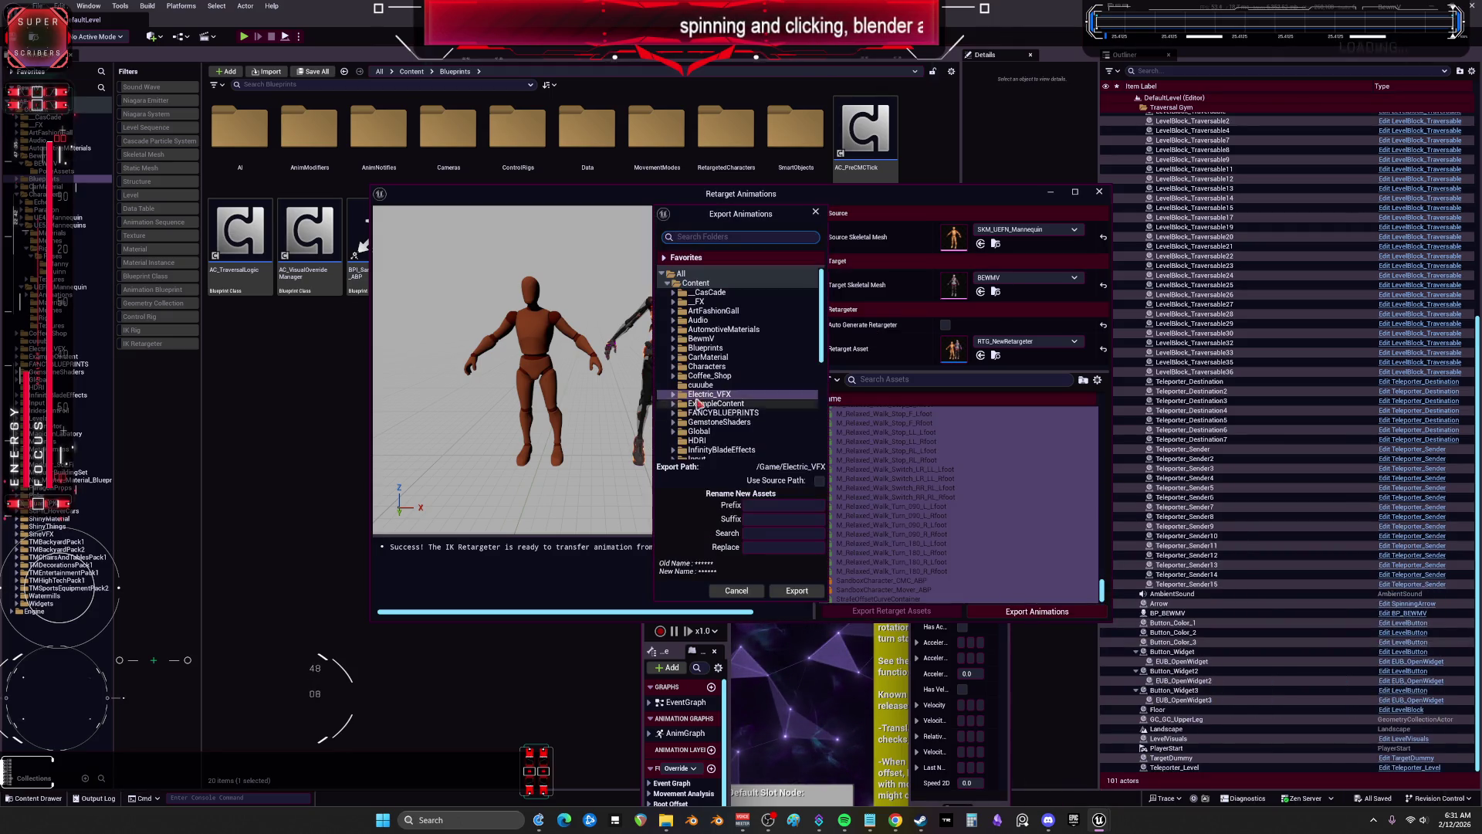
Step: Choose /Game/BewmV/BEWMV as the export folder and continue to Batch Export Options
left_click(672, 340)
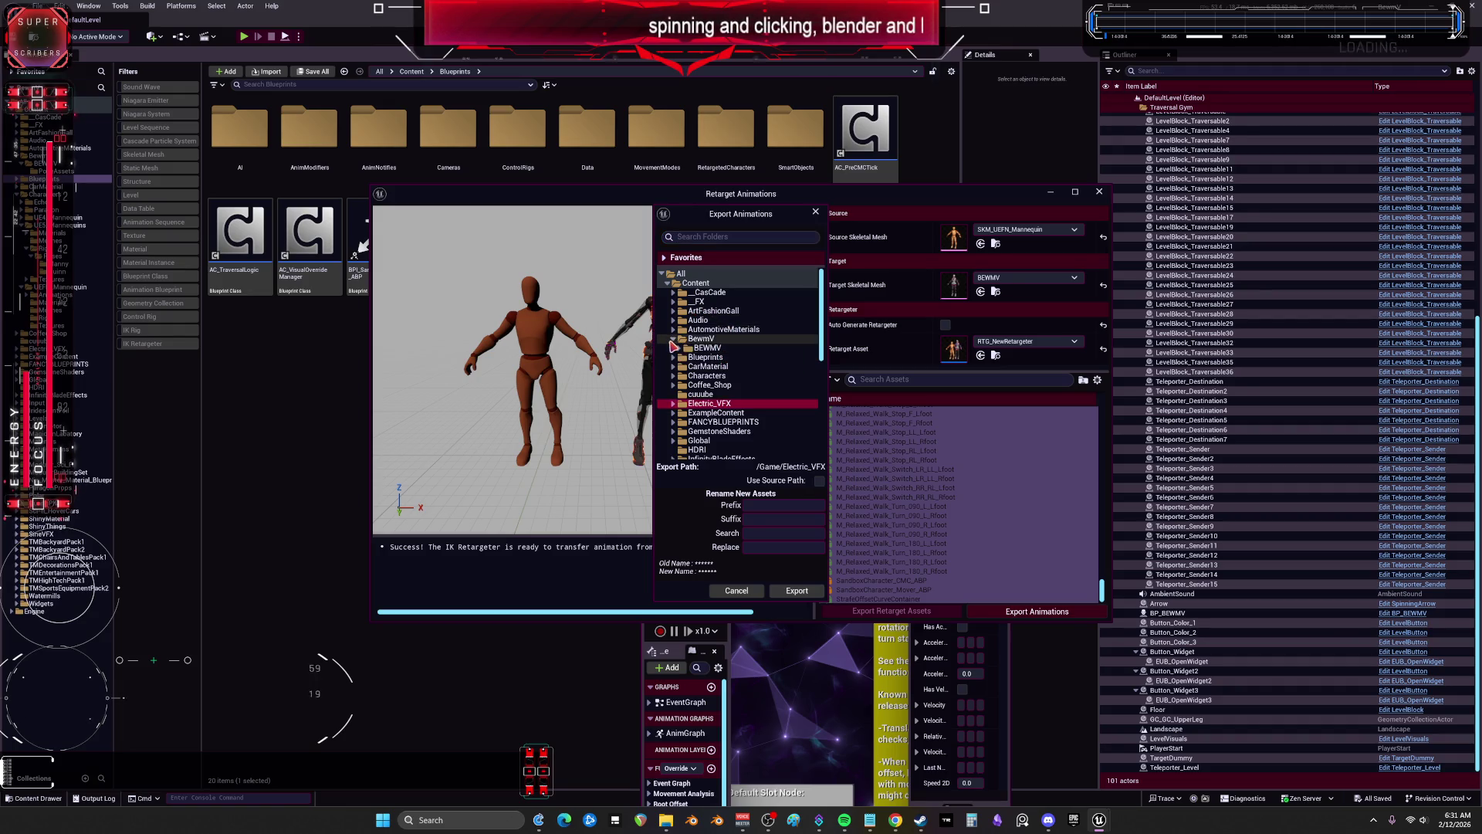
left_click(678, 347)
left_click(706, 347)
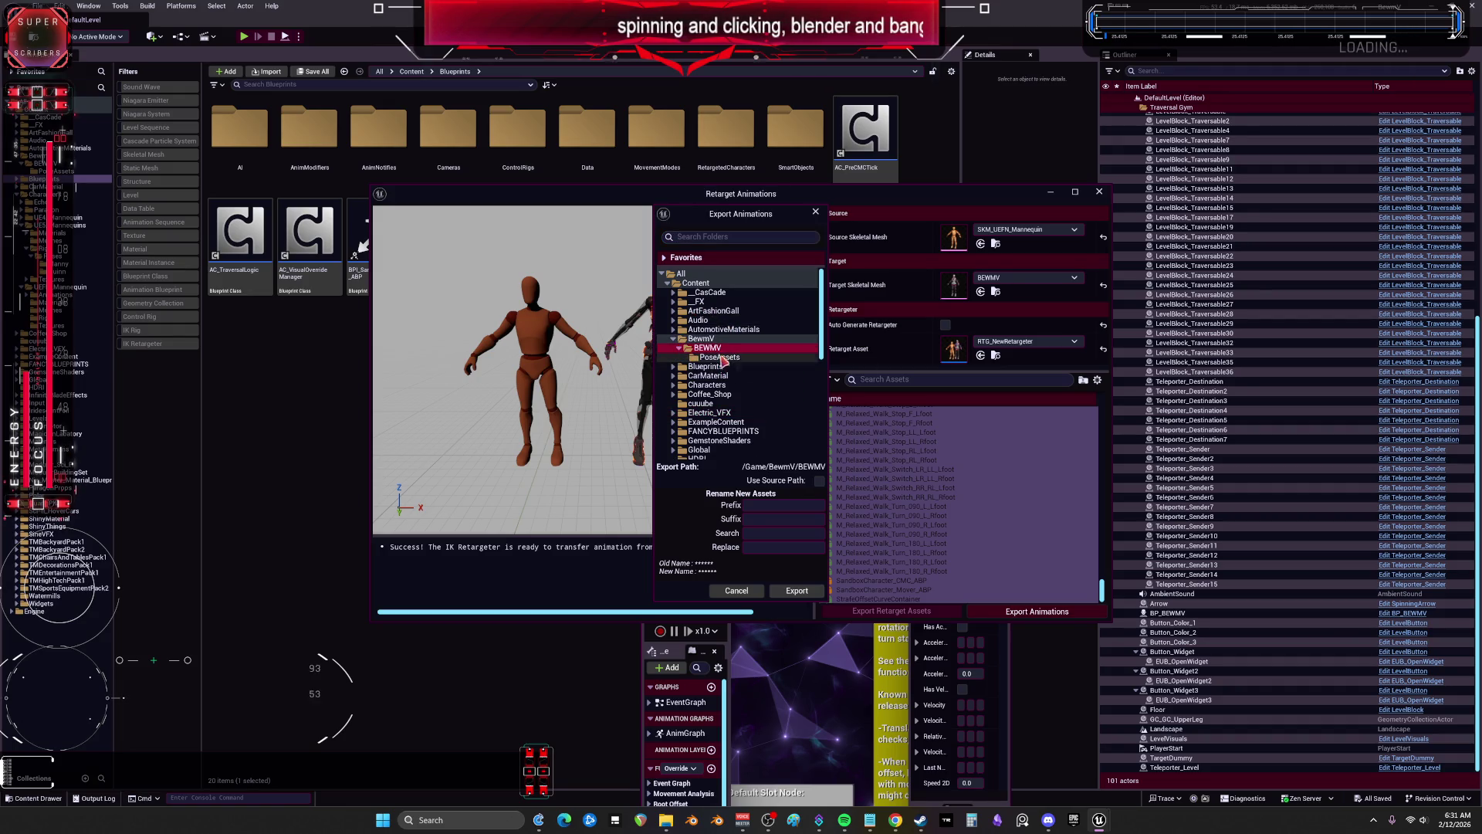
left_click(761, 518)
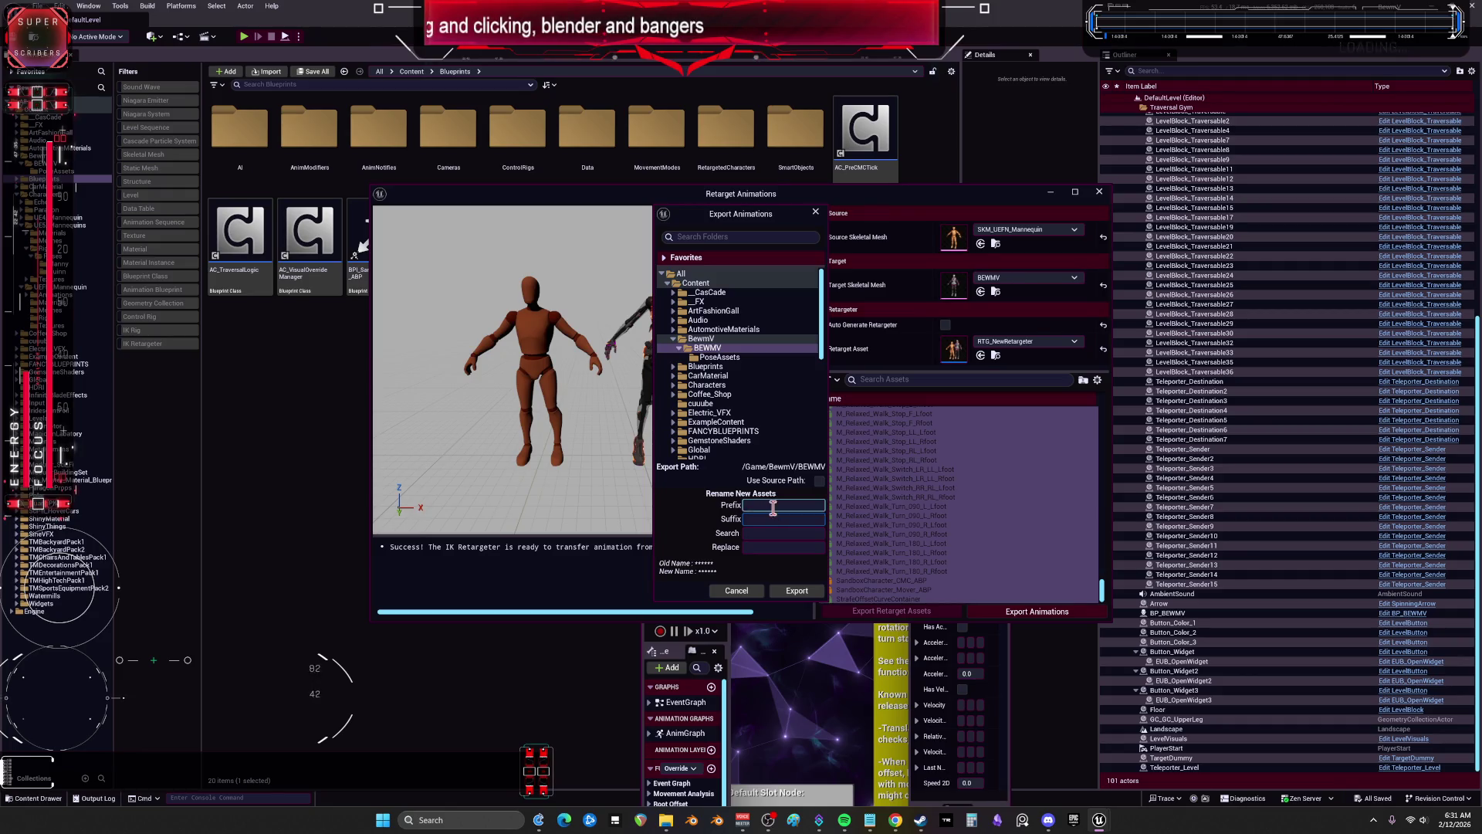
left_click(791, 589)
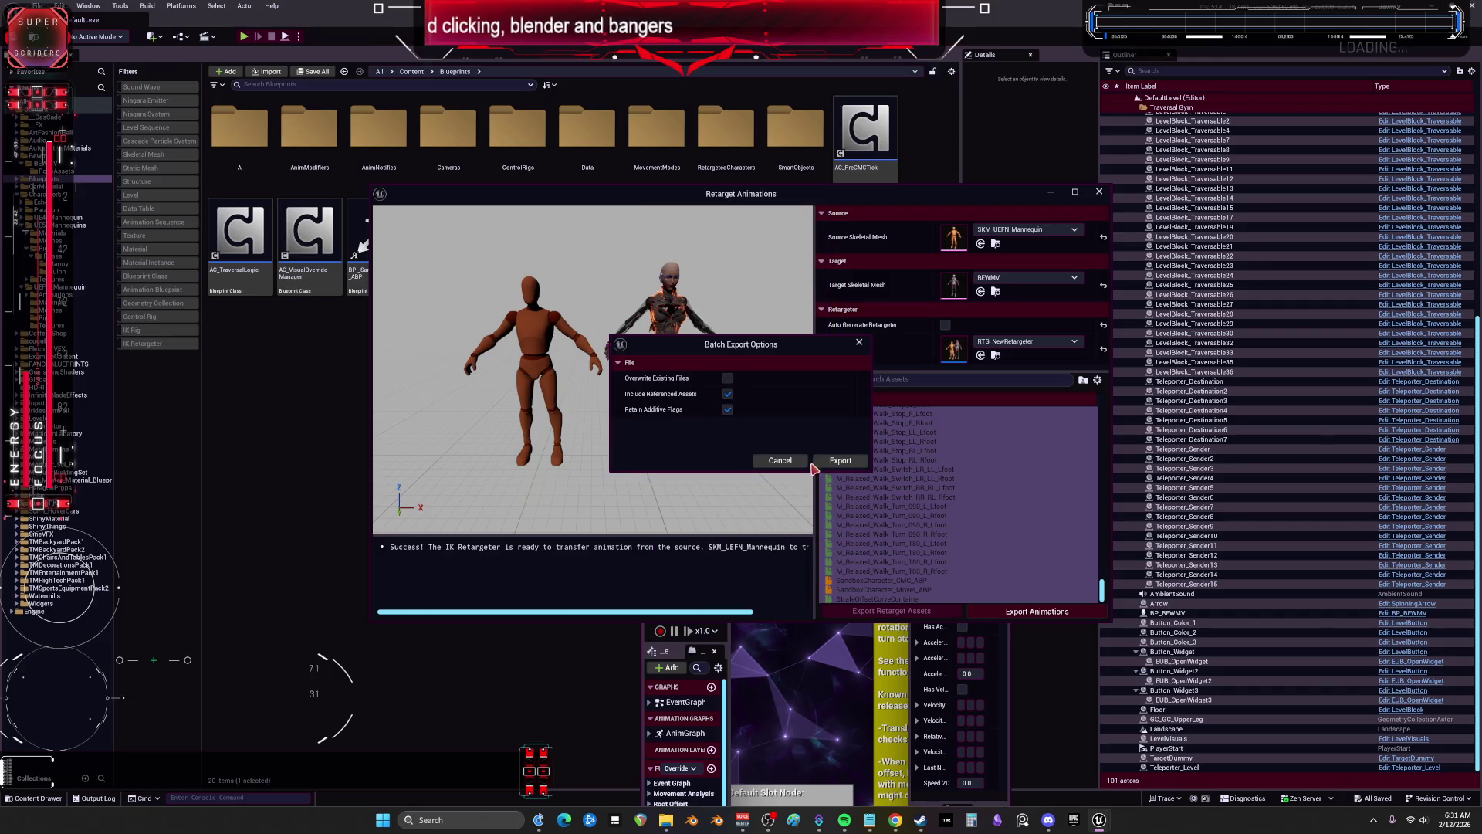
Step: Start the batch retarget onto BEWMV, then bring Spotify forward while it runs
left_click(849, 461)
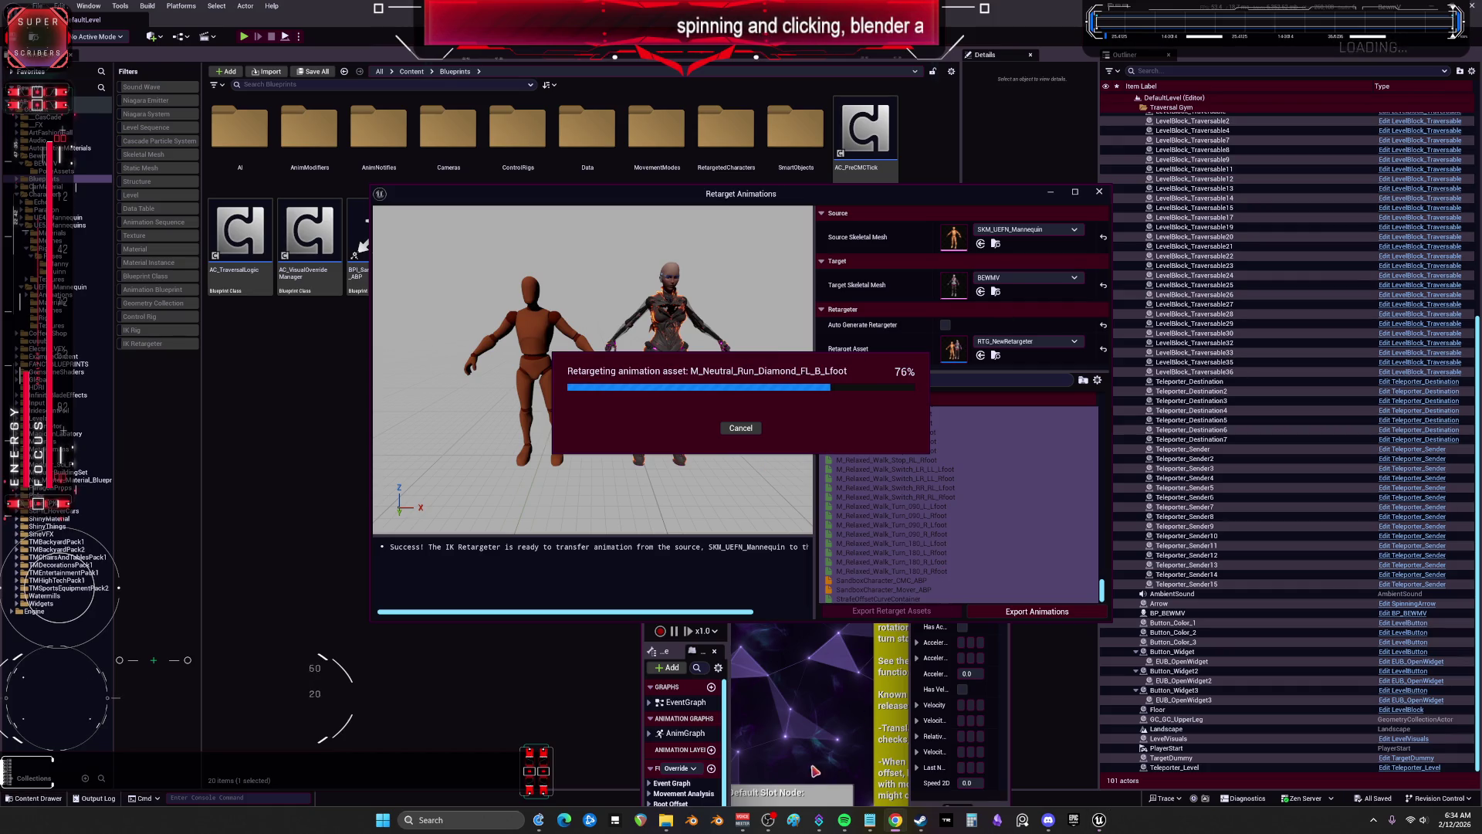
left_click(845, 820)
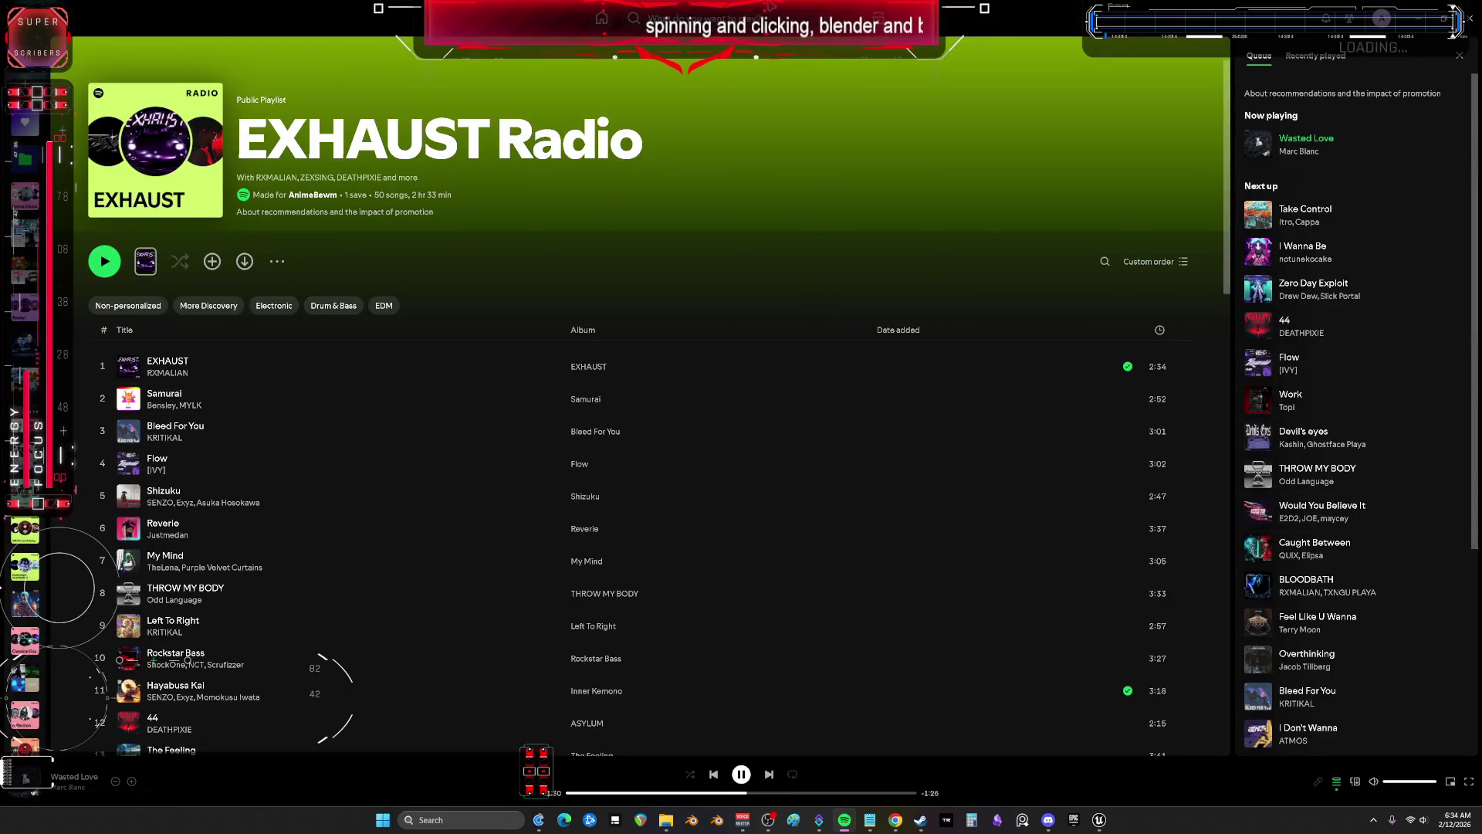
Step: Switch back to Unreal Engine, where the retarget of 1,460 assets onto BEWMV finishes
key("alt+Tab")
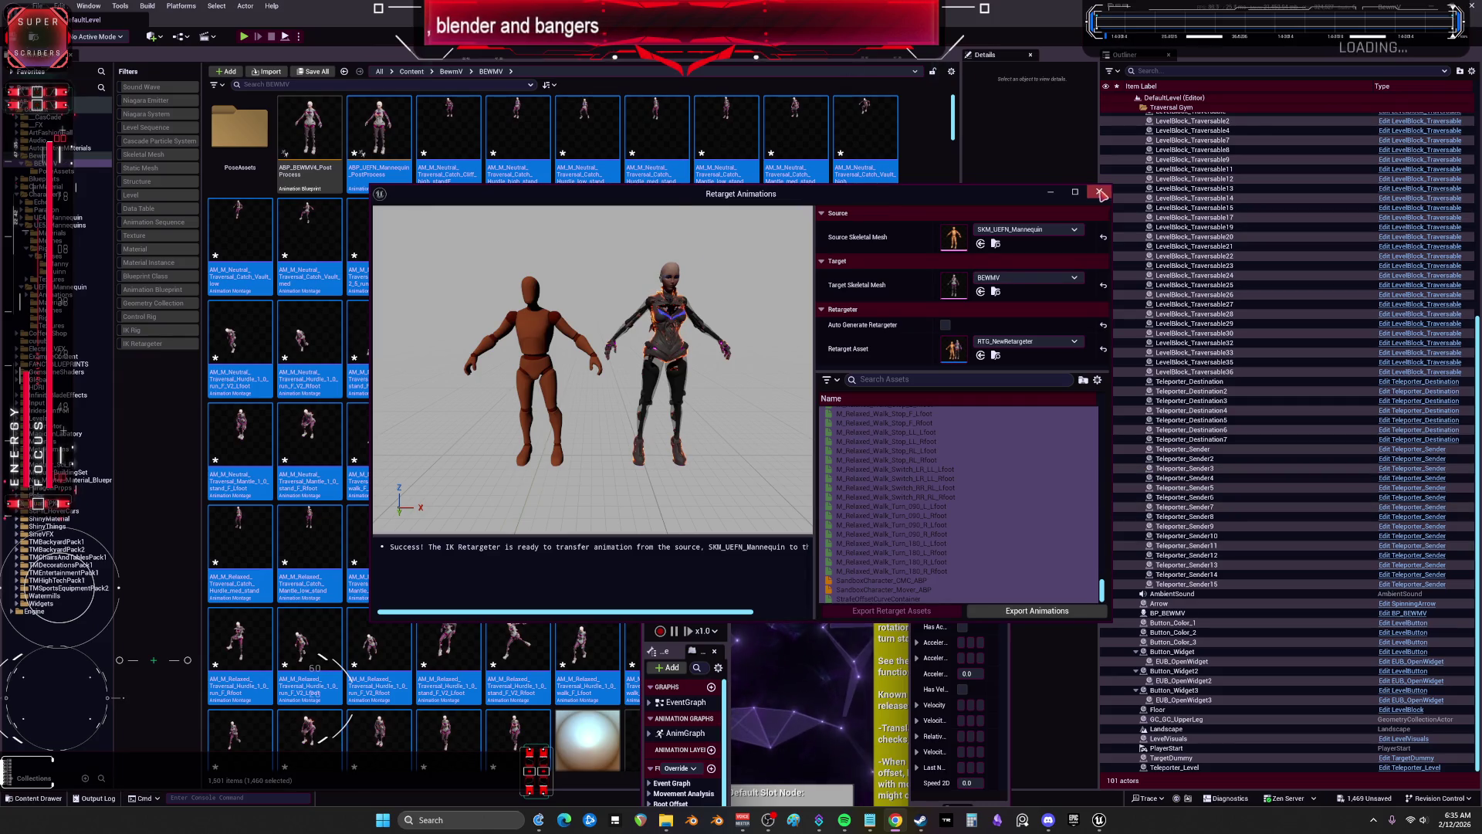
Step: Close the retarget window and set SandboxCharacter_CMC's Skeletal Mesh Asset to BEWMV
left_click(1100, 193)
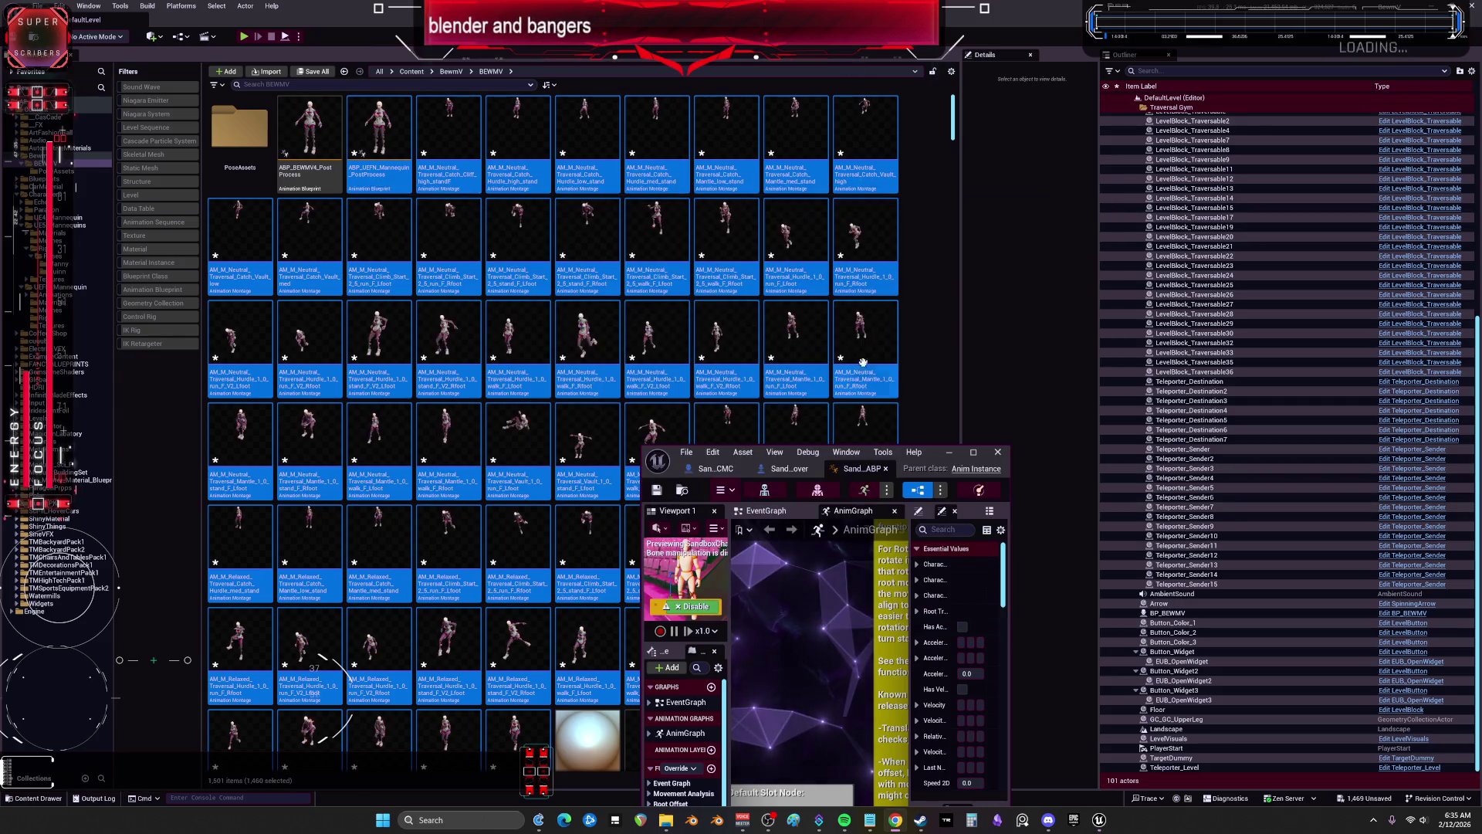
left_click(1003, 452)
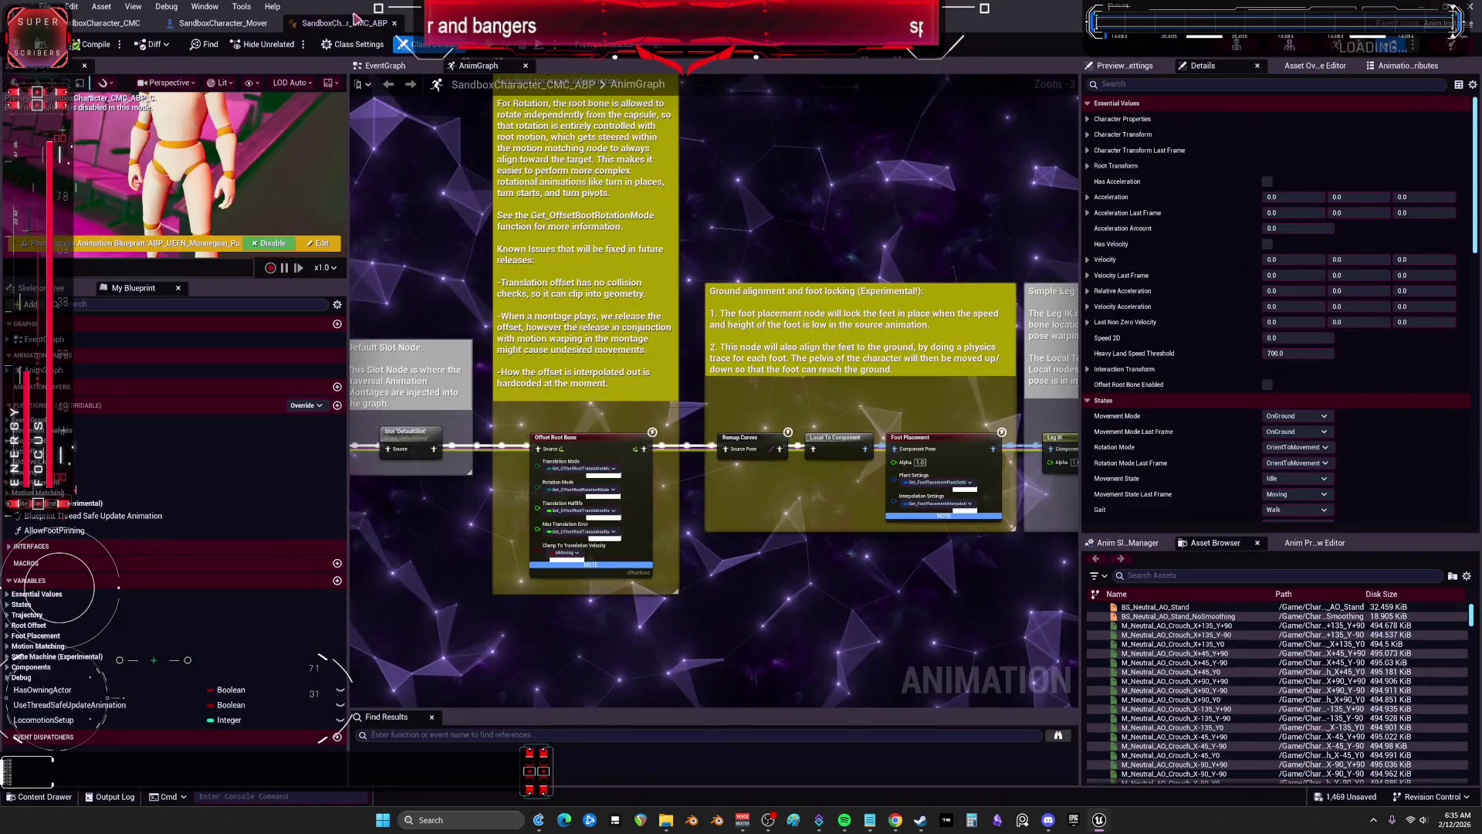
left_click(119, 24)
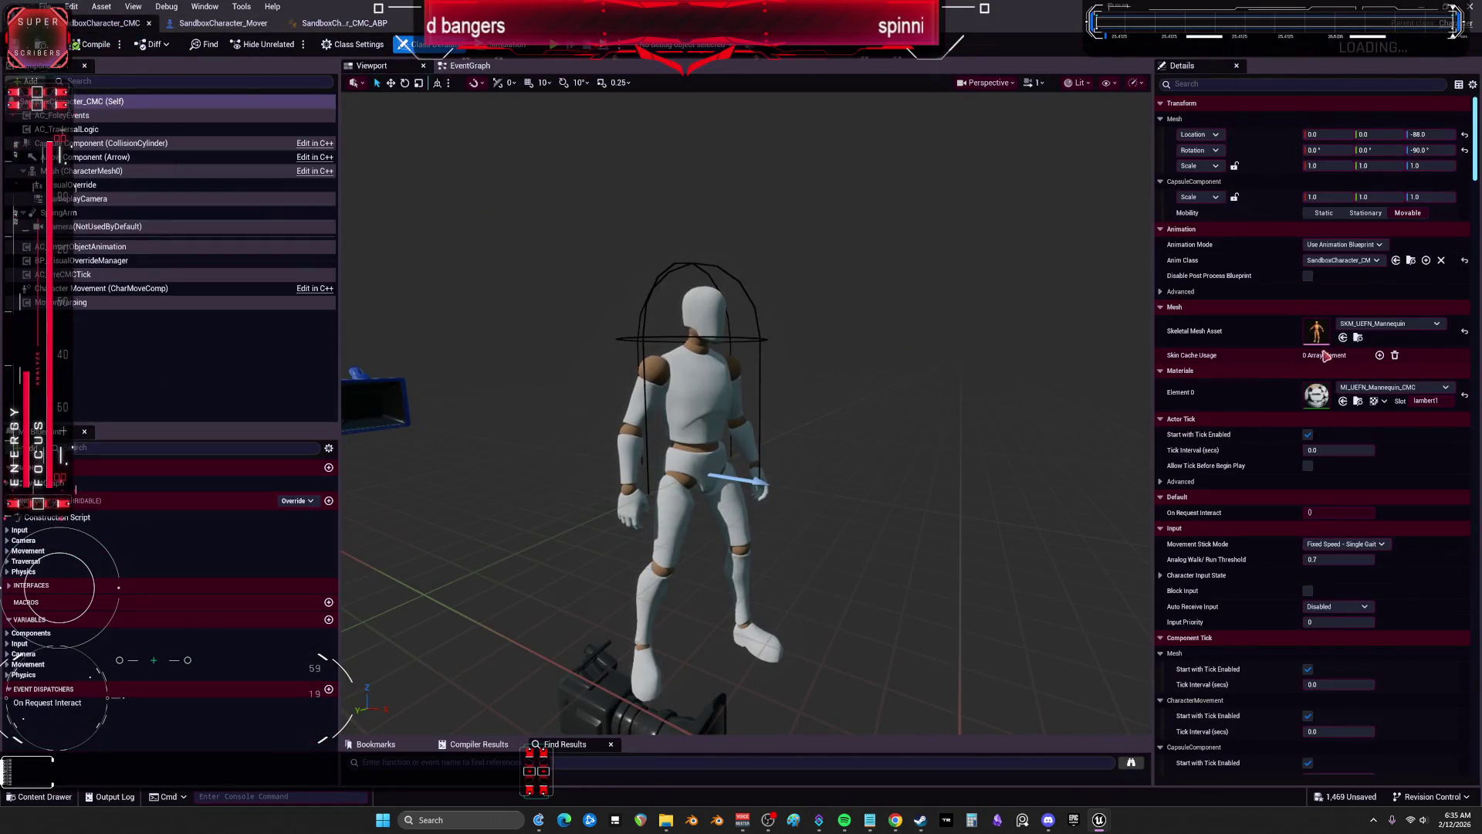
left_click(1374, 324)
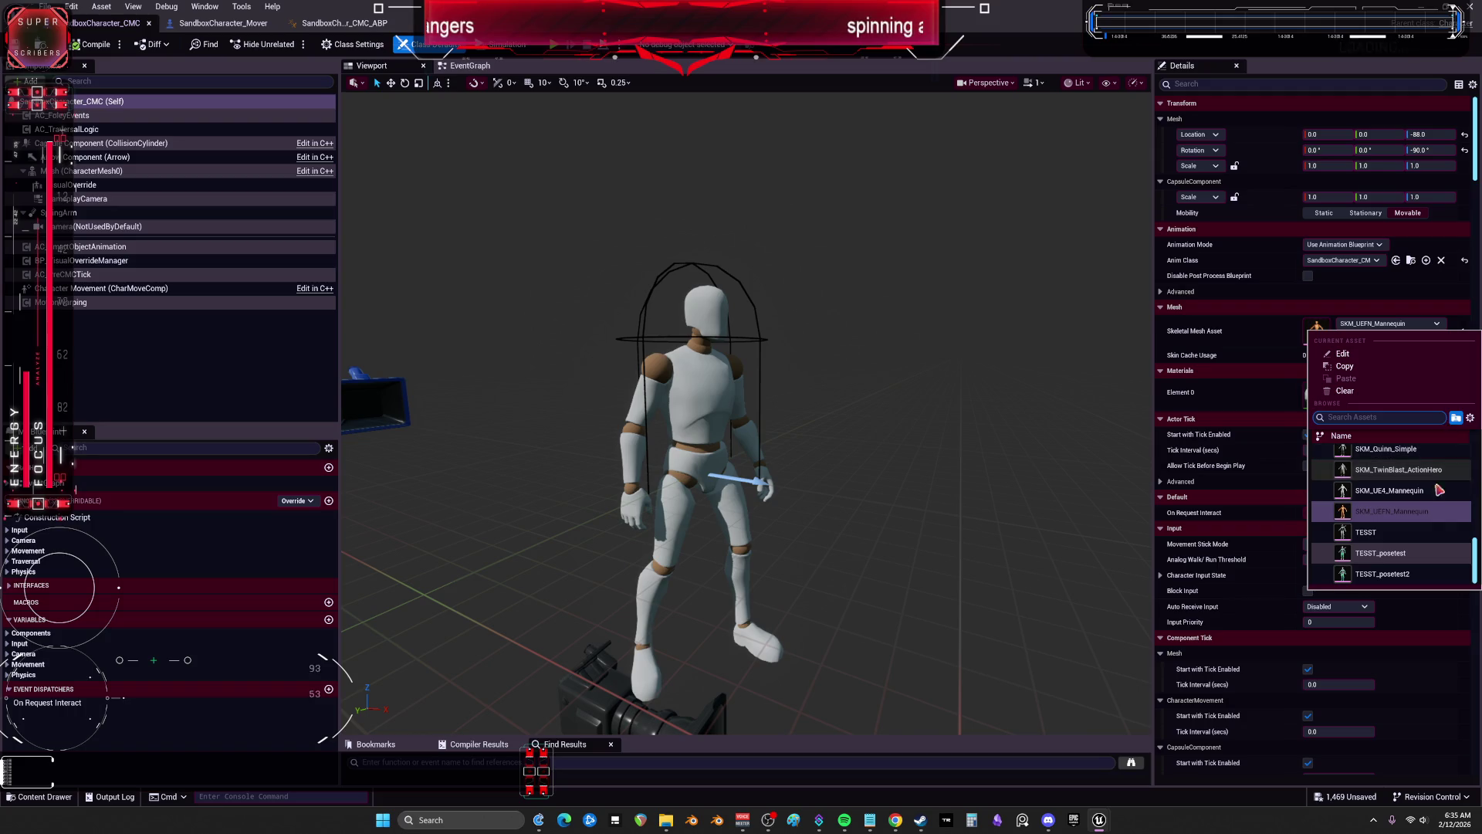
scroll(1445, 525, "up", 3)
scroll(1445, 525, "up", 10)
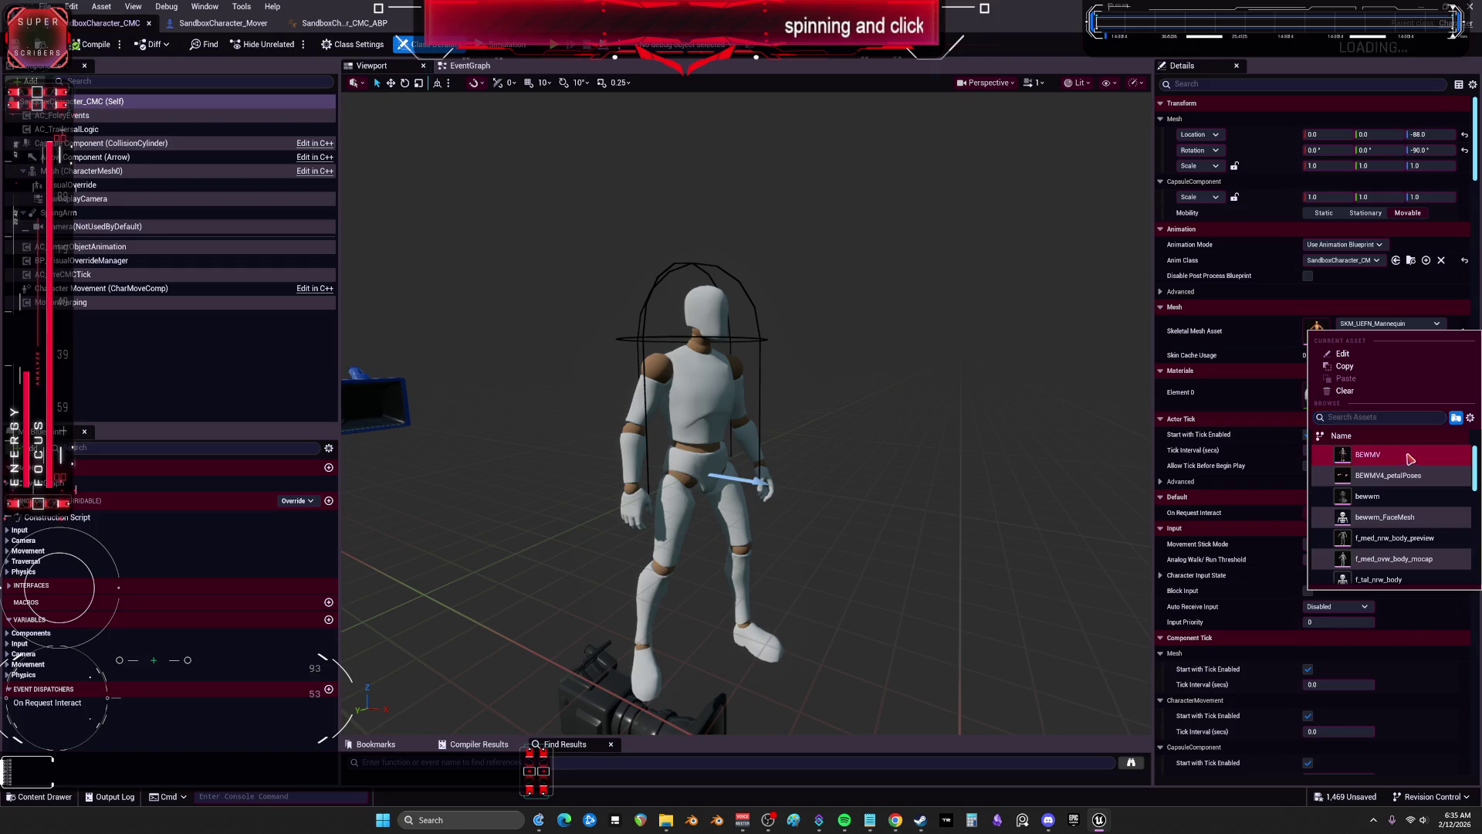
left_click(1410, 459)
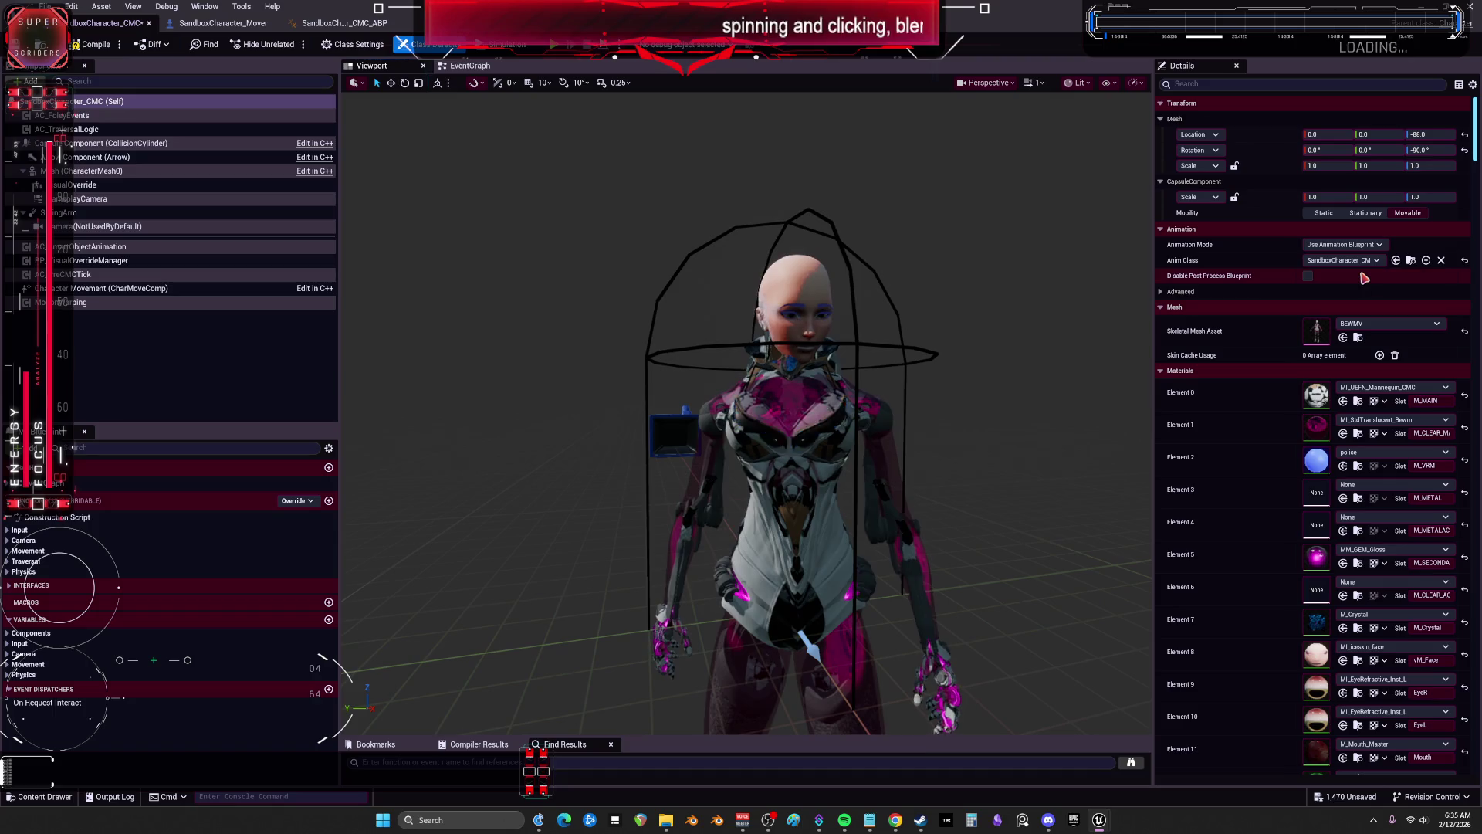
left_click(362, 24)
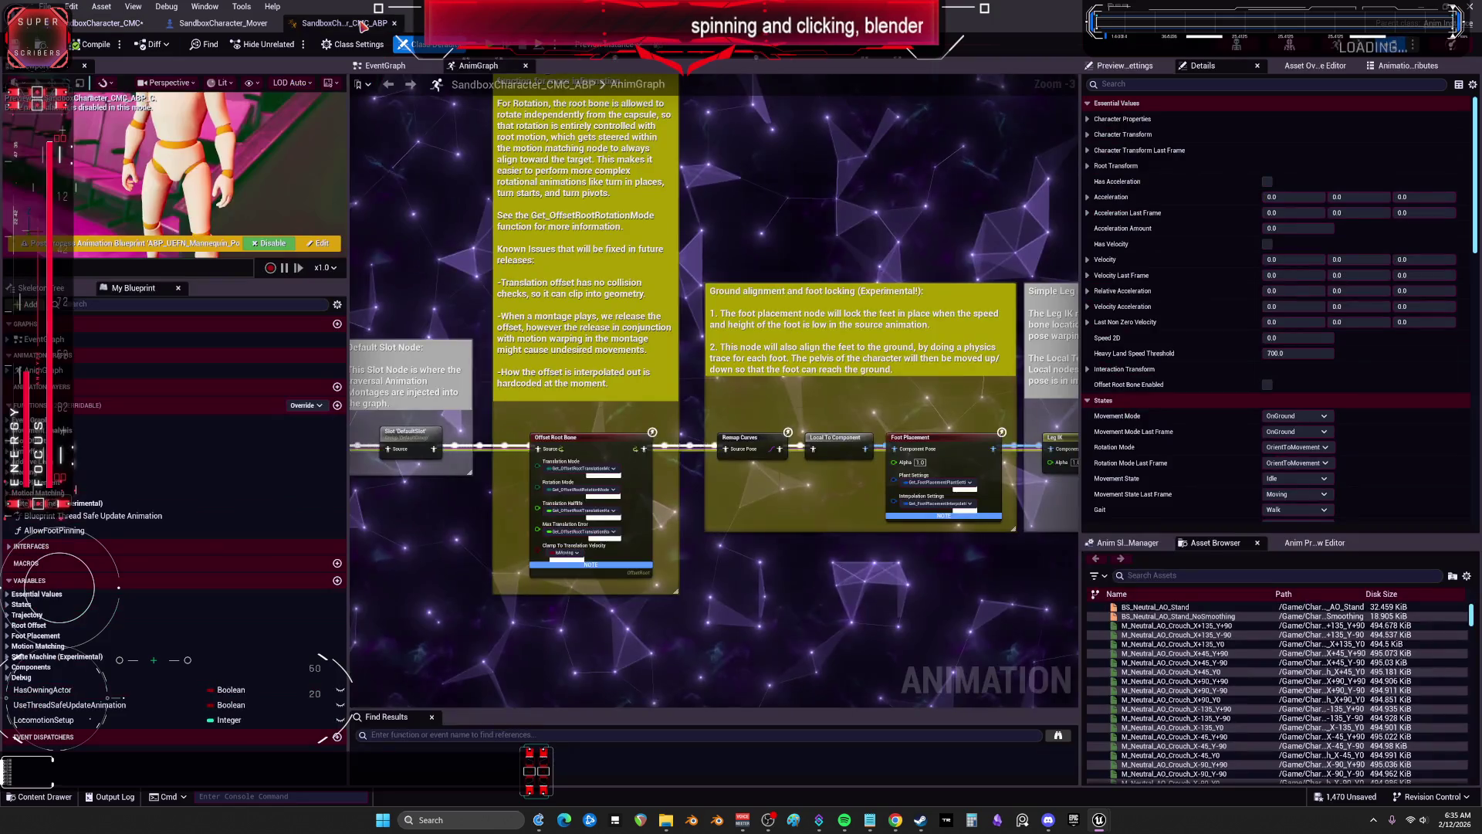
Step: Float and minimize the animation blueprint editor, then browse the BEWMV folder's montages
double_click(363, 24)
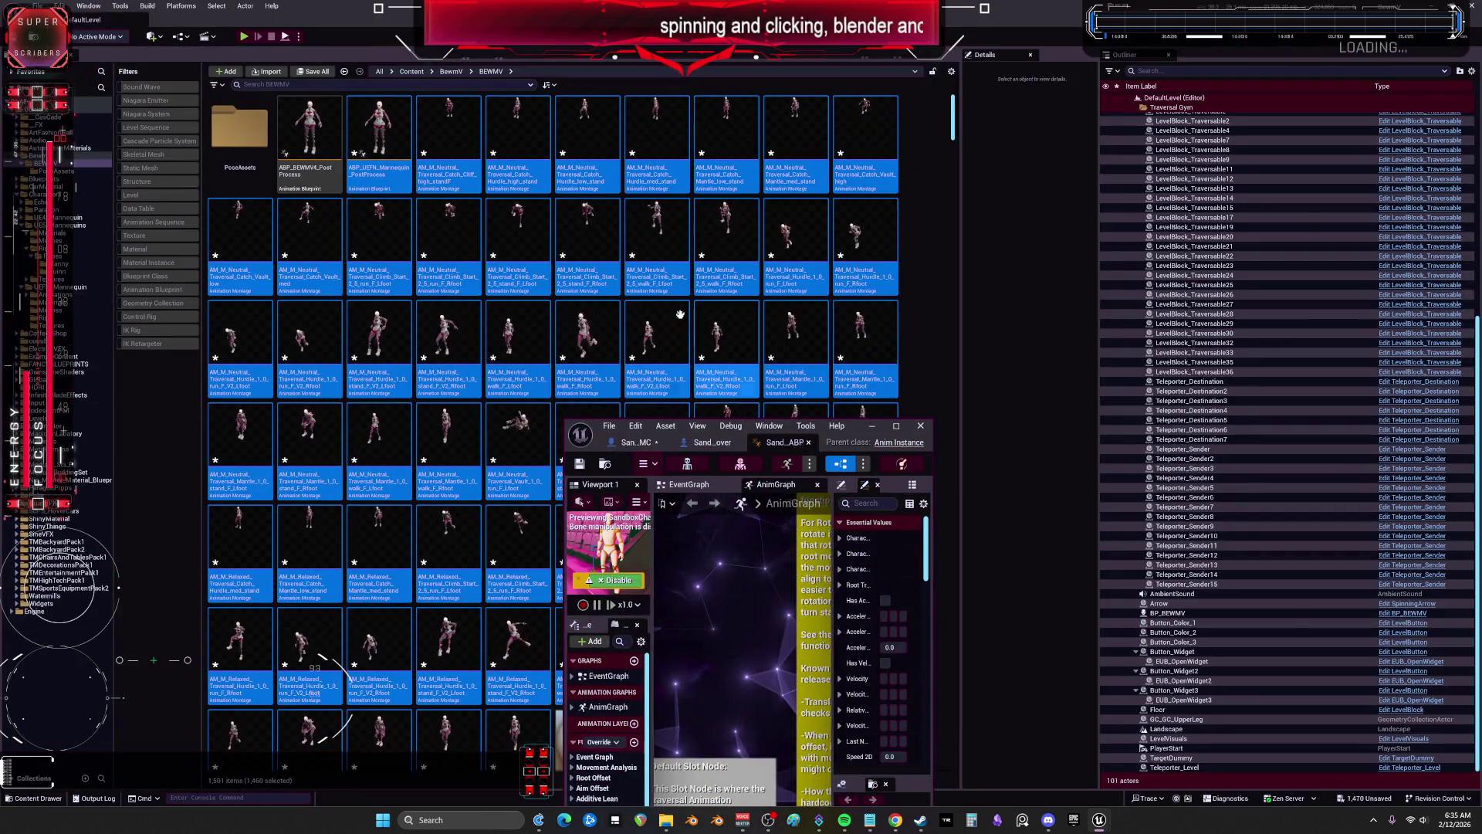
left_click(375, 151)
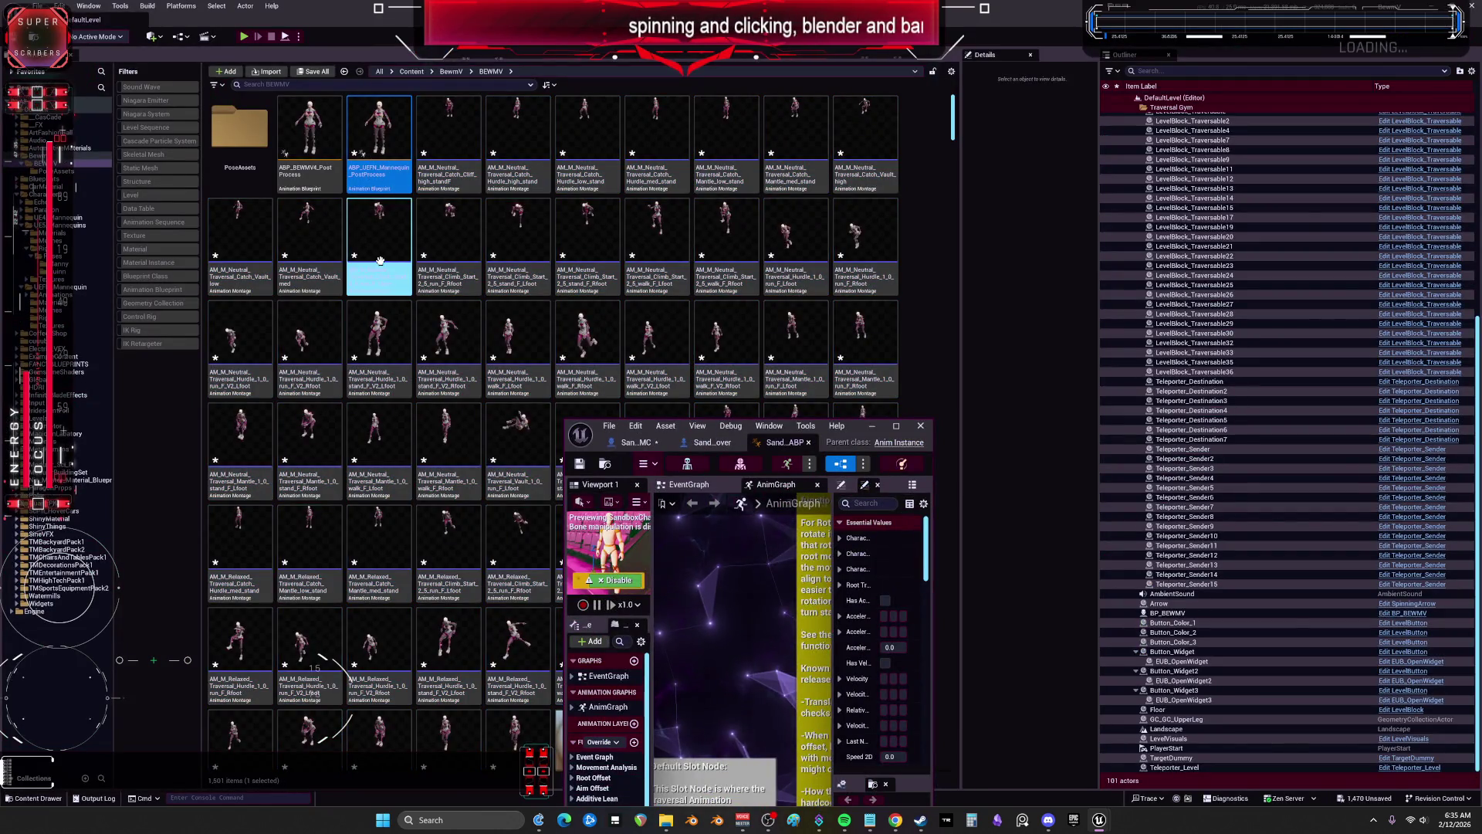
left_click(447, 247)
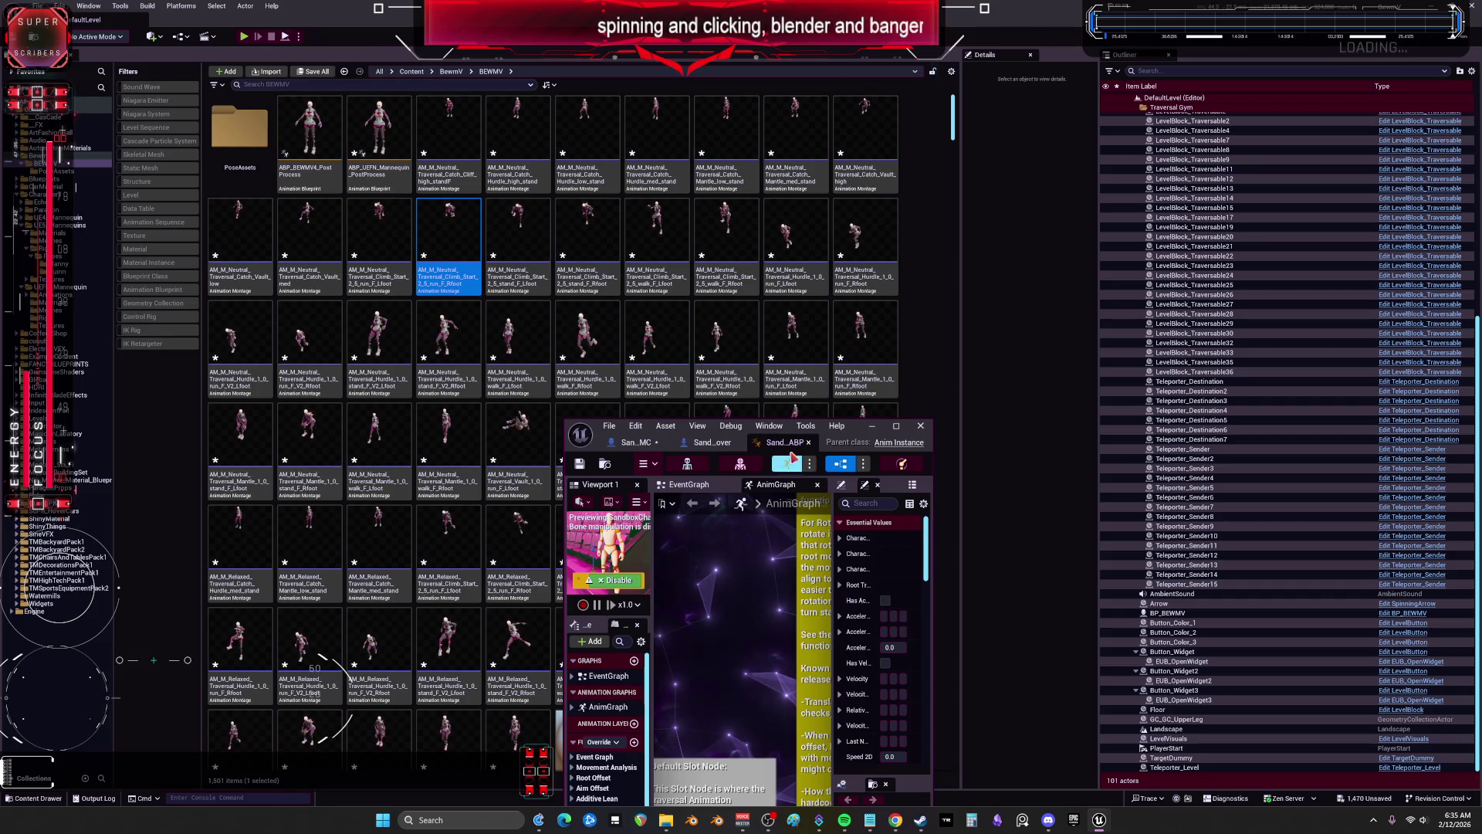
left_click(871, 426)
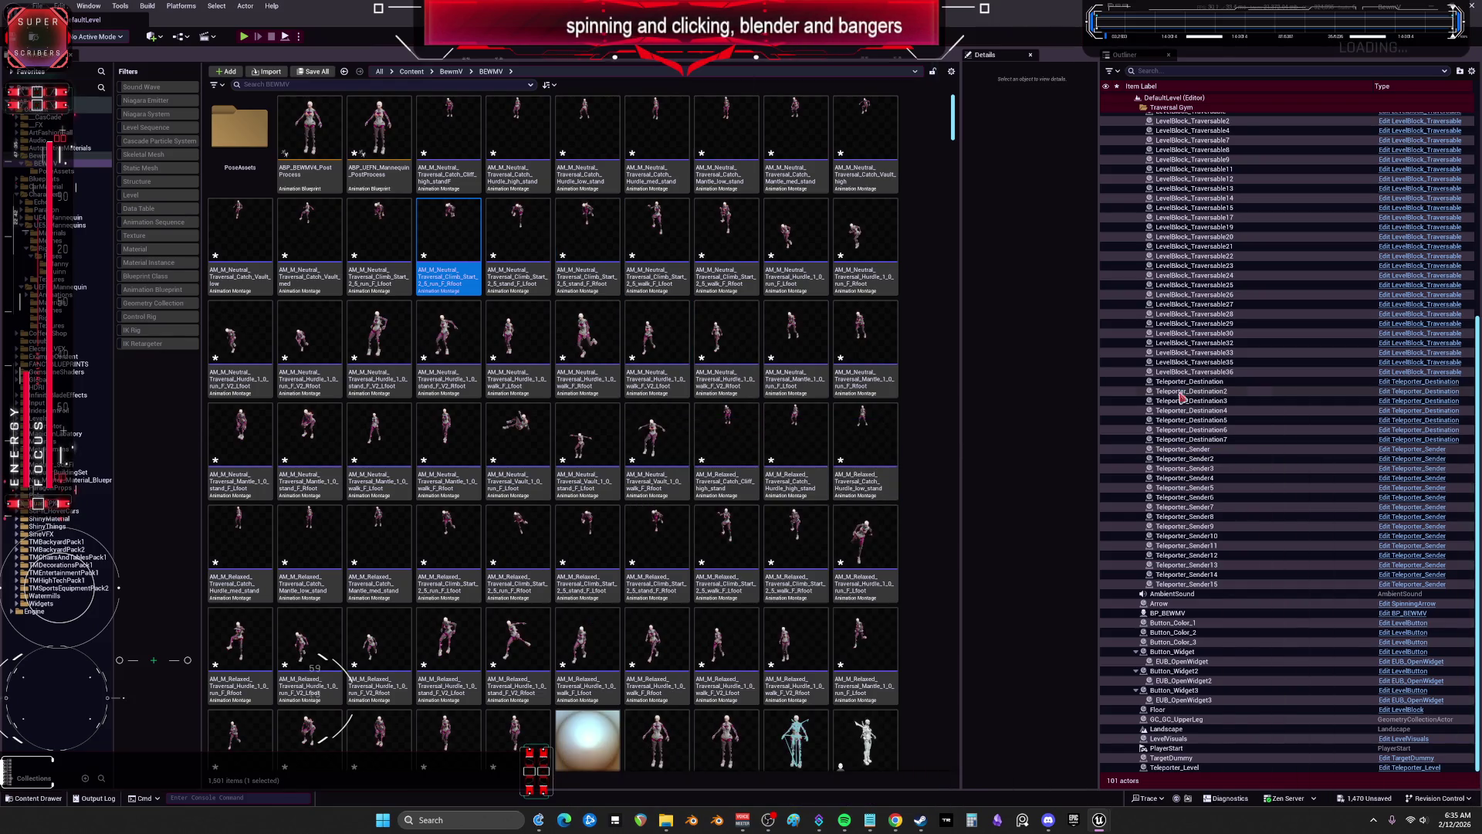
scroll(751, 416, "down", 5)
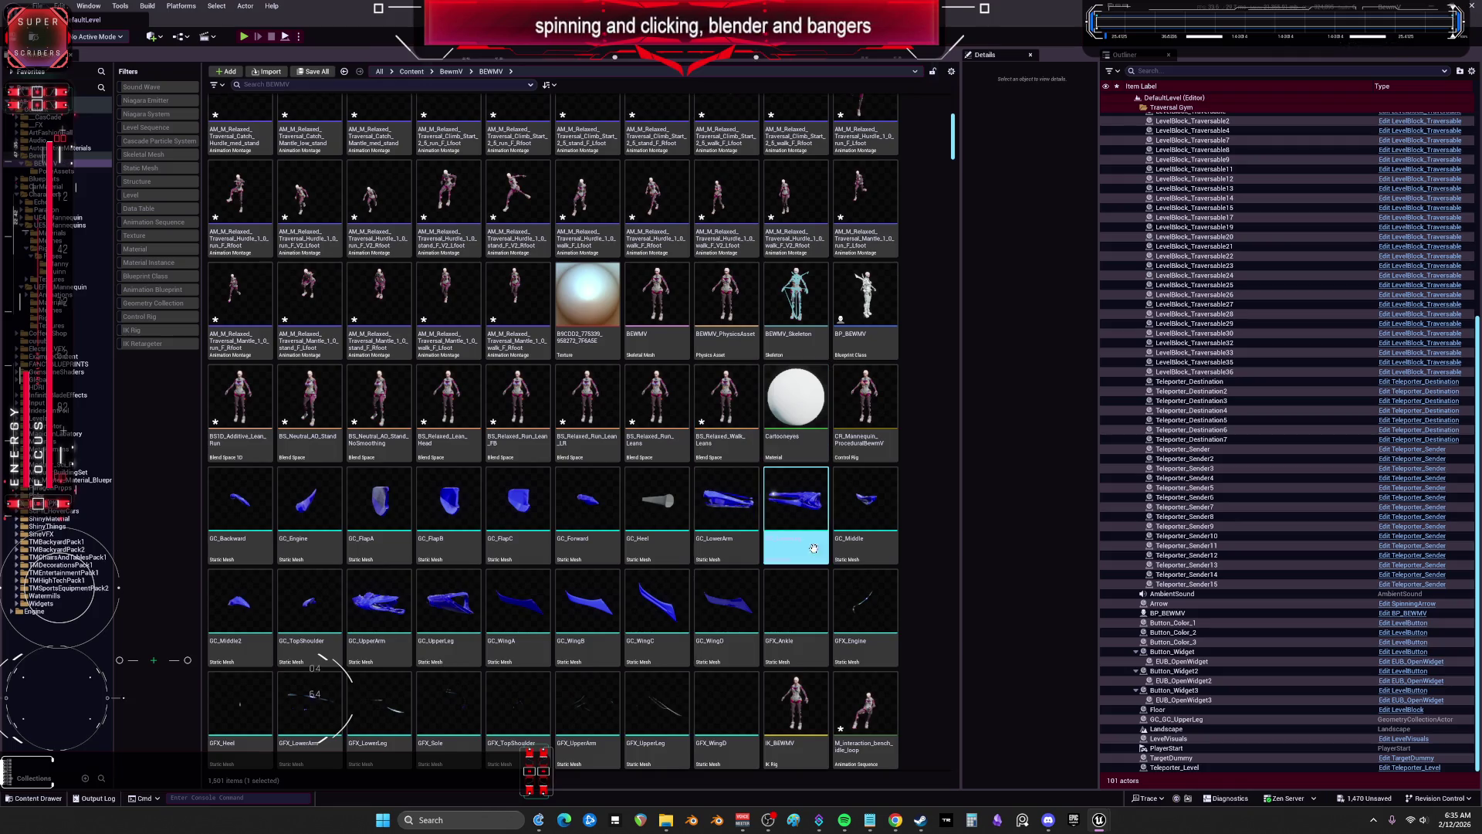
scroll(836, 538, "down", 3)
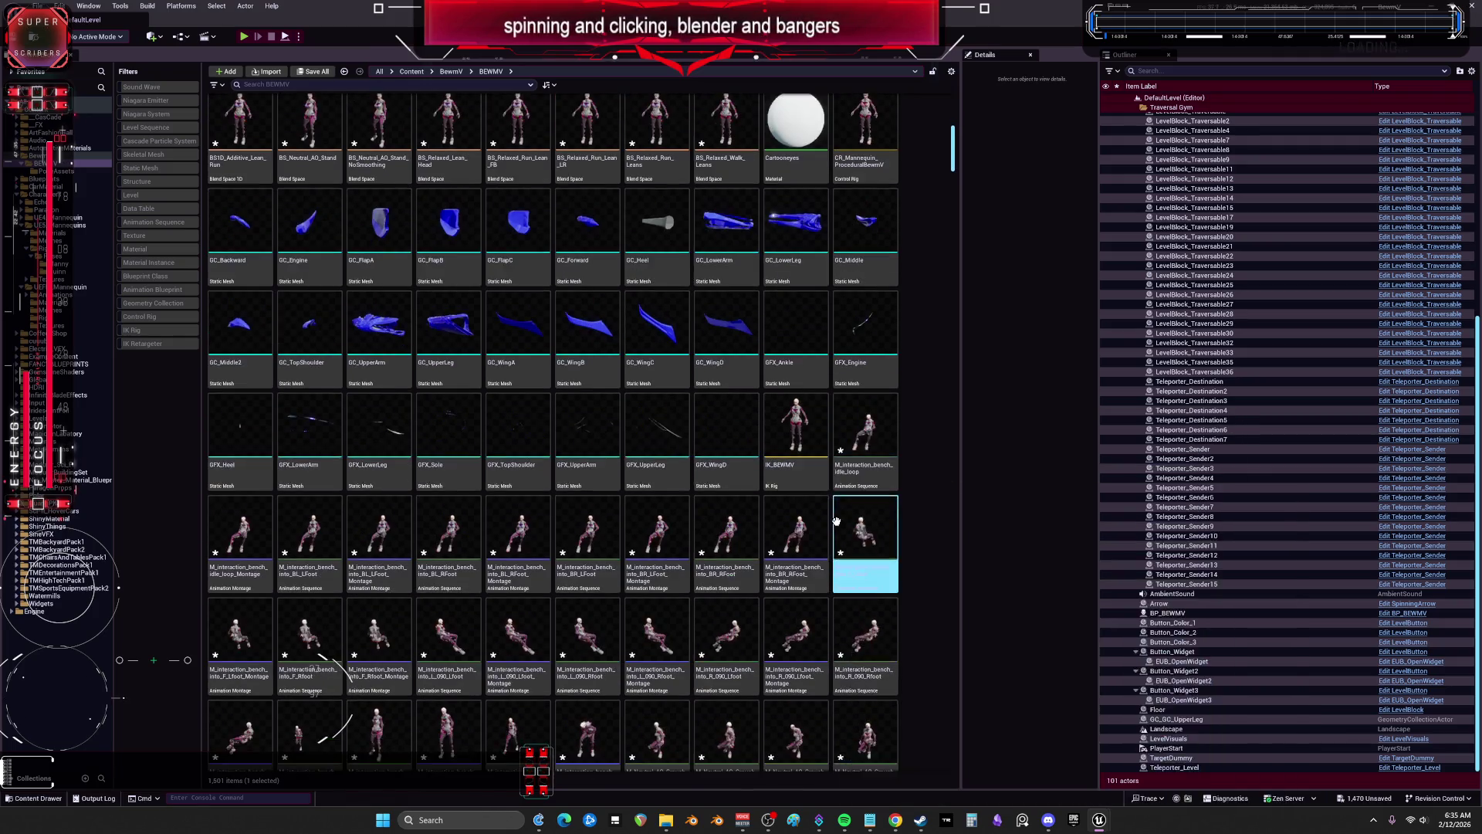
scroll(834, 517, "down", 1)
left_click(799, 513)
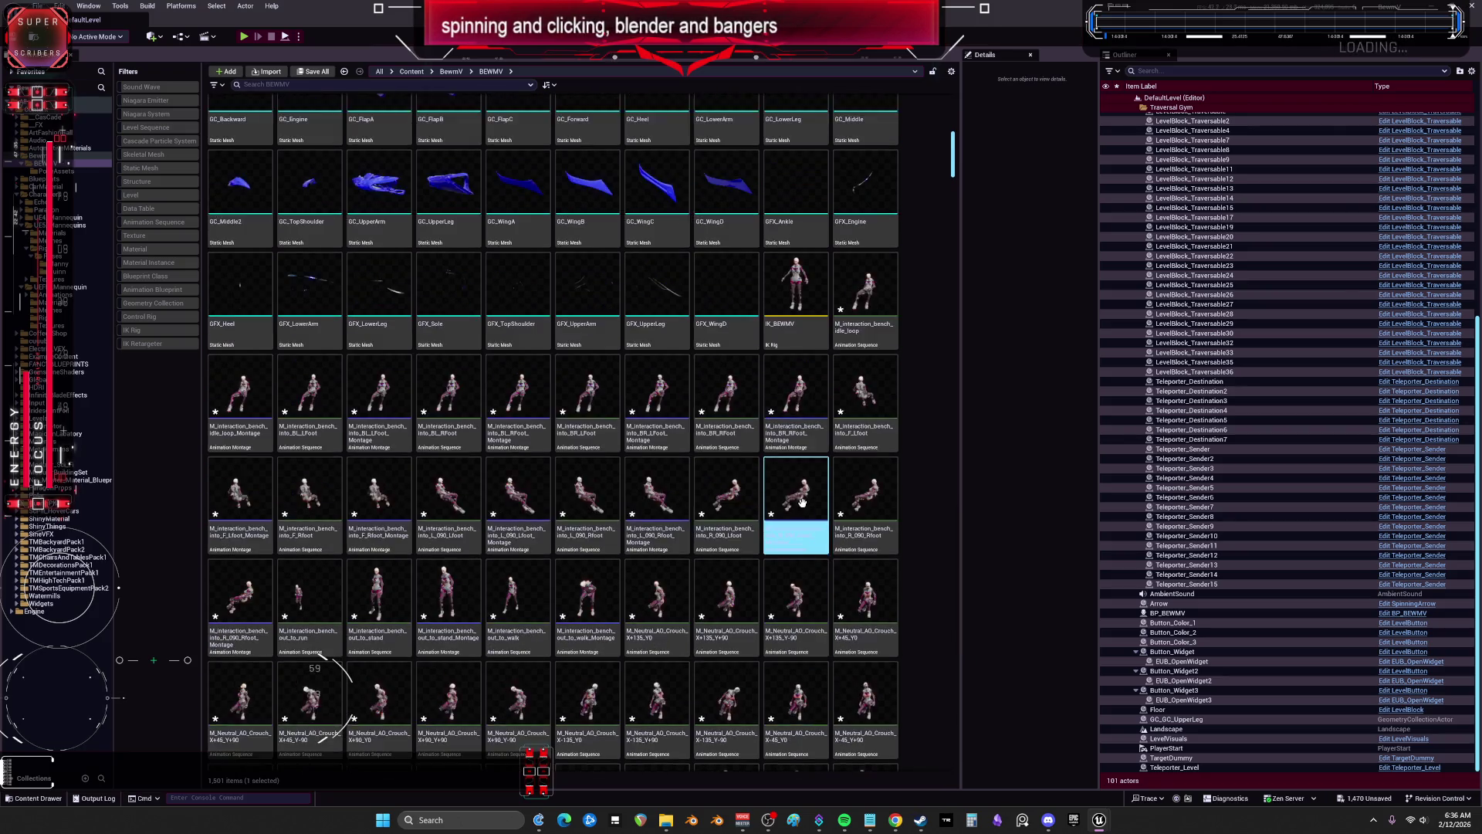
scroll(849, 386, "down", 2)
left_click(866, 294)
key("Escape")
Step: Find the SandboxCharacter_CMC_ABP copy in the BEWMV folder and open it
left_click(440, 85)
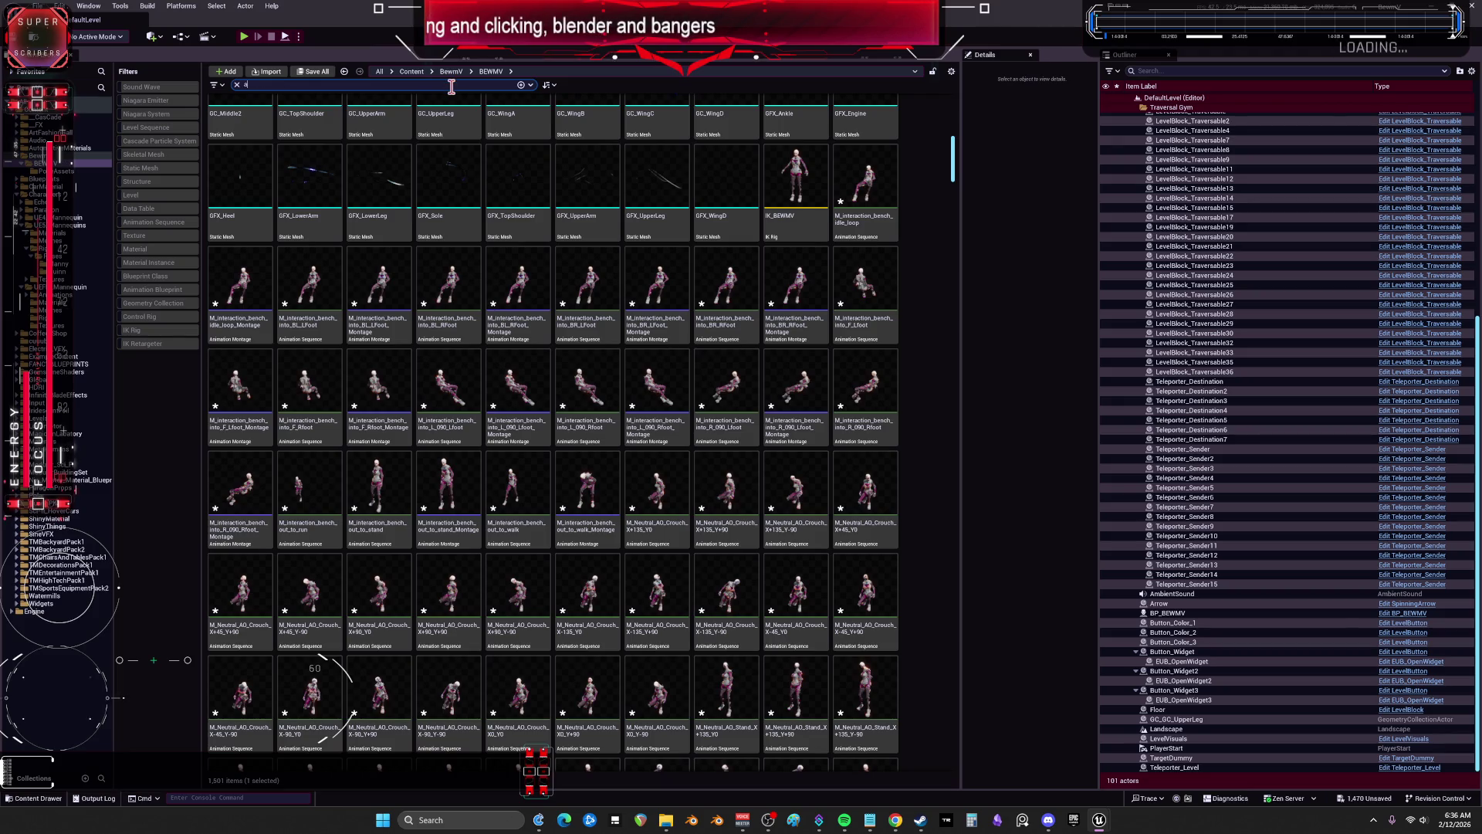
type("niim")
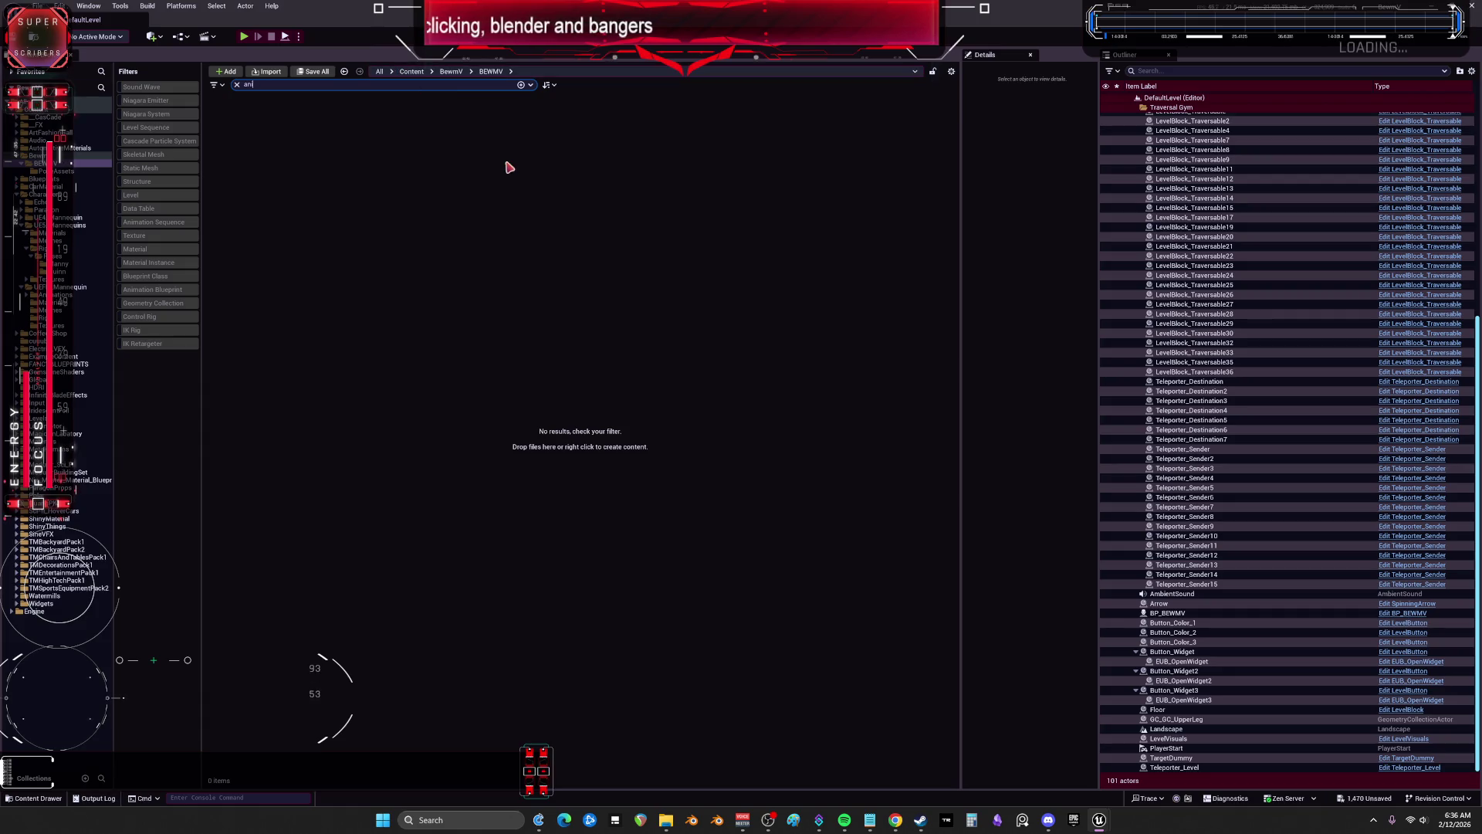
key("BackSpace")
key("BackSpace")
key("BackSpace")
left_click(934, 339)
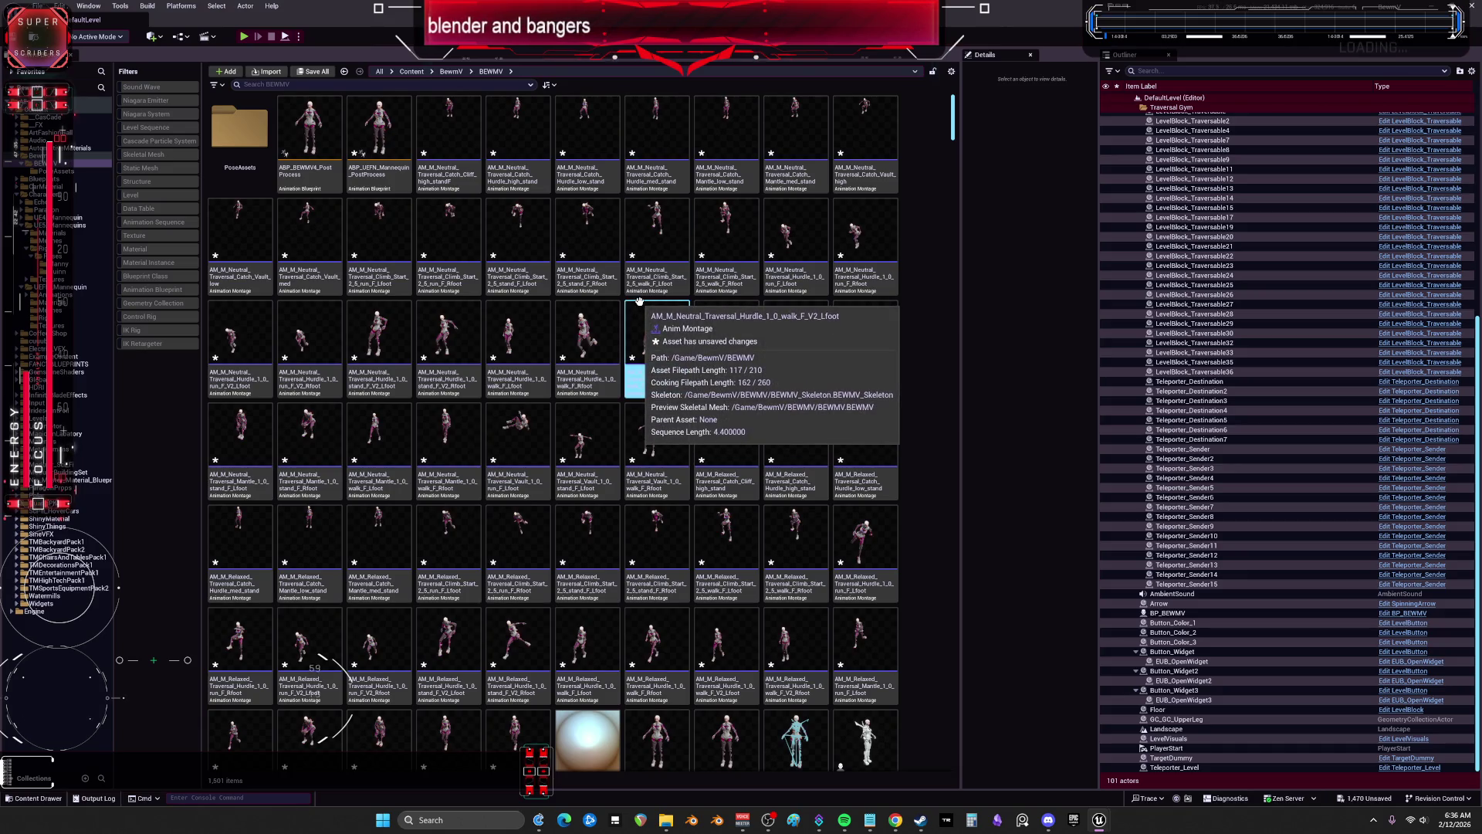
scroll(680, 363, "down", 5)
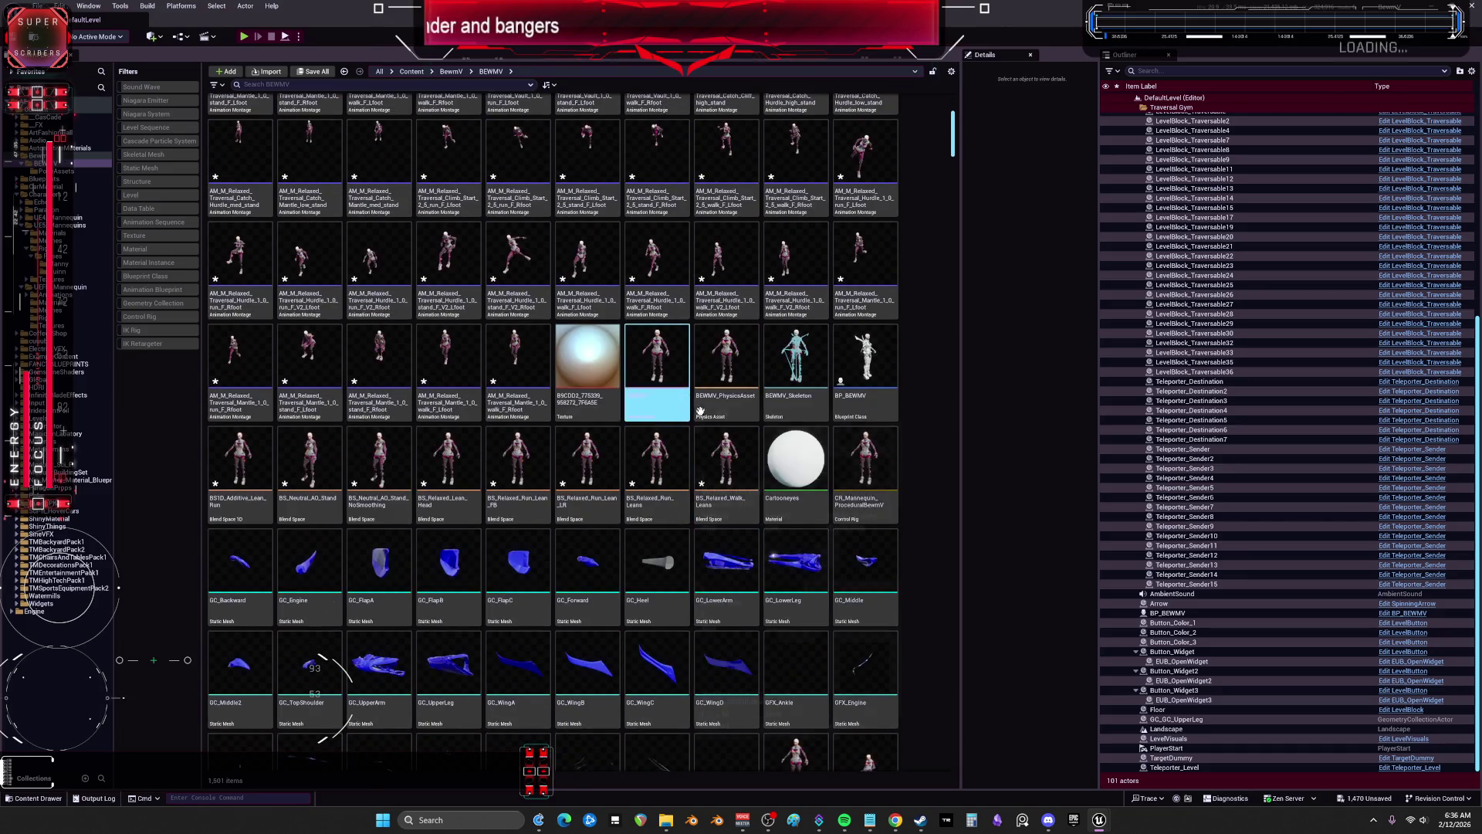
scroll(907, 625, "down", 1)
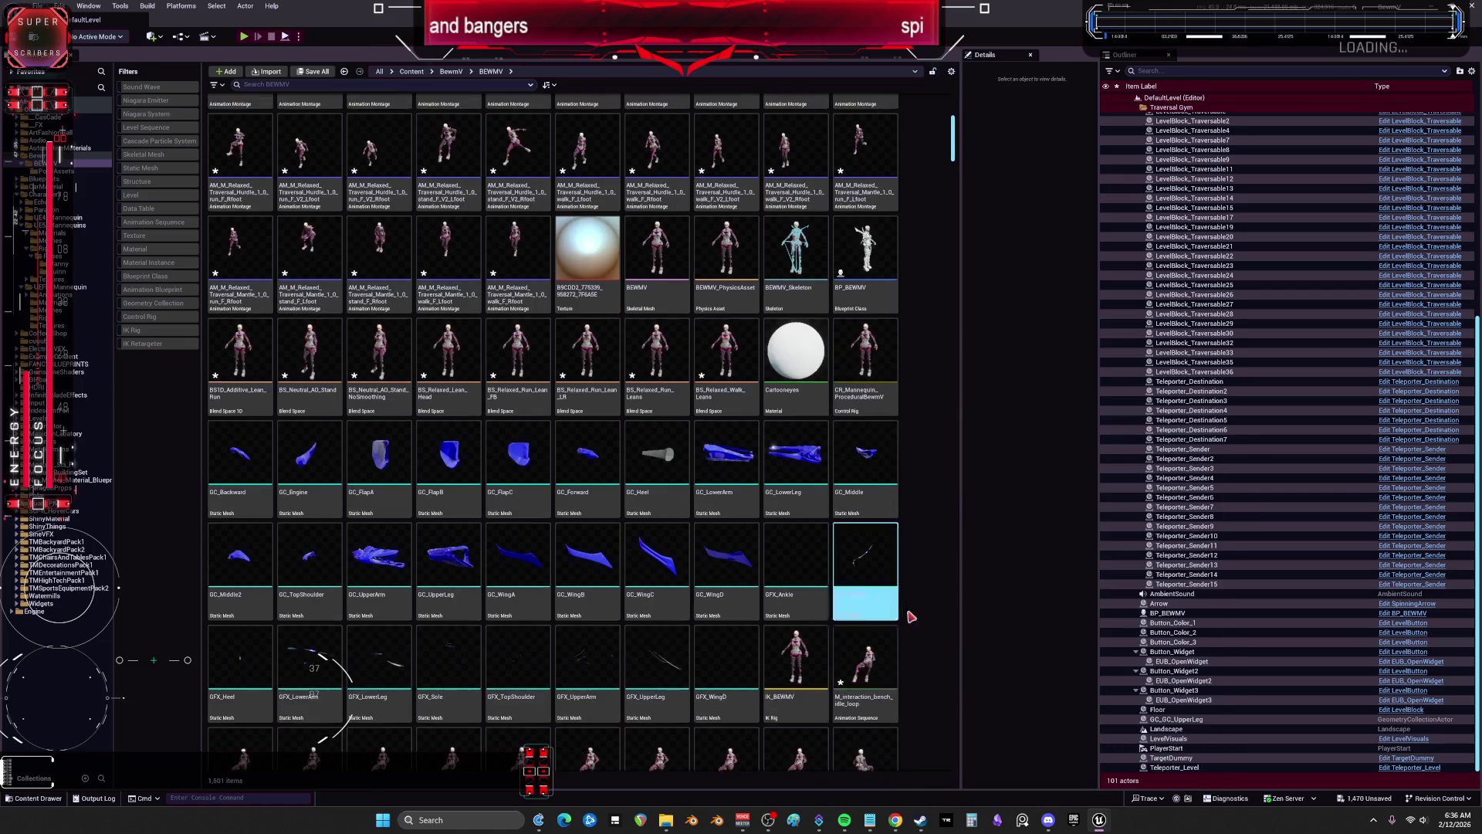
scroll(911, 617, "down", 10)
scroll(866, 387, "down", 3)
left_click_drag(954, 198, 954, 762)
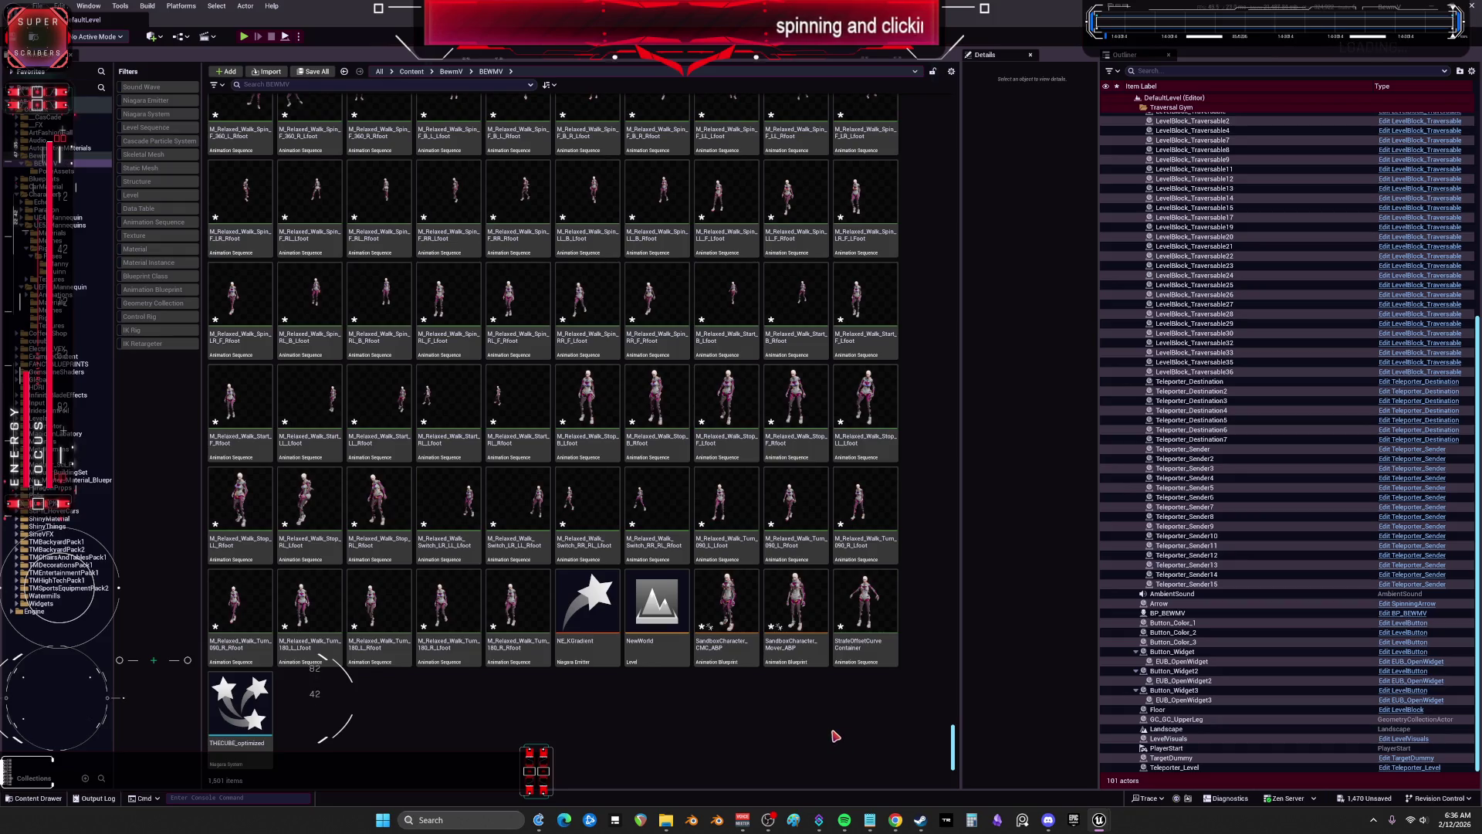
left_click(720, 644)
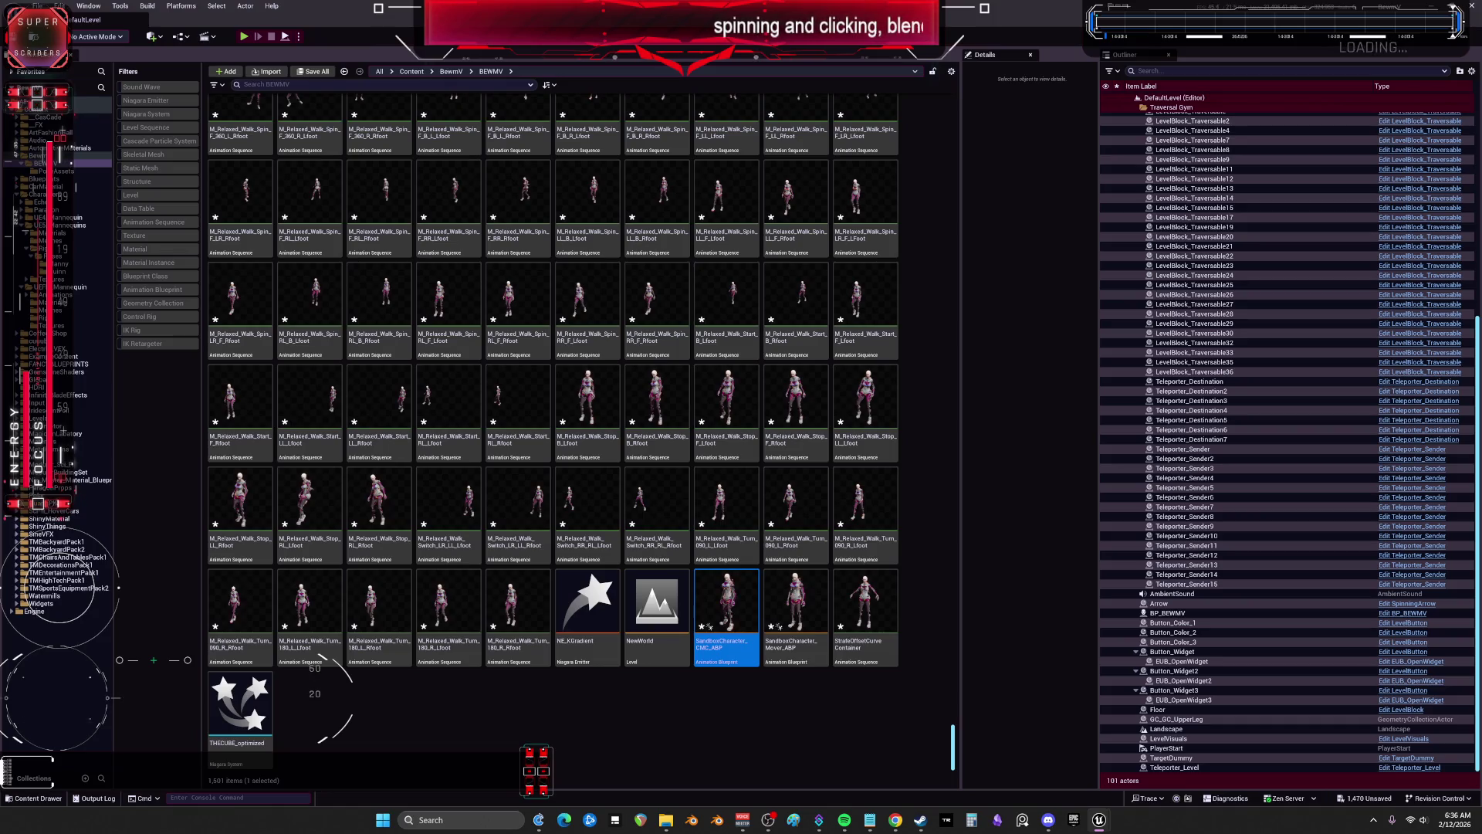
double_click(720, 633)
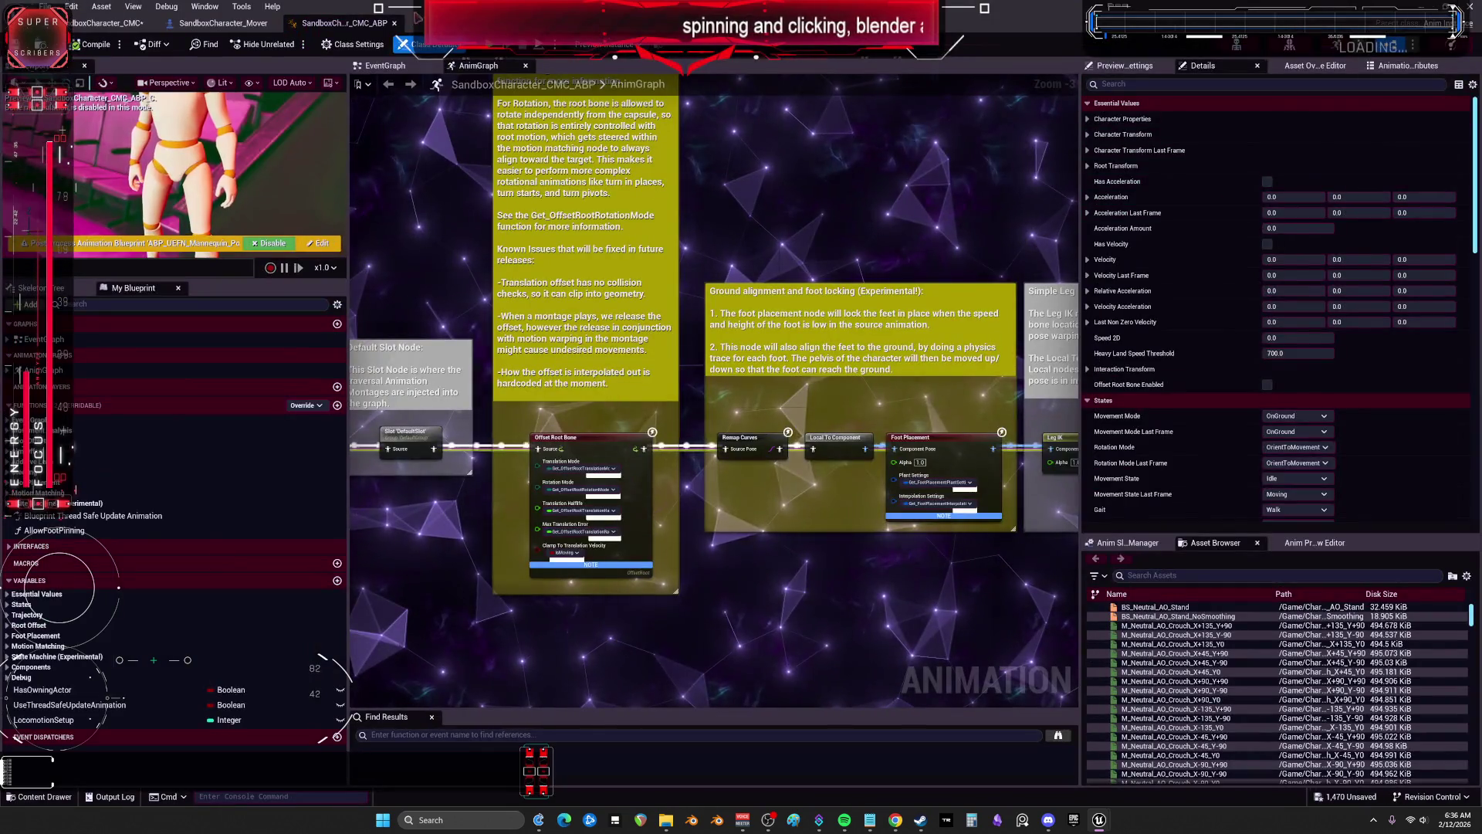
Step: Check the ABP EventGraph, close the Mover and CMC_ABP tabs, and maximize the CMC blueprint
left_click(370, 66)
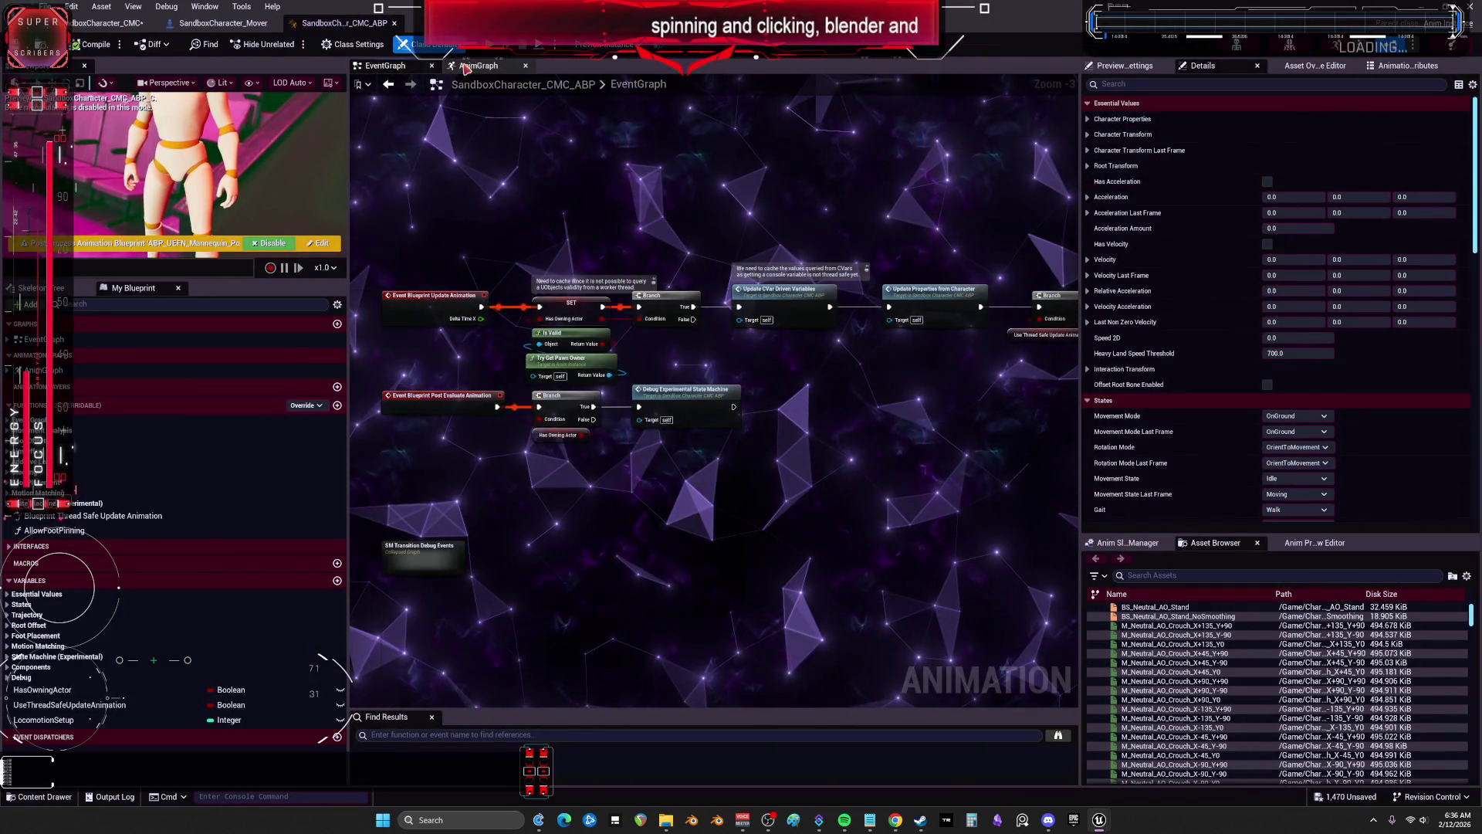
left_click(224, 24)
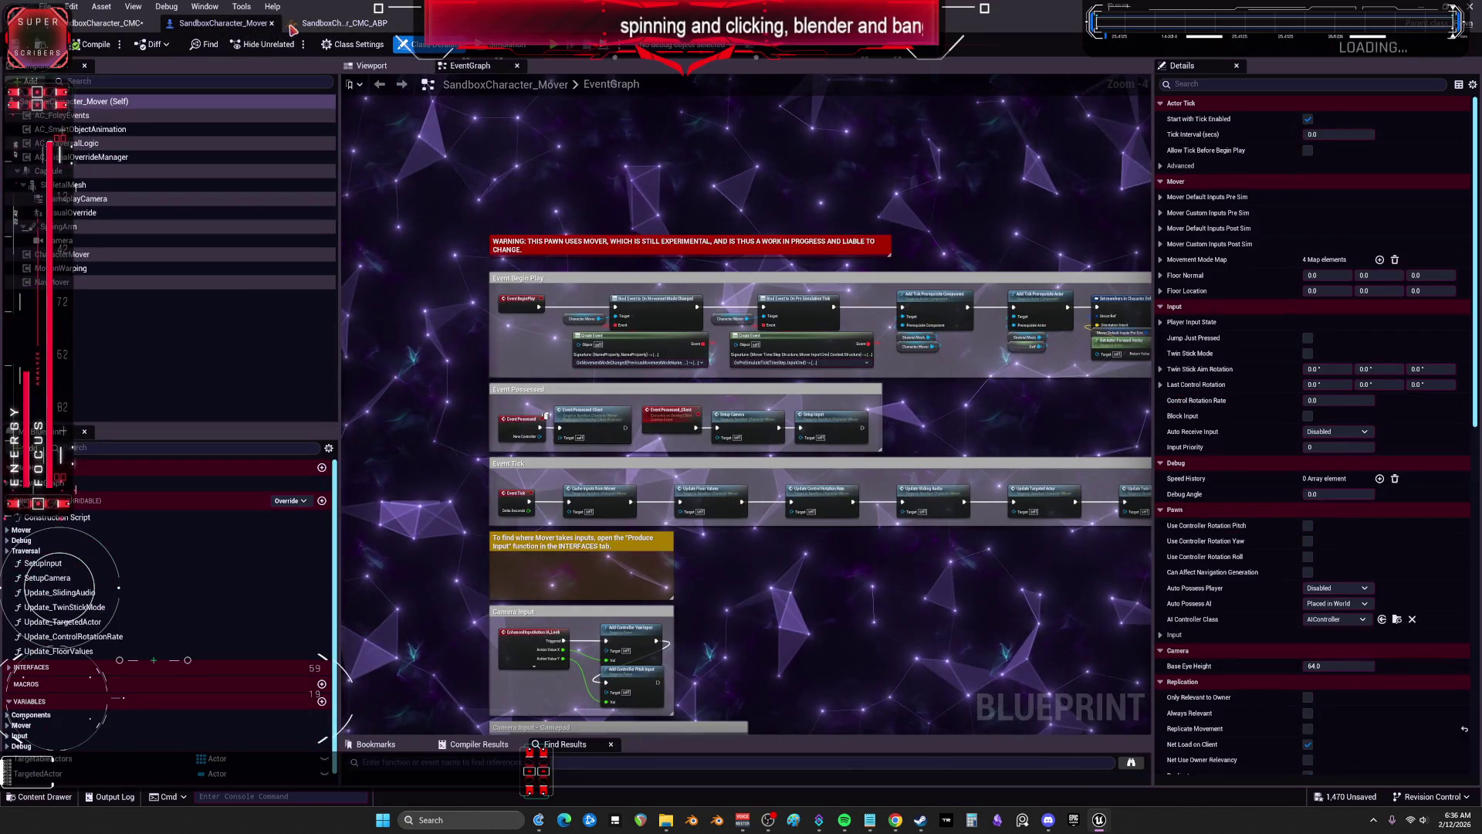
left_click(326, 24)
left_click(262, 24)
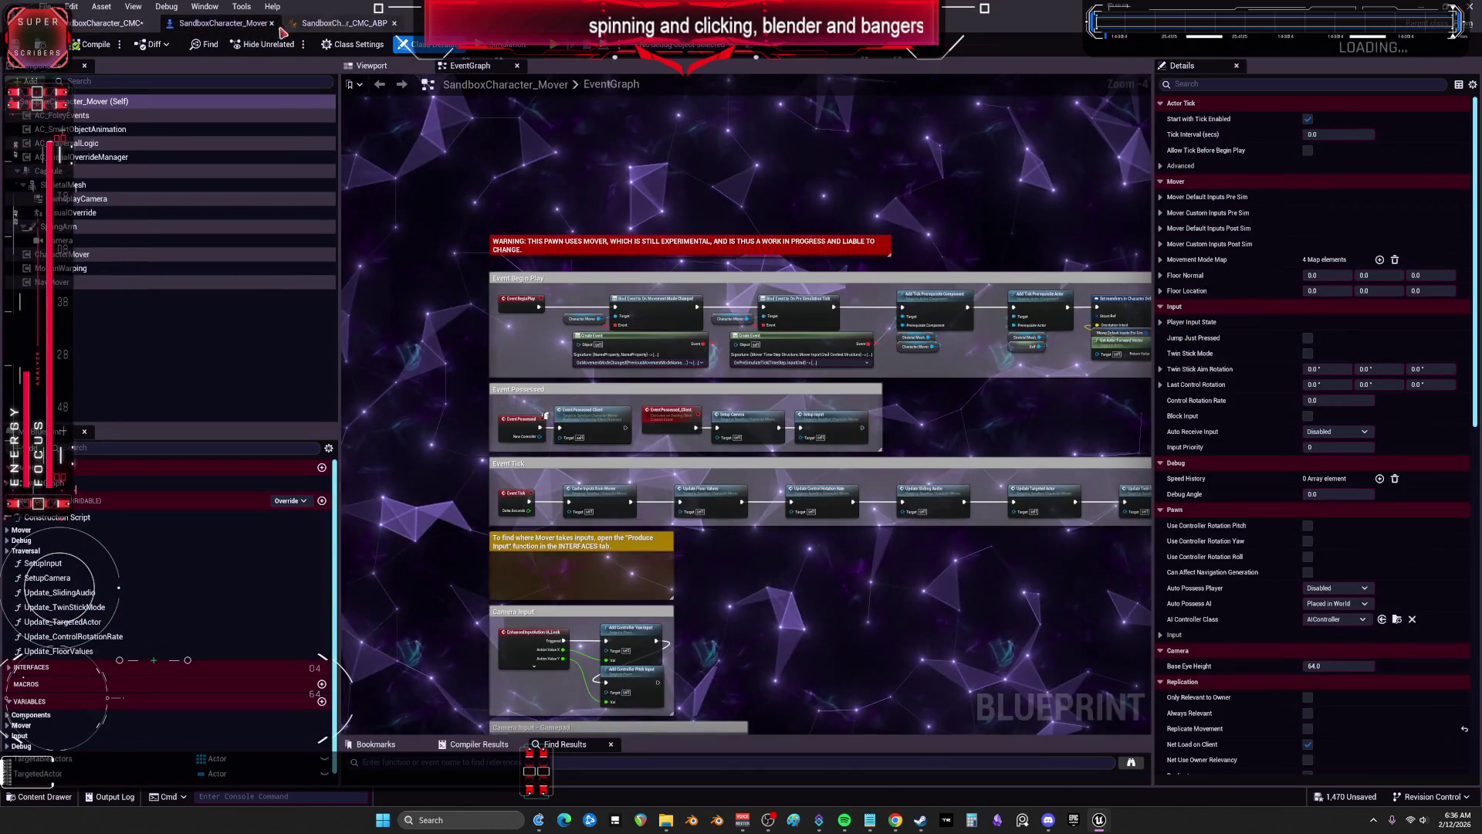
left_click(271, 23)
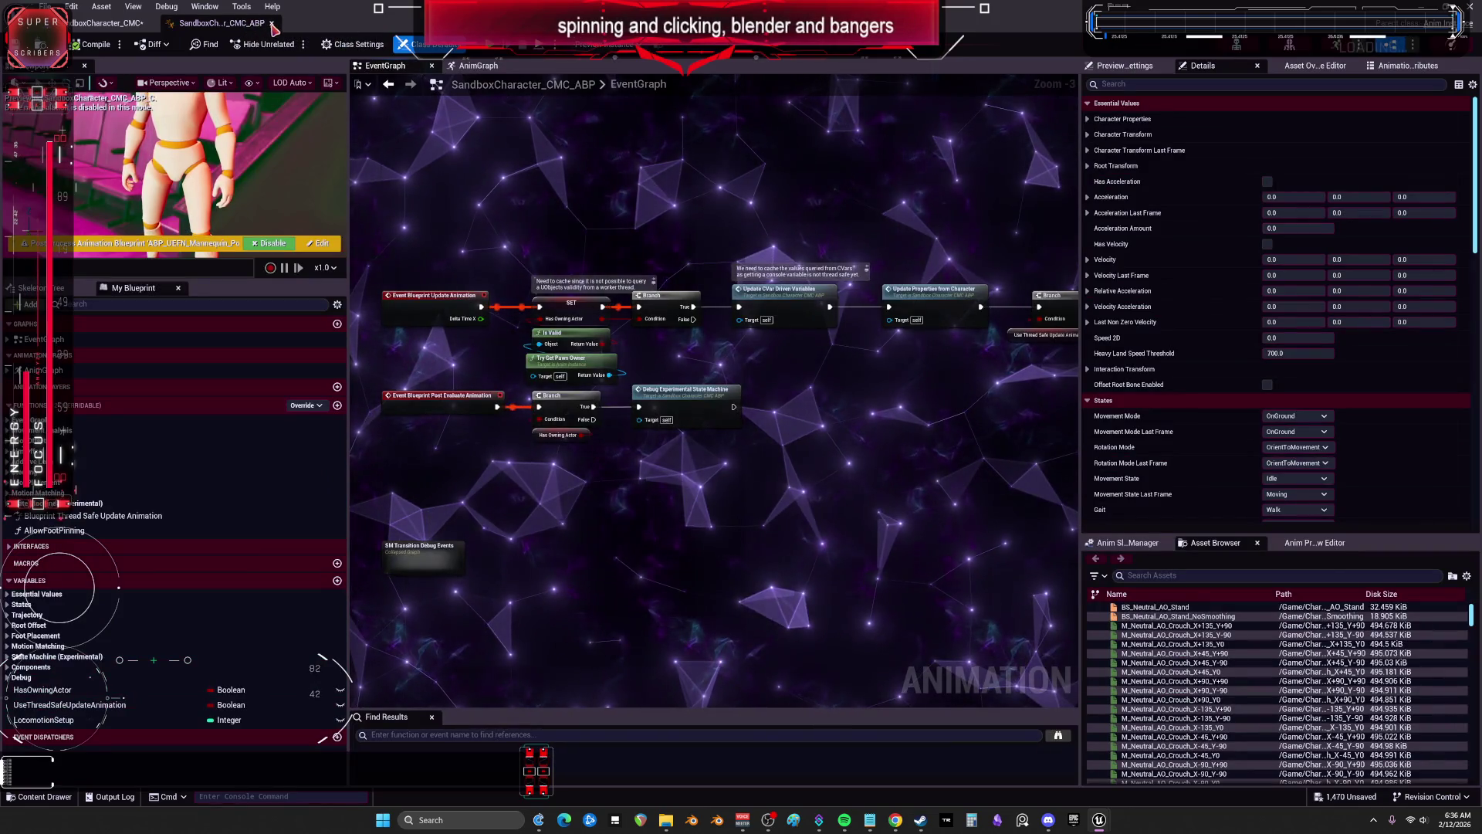
left_click(272, 23)
left_click_drag(382, 13, 819, 133)
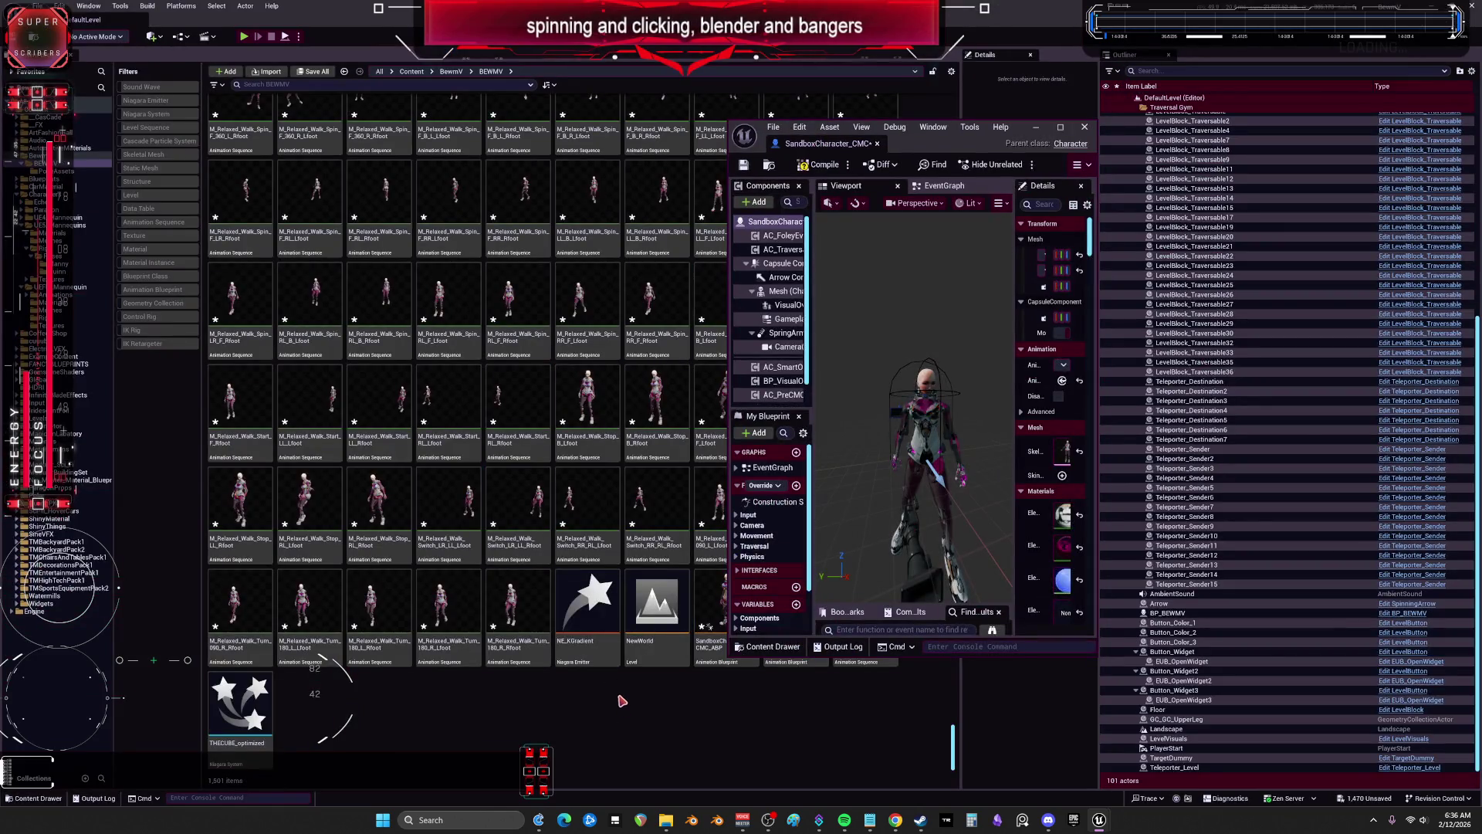
left_click(693, 641)
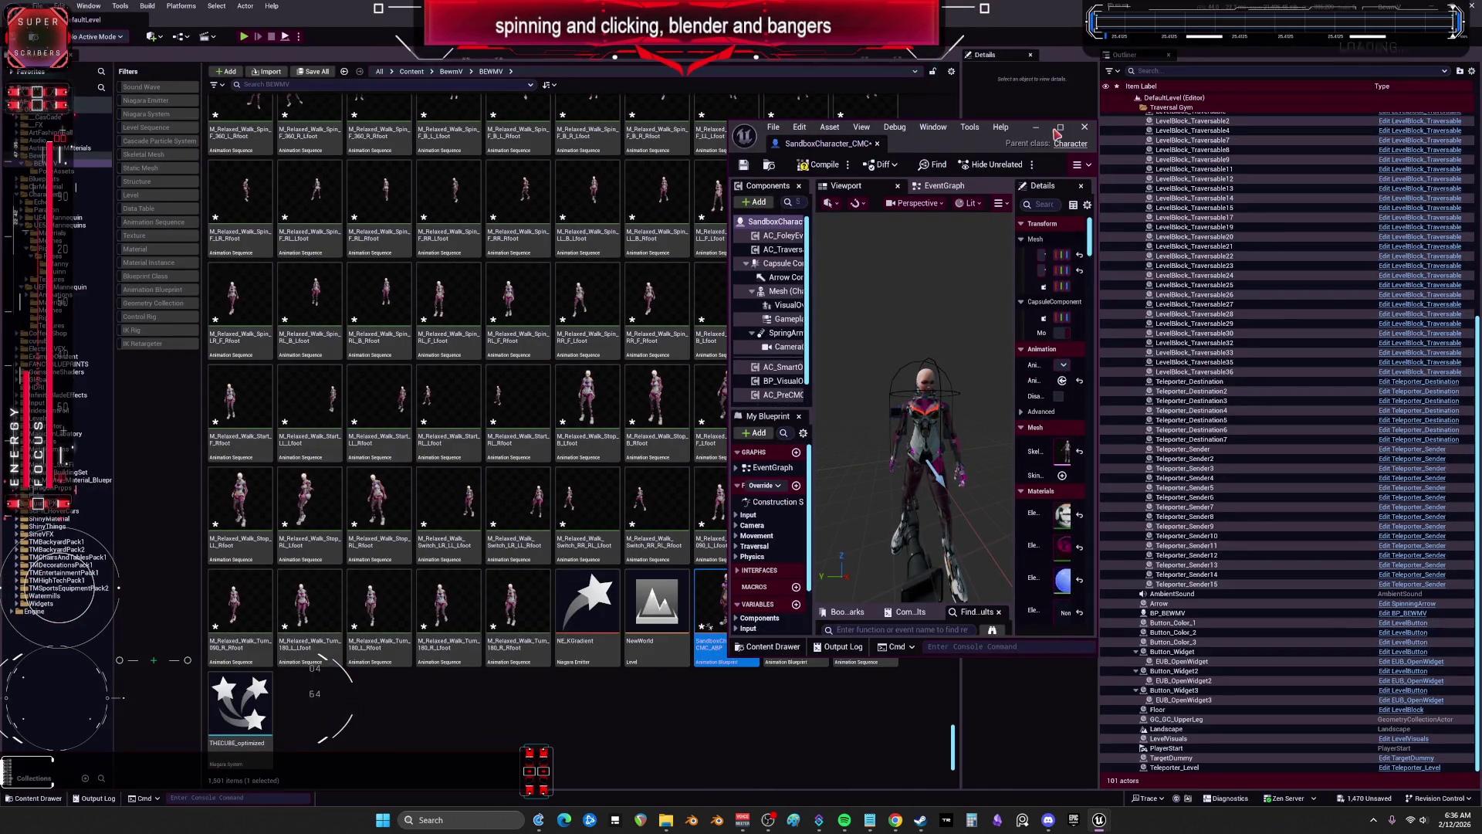
left_click(1063, 128)
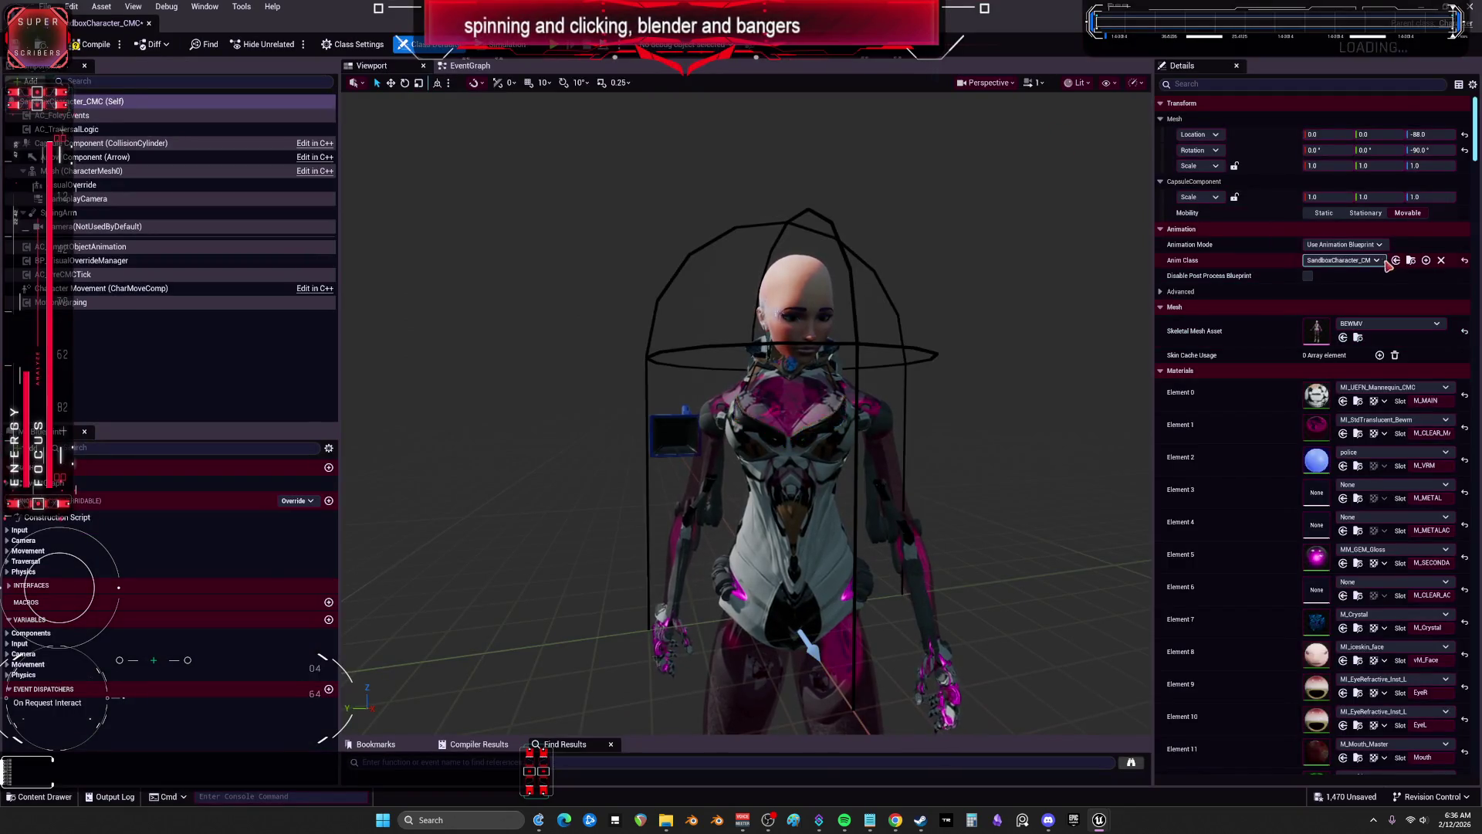
Step: Reset the BEWMV mesh location, lower it to about Z -76 inside the capsule, then play-test
scroll(1068, 330, "down", 3)
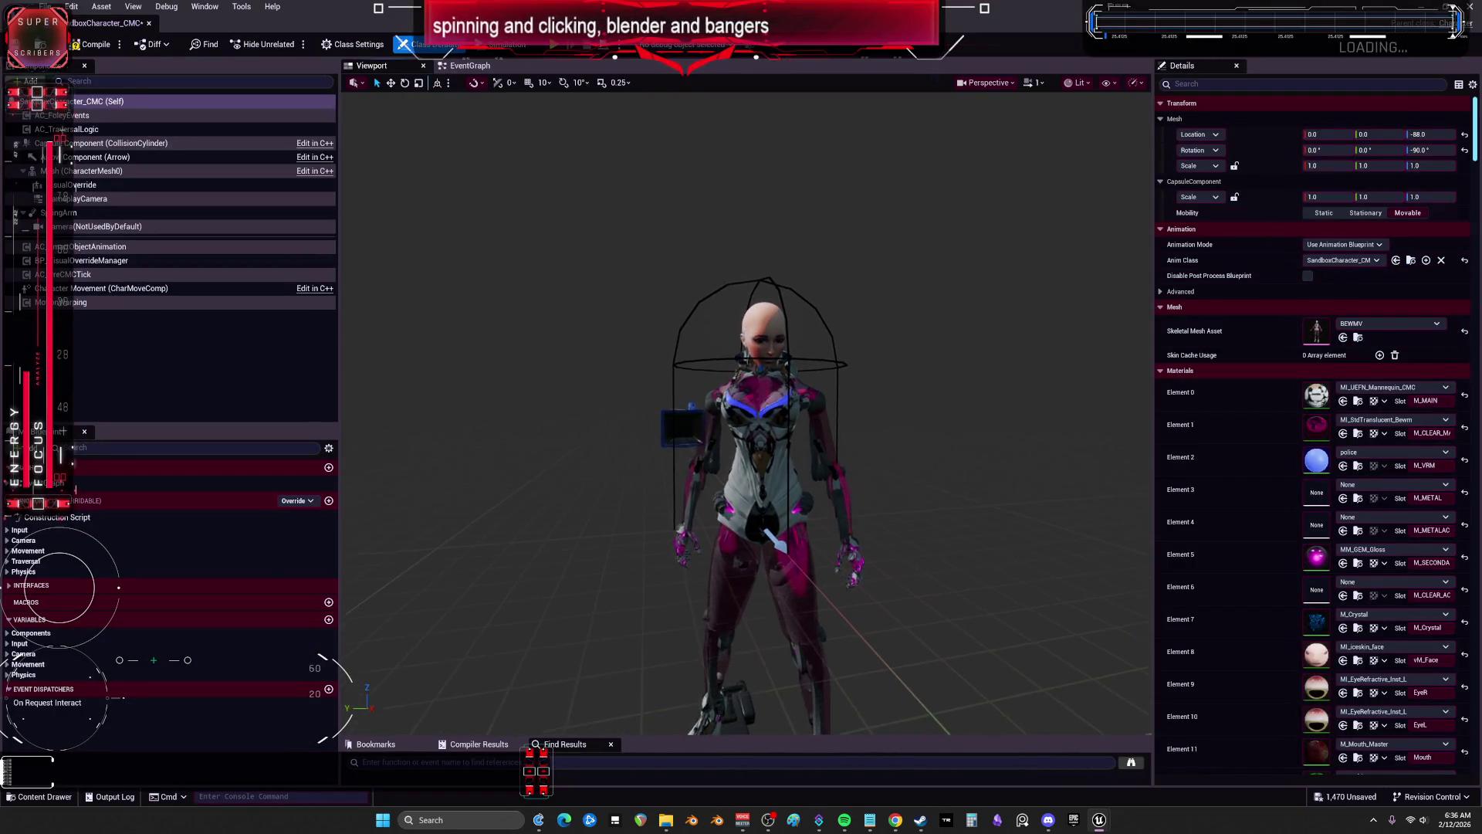
scroll(746, 413, "up", 2)
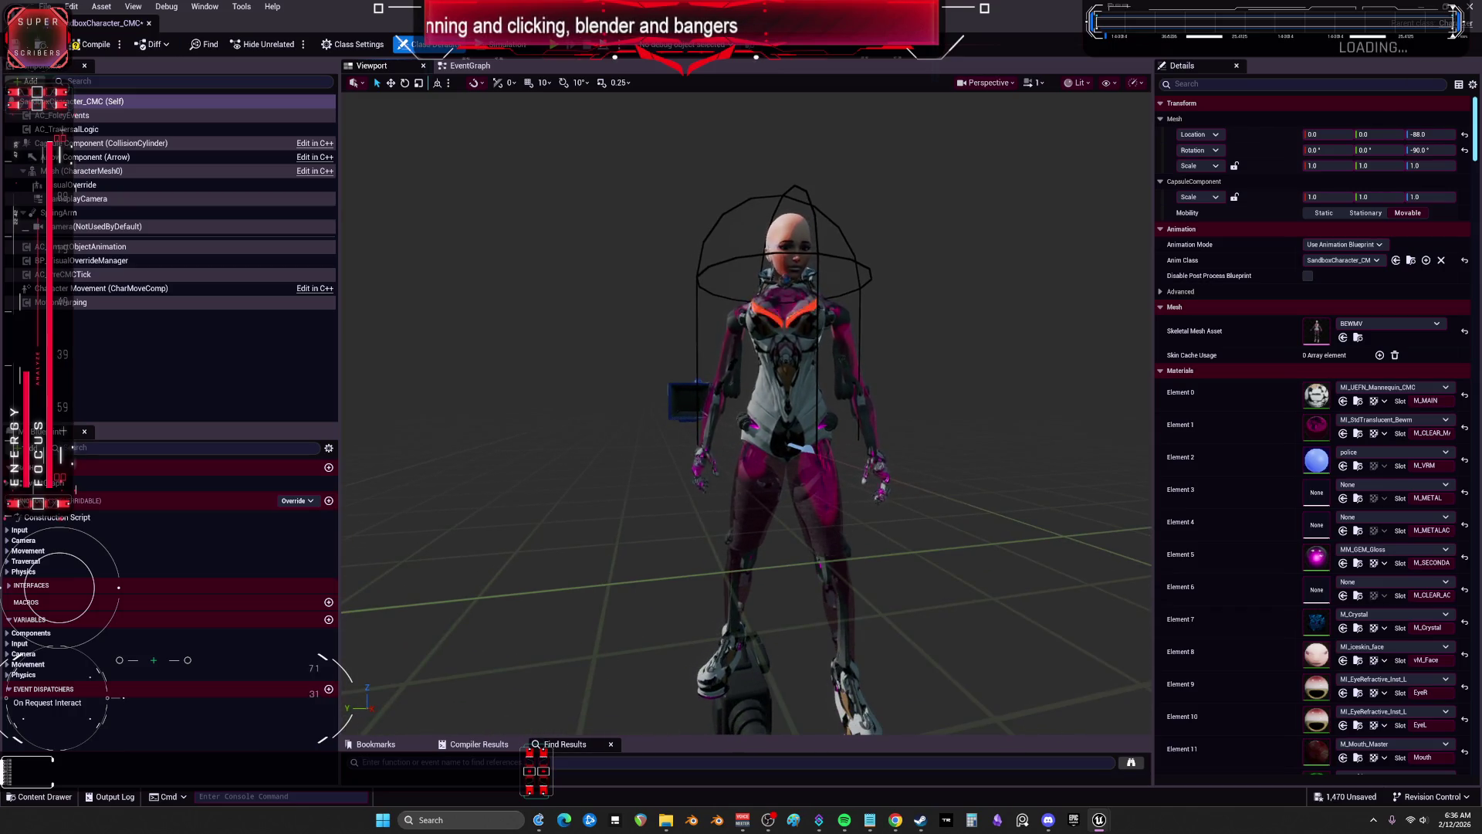
left_click_drag(1071, 333, 942, 247)
key("f")
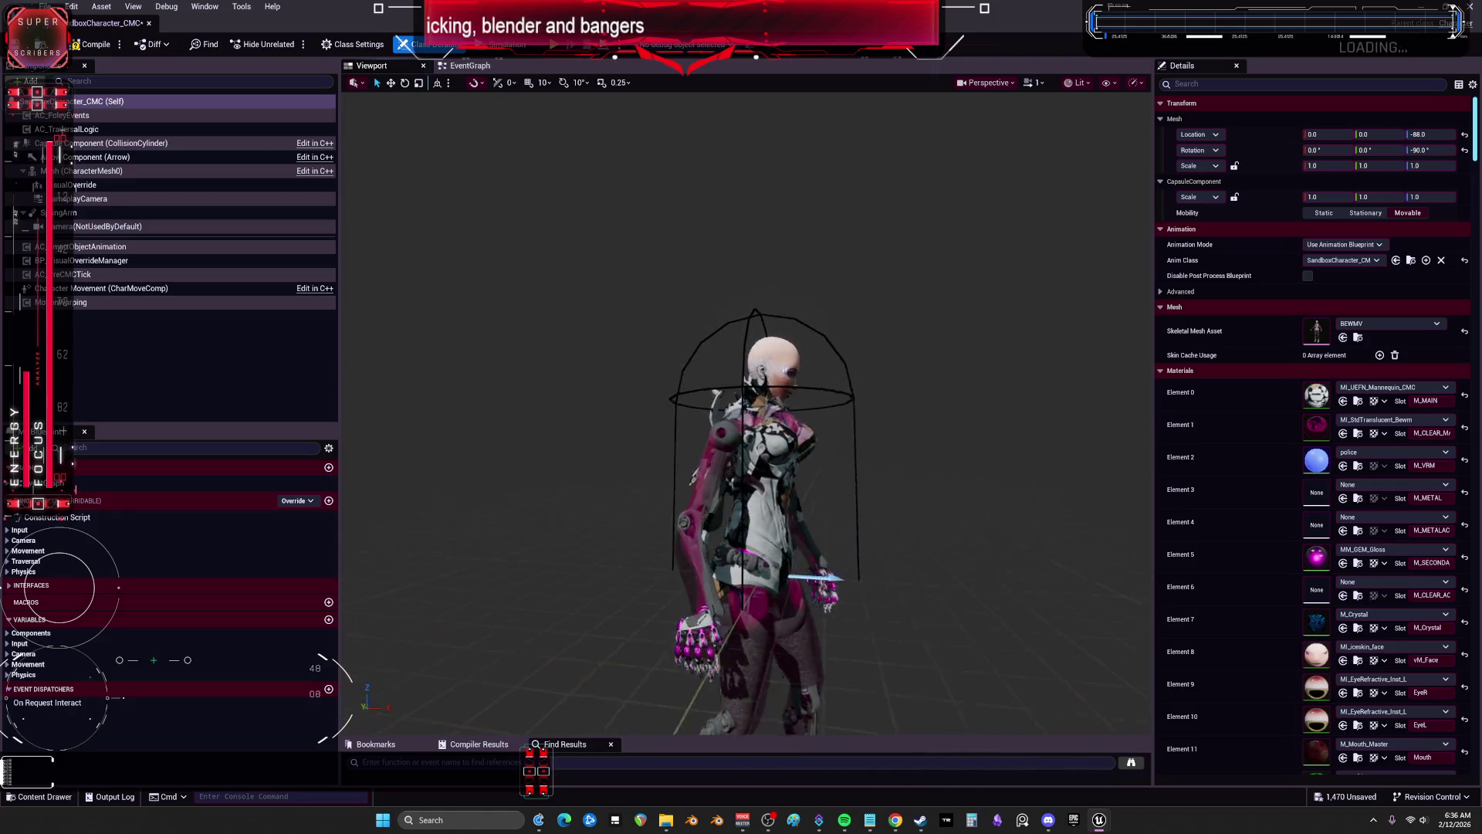
left_click(728, 478)
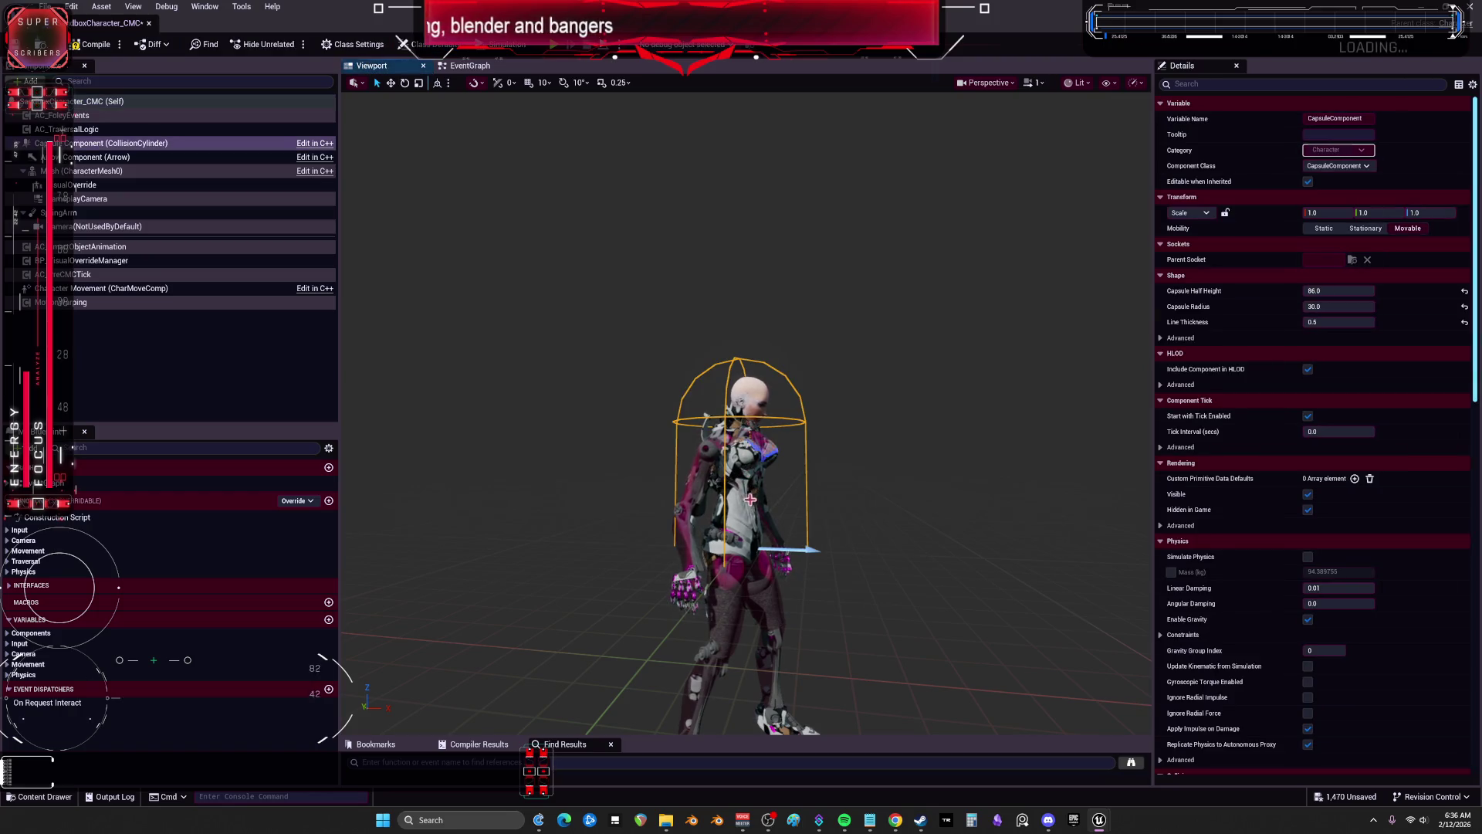
left_click(733, 572)
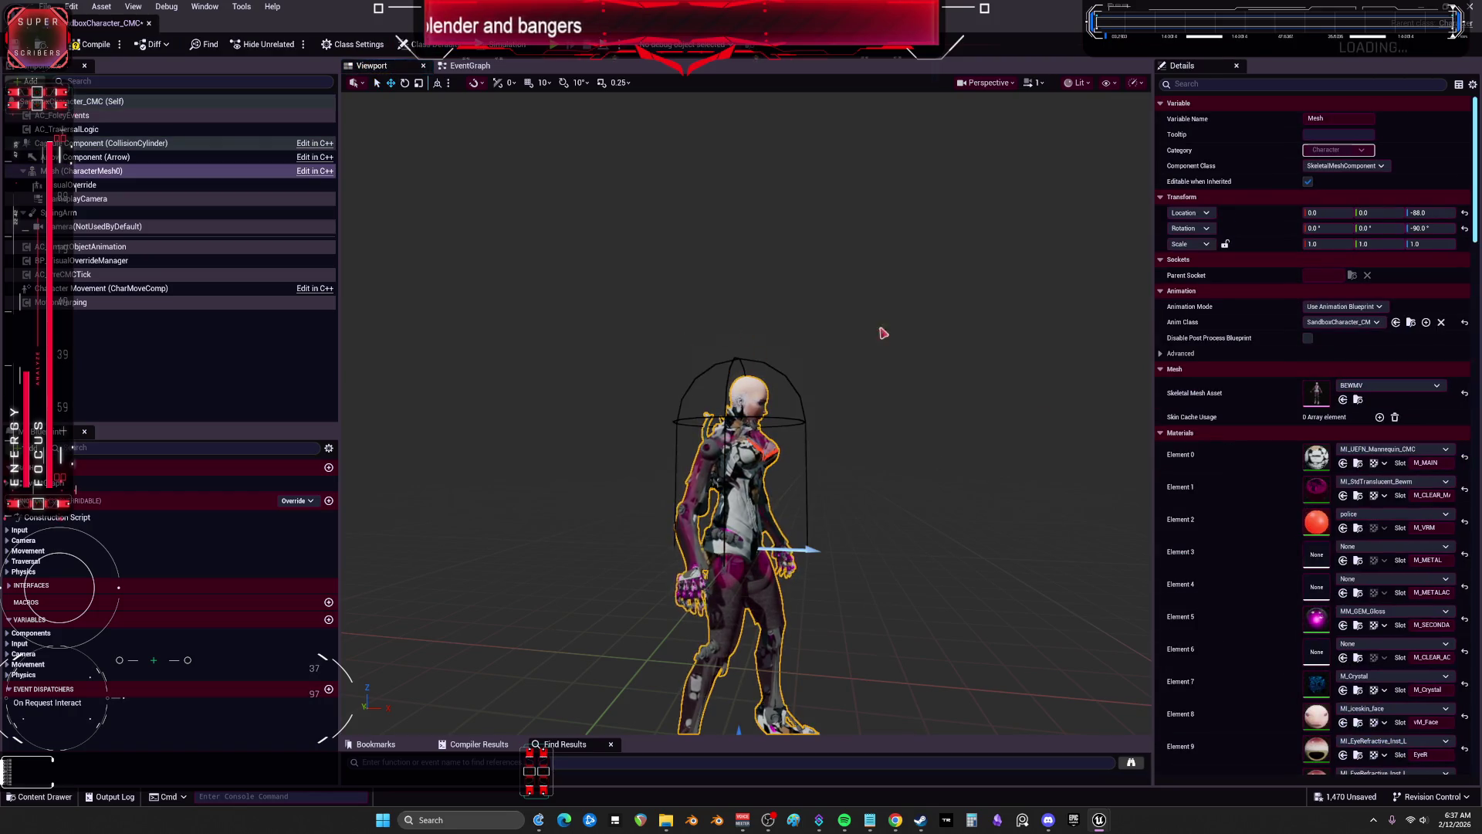
left_click(1464, 215)
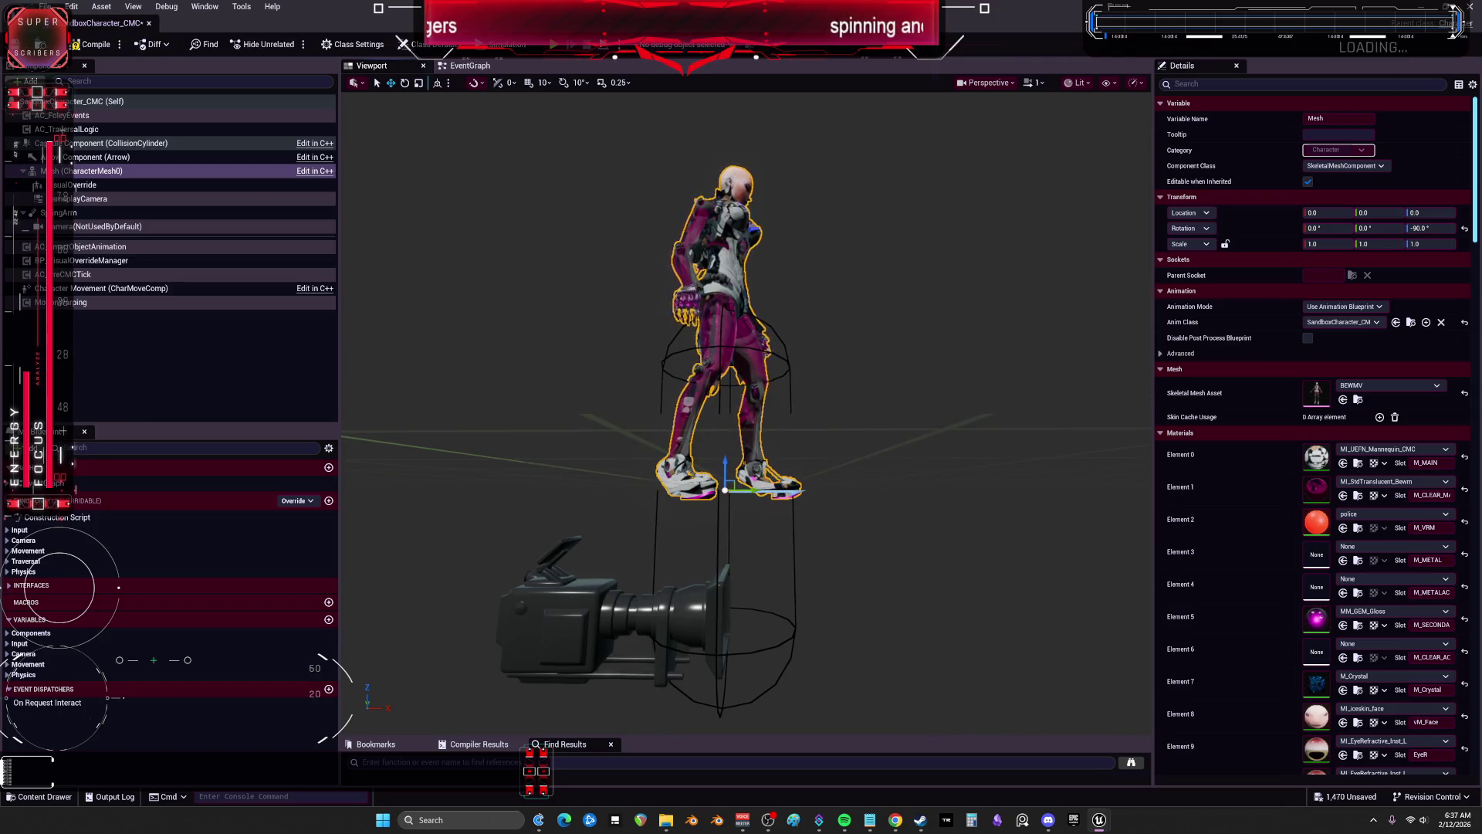
scroll(756, 502, "down", 3)
left_click_drag(734, 517, 740, 660)
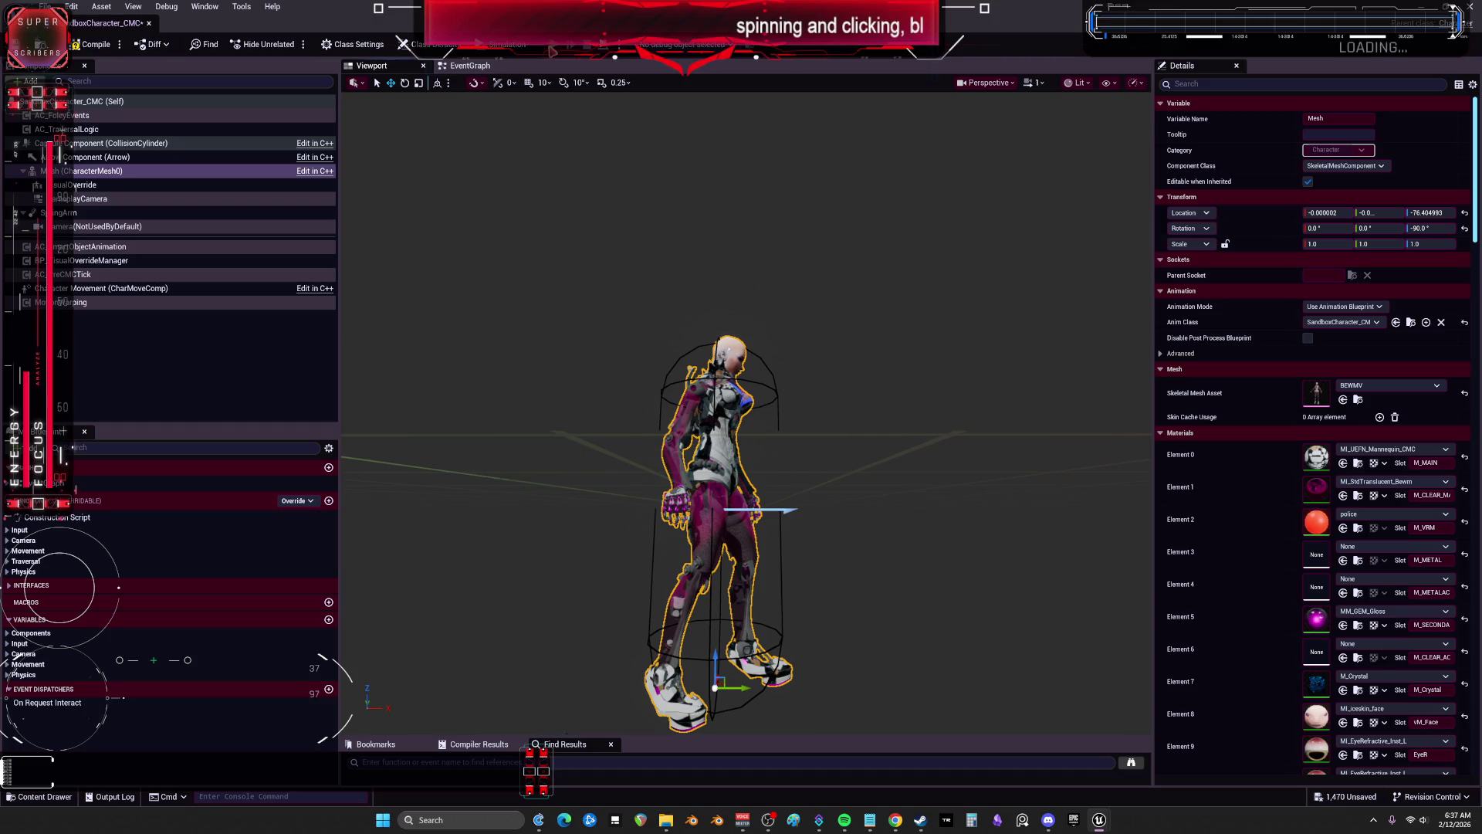
left_click(538, 54)
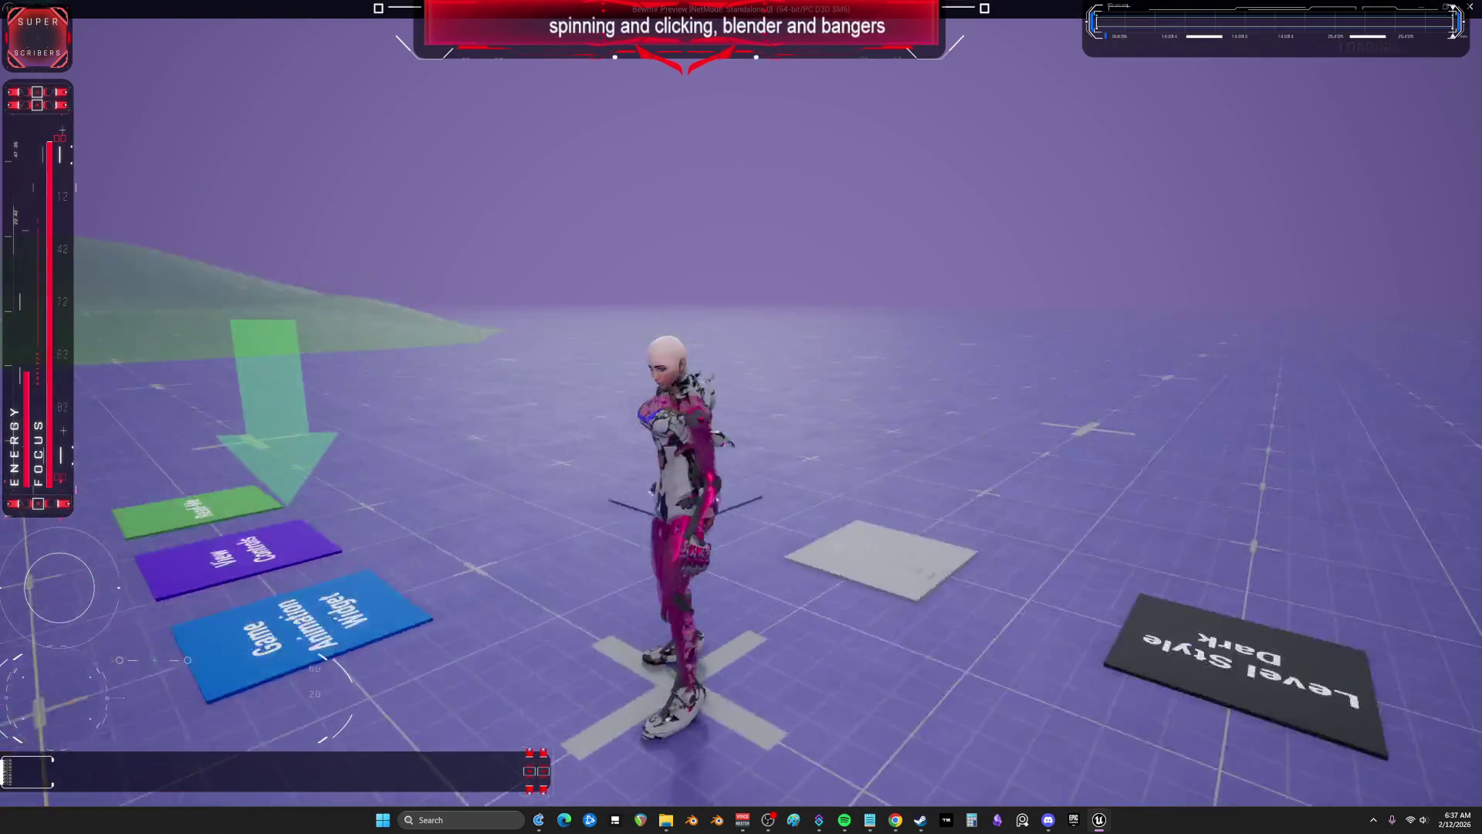
Step: Run the BEWMV character around the level with WASD to check its animations, then exit with Esc
key("d")
key("w")
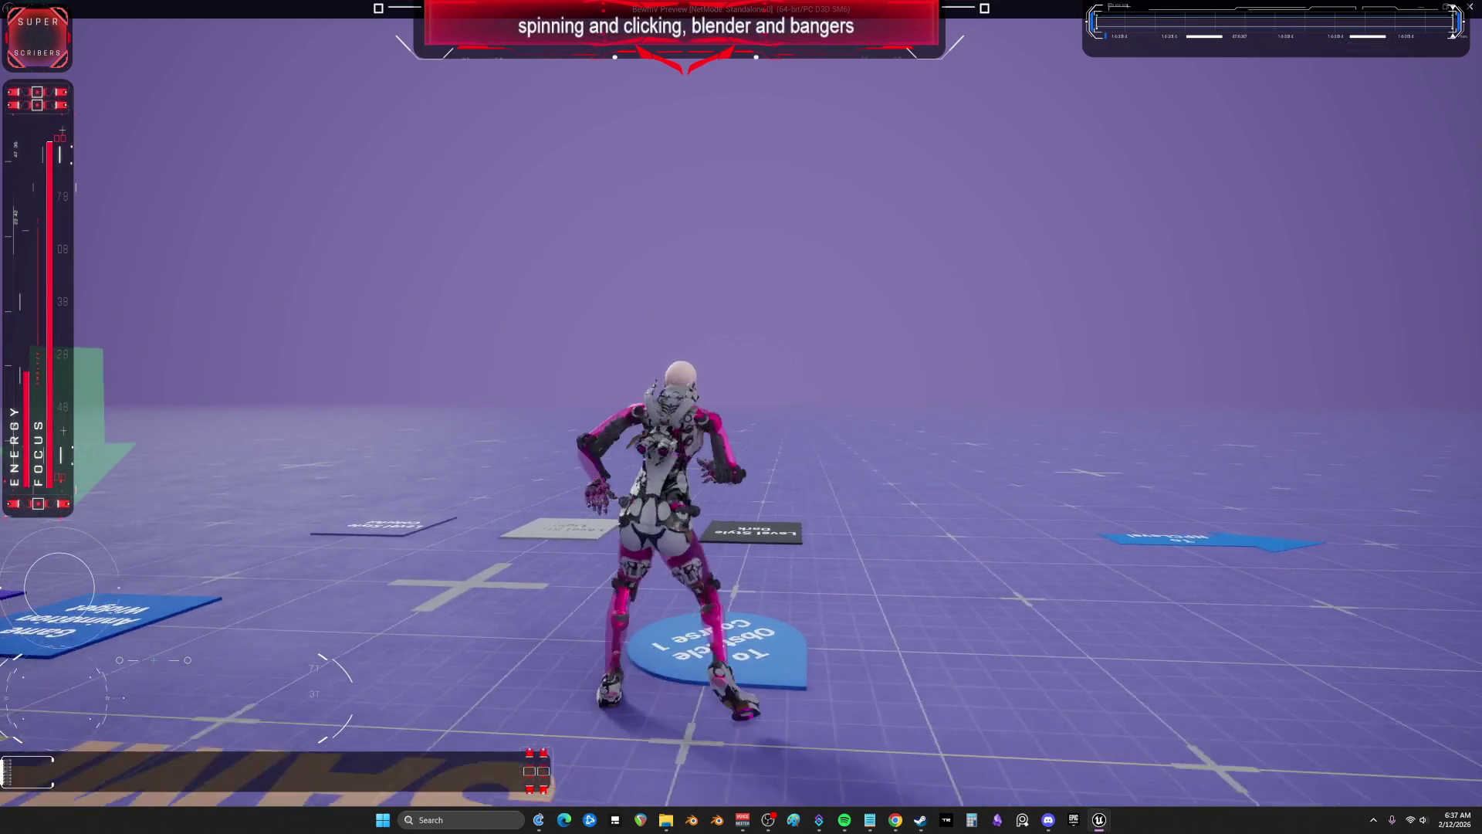
key("a")
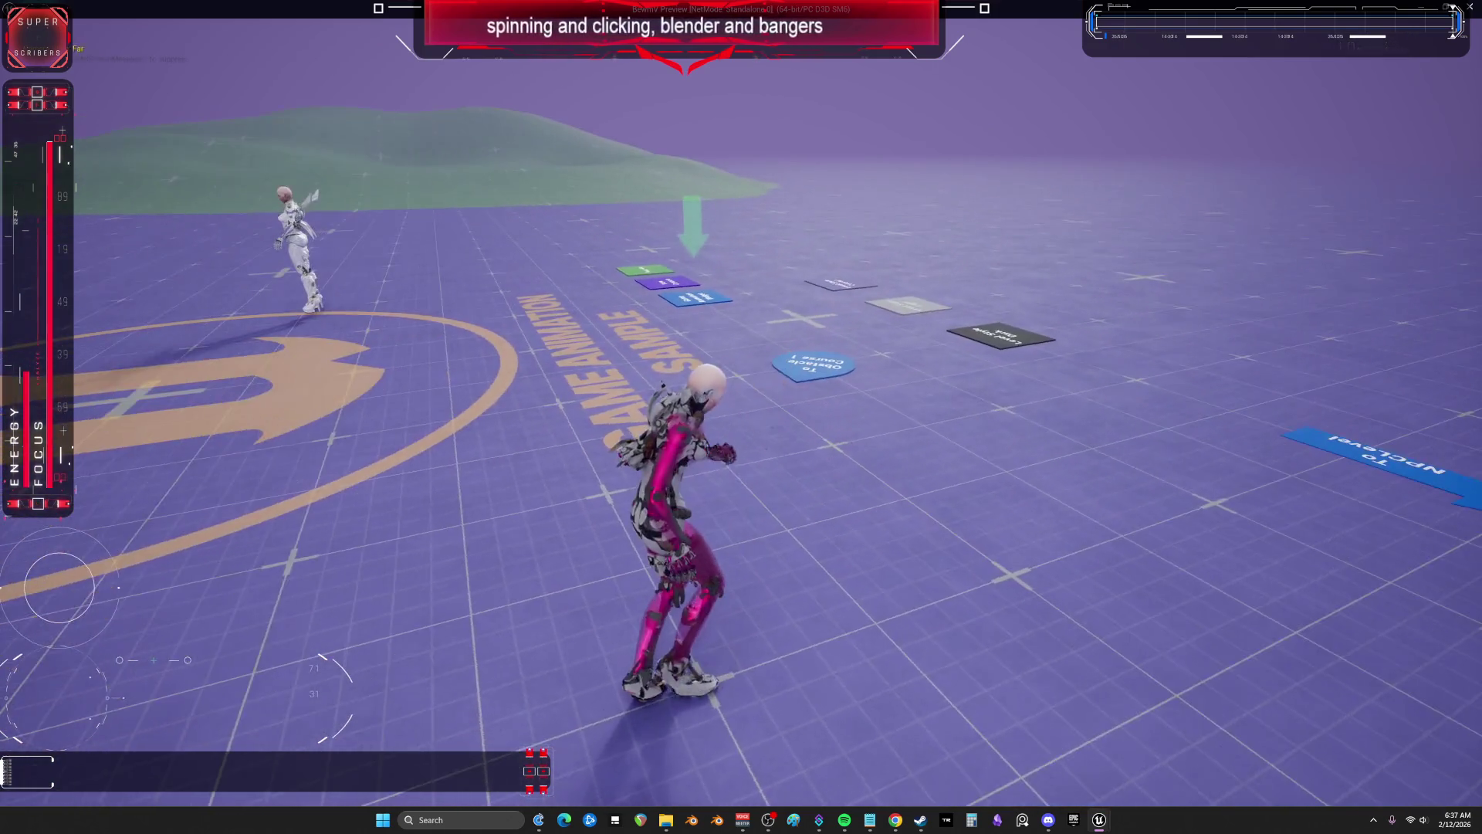
key("s")
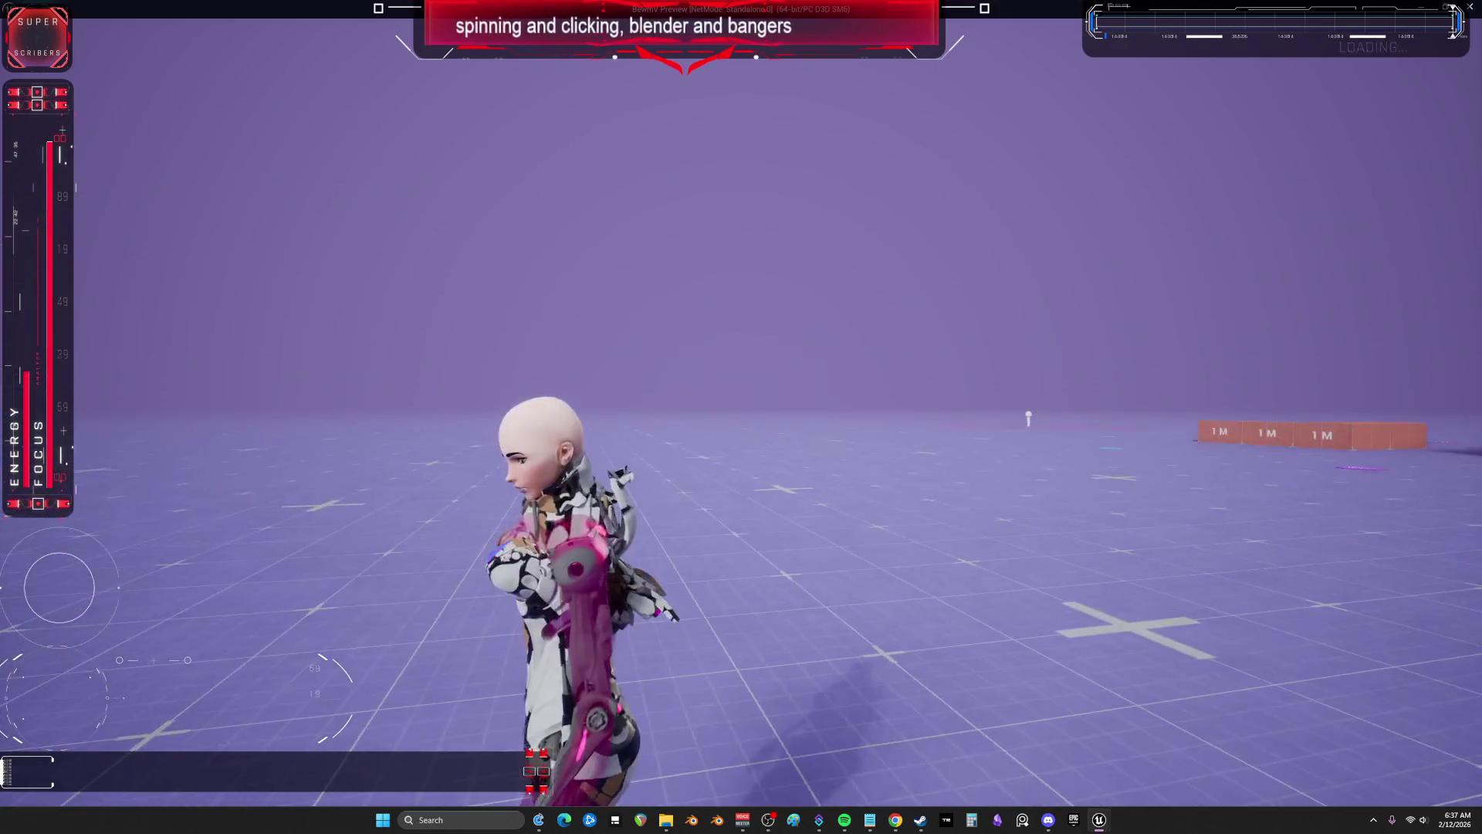
key("w")
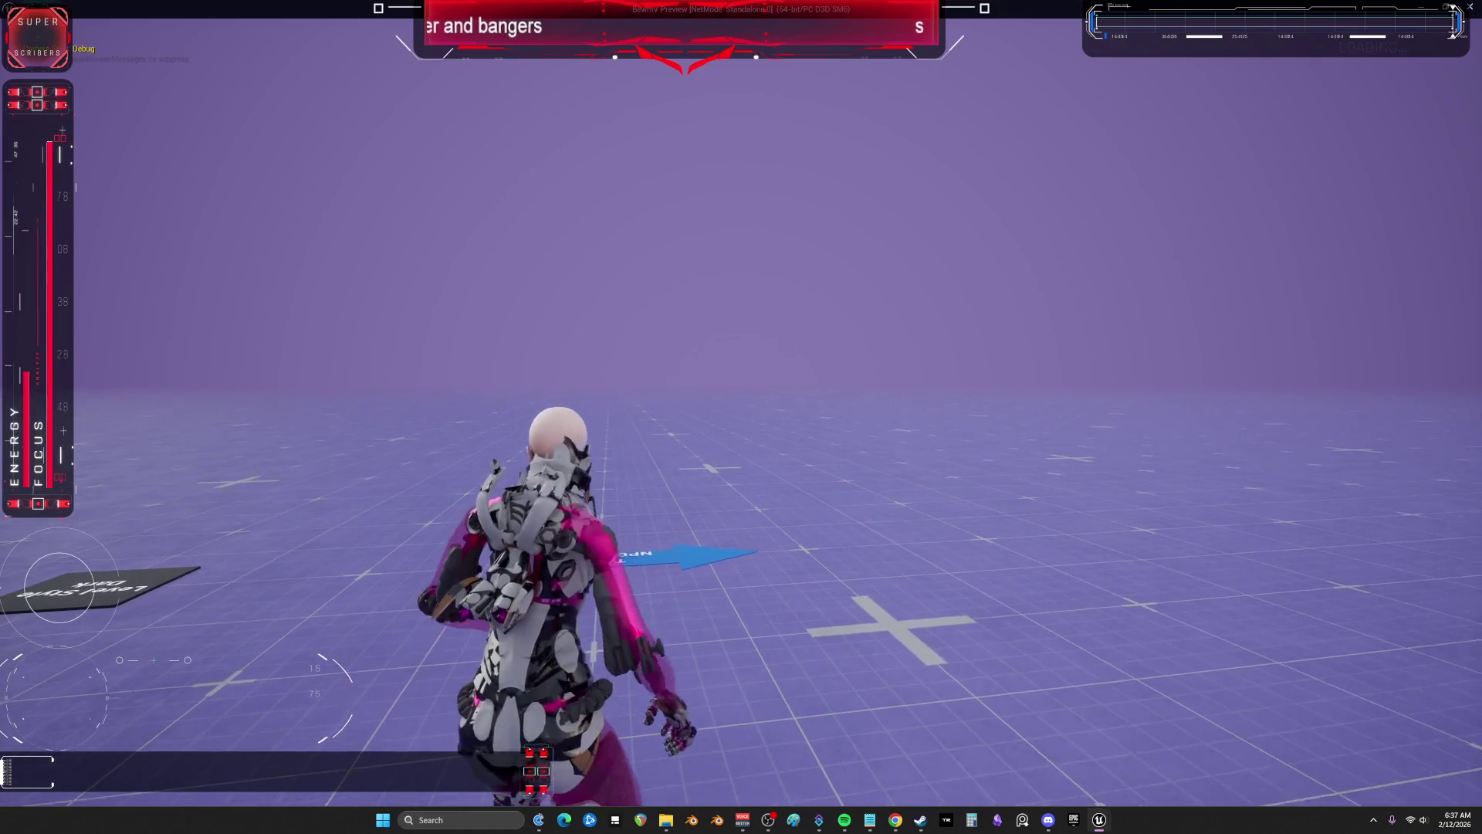
key("w")
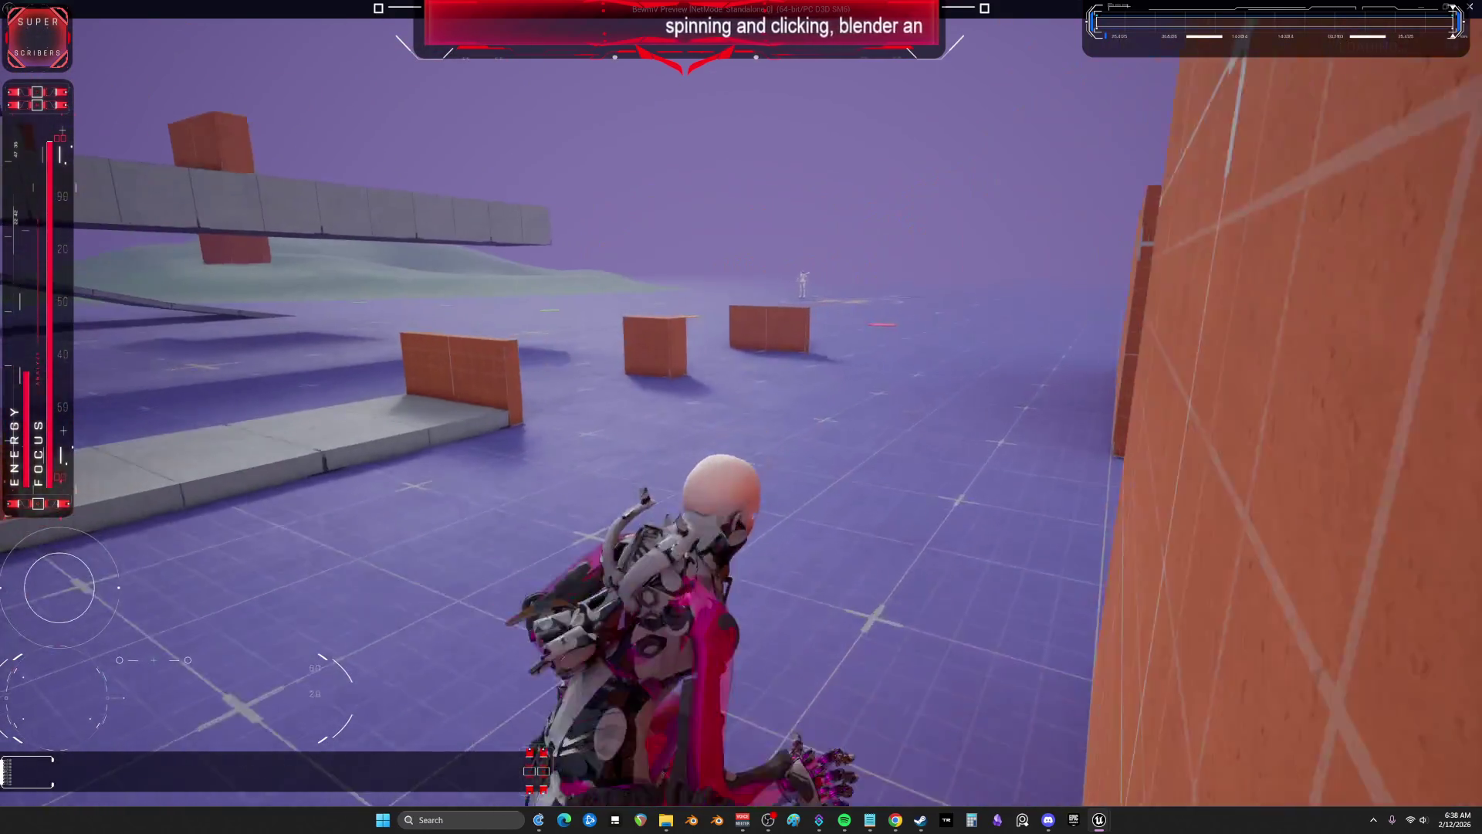
key("w")
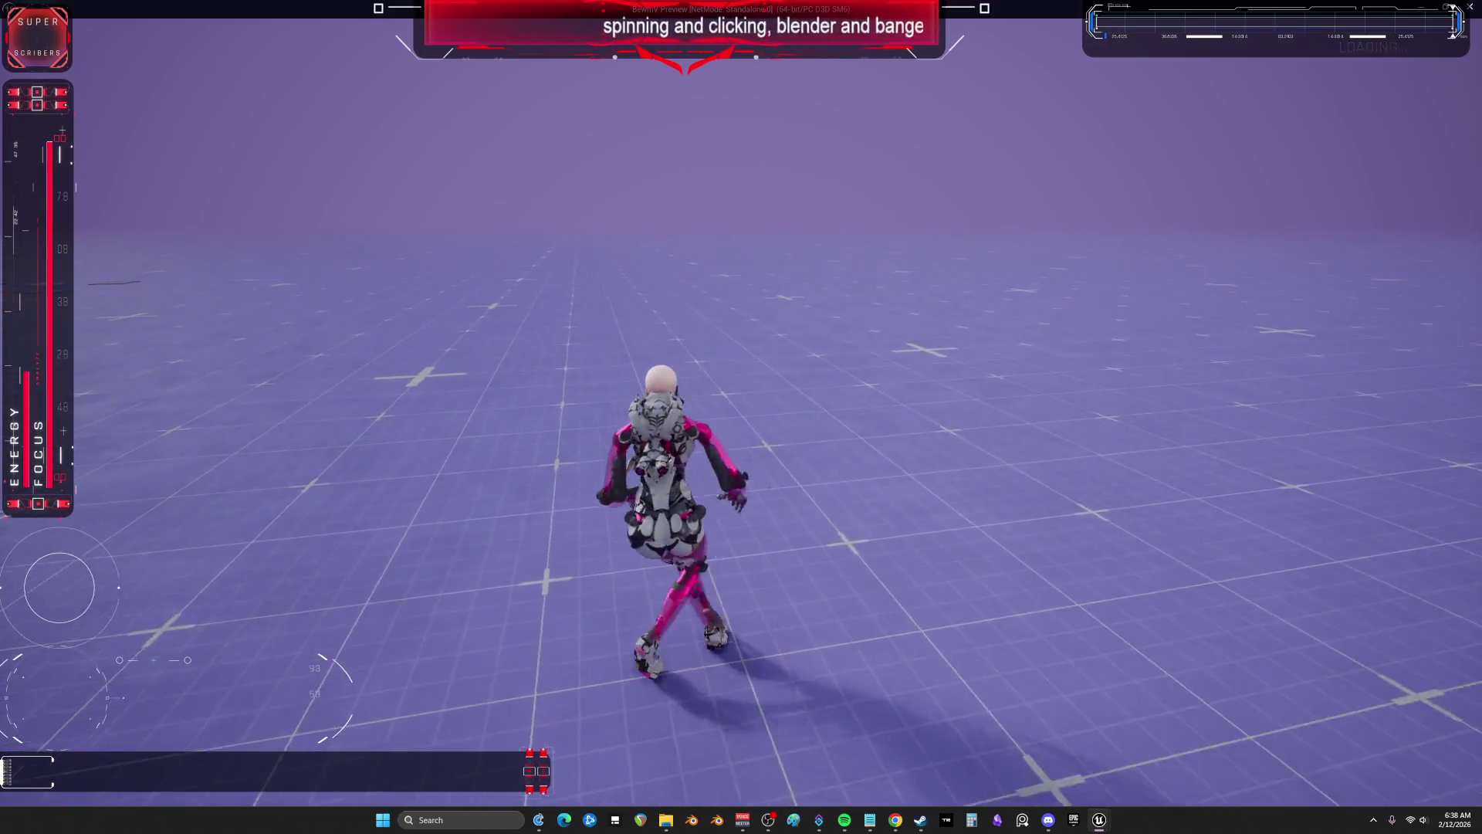
key("Escape")
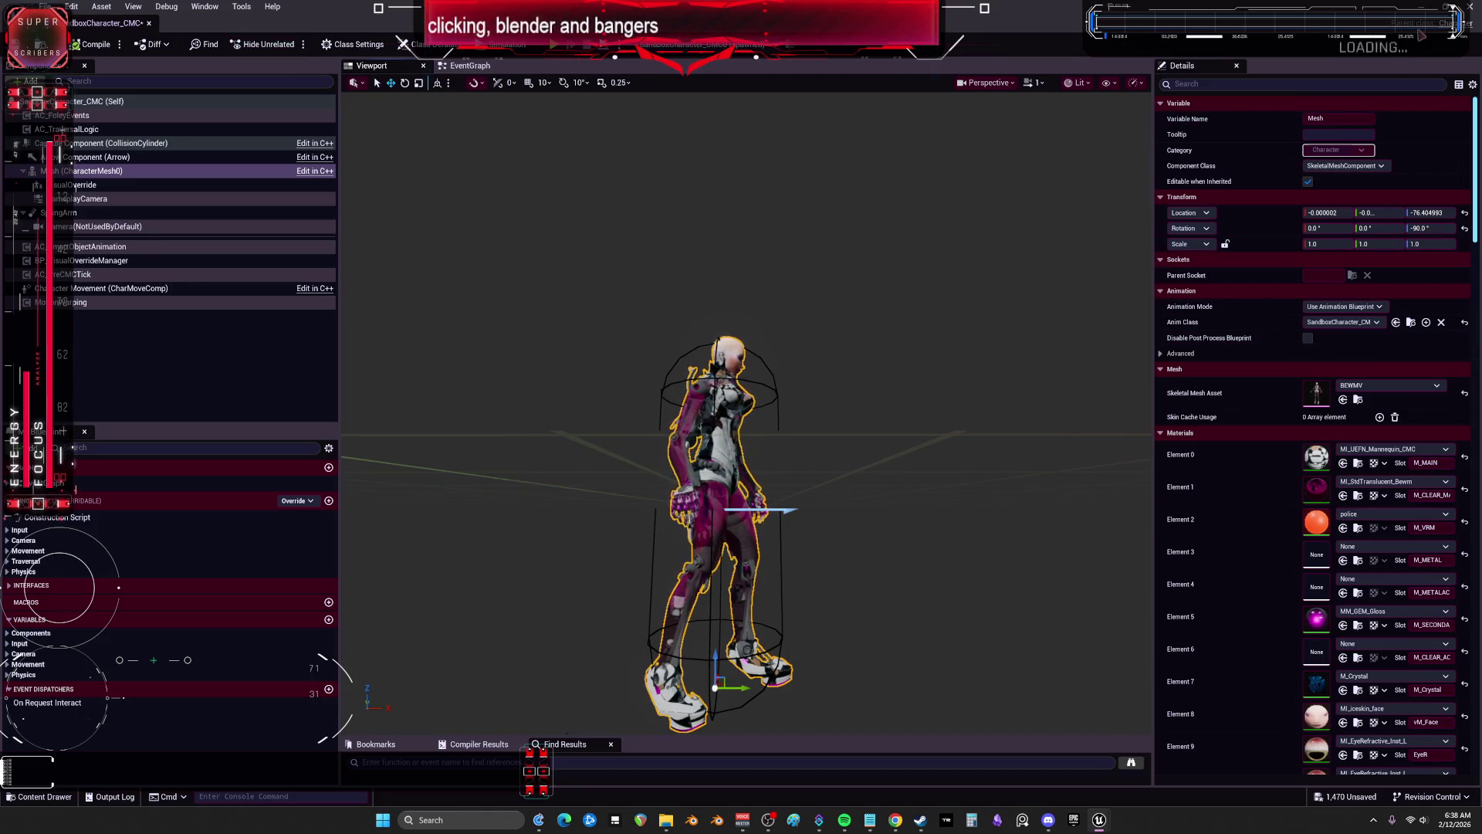
Step: Widen the Details panel and open the SandboxCharacter_CMC_ABP animation blueprint from Anim Class
left_click_drag(1153, 317, 832, 318)
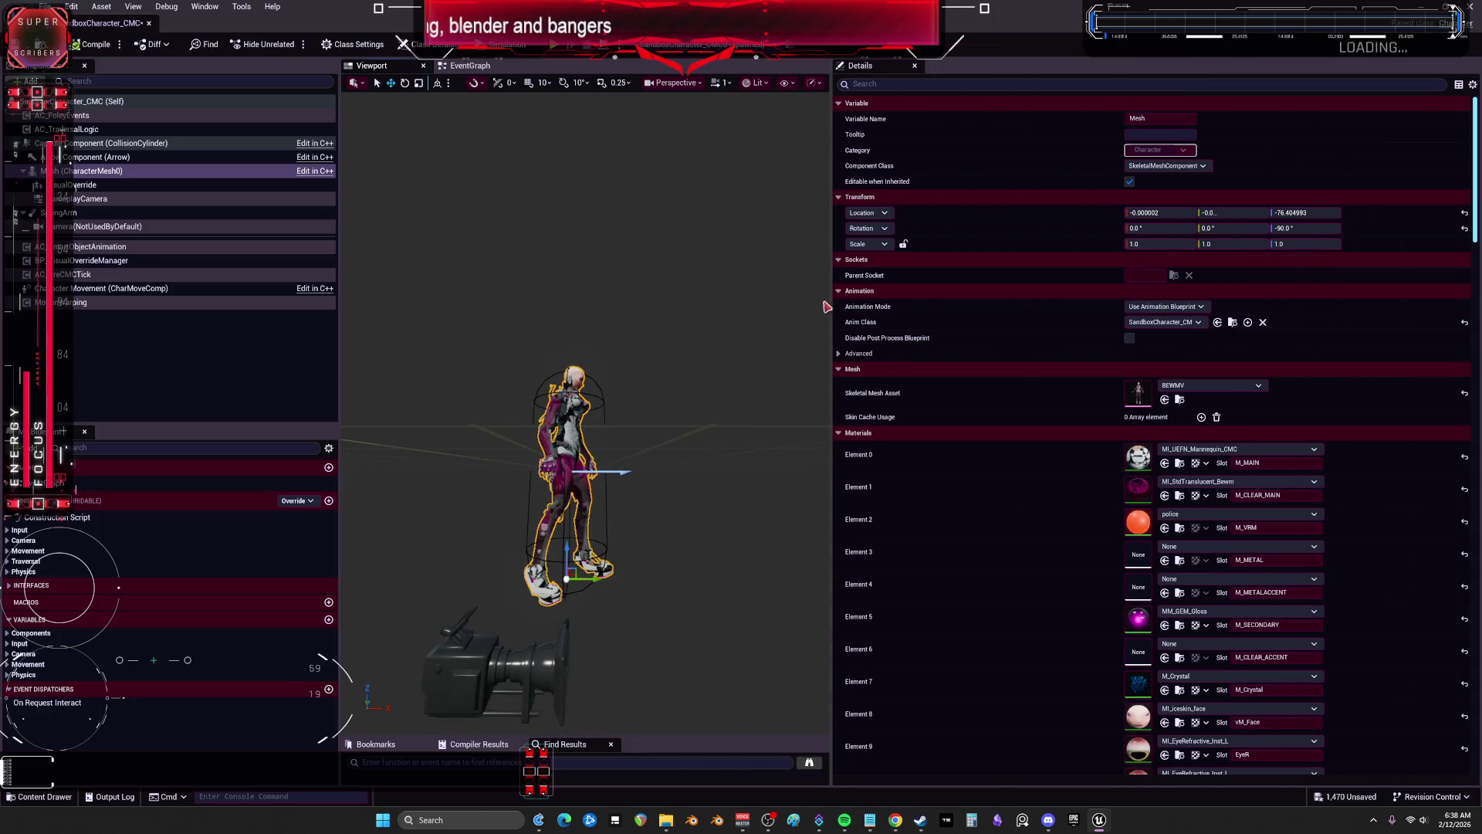
left_click(1232, 323)
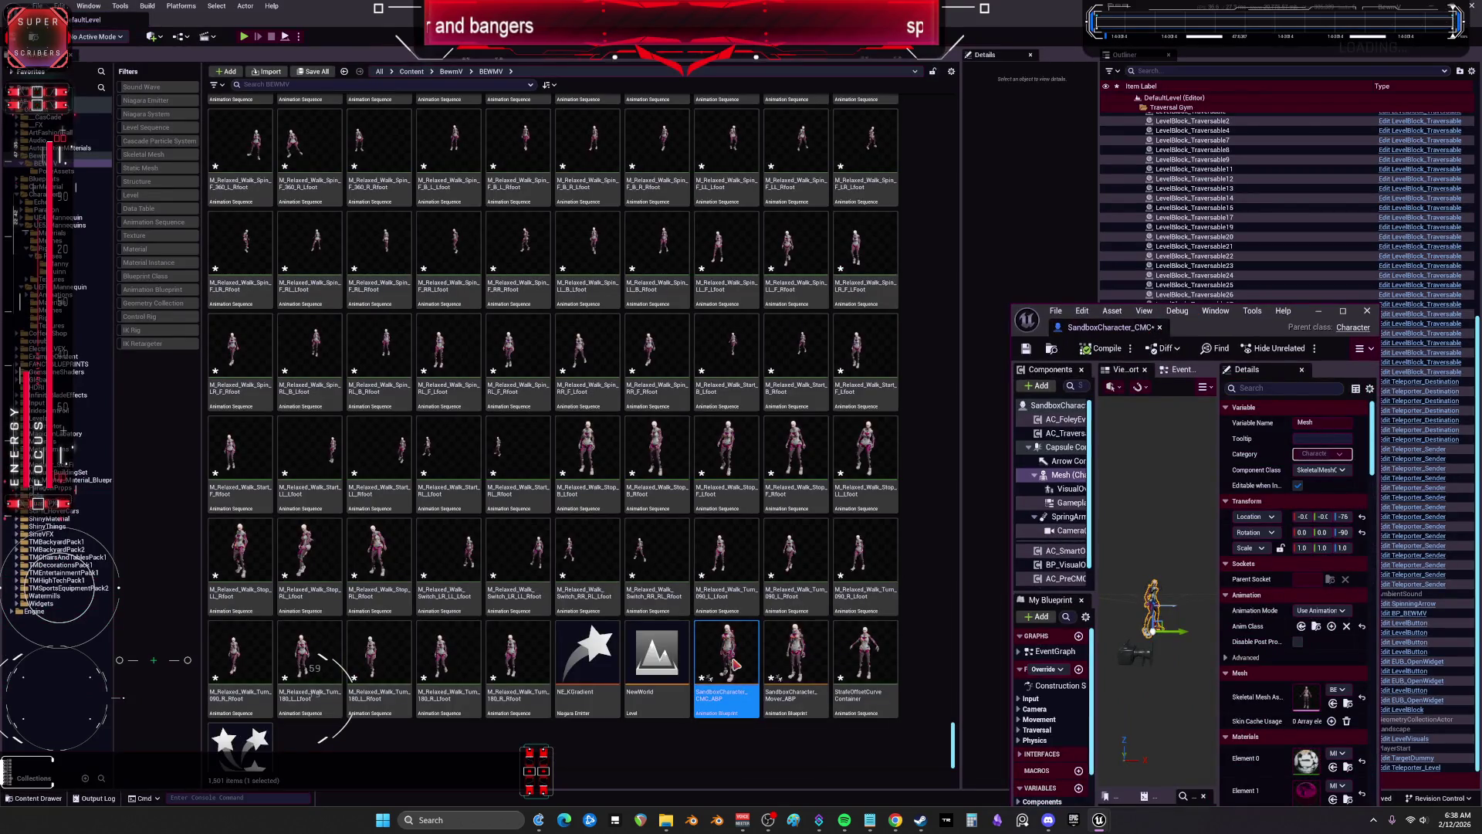
double_click(733, 662)
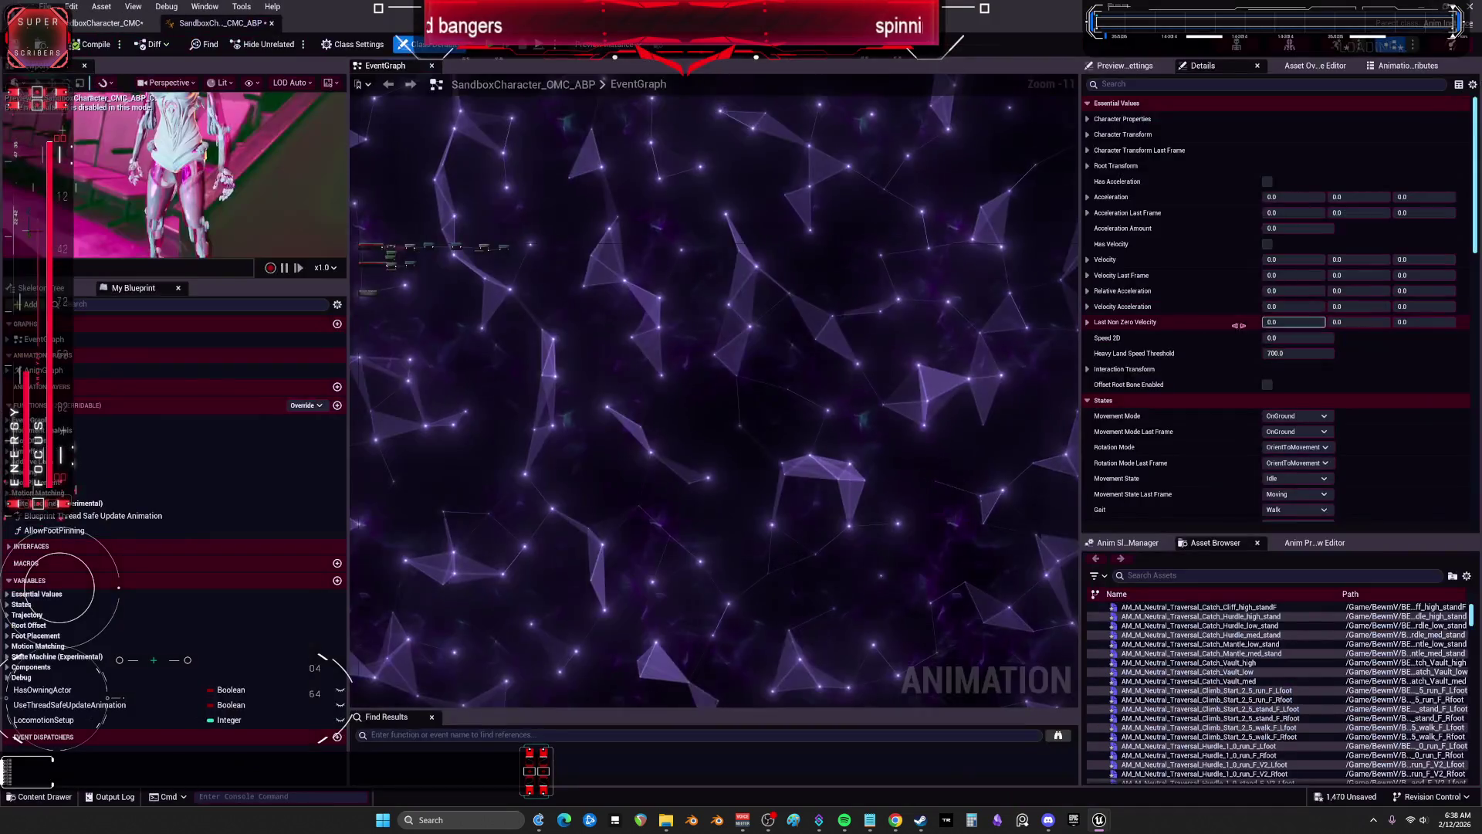
Step: Check the blueprint's Attributes, Preview Settings and Details tabs and zoom into the EventGraph
left_click(1401, 67)
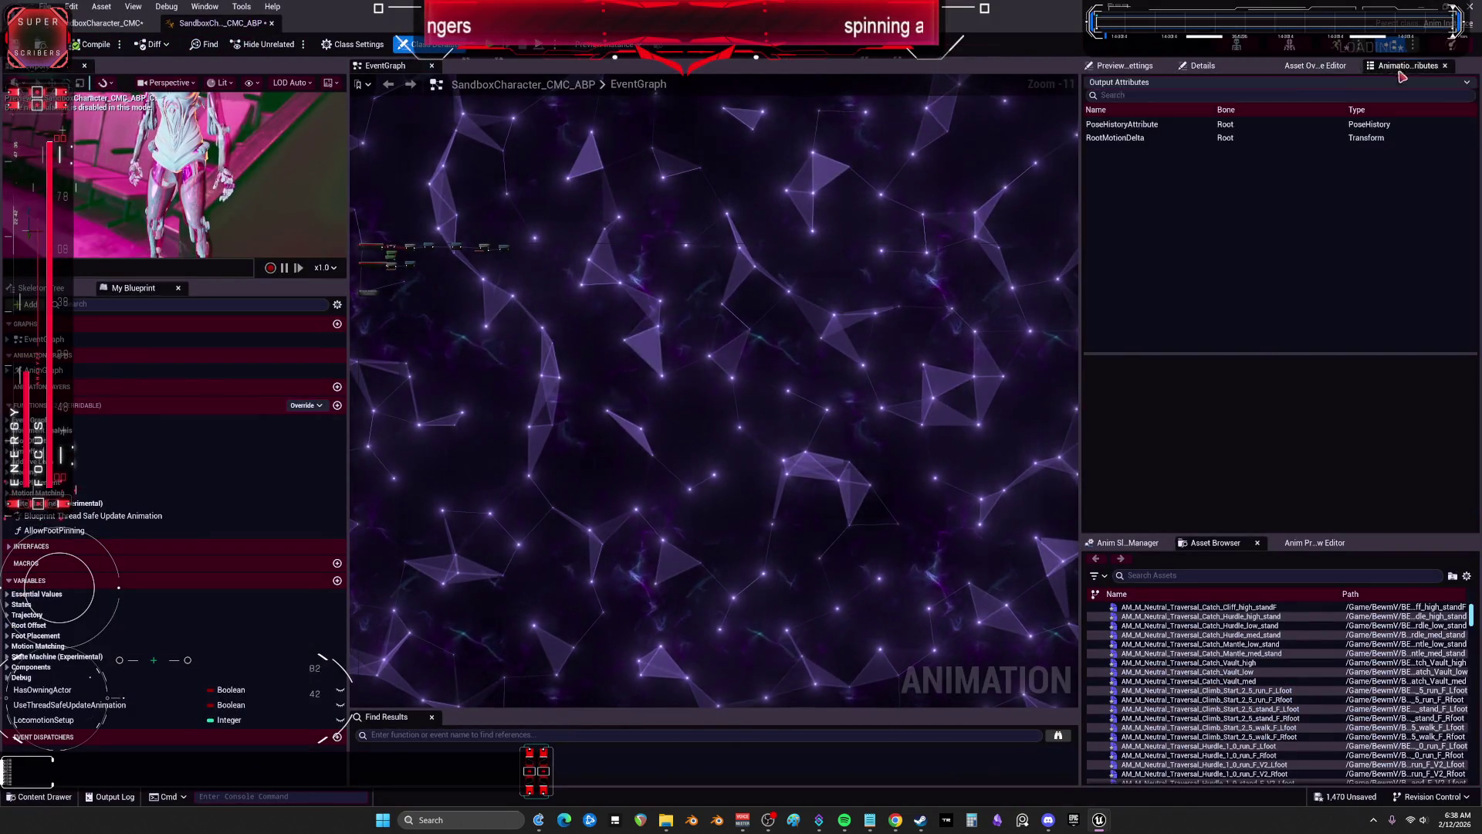
left_click(1112, 66)
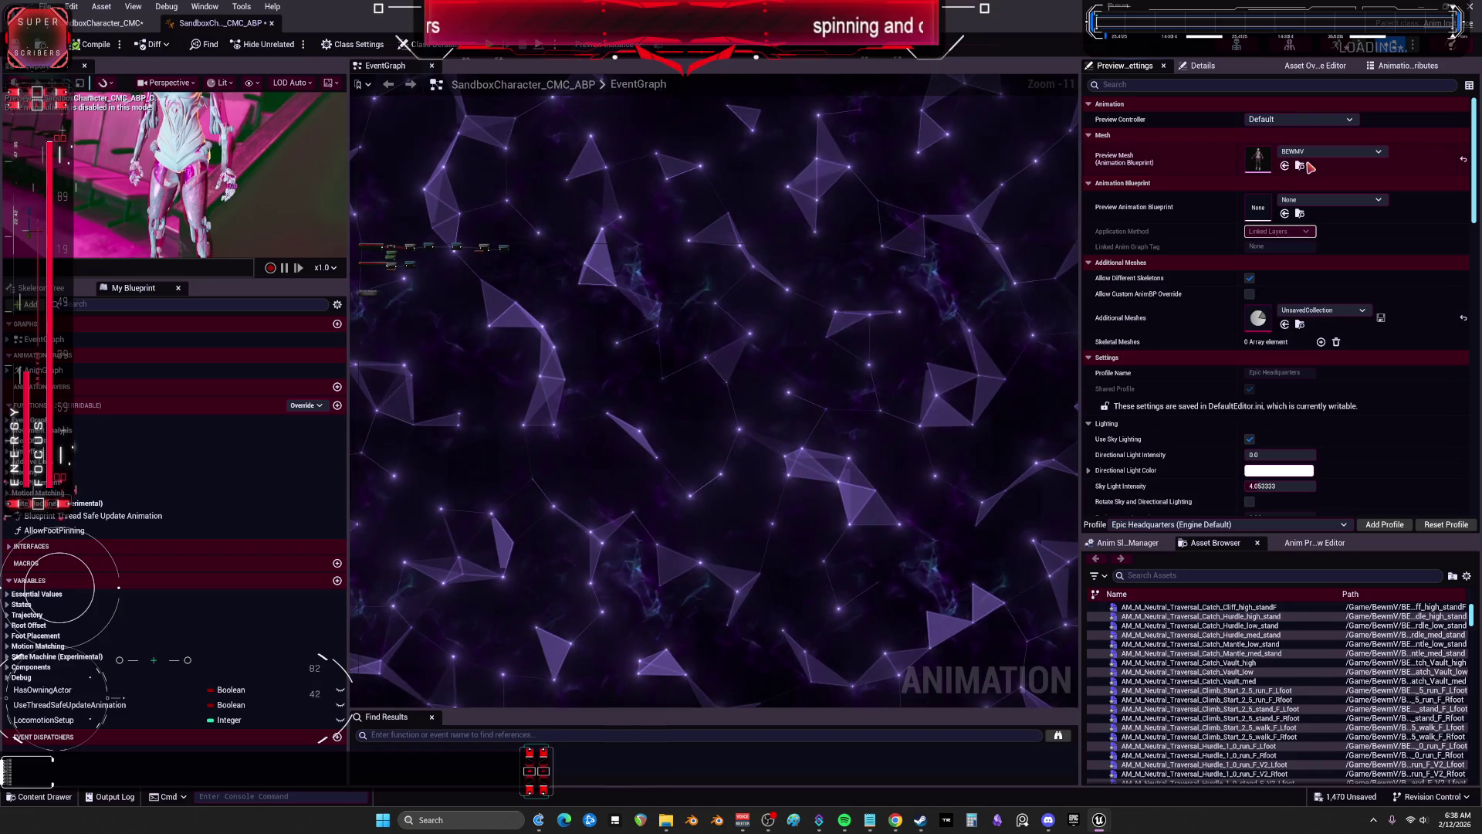
left_click(1202, 68)
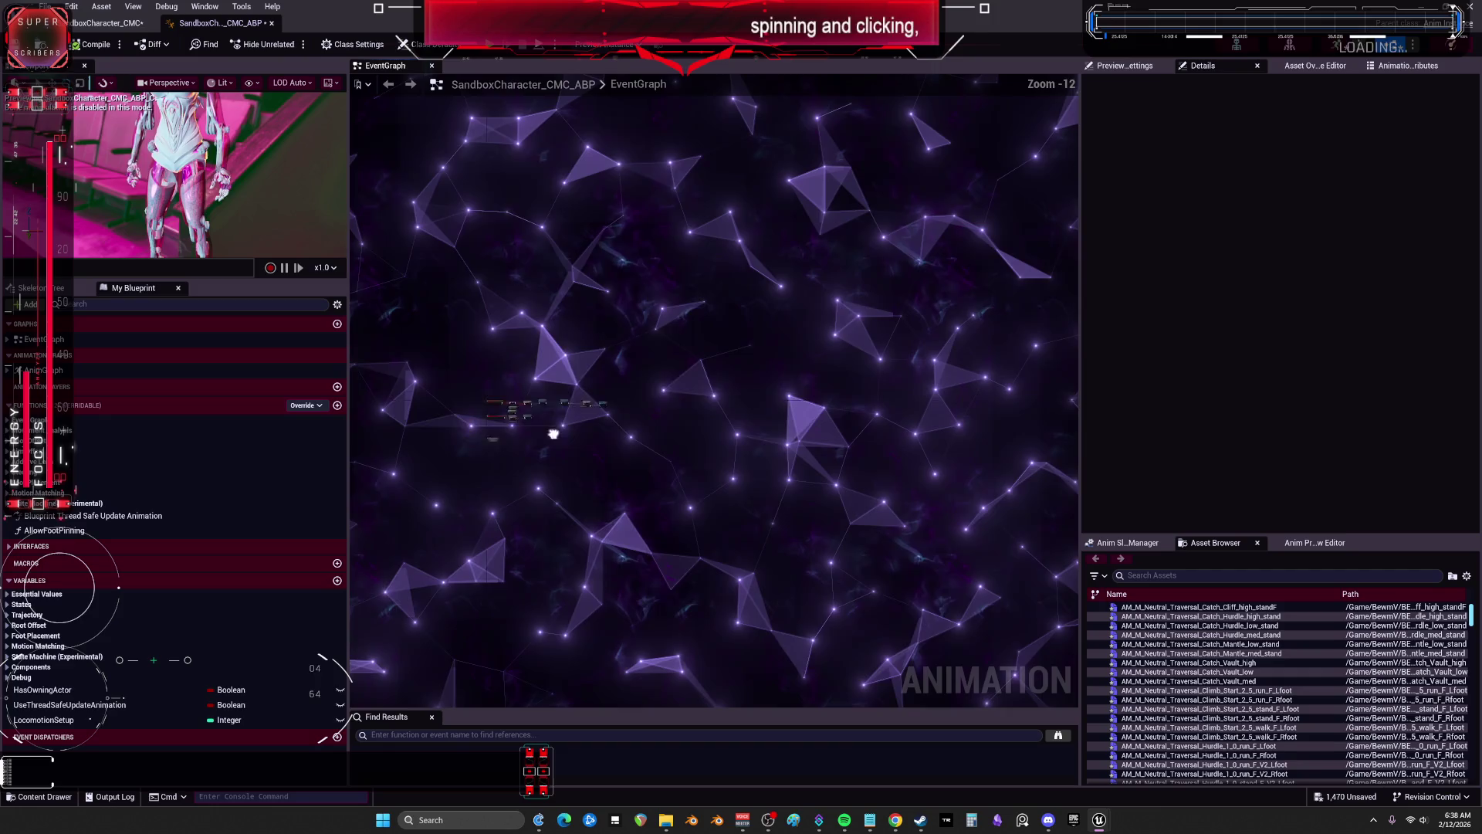
scroll(739, 388, "up", 10)
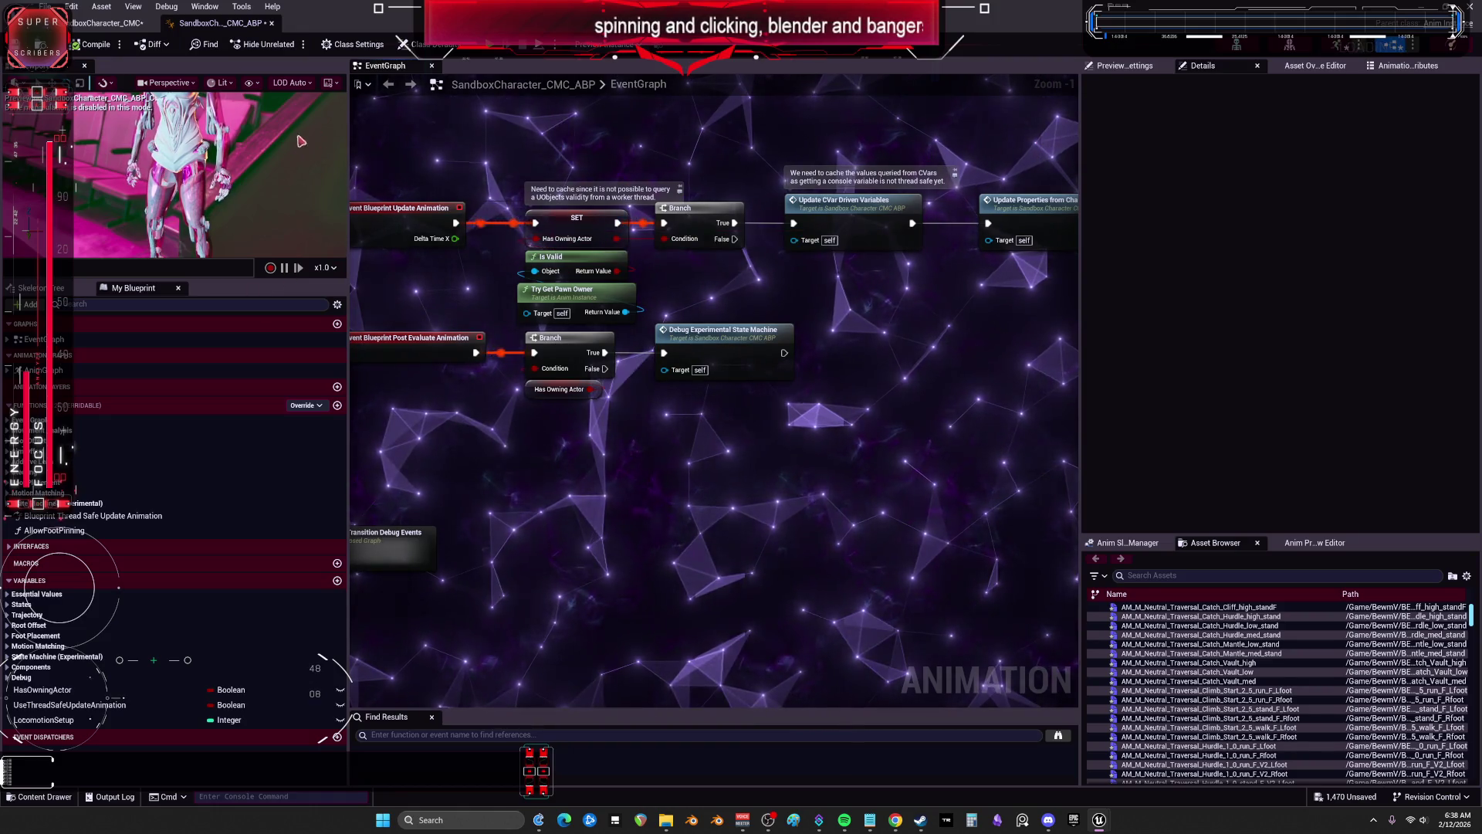
left_click(272, 23)
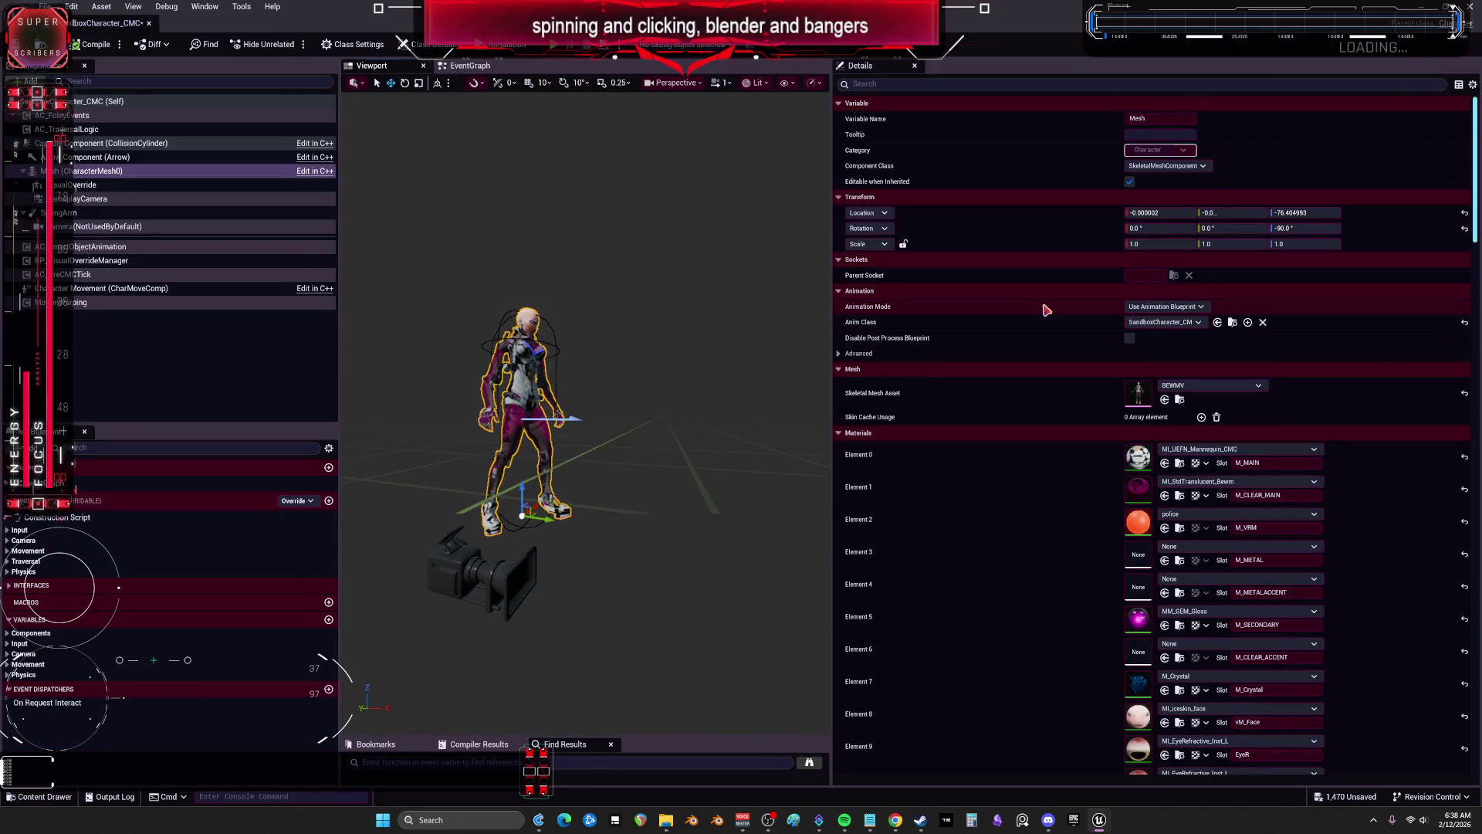
Step: Frame the character mesh and open the animation blueprint's AnimGraph
key("f")
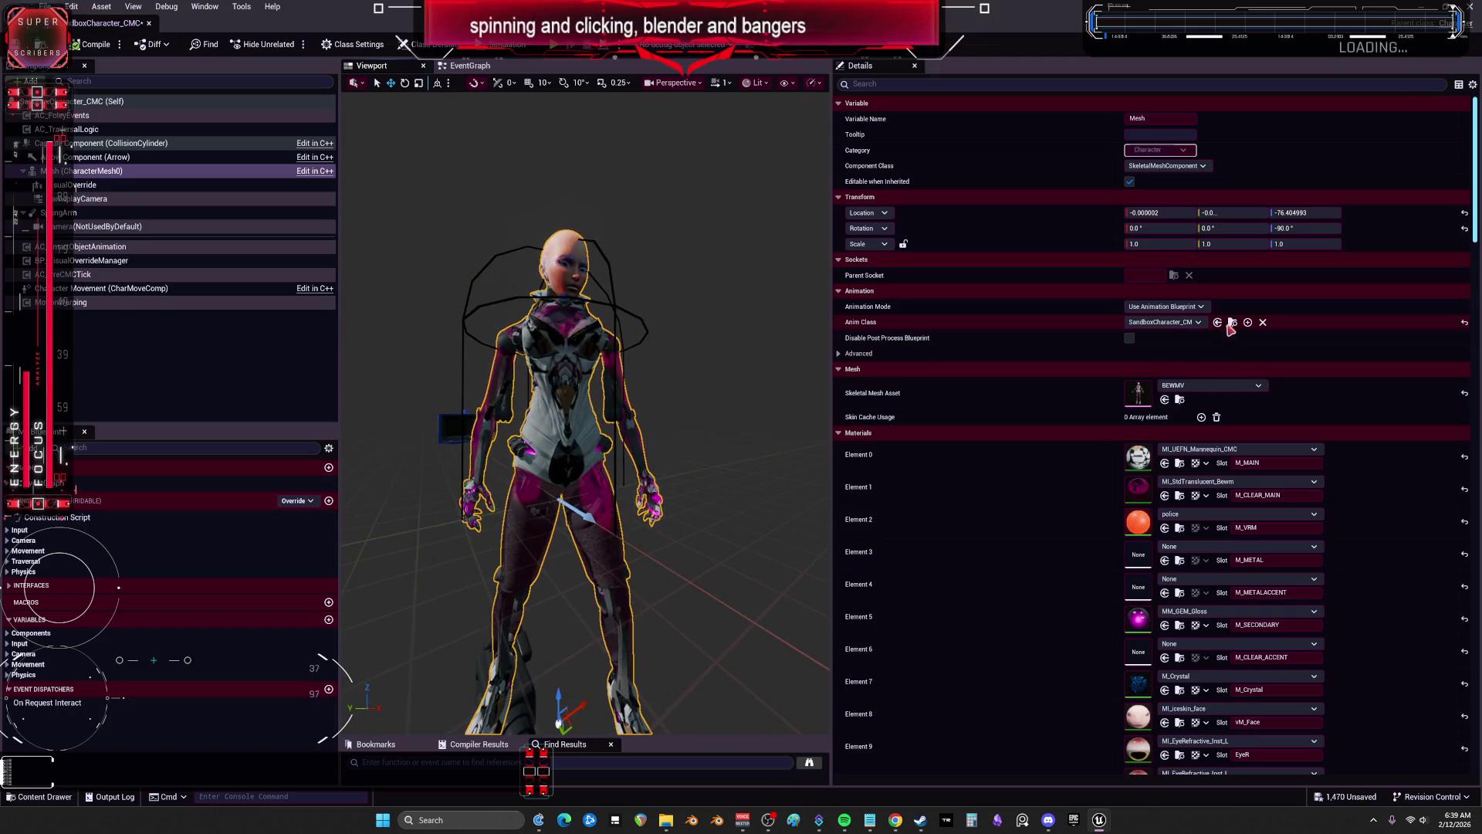
key("super+Down")
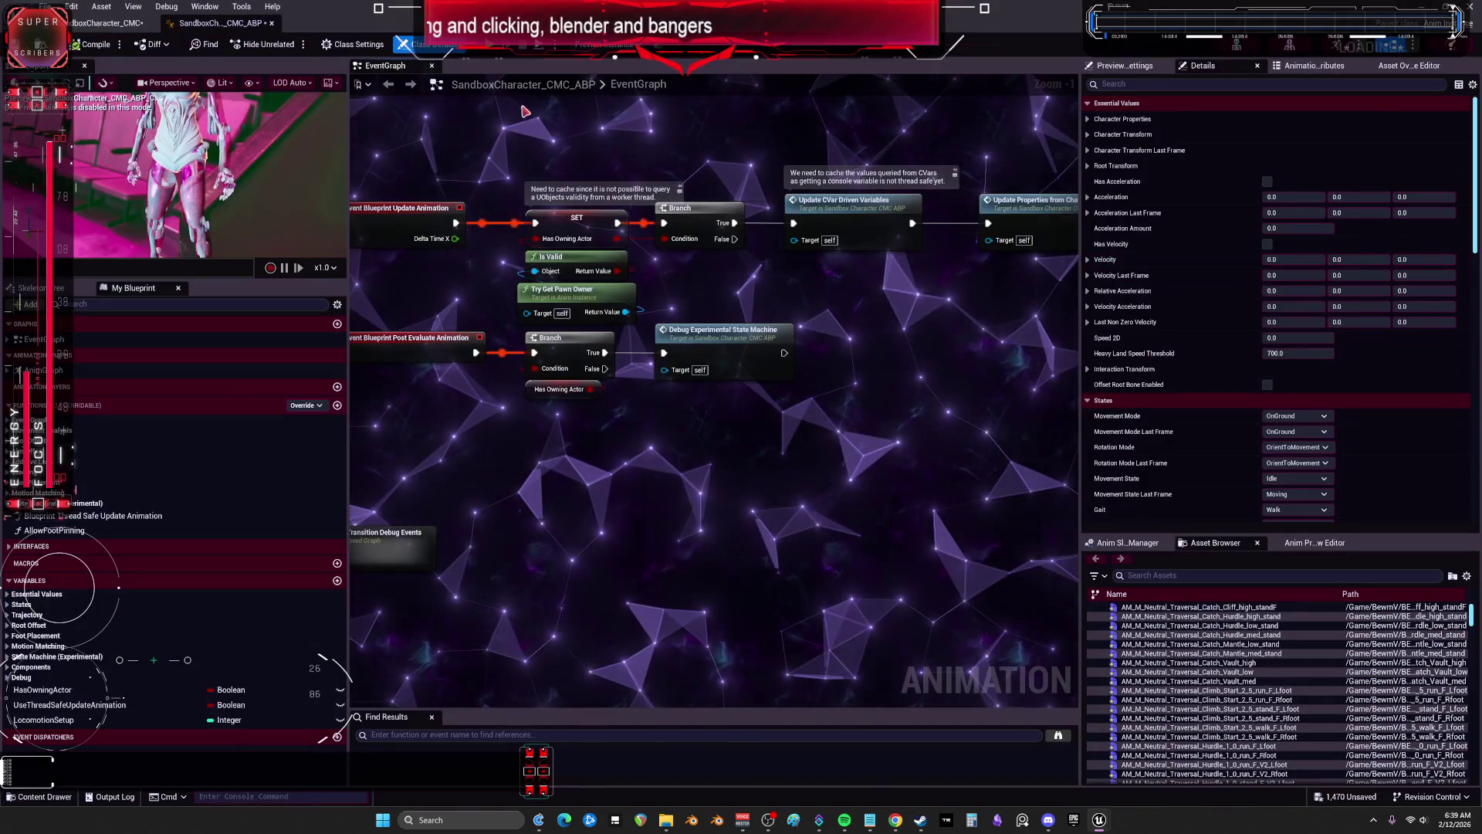
double_click(54, 371)
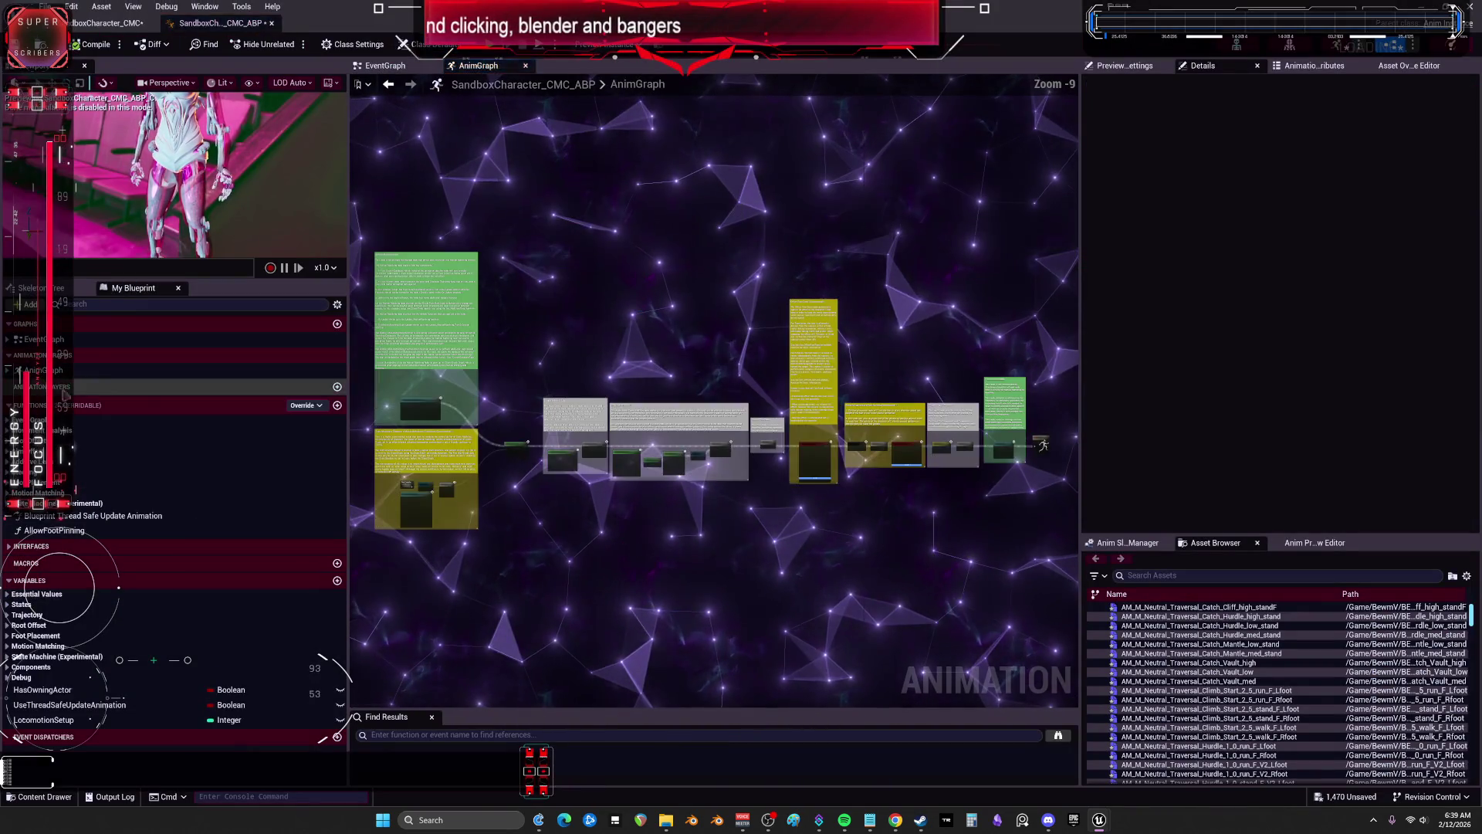
Step: Inspect the Foot Placement, Offset Root Bone, Leg IK and Motion Matching nodes, then return to SandboxCharacter_CMC
scroll(745, 451, "up", 8)
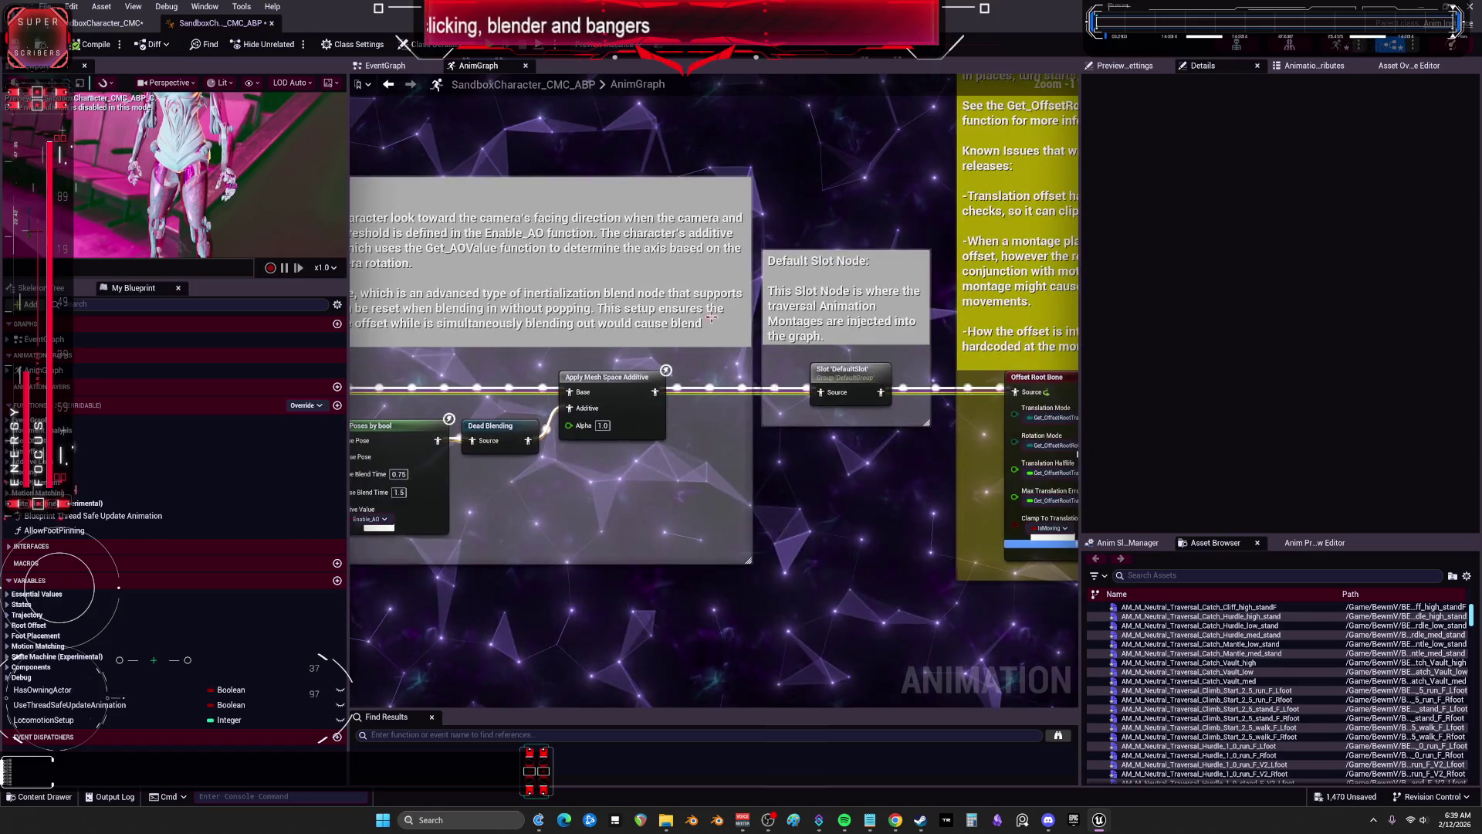
left_click_drag(896, 362, 367, 455)
mouse_move(875, 438)
left_mouse_down()
mouse_move(347, 401)
mouse_move(756, 376)
left_mouse_up()
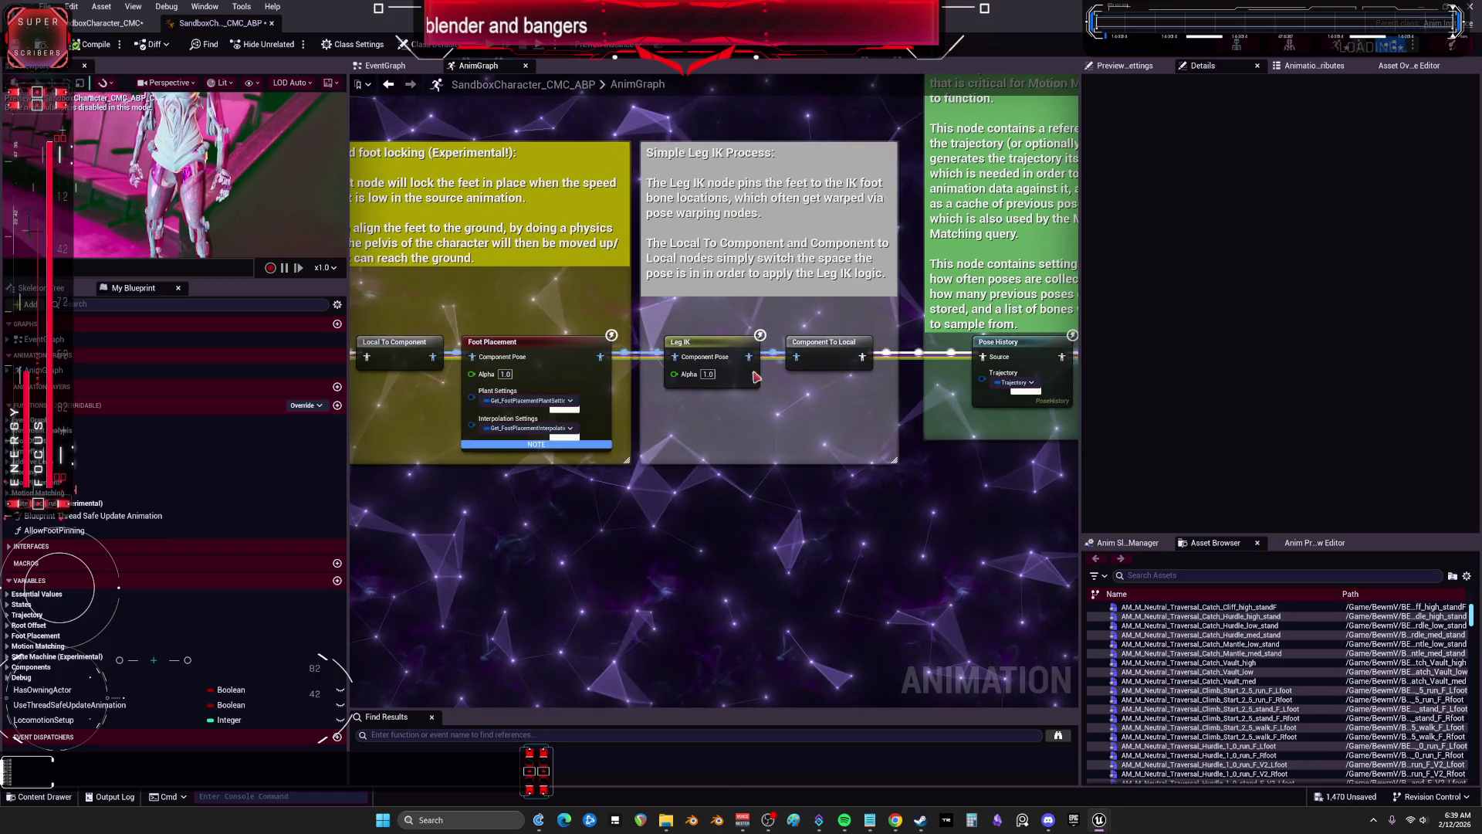
left_click(720, 347)
mouse_move(809, 447)
left_mouse_down()
mouse_move(558, 459)
mouse_move(518, 641)
mouse_move(695, 540)
mouse_move(633, 525)
mouse_move(800, 515)
left_mouse_up()
scroll(518, 640, "down", 4)
scroll(724, 495, "up", 4)
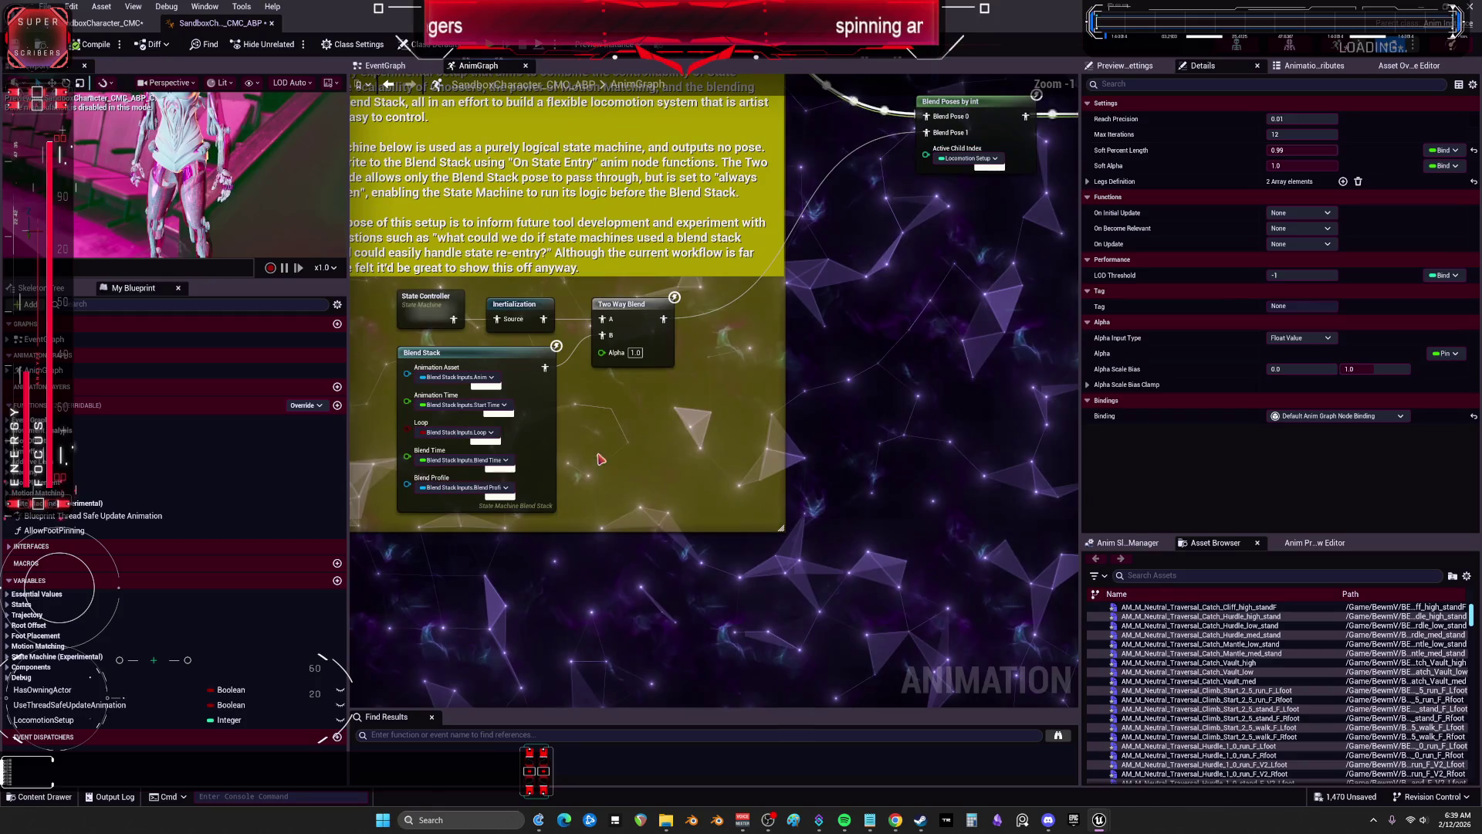
left_click_drag(764, 376, 851, 284)
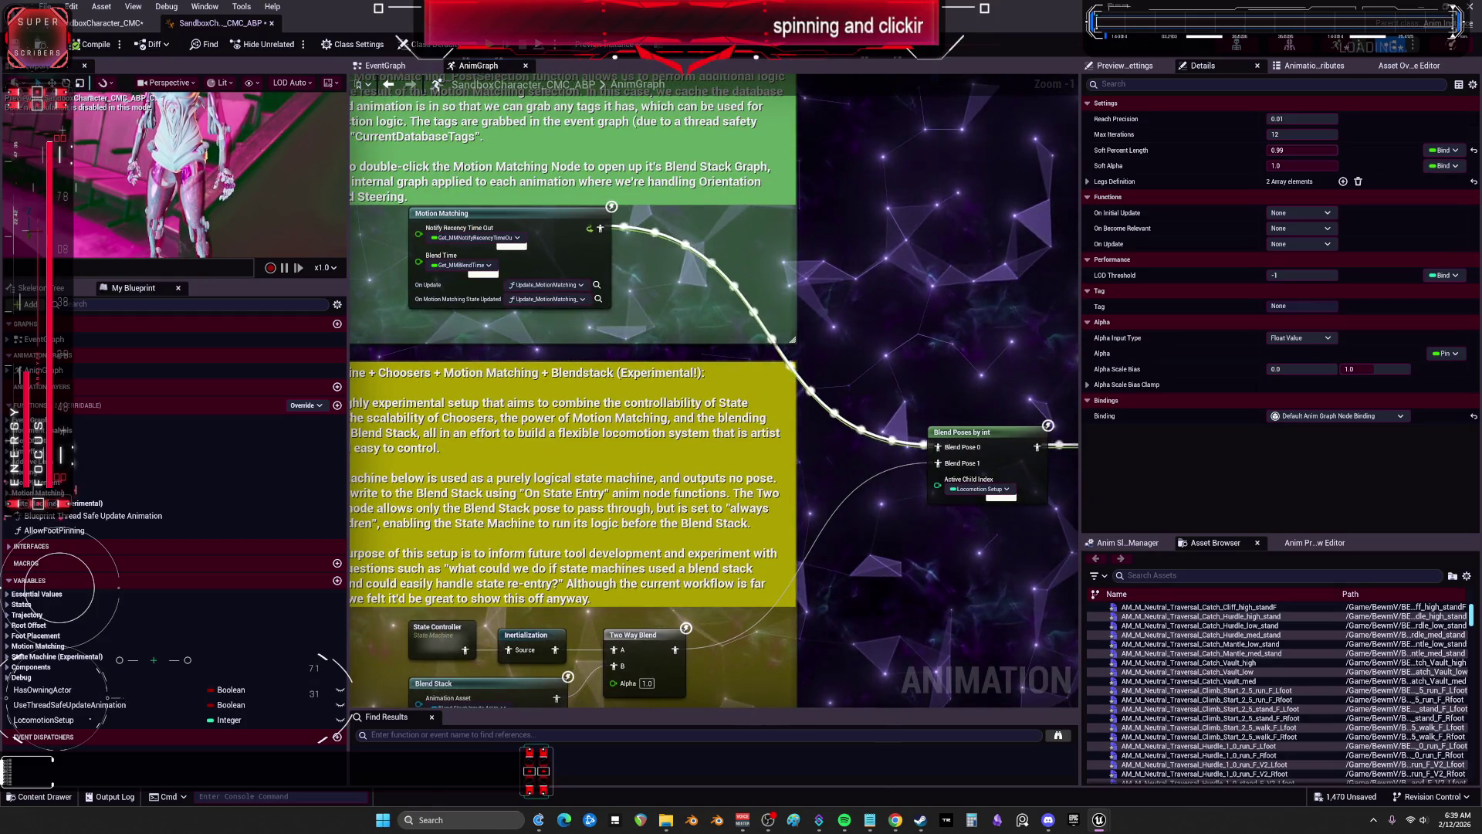
left_click(108, 23)
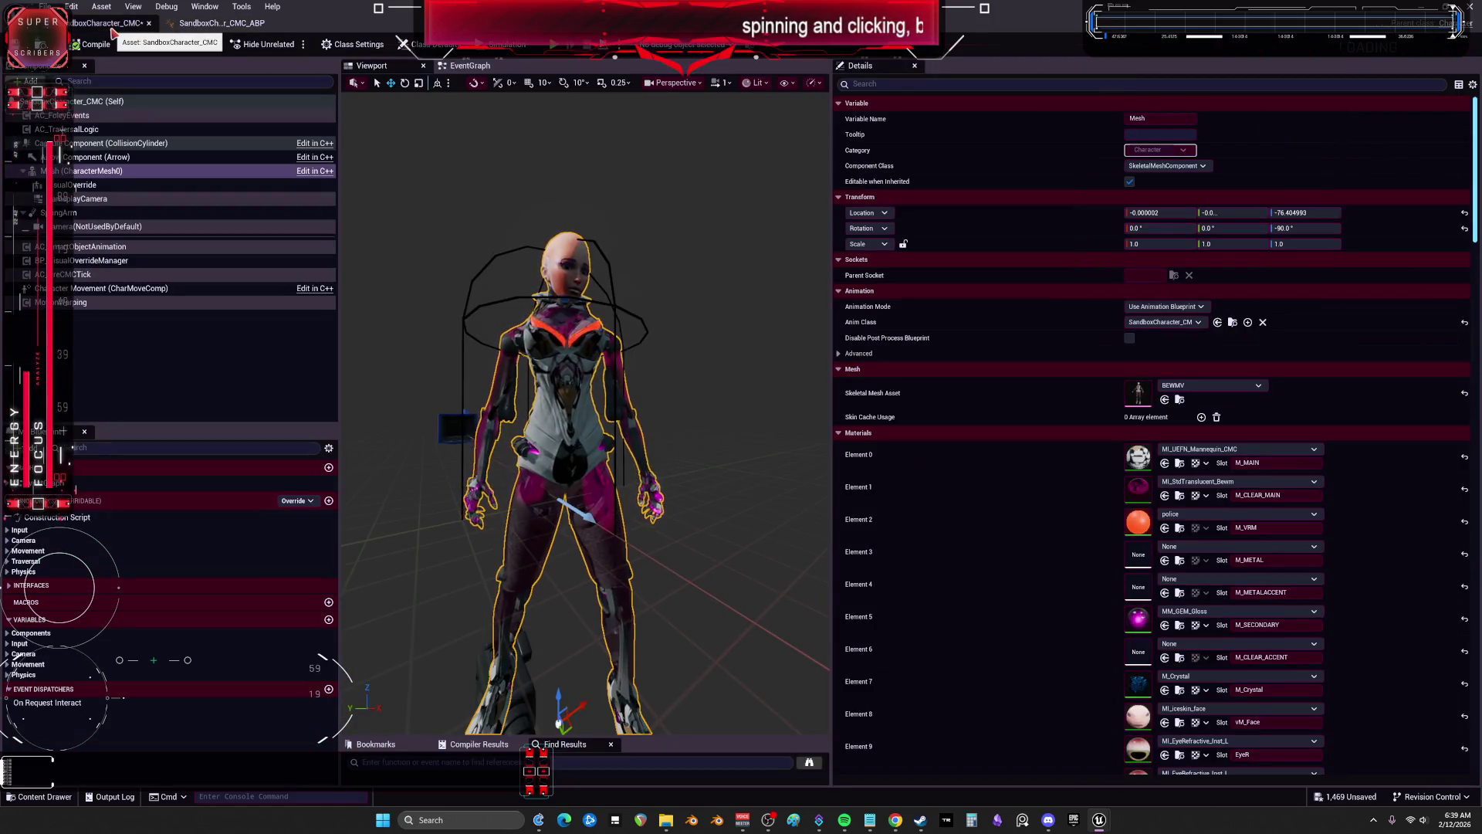
Step: Open the character's IK_BEWMV rig from its asset folder, then close it
key("alt+Tab")
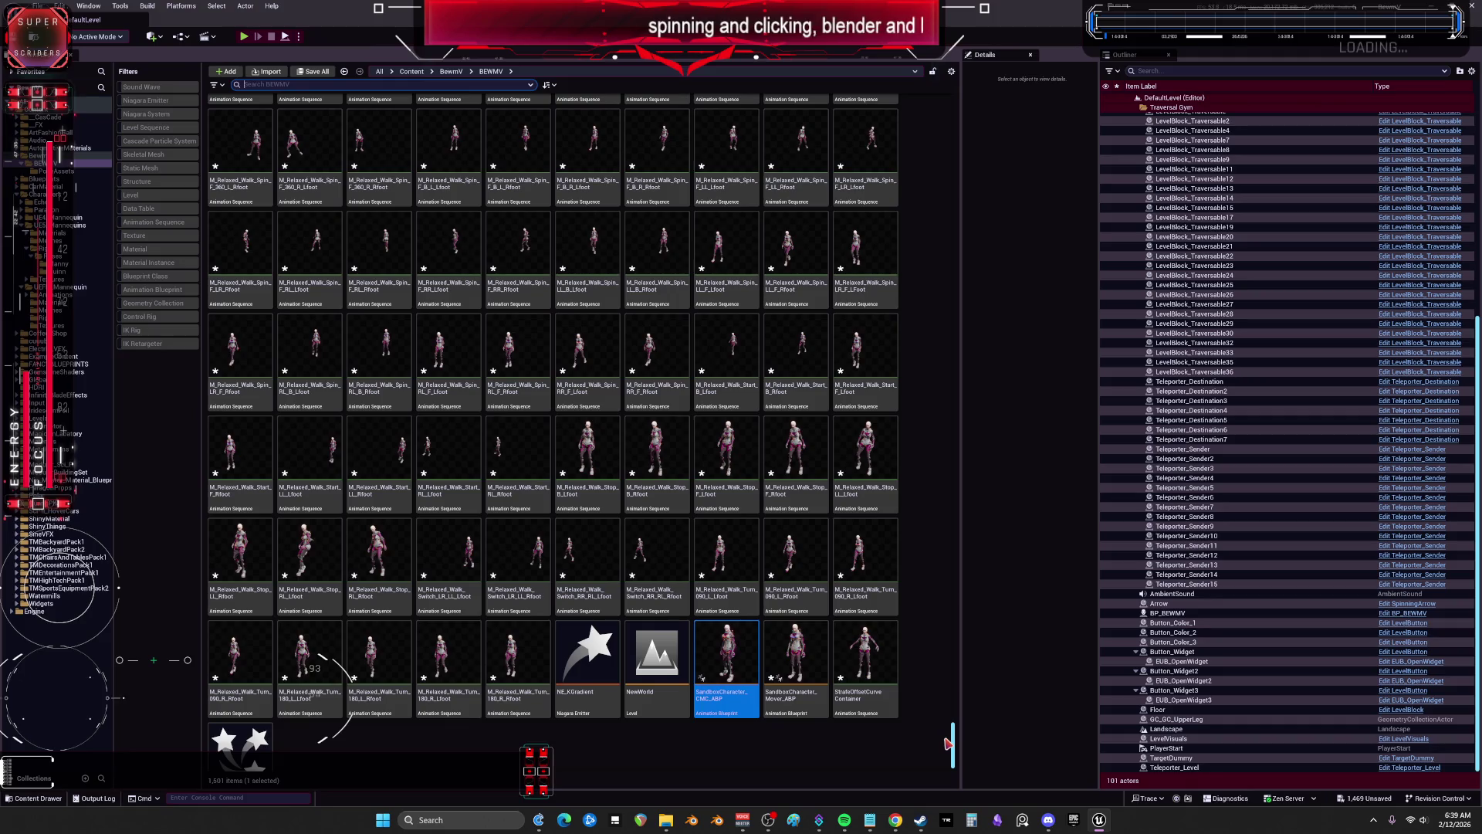
left_click_drag(955, 745, 963, 104)
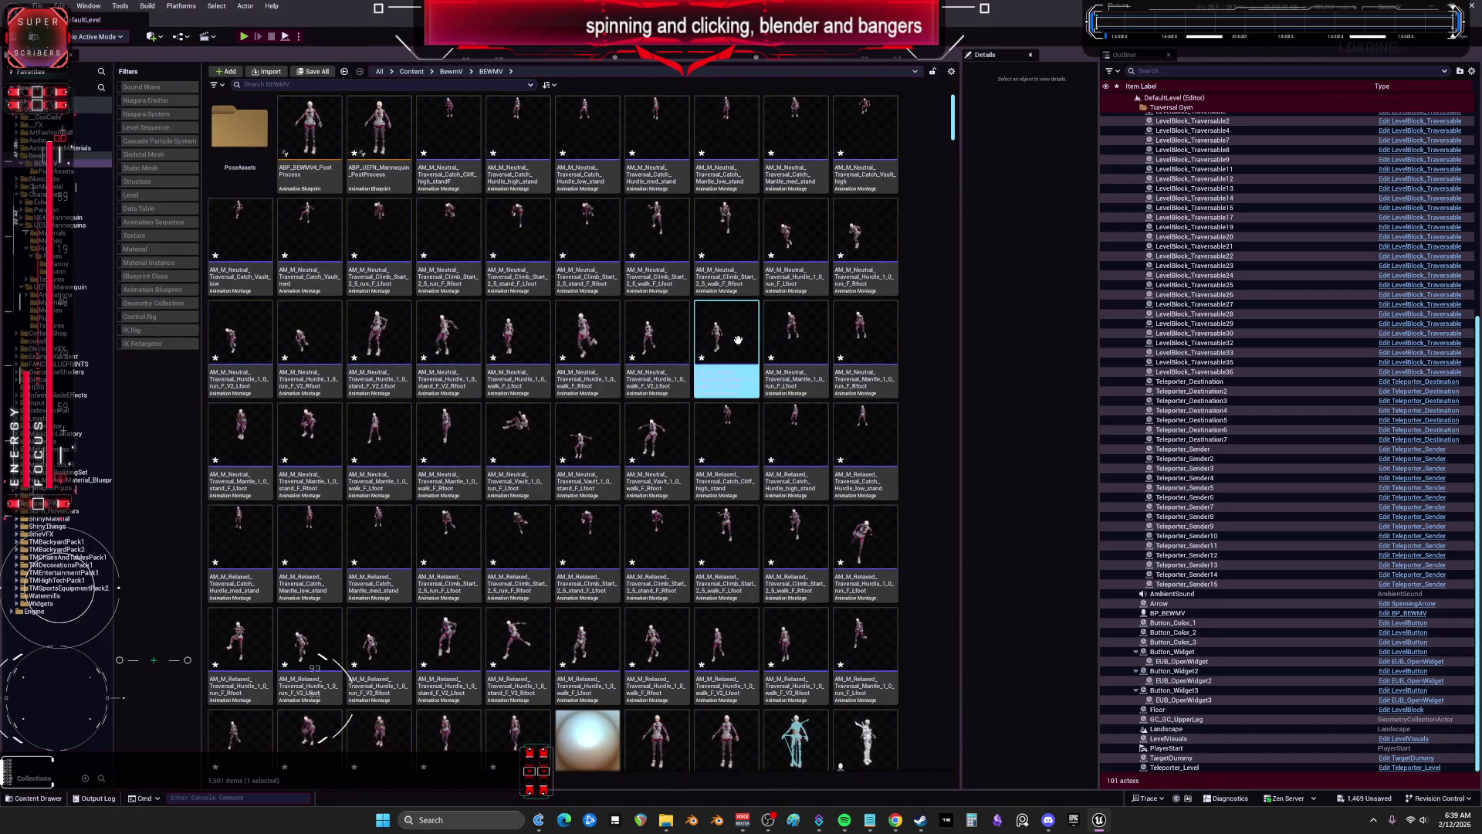
scroll(661, 528, "down", 6)
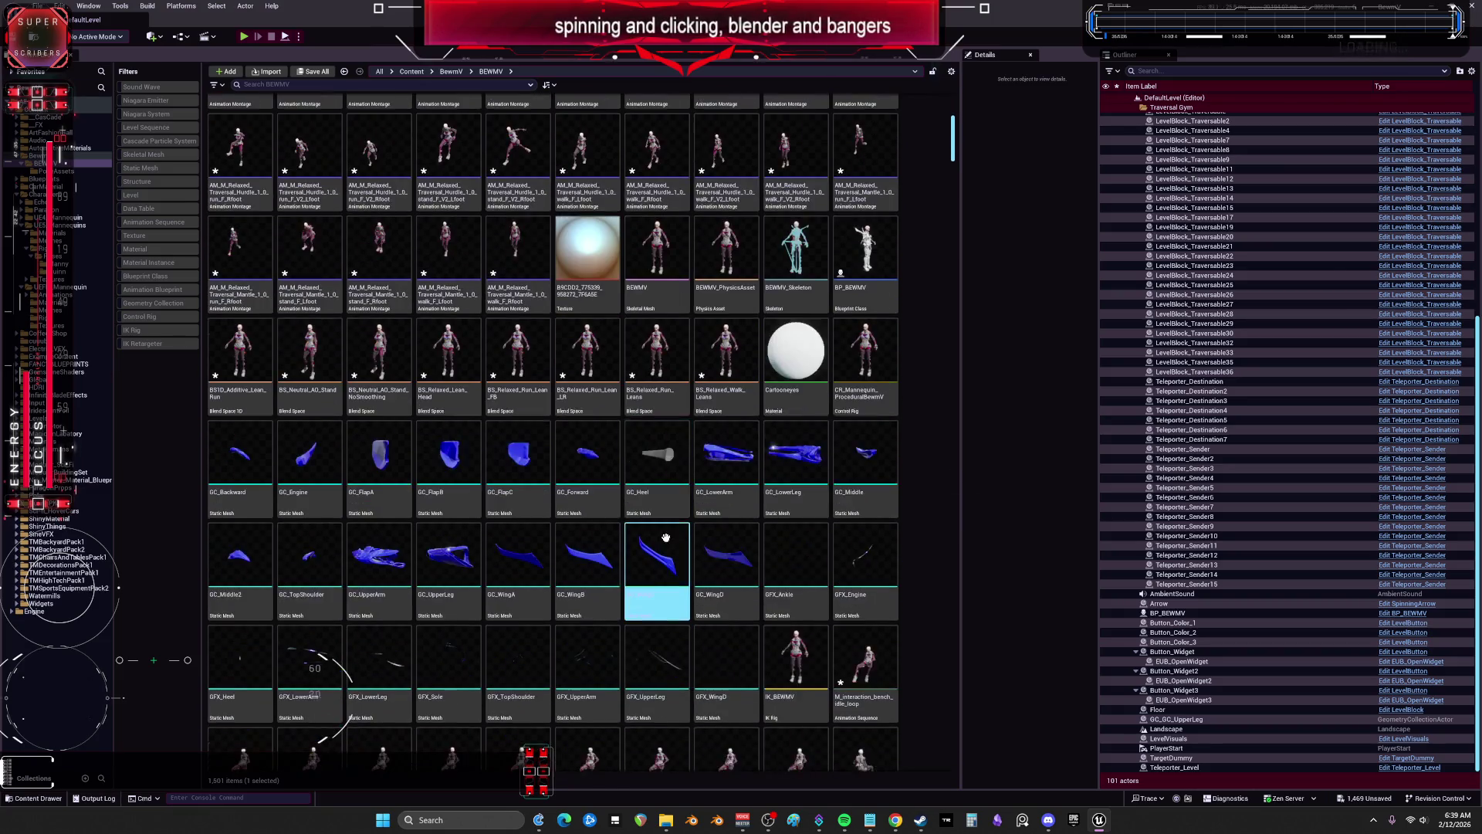
scroll(662, 529, "down", 1)
scroll(741, 494, "down", 1)
double_click(797, 345)
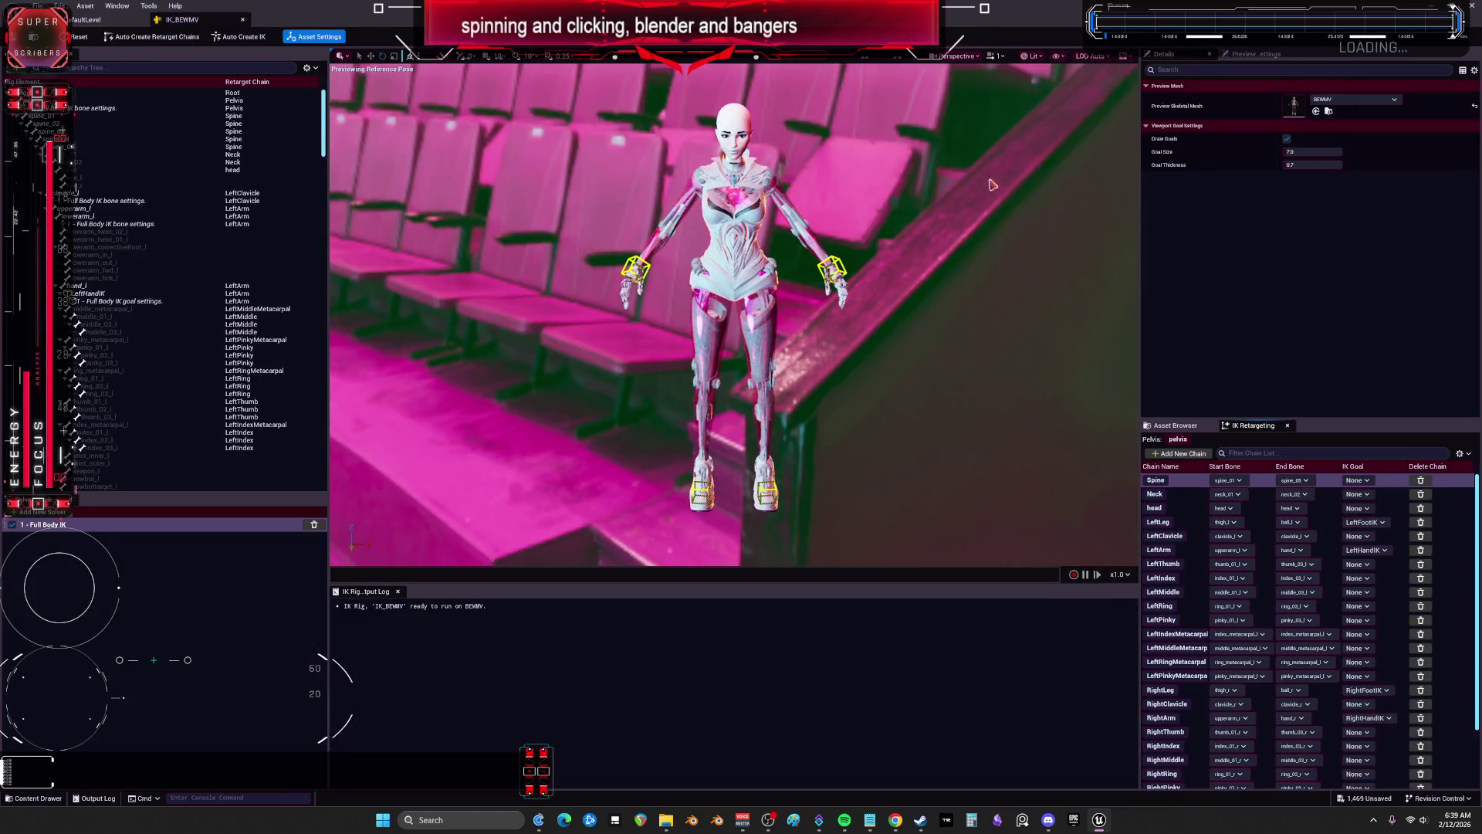
left_click(244, 20)
Step: Go to the top-level Content folder and filter to show only IK Retargeter assets
scroll(776, 463, "down", 4)
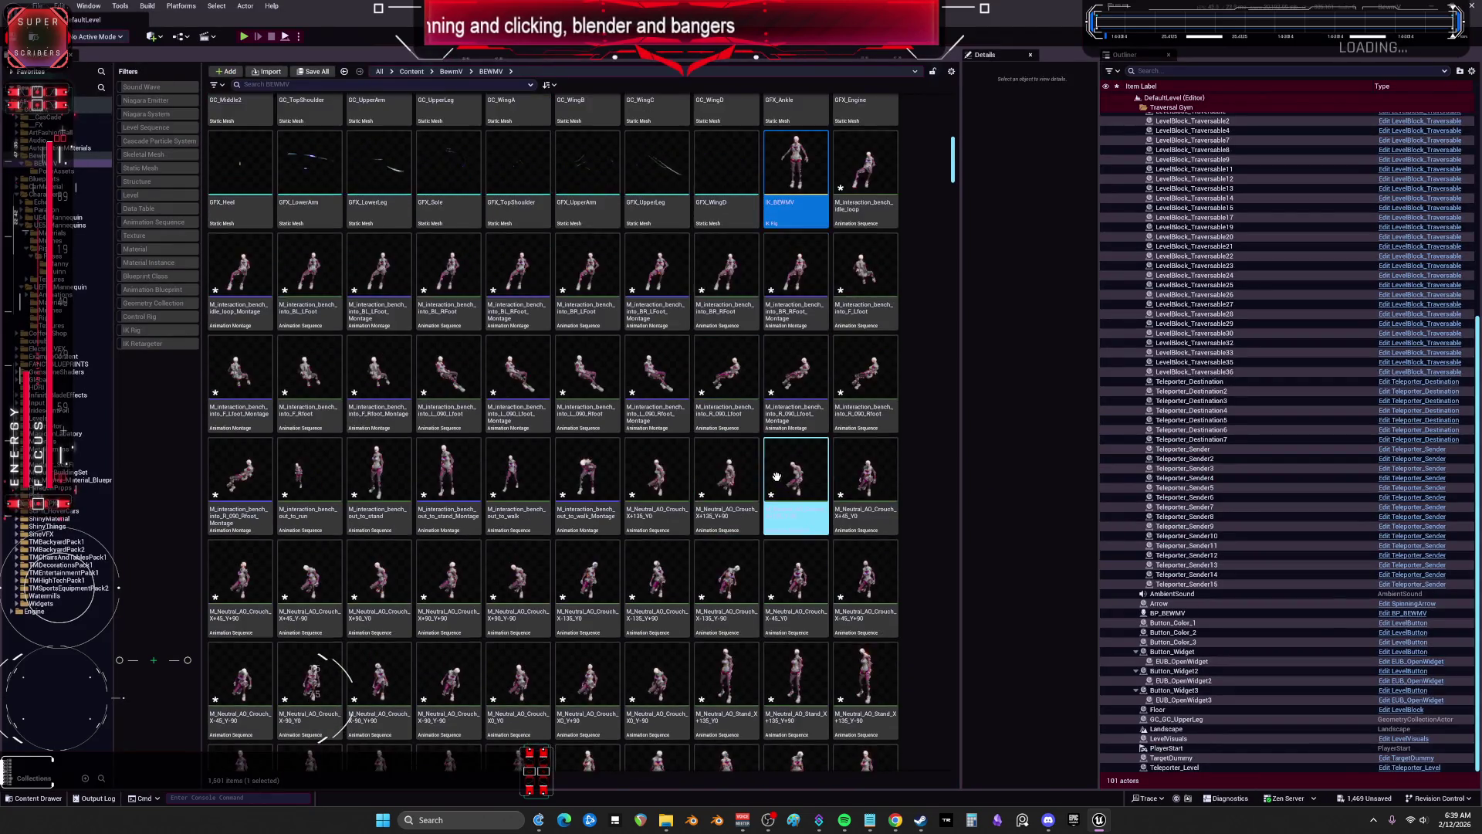
scroll(776, 463, "down", 5)
mouse_move(957, 193)
left_mouse_down()
mouse_move(974, 645)
mouse_move(954, 775)
left_mouse_up()
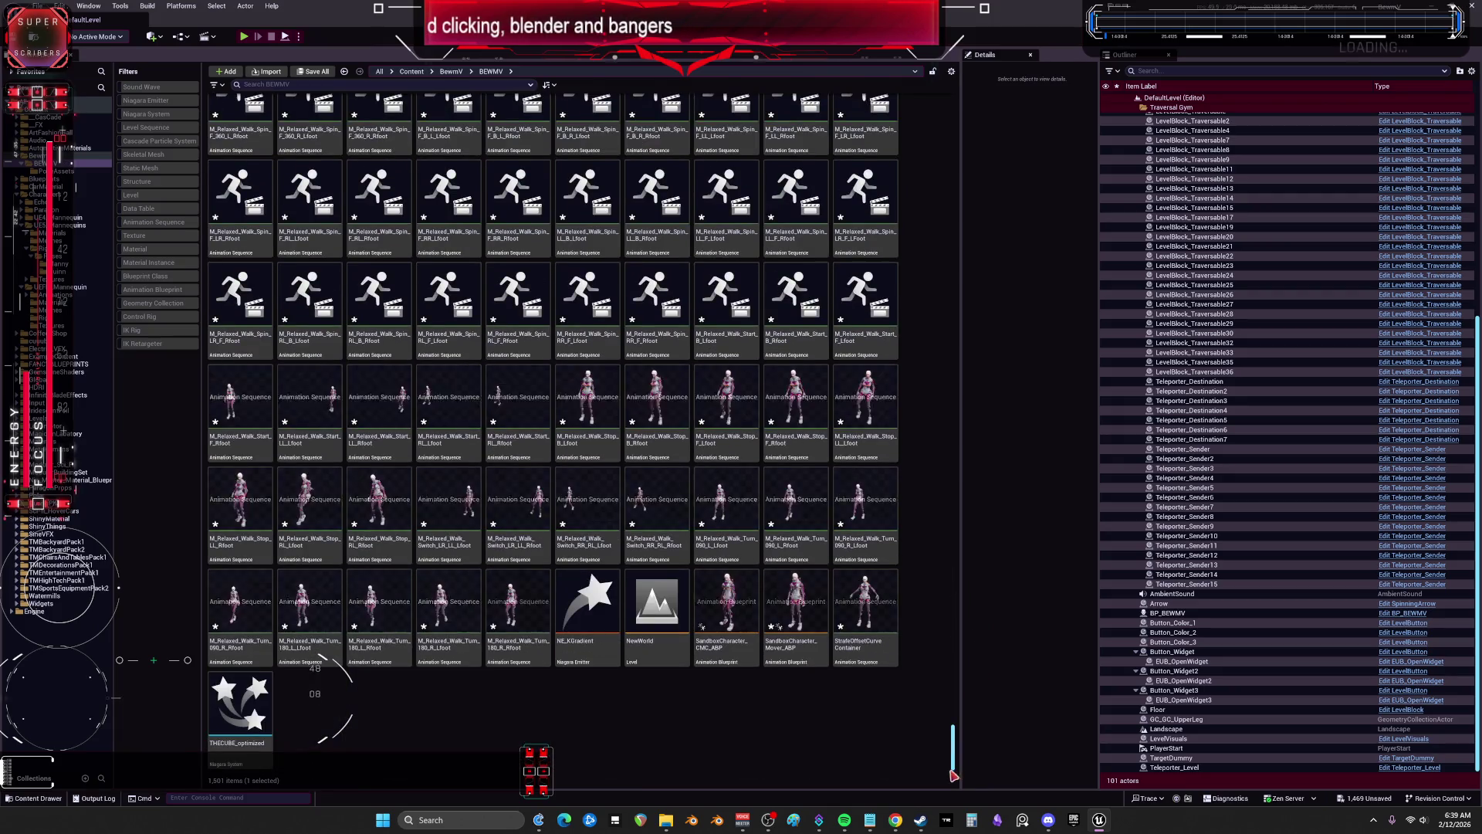
left_click(74, 147)
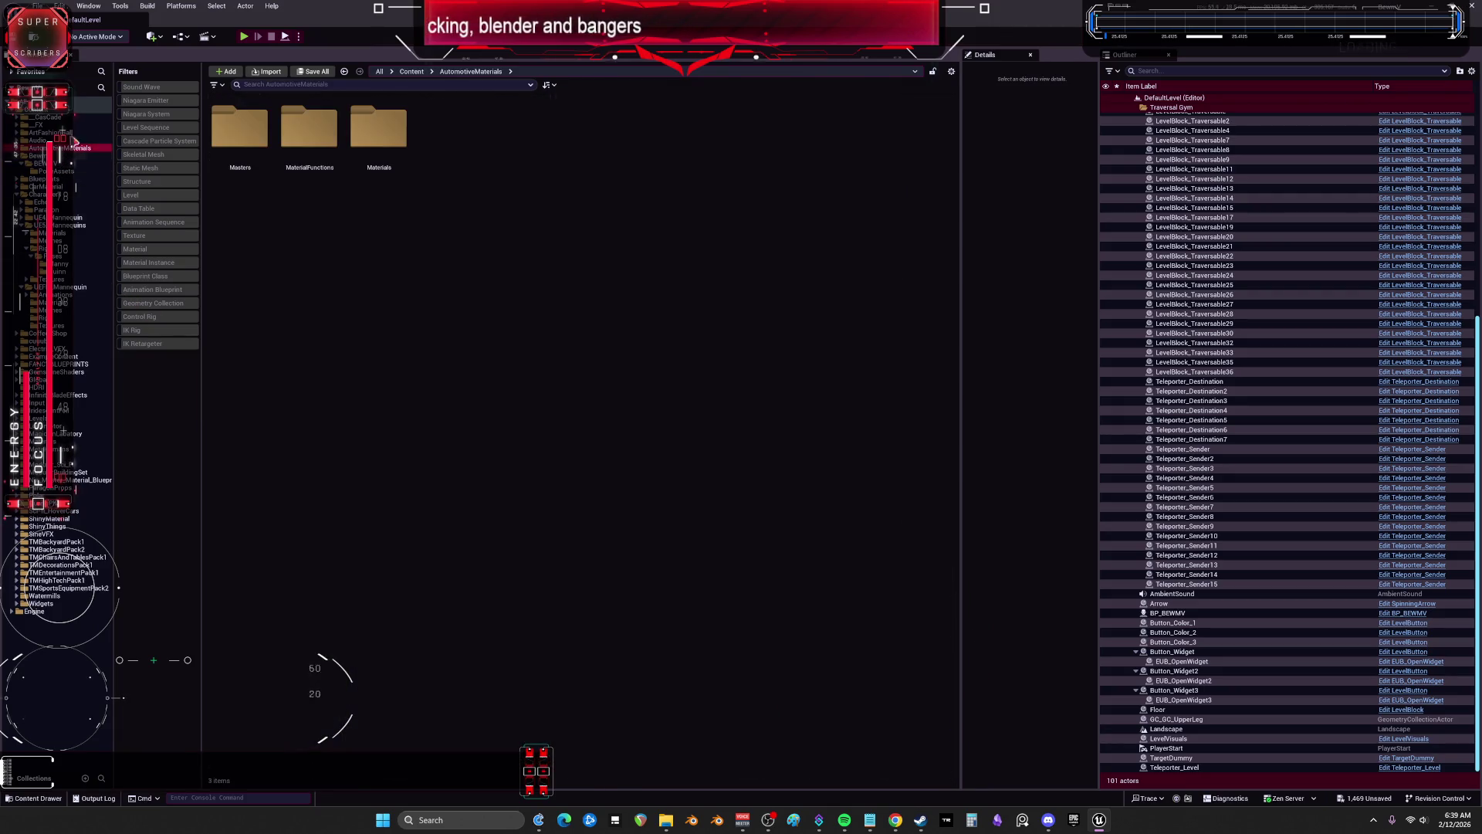
left_click(65, 116)
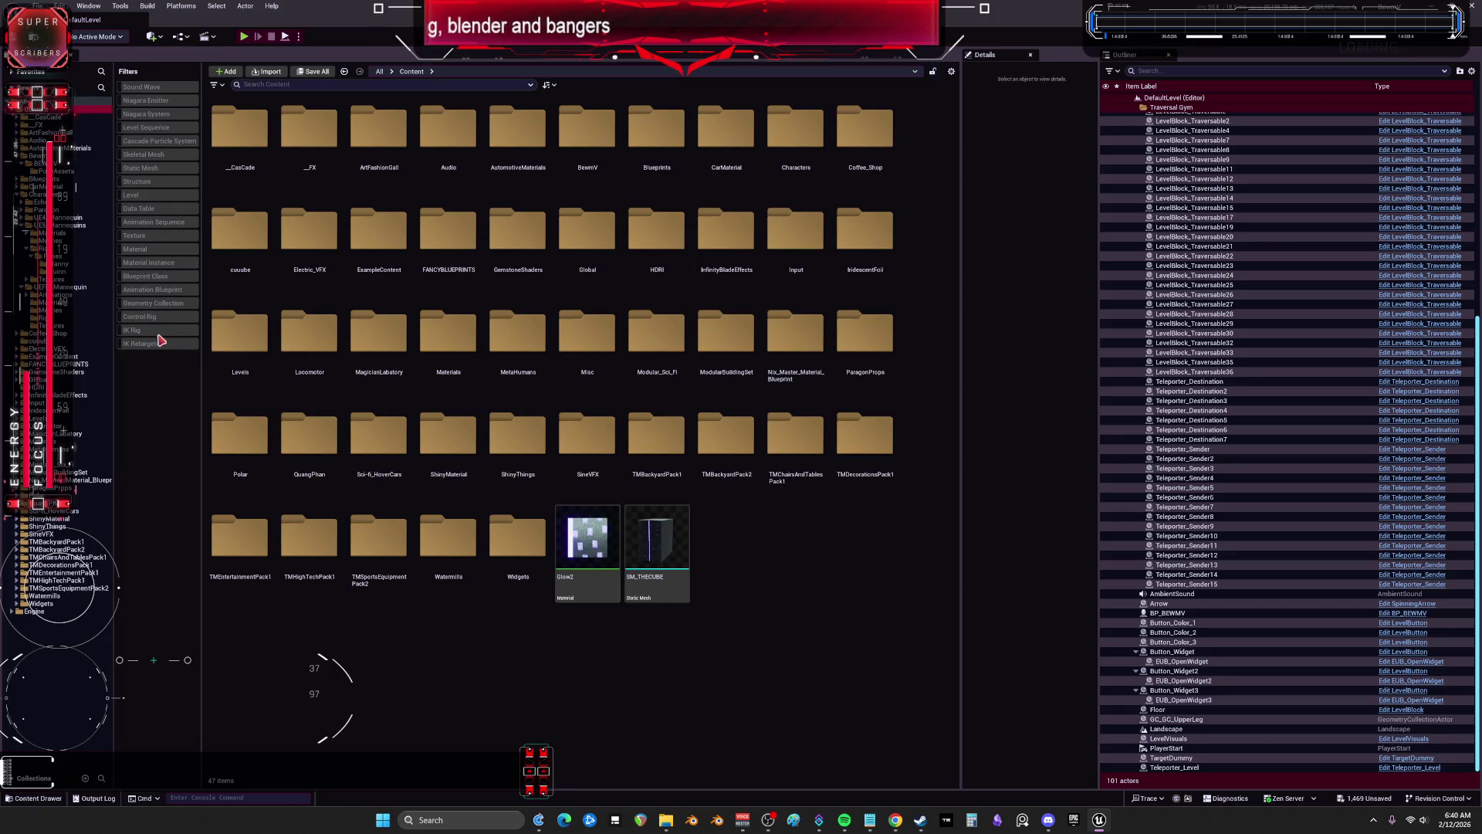
left_click(147, 343)
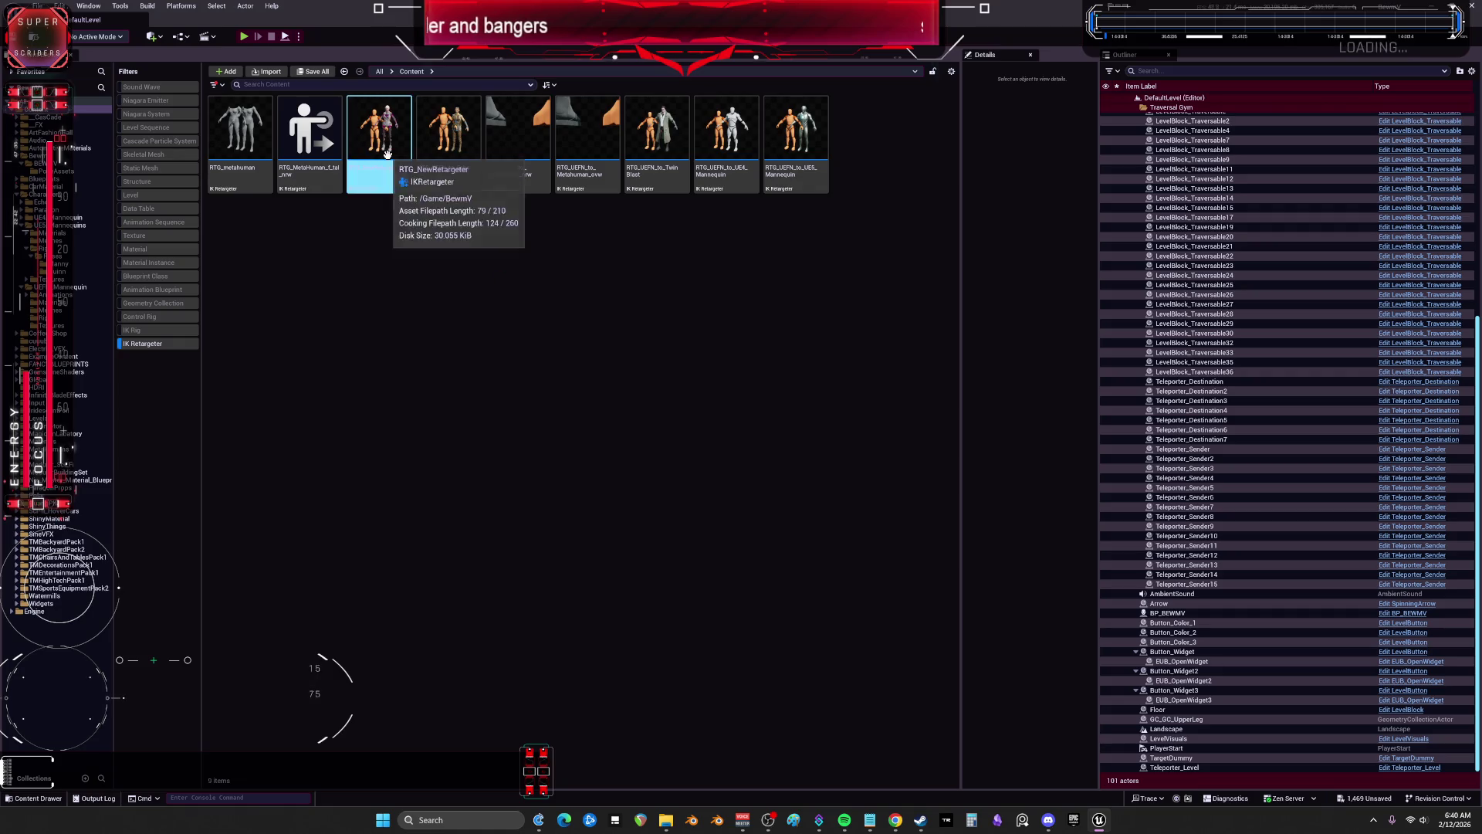
Step: Open RTG_NewRetargeter and review its FK chain mappings with a wider preview
double_click(389, 158)
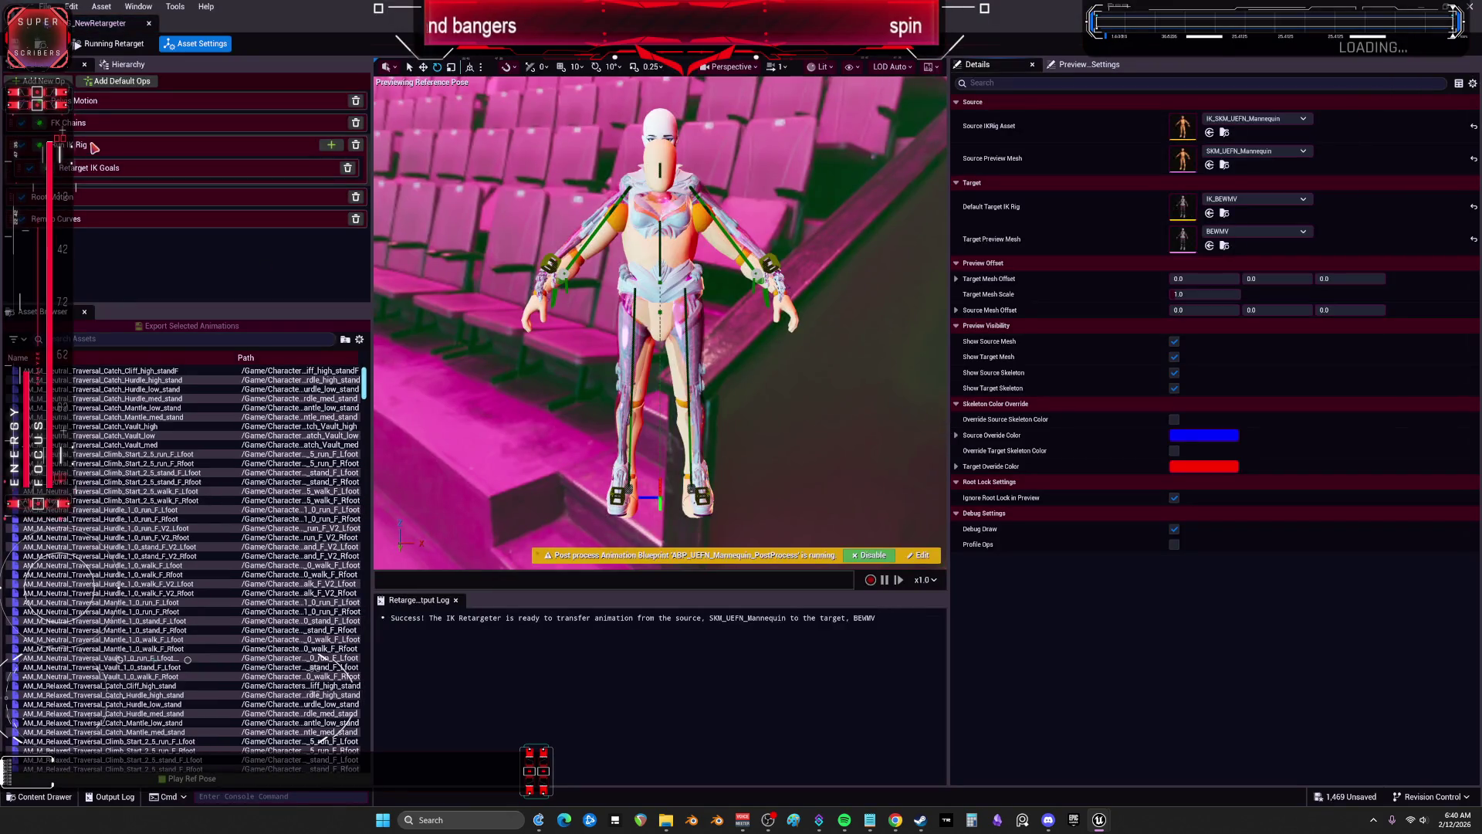
left_click(88, 124)
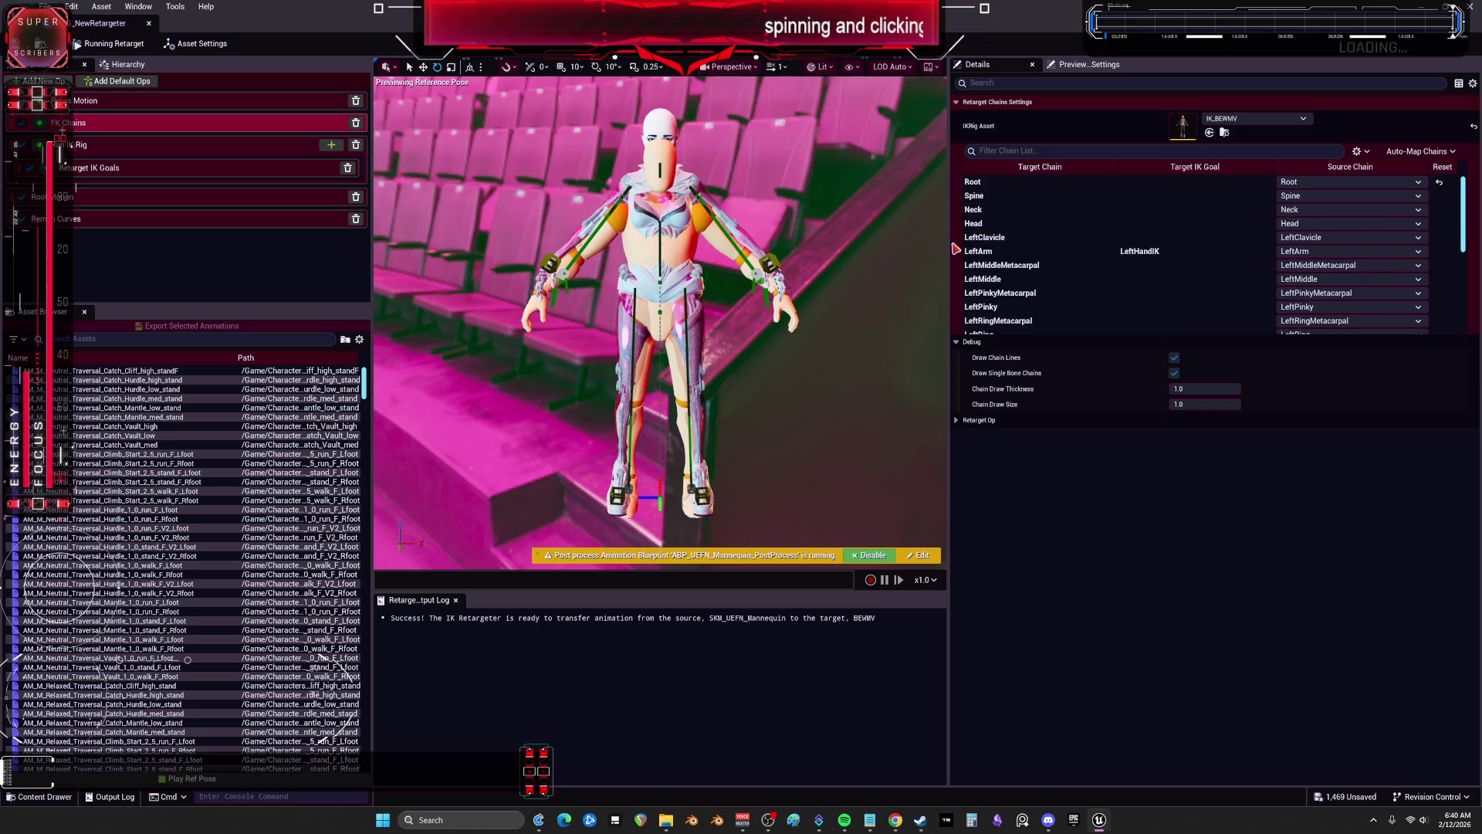
left_click_drag(950, 251, 1186, 259)
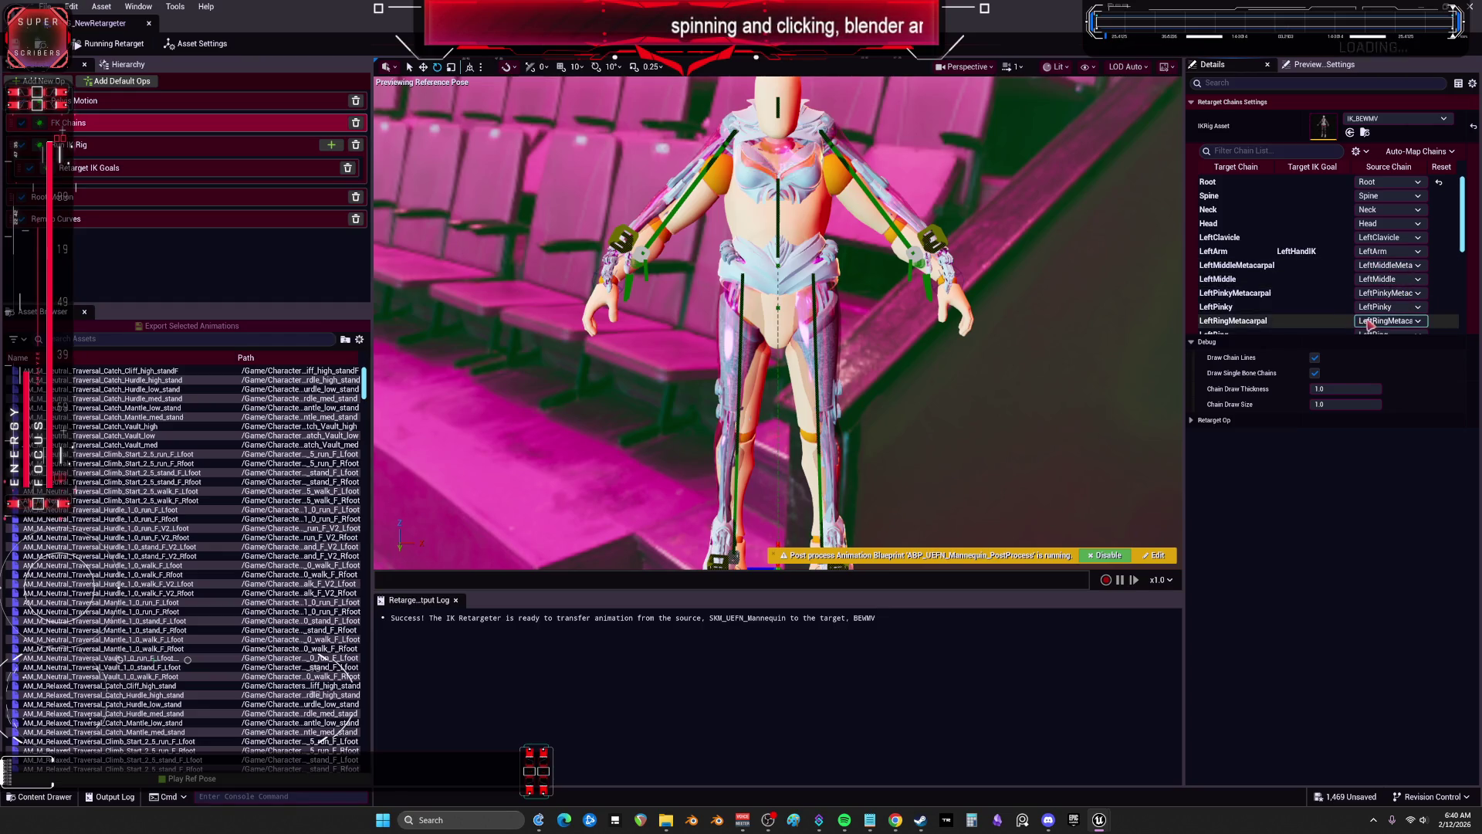
scroll(1343, 318, "down", 3)
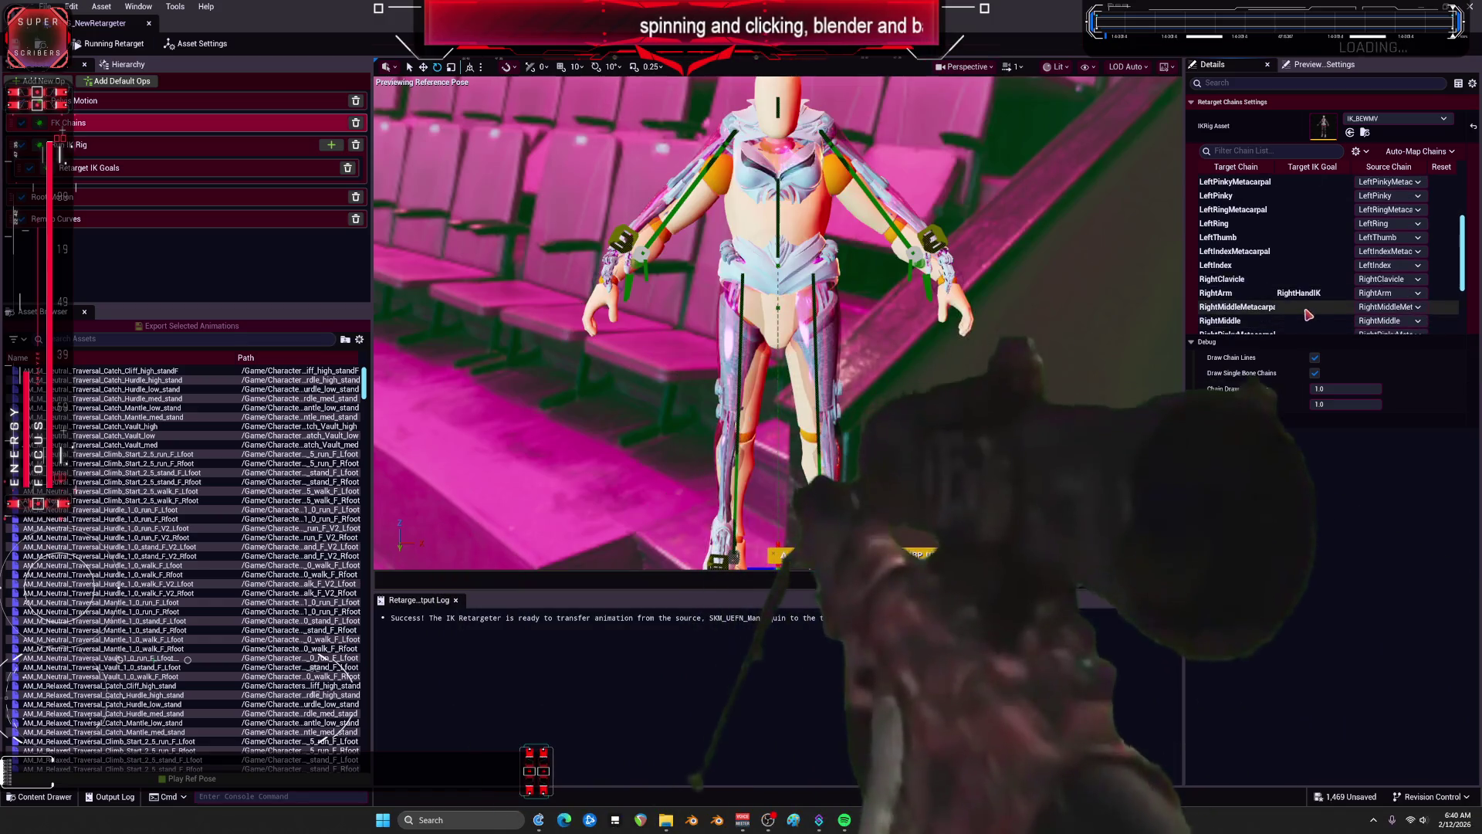
scroll(1312, 306, "down", 4)
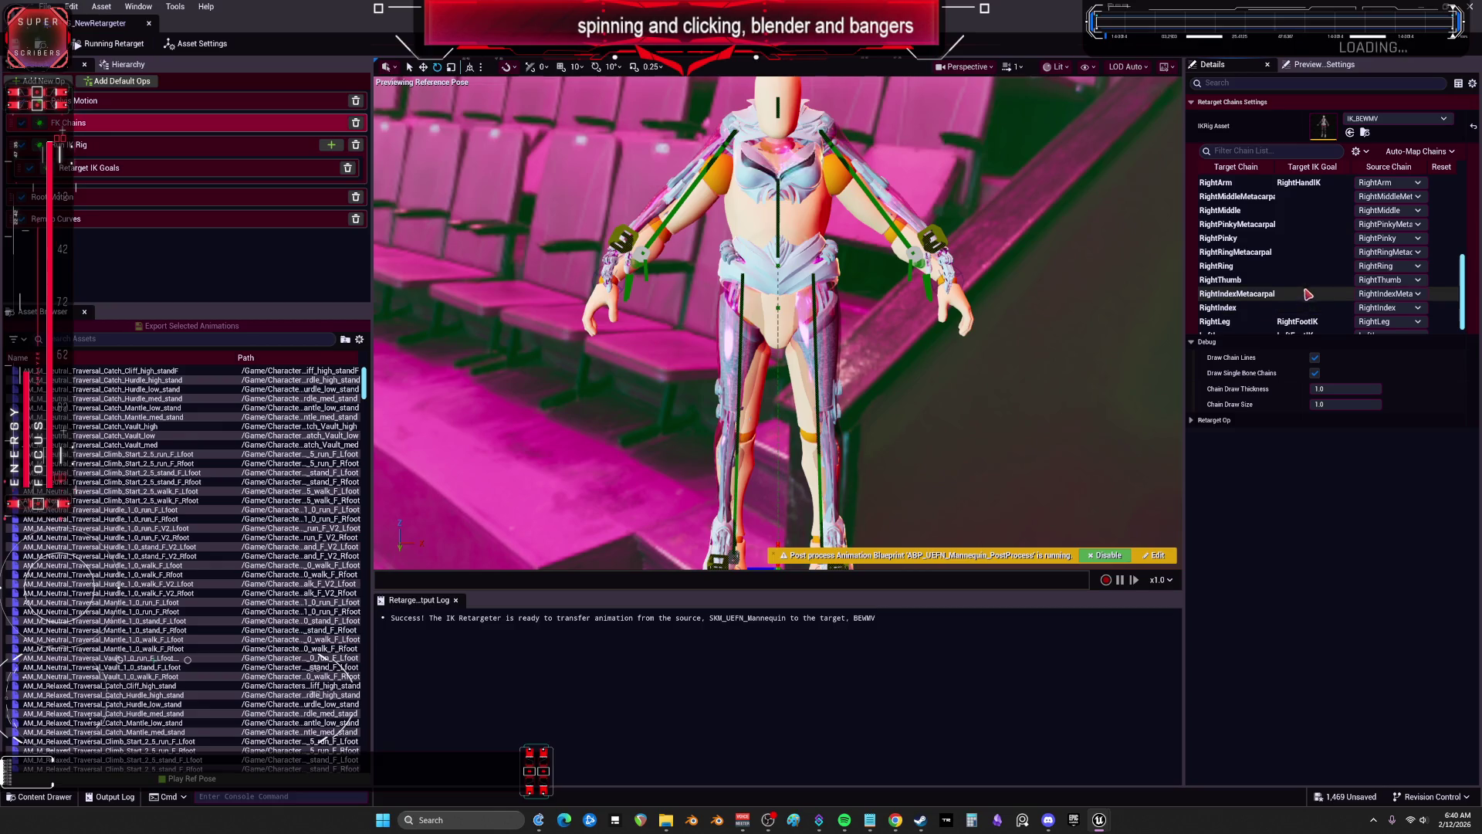
scroll(1308, 302, "down", 1)
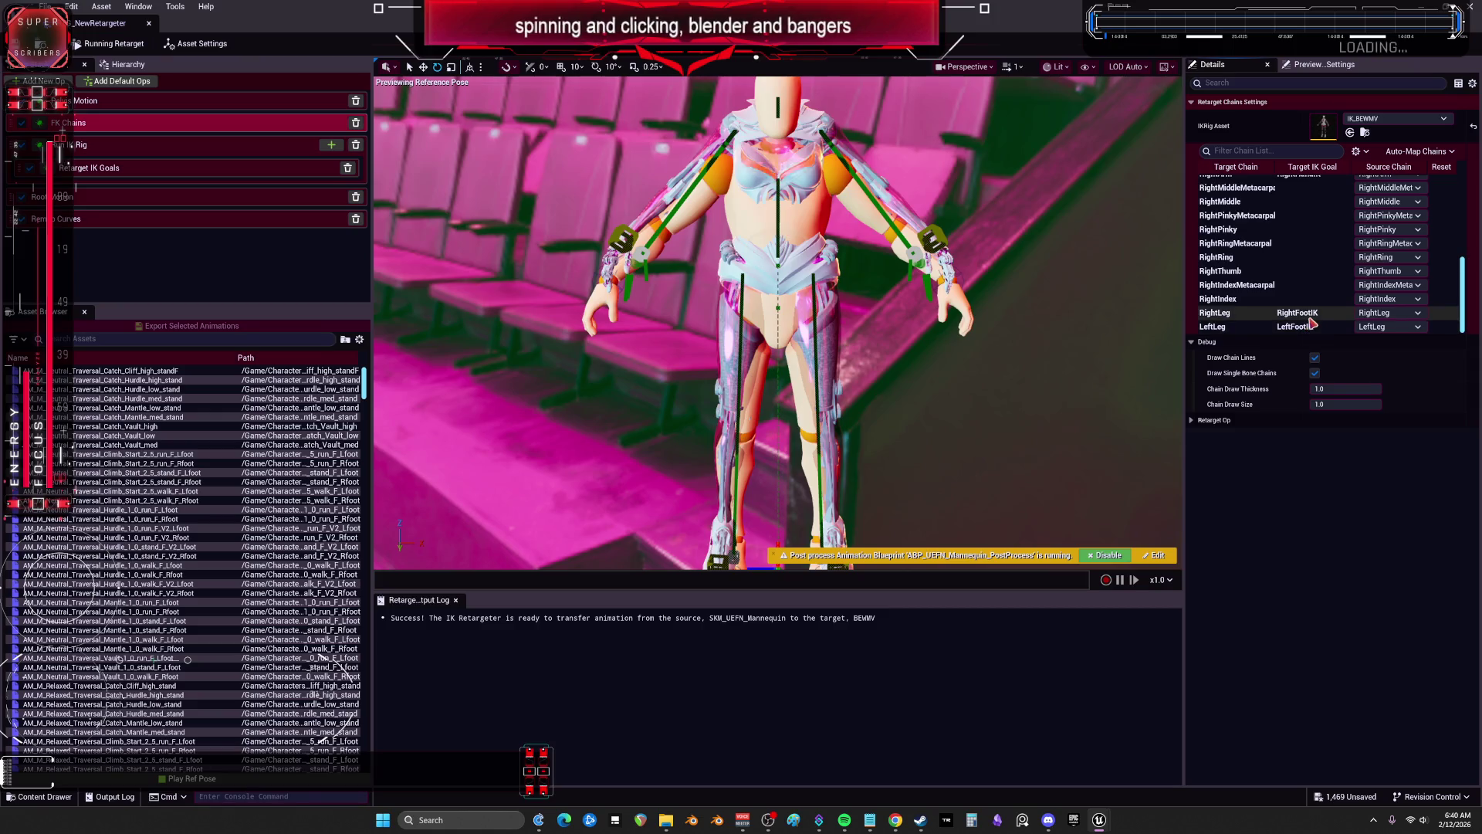
scroll(1009, 257, "down", 5)
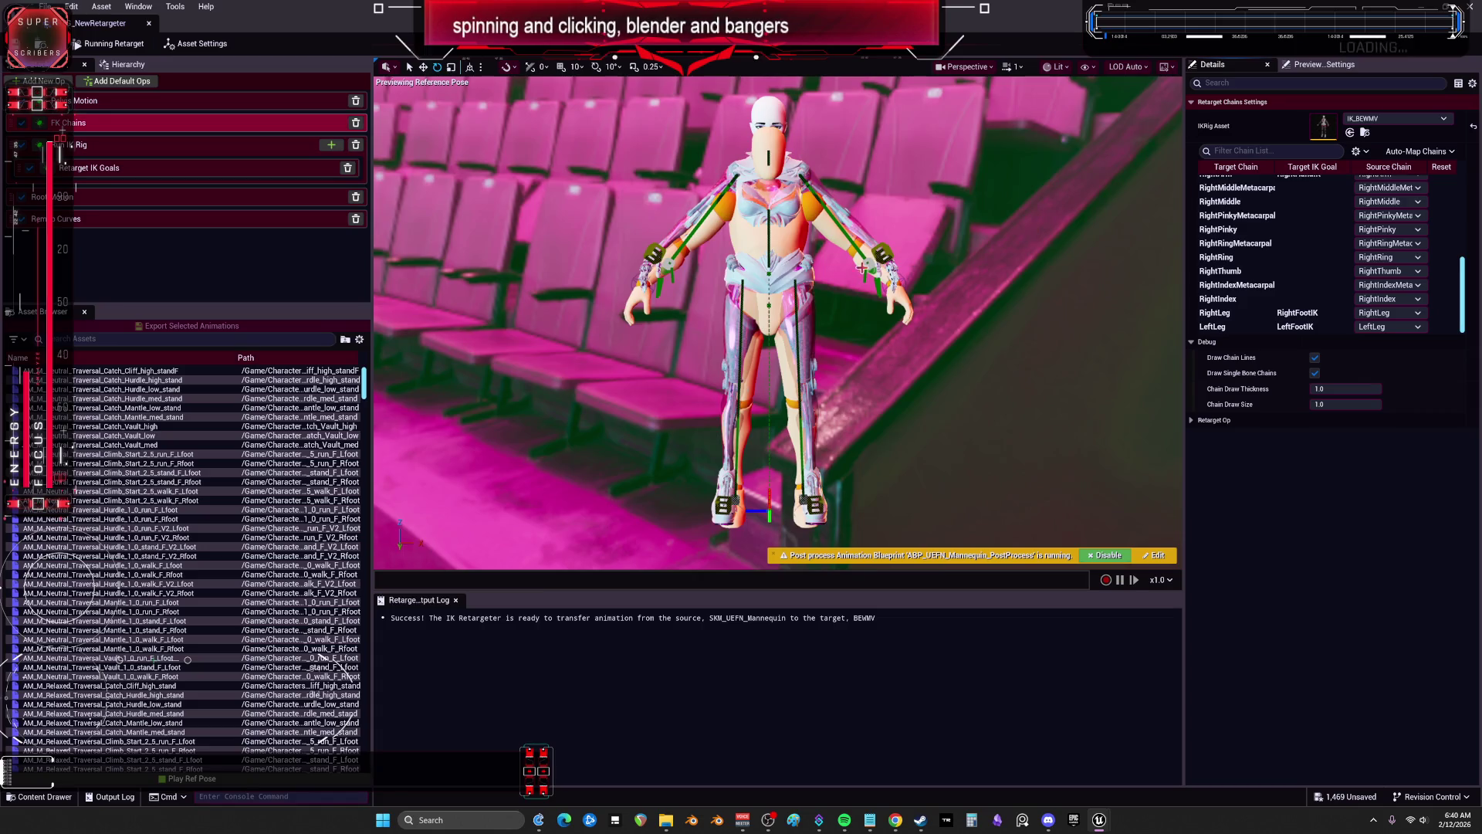
Step: Drag the Target Mesh Offset X to about 96.8 so BEWMV stands beside the mannequin
left_click(197, 44)
left_click_drag(1345, 280, 1405, 280)
scroll(778, 322, "up", 5)
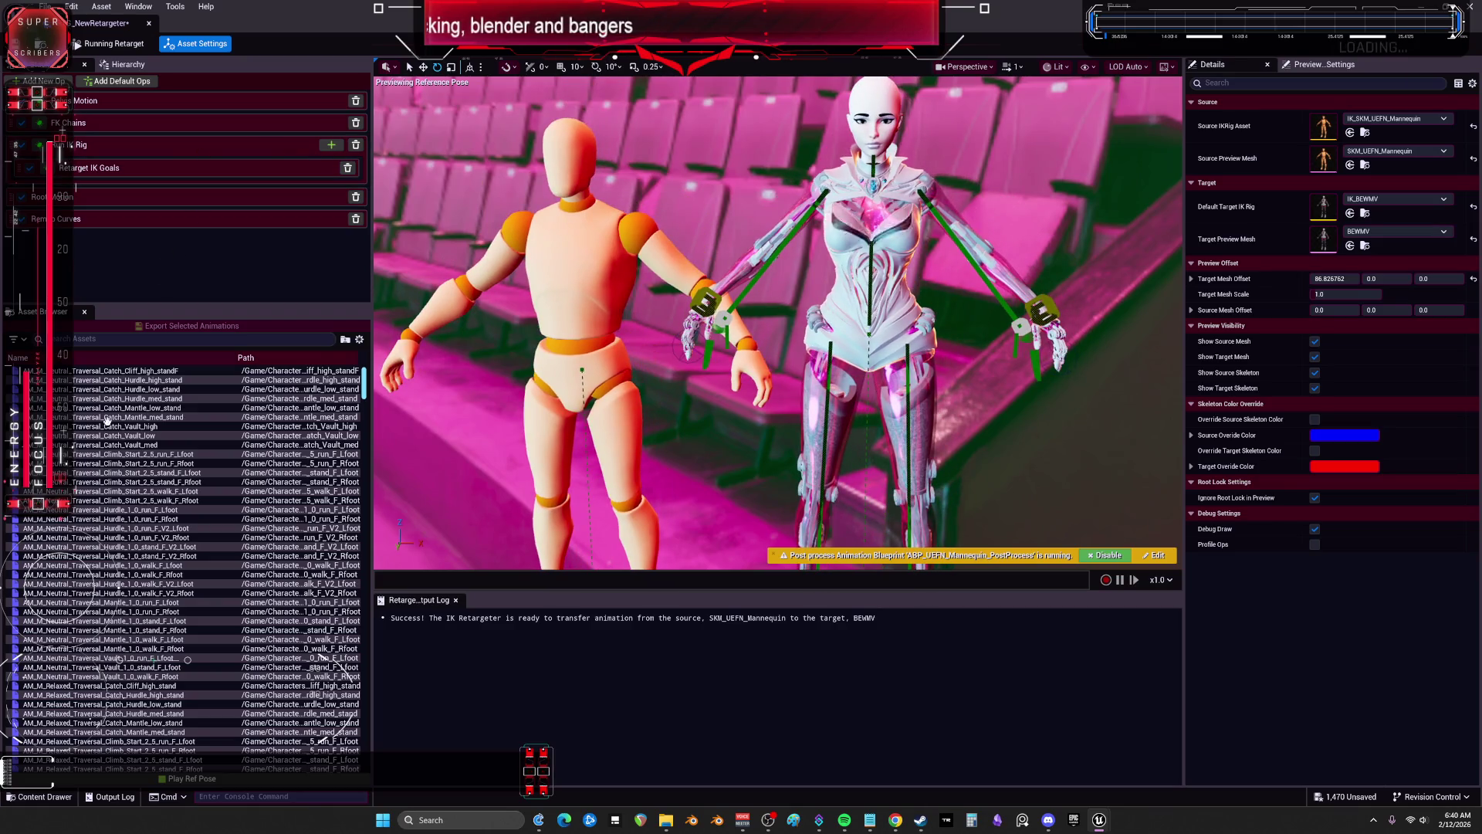
Step: Preview the vault montage, Run_Turn_R_135 and Slide_KneesOut_Loop animations on BEWMV
left_click(107, 424)
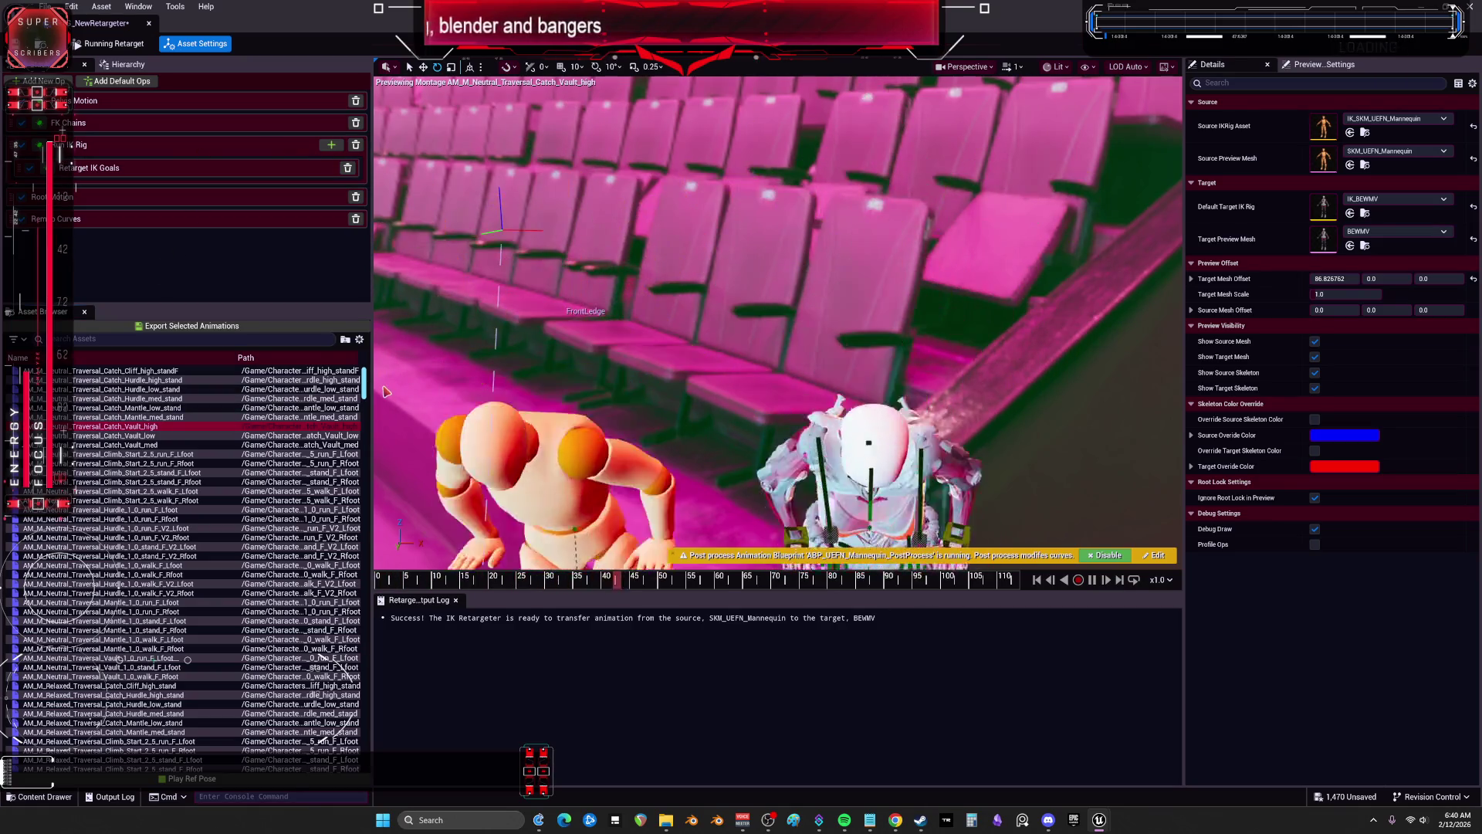
scroll(363, 454, "down", 7)
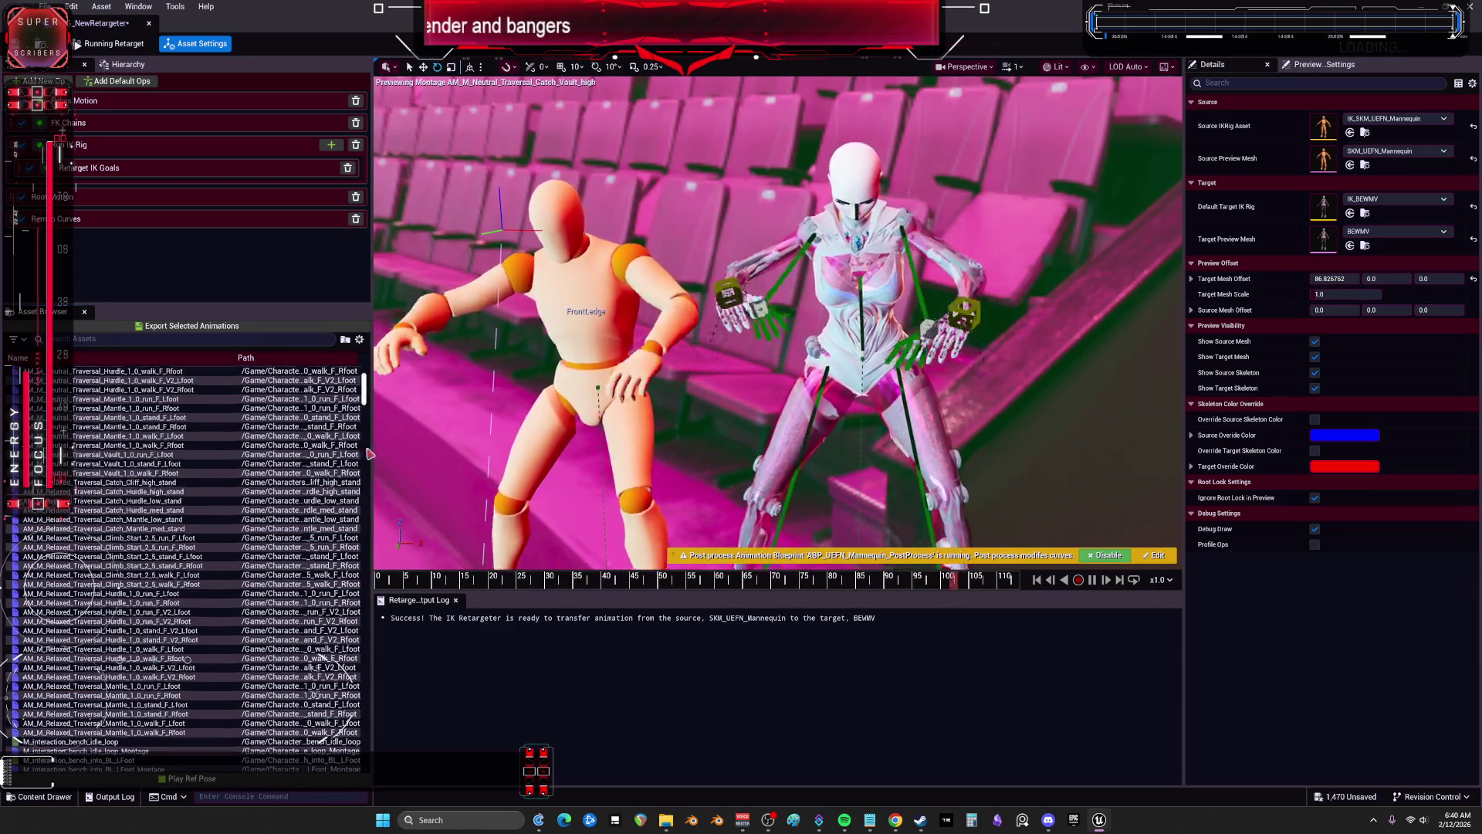
scroll(363, 463, "down", 15)
left_click(124, 503)
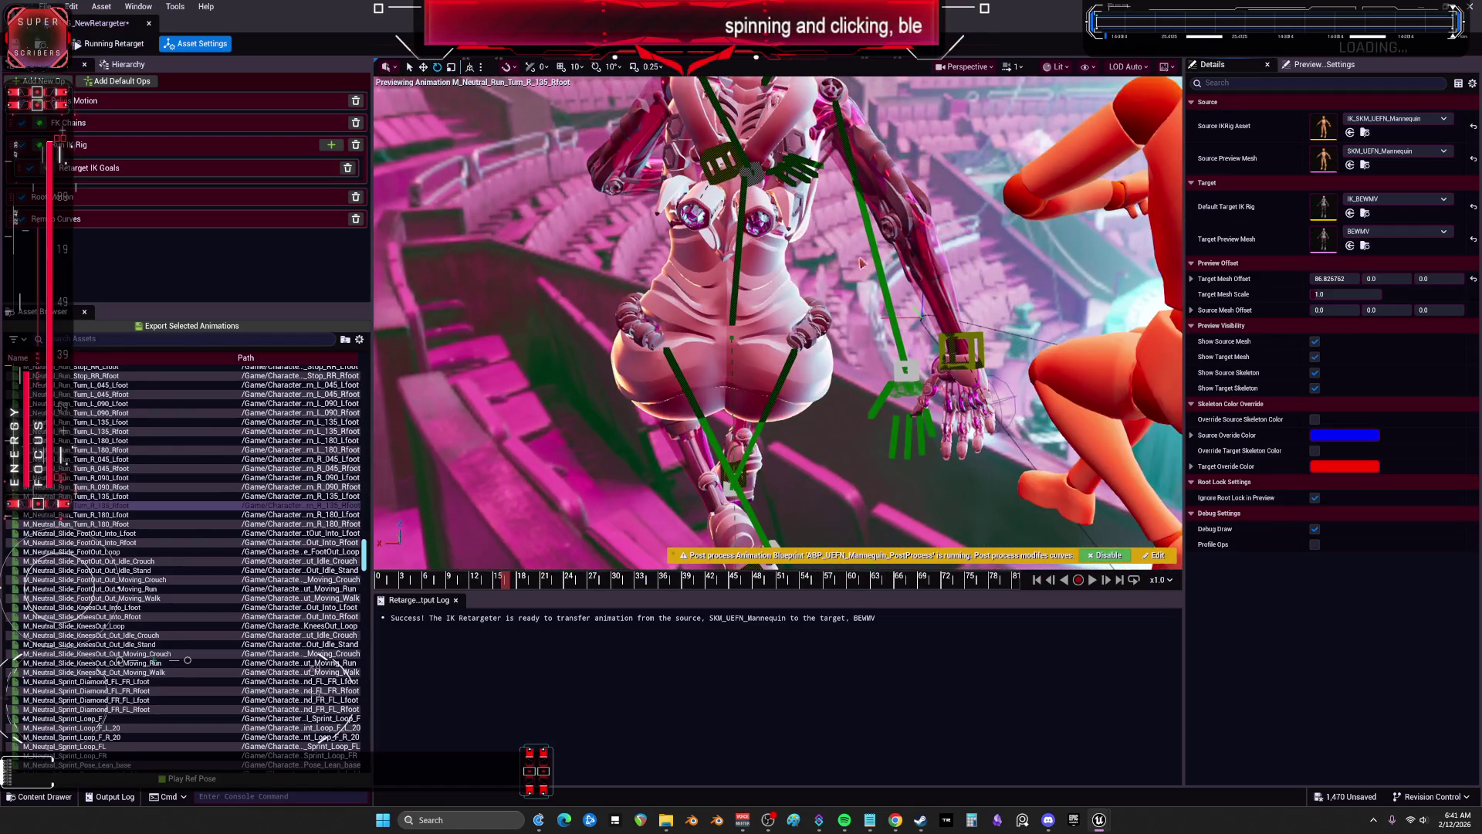
left_click(92, 625)
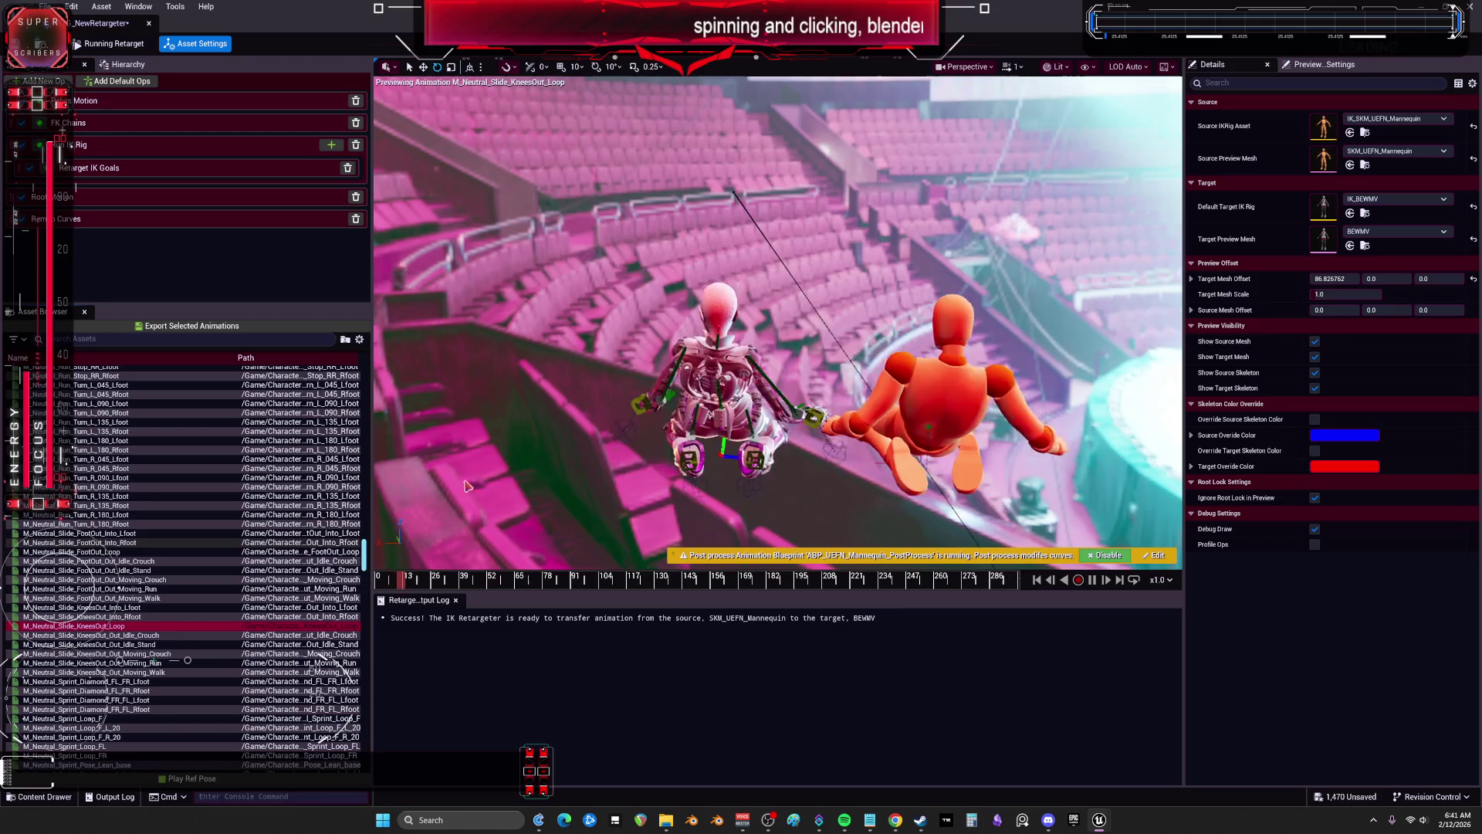
Step: Preview Sprint_Loop_F_R_20 and the standing and crouching aim offsets, orbiting behind the character
scroll(124, 641, "down", 3)
left_click(124, 643)
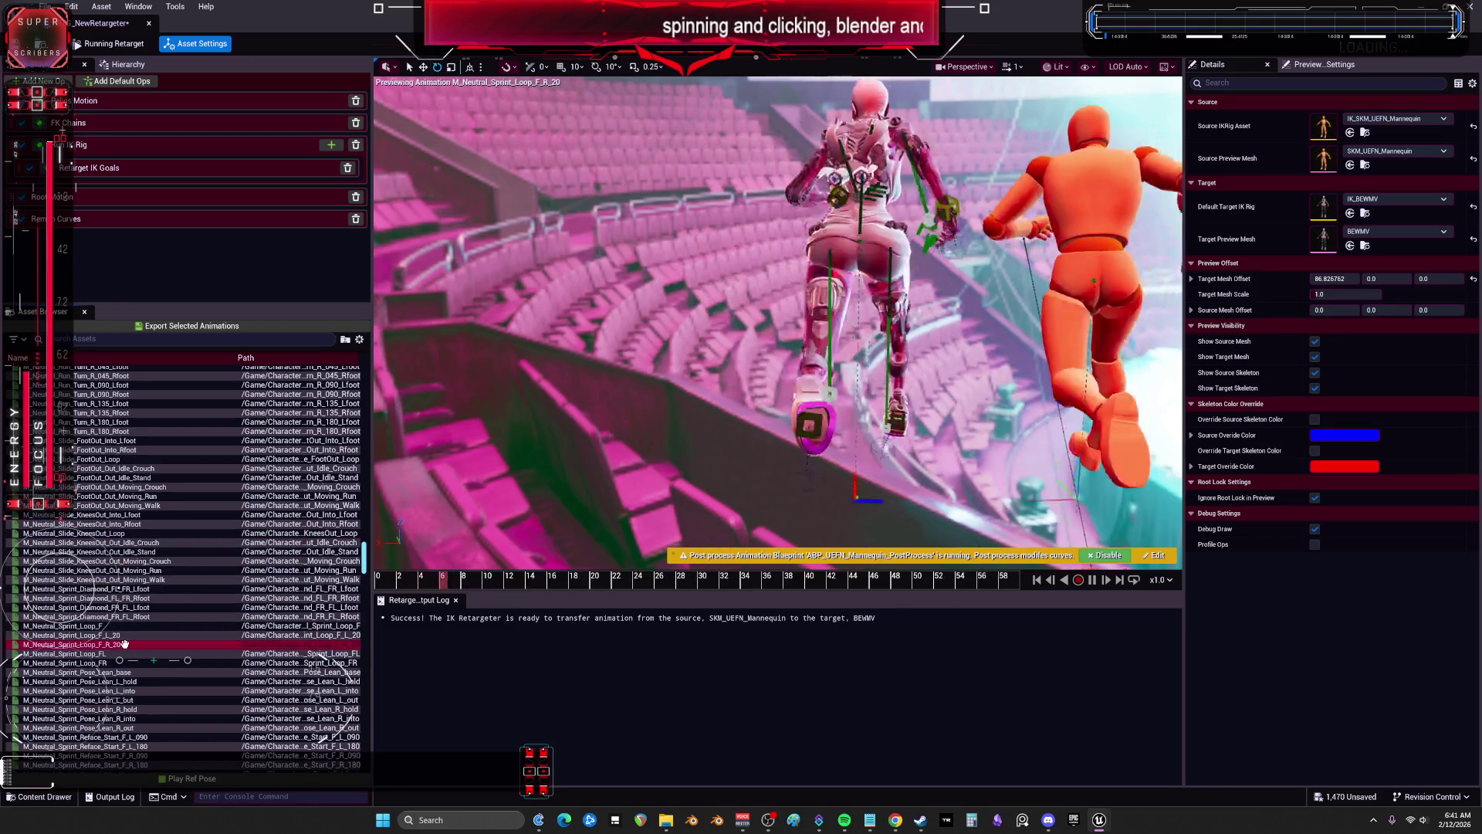
scroll(123, 641, "up", 10)
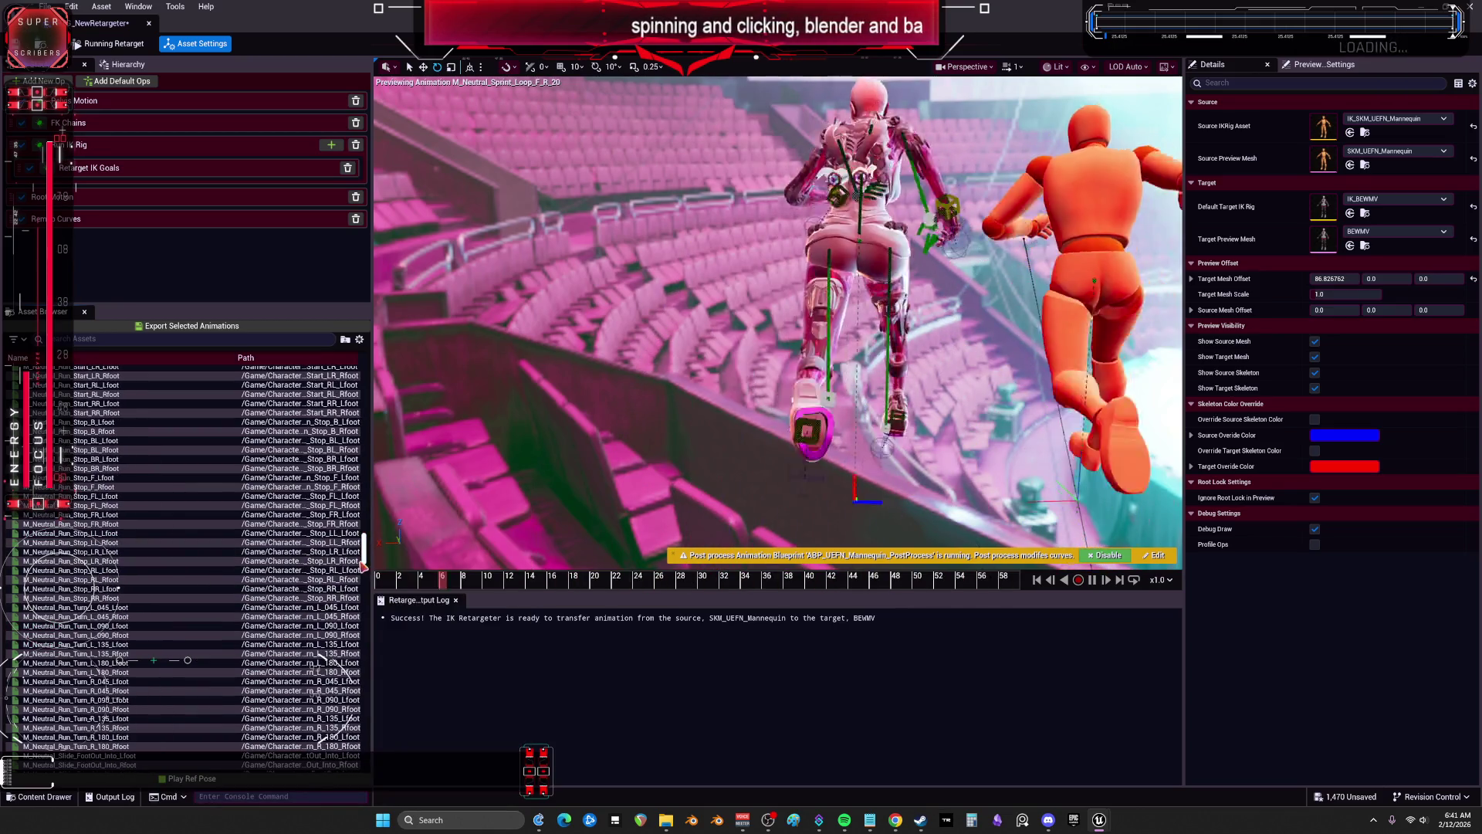
scroll(124, 541, "up", 15)
left_click(101, 475)
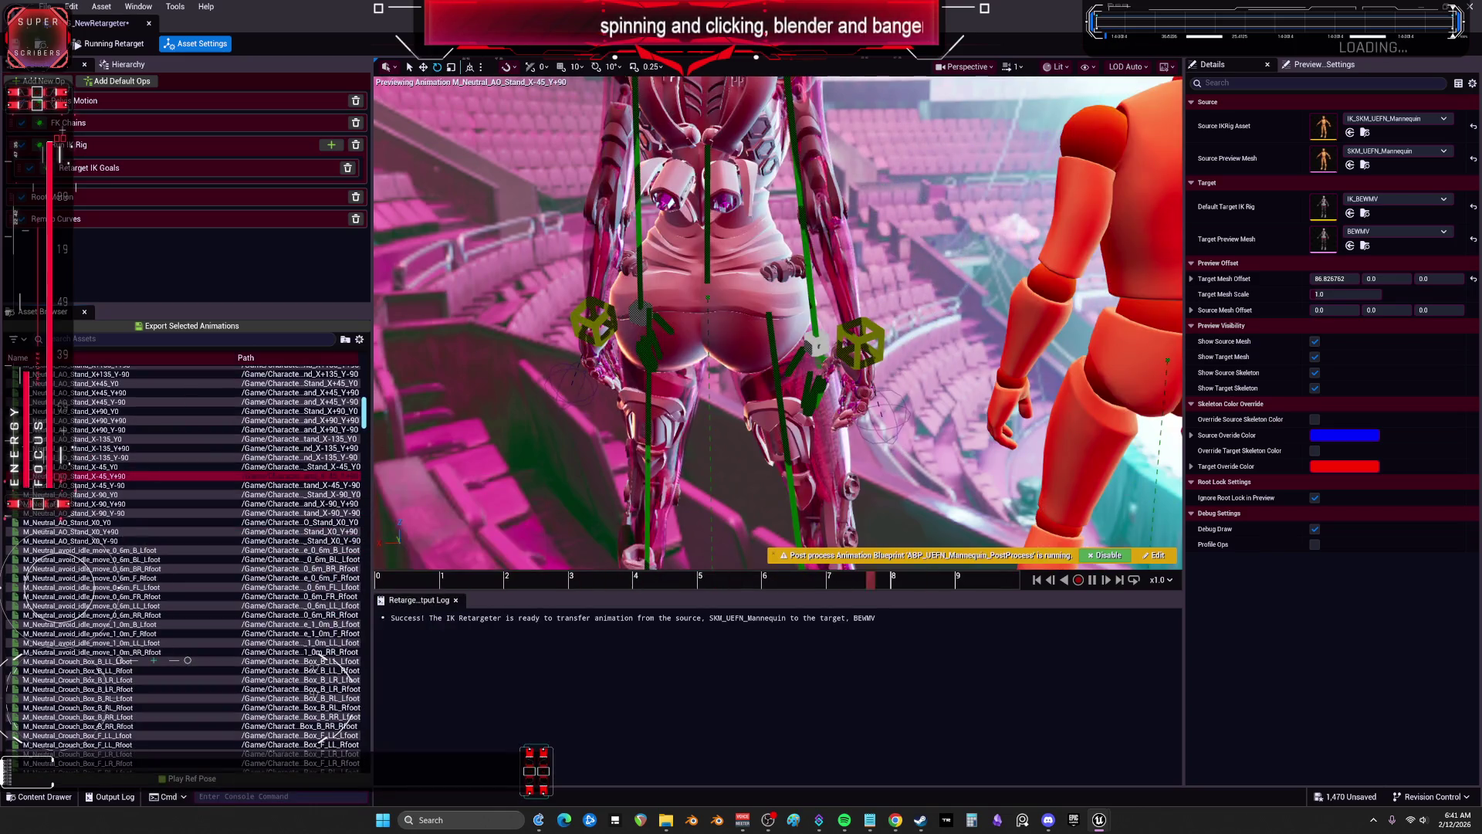
scroll(135, 463, "up", 6)
left_click(132, 411)
left_click_drag(772, 324, 656, 294)
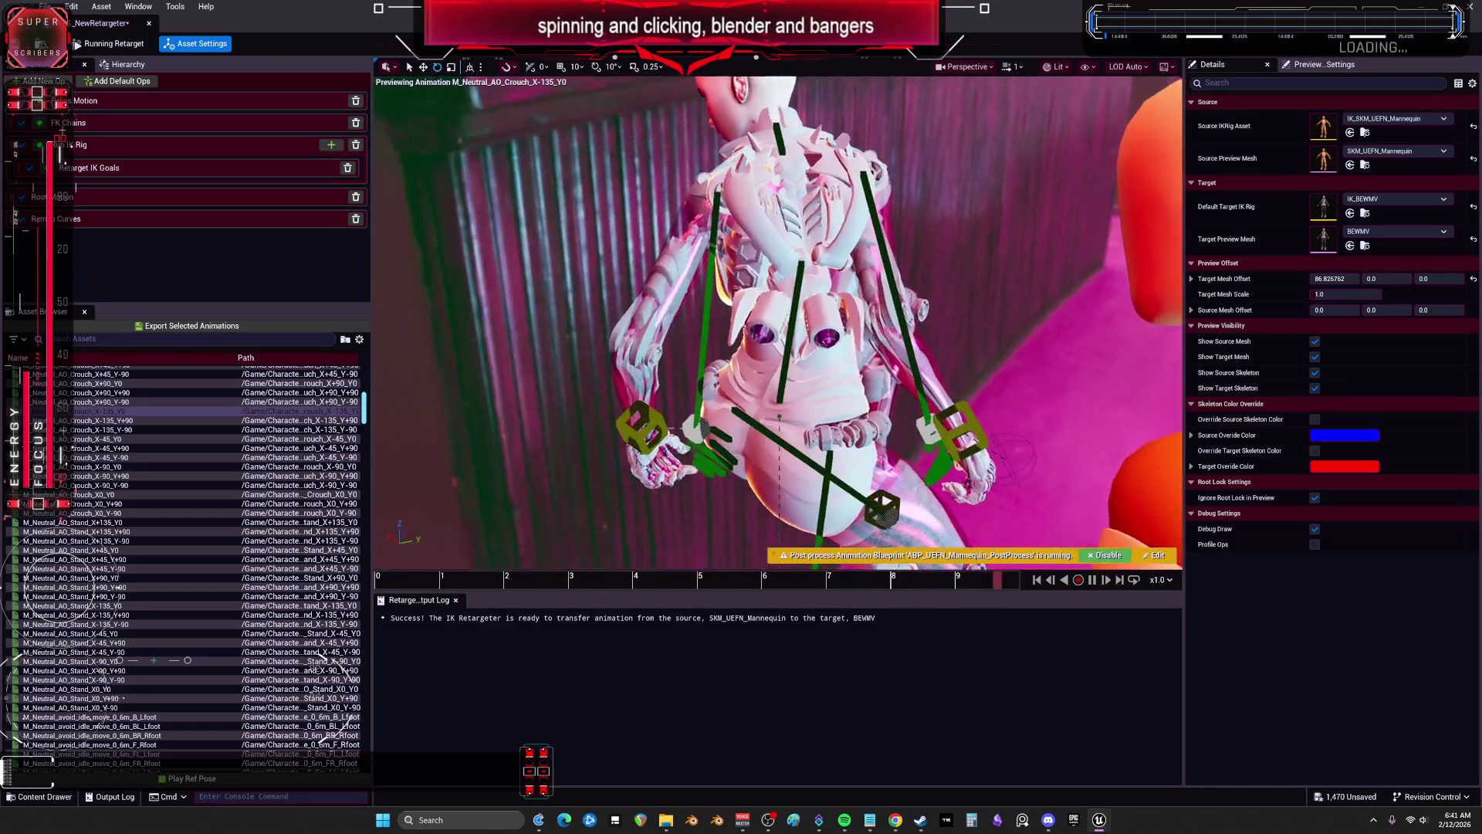
scroll(321, 656, "up", 7)
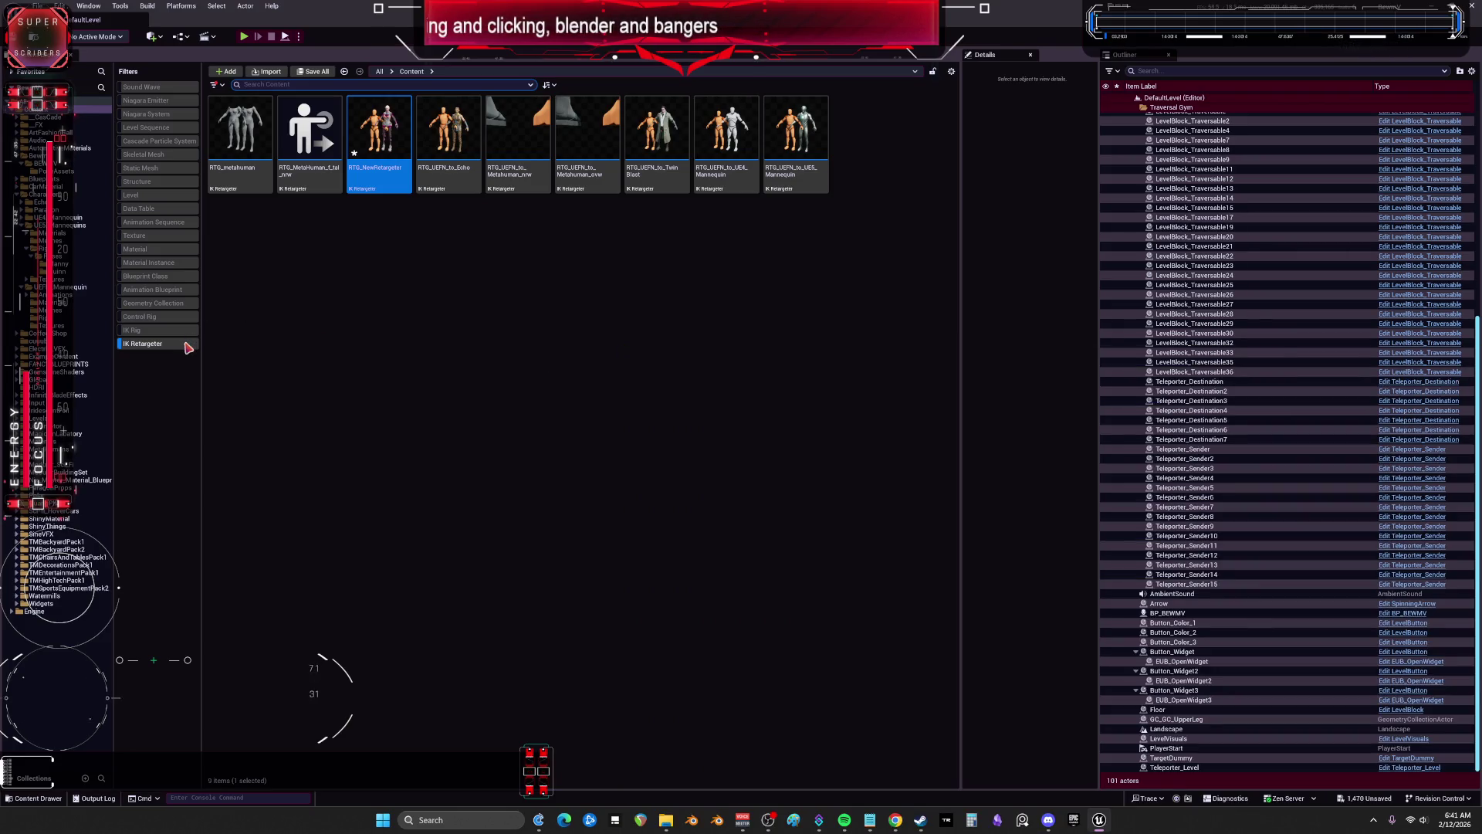
Step: Remove the IK Retargeter filter and browse the UE5_Mannequins subfolders under Characters
left_click(184, 346)
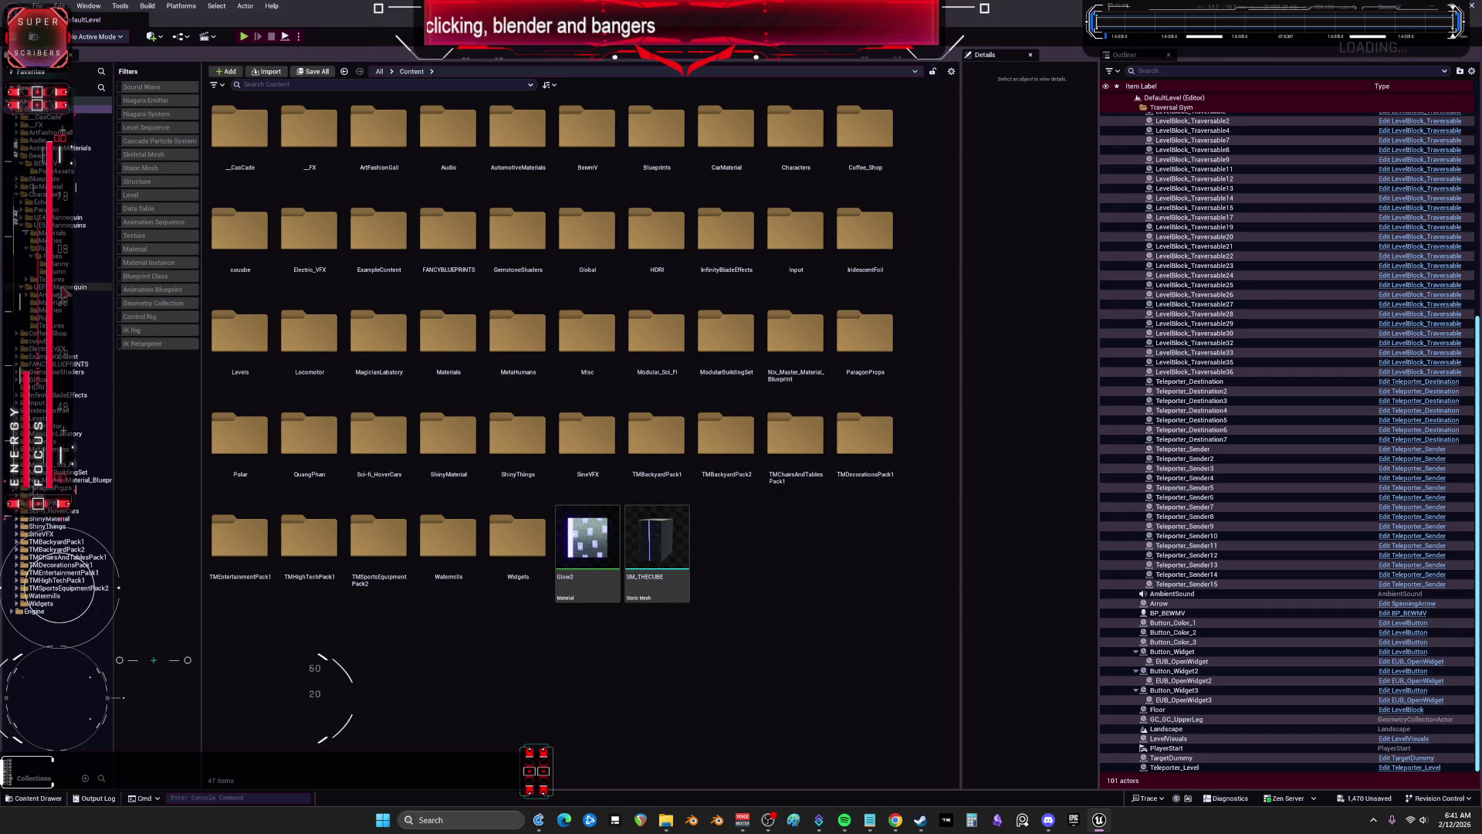
left_click(46, 194)
left_click(51, 248)
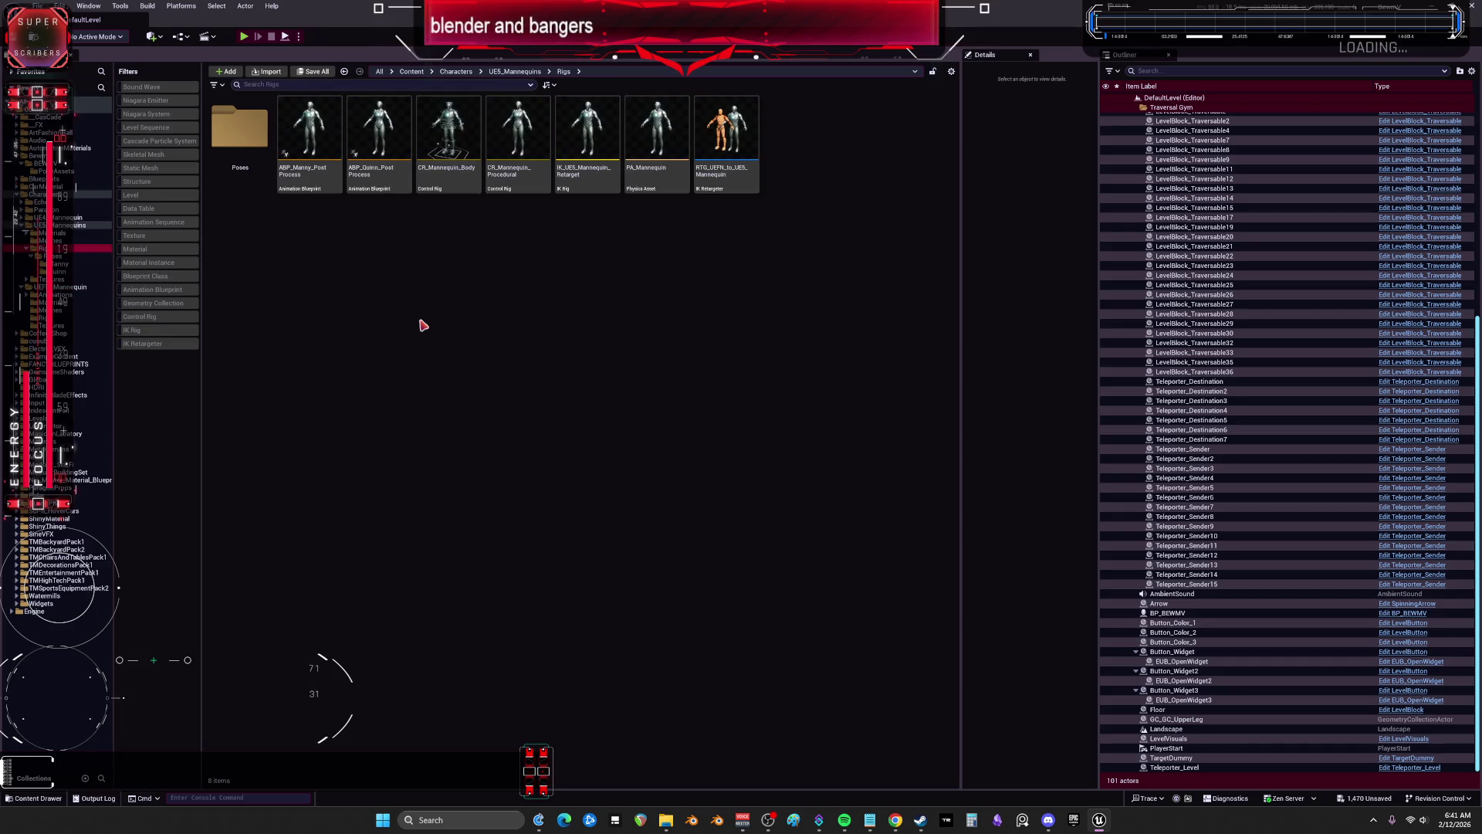
left_click(74, 255)
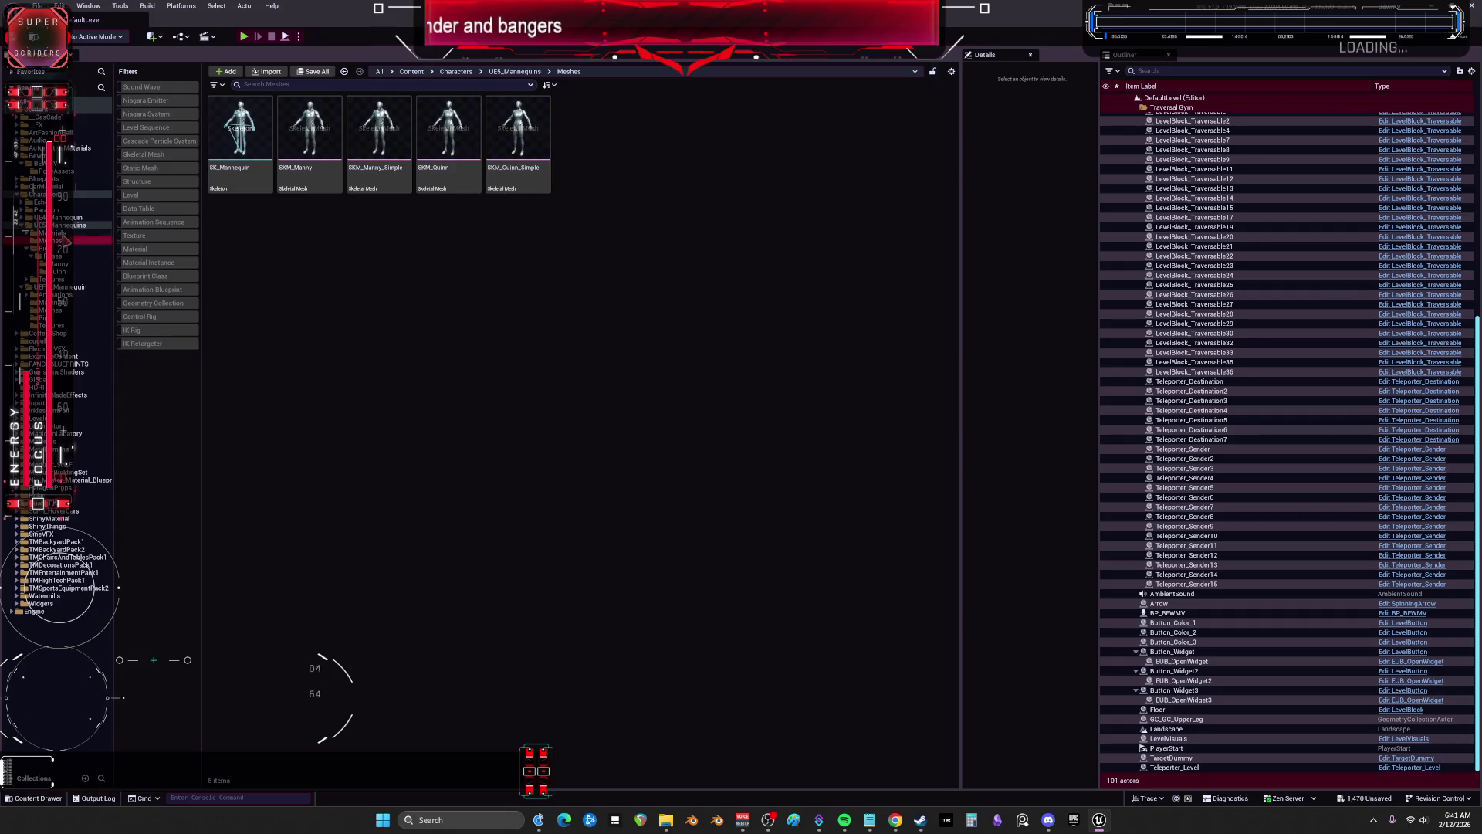
left_click(31, 233)
left_click(32, 226)
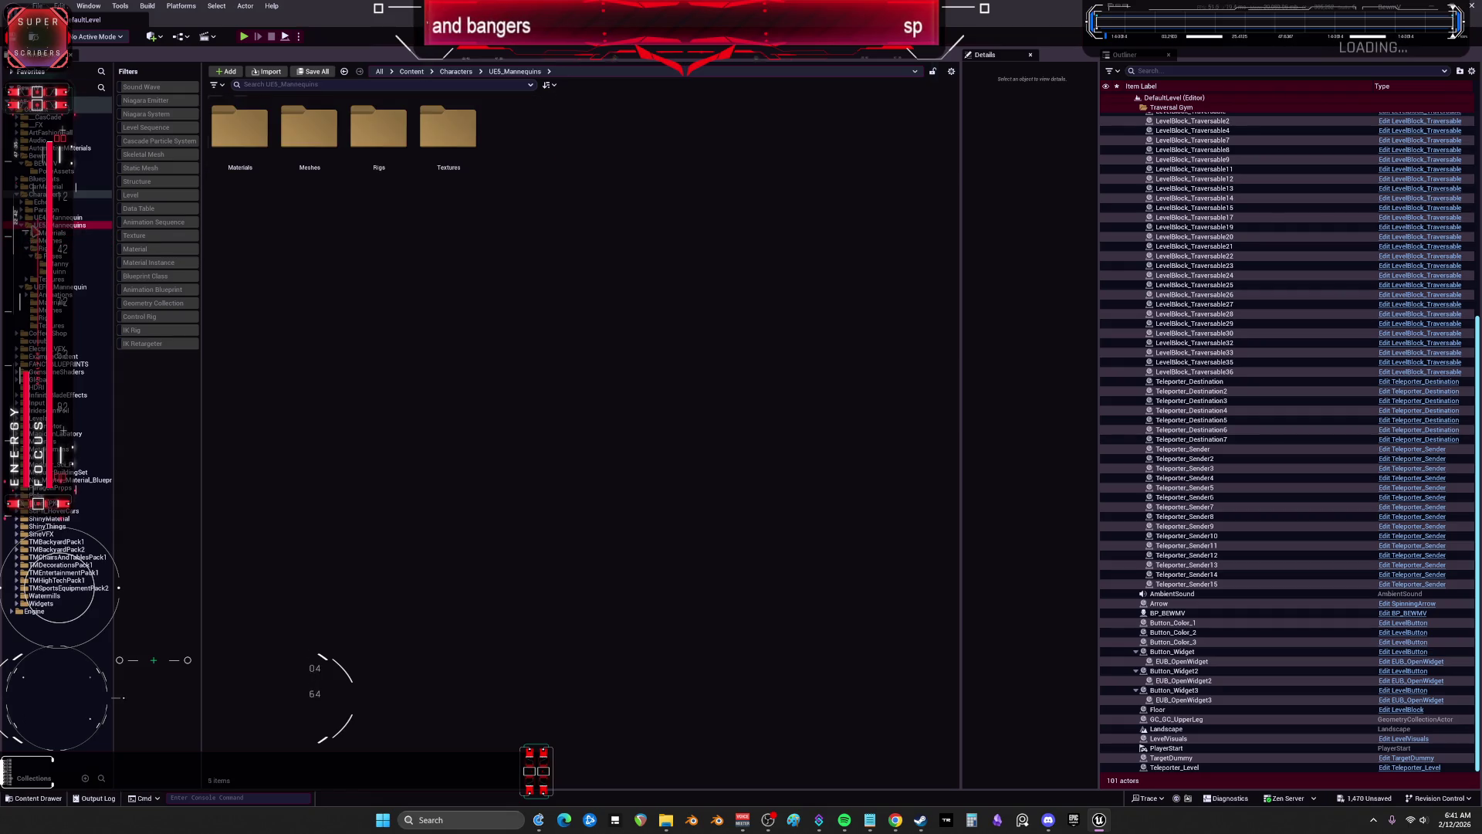
left_click(39, 193)
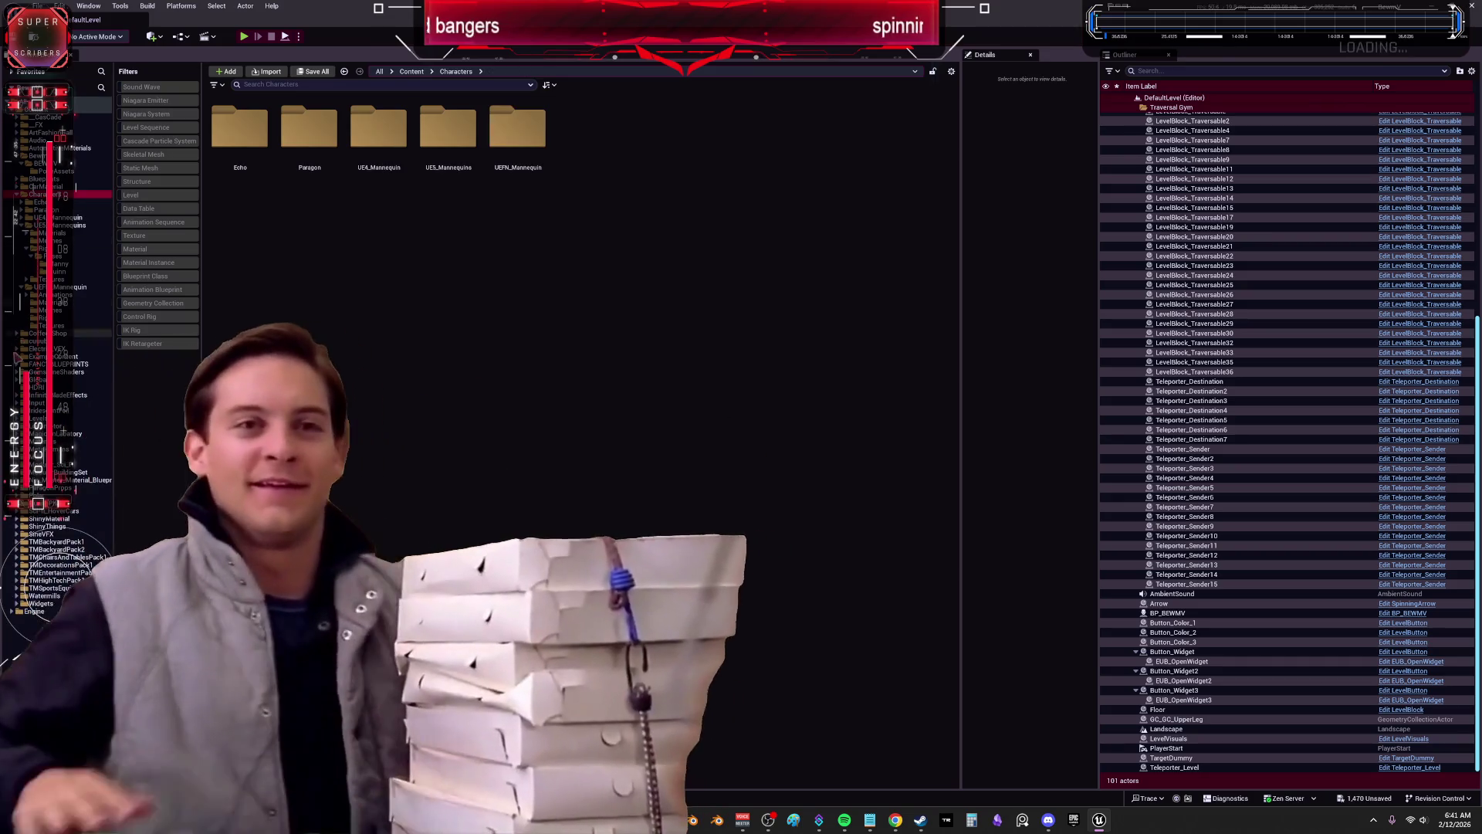
Step: Step through the UEFN_Mannequin meshes and materials folders to reach its Animations folder
left_click(54, 325)
left_click(54, 310)
left_click(54, 302)
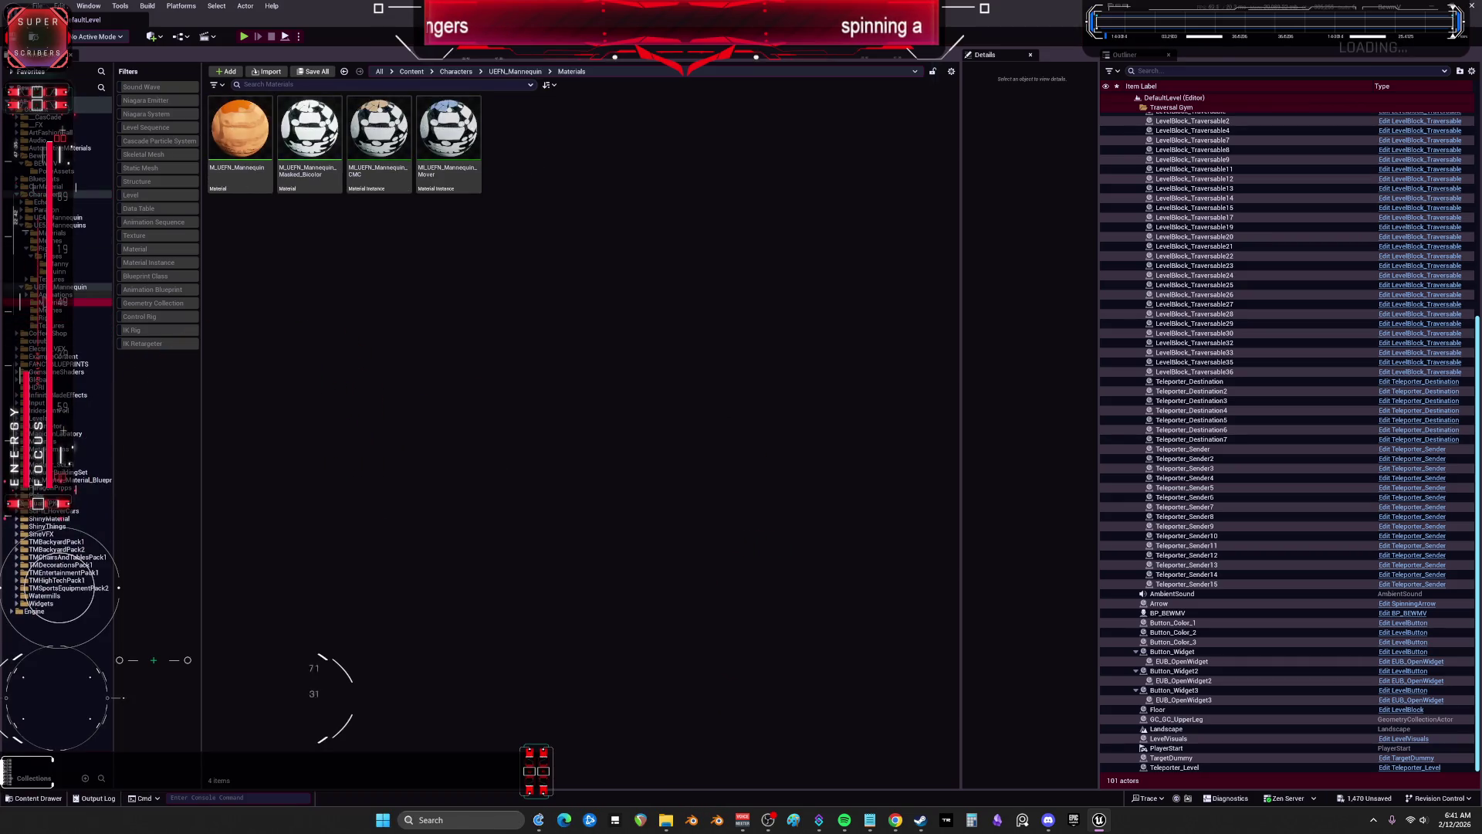
left_click(54, 294)
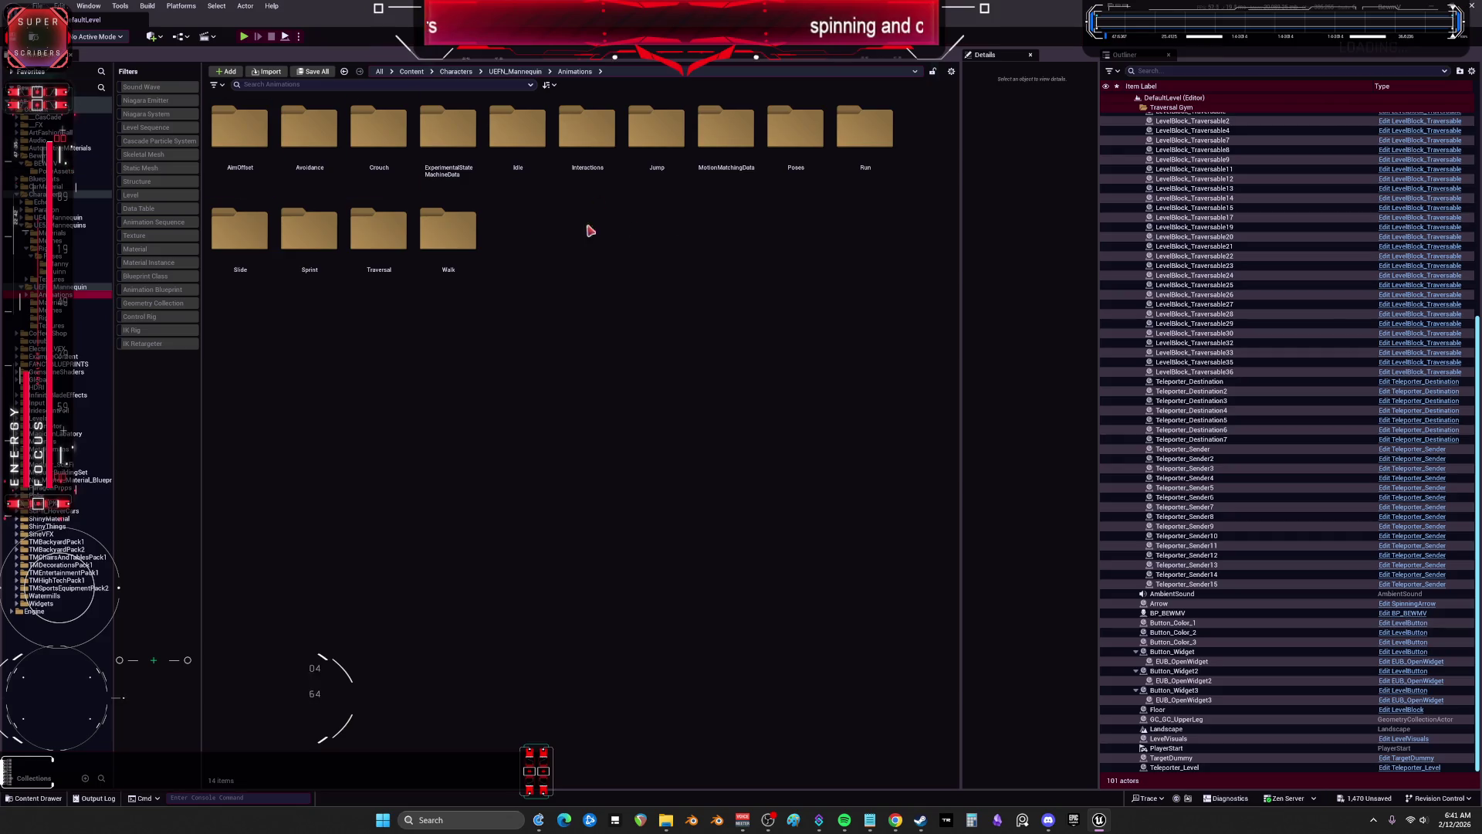